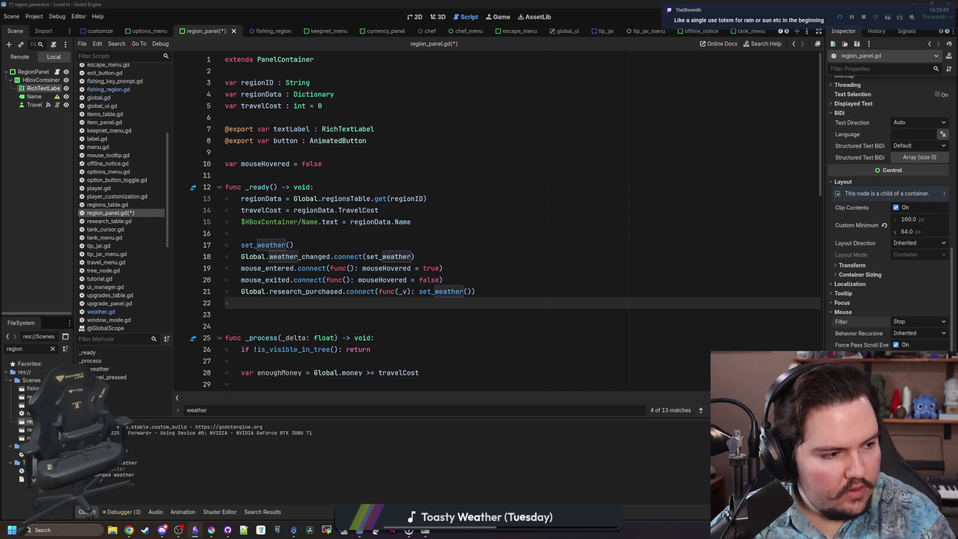
# - Check a few lines in region_panel.gd and save the script
pyautogui.click(555, 204)
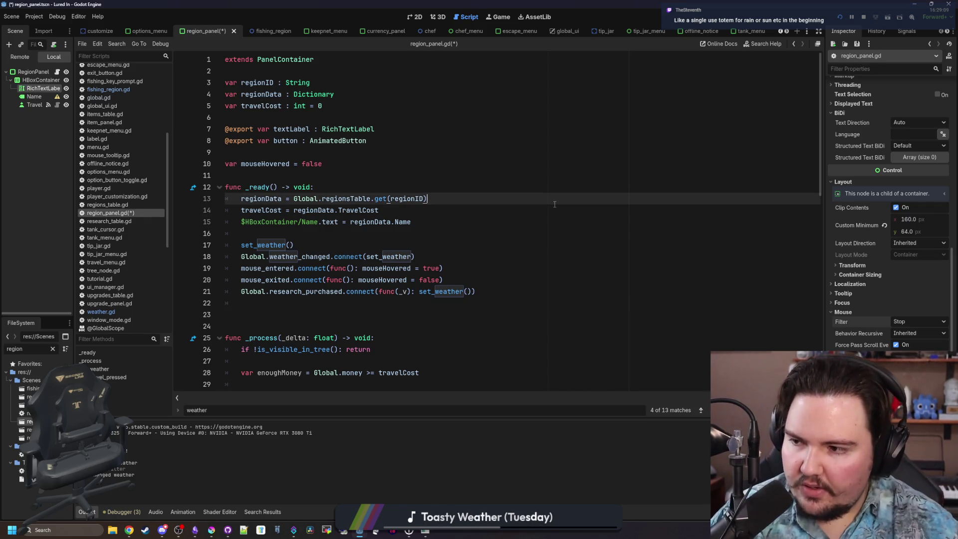
pyautogui.click(499, 282)
pyautogui.click(331, 315)
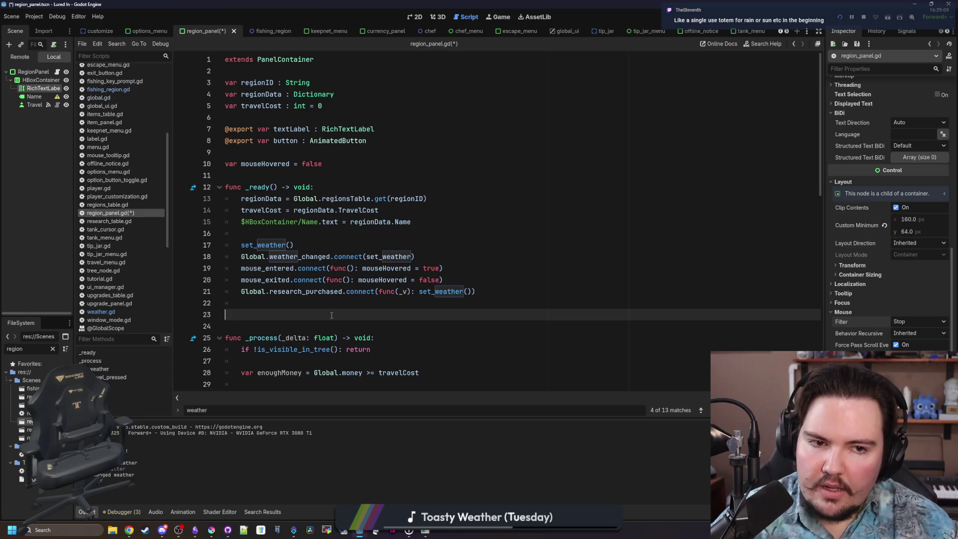
pyautogui.click(363, 301)
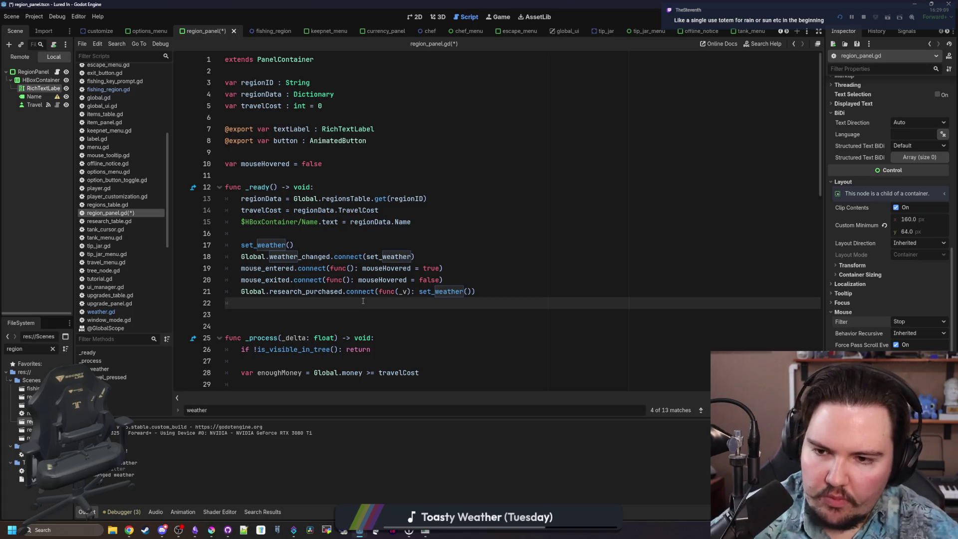
pyautogui.hotkey('ctrl', 's')
# - Review the weather label assignment, then jump from the line 21 call to set_weather's definition
pyautogui.scroll(-7, 362, 301)
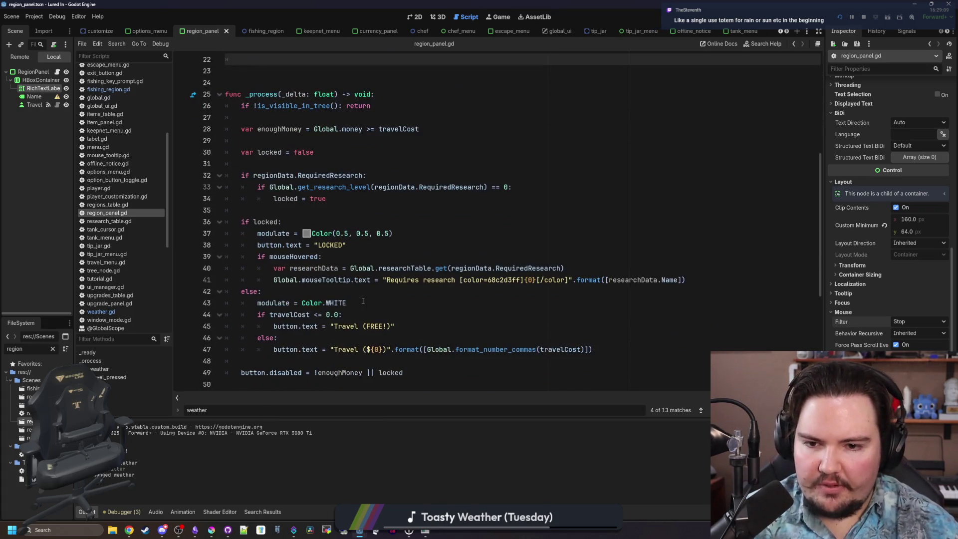
pyautogui.scroll(-6, 370, 280)
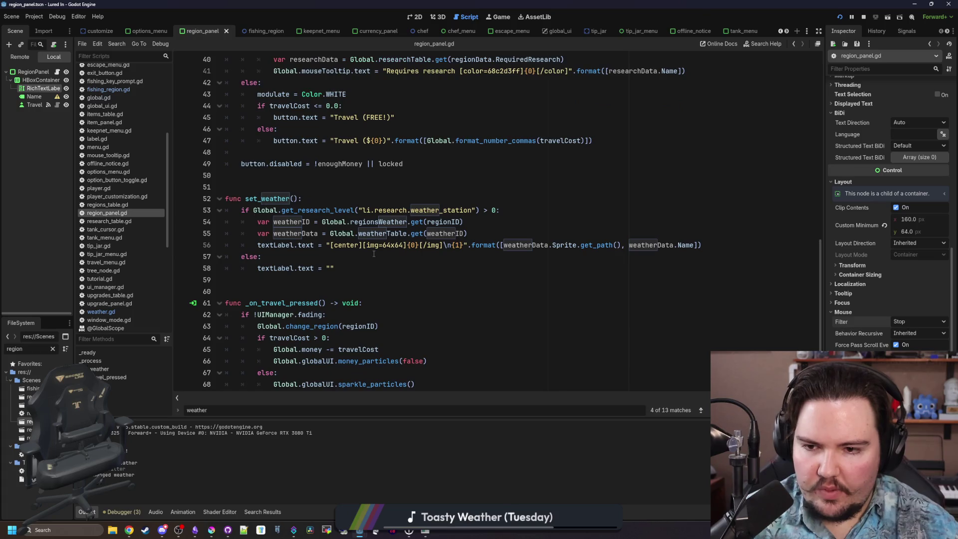
pyautogui.moveTo(718, 244)
pyautogui.mouseDown()
pyautogui.moveTo(302, 245)
pyautogui.moveTo(241, 268)
pyautogui.mouseUp()
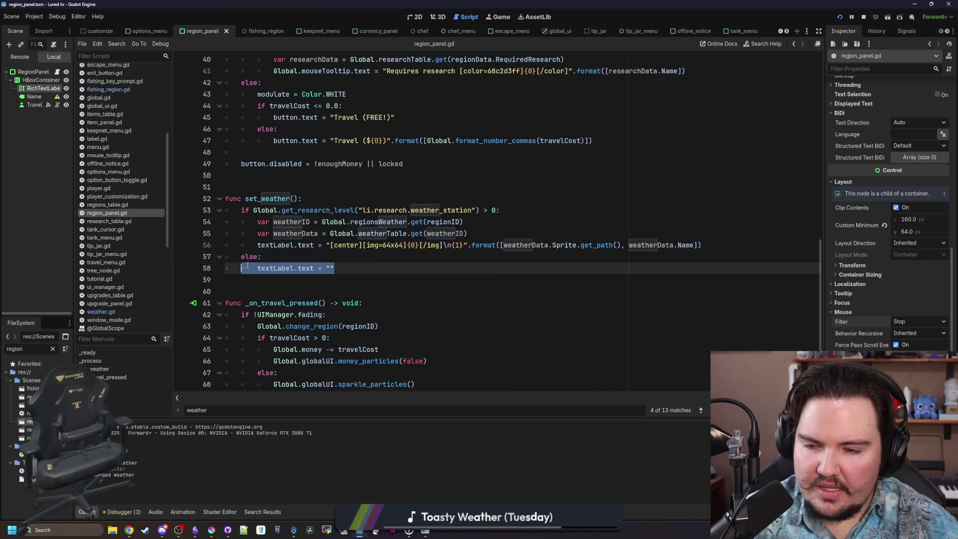
pyautogui.click(279, 262)
pyautogui.scroll(11, 279, 259)
pyautogui.scroll(-8, 289, 253)
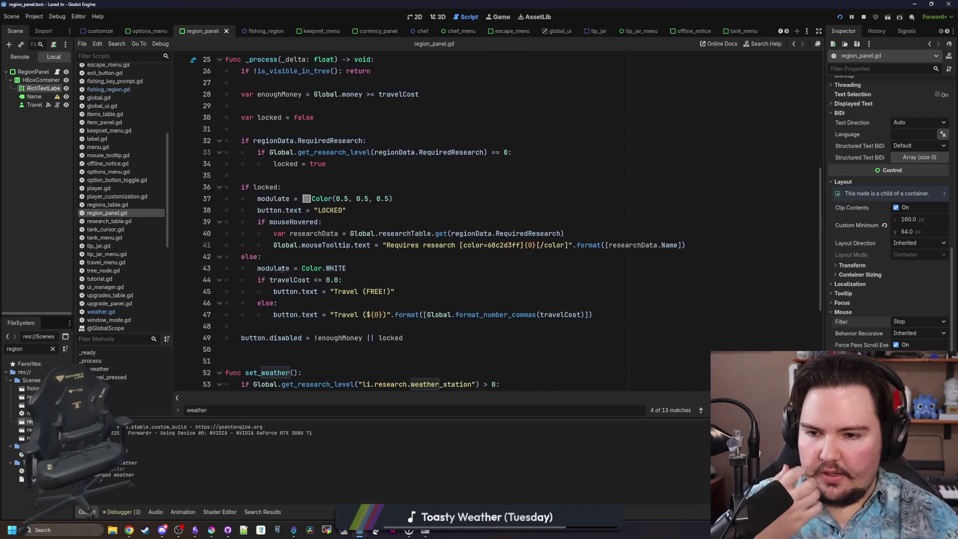
pyautogui.scroll(9, 288, 253)
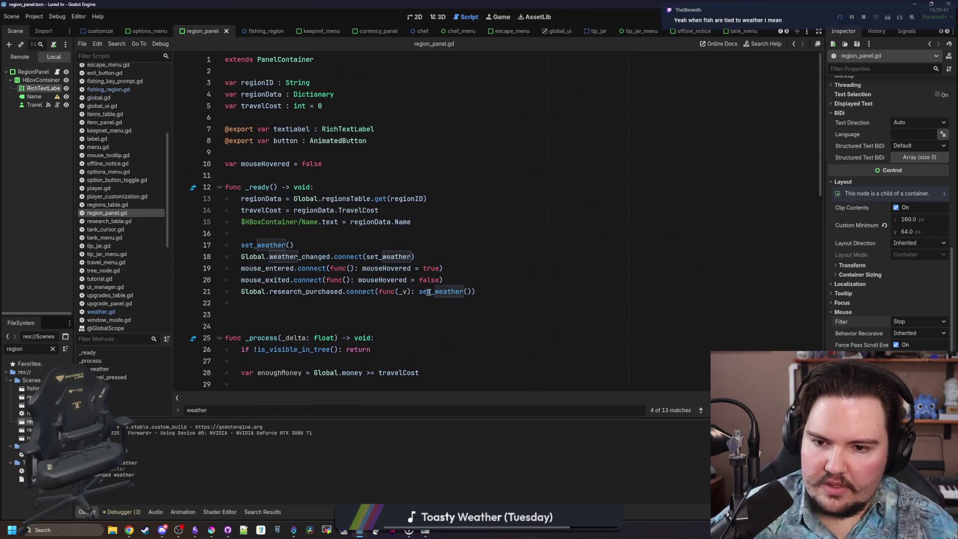
pyautogui.keyDown('ctrl'); pyautogui.click(445, 299); pyautogui.keyUp('ctrl')
pyautogui.scroll(12, 278, 208)
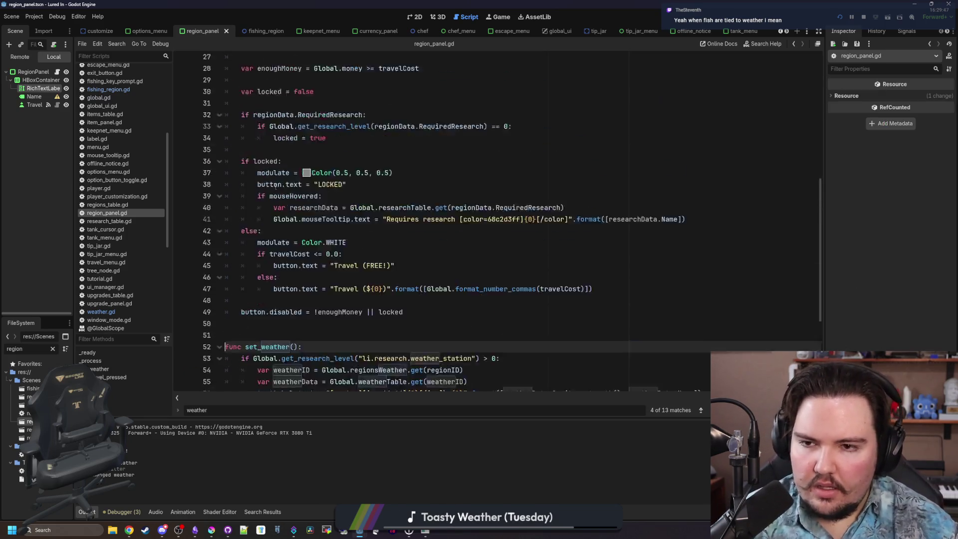
pyautogui.scroll(2, 278, 208)
pyautogui.click(437, 280)
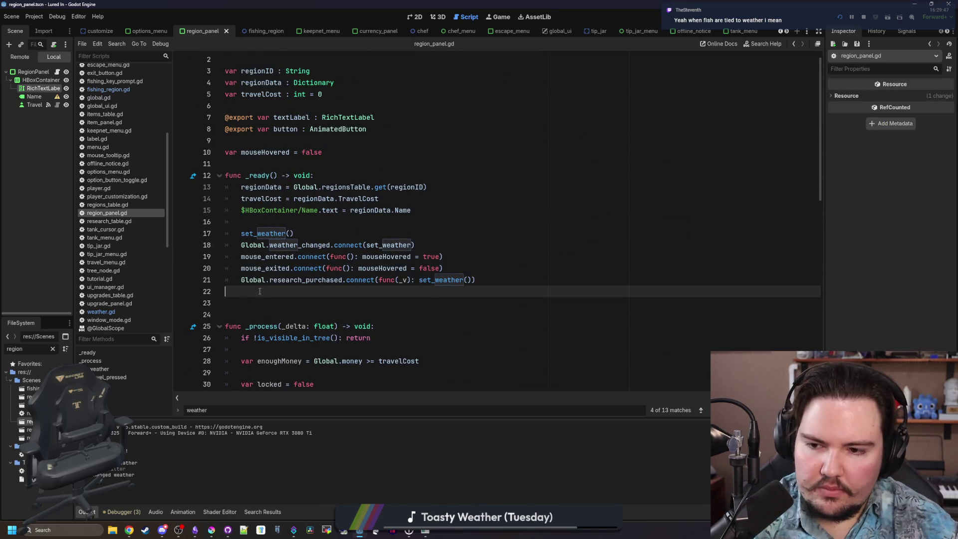
pyautogui.keyDown('ctrl'); pyautogui.click(438, 280); pyautogui.keyUp('ctrl')
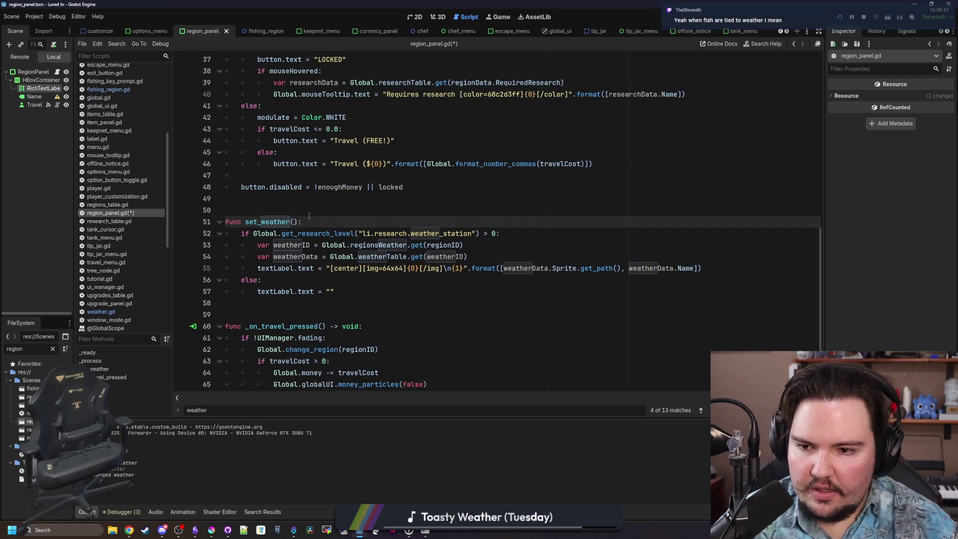
# - Add textLabel.mouse_filter = Control.MOUSE_FILTER_IGNORE to set_weather's else branch
pyautogui.press('Up')
pyautogui.click(346, 292)
pyautogui.press('Return')
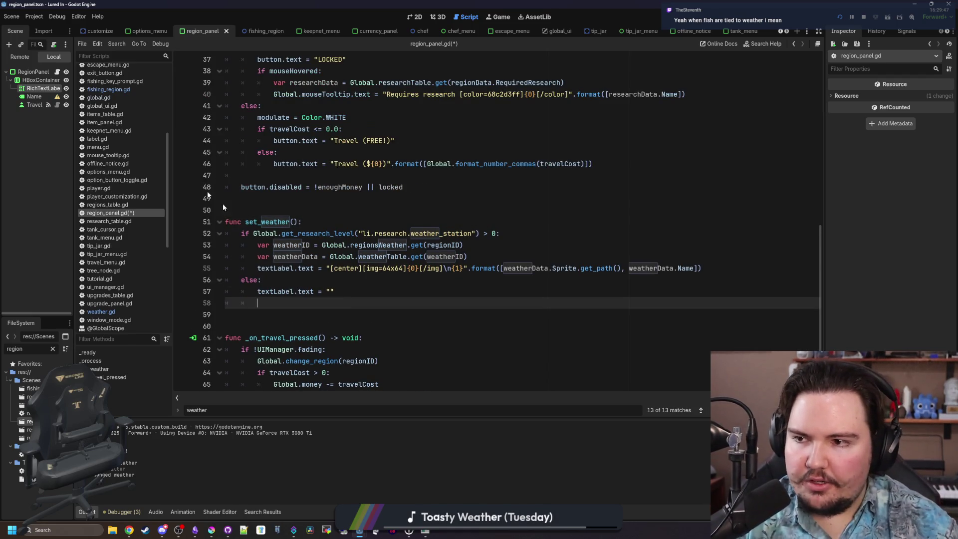
pyautogui.moveTo(42, 88); pyautogui.dragTo(319, 304)
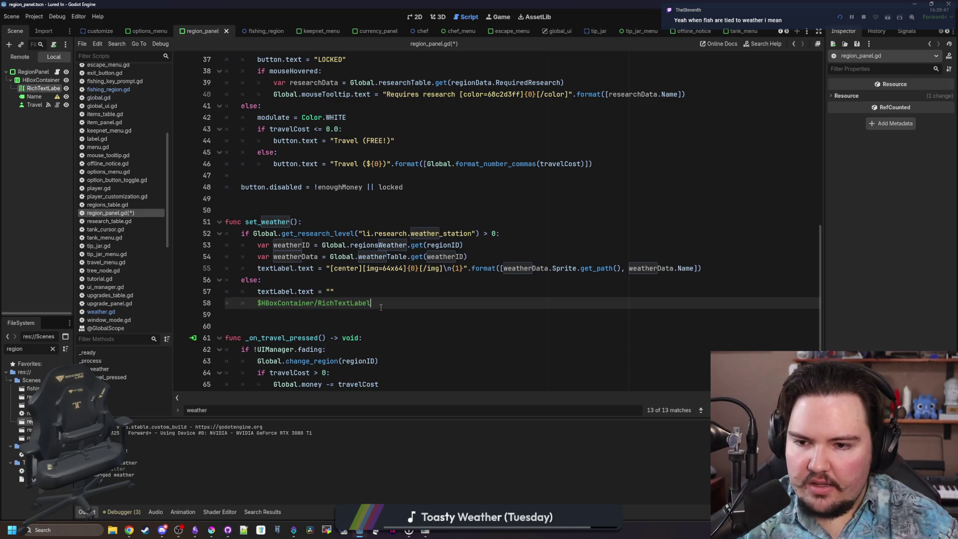
pyautogui.hotkey('shift', 'Home')
pyautogui.press('BackSpace')
pyautogui.write('textLab')
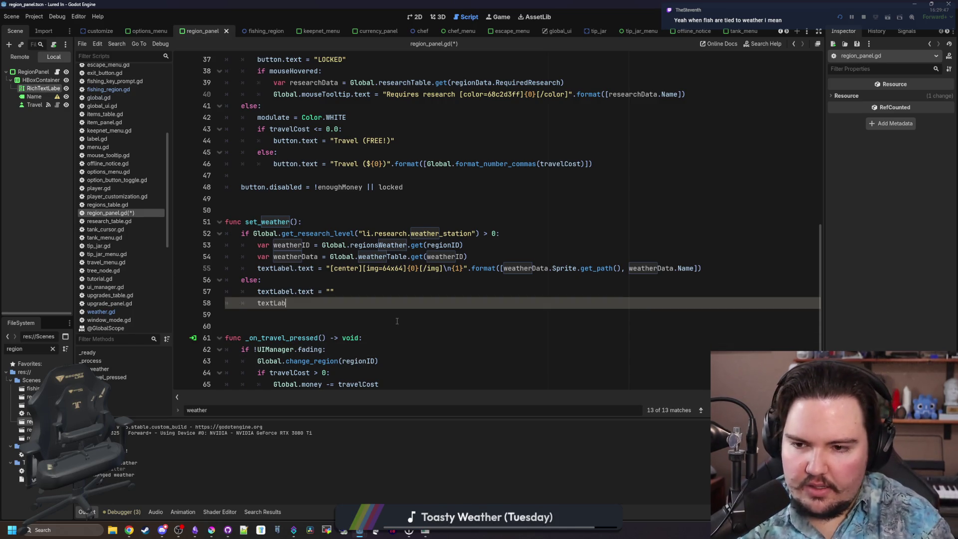
pyautogui.write('el.mouse_')
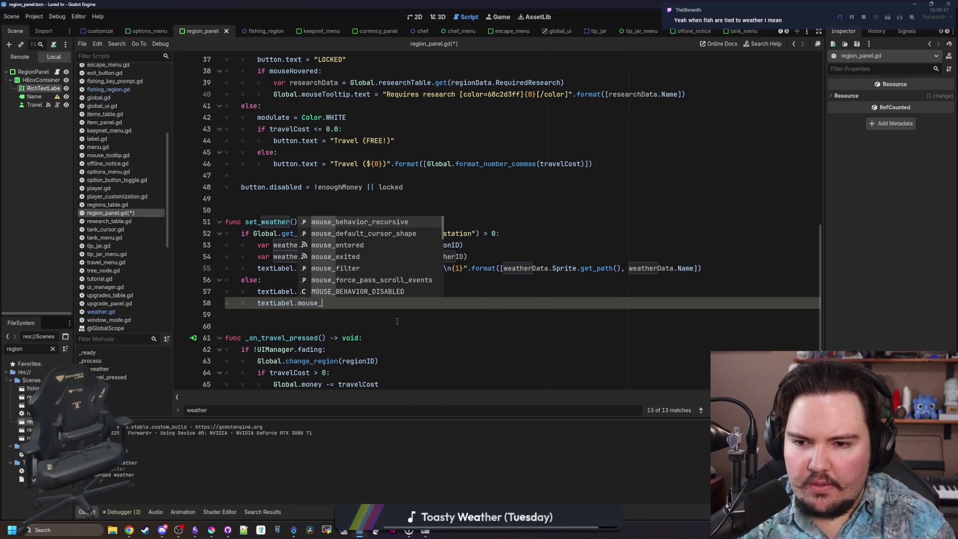
pyautogui.write('filter =')
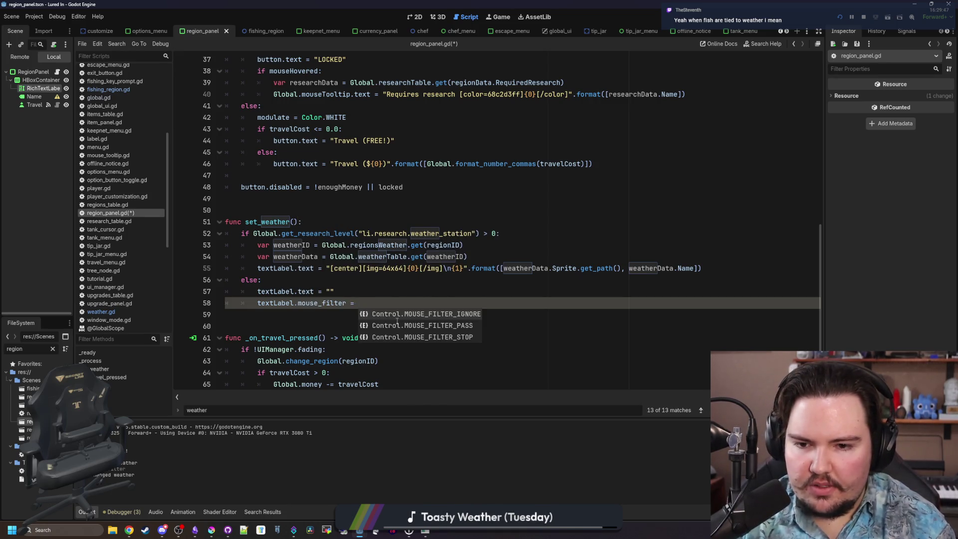
pyautogui.press('Return')
# - Add the same line with MOUSE_FILTER_STOP in the if branch and save
pyautogui.moveTo(469, 302)
pyautogui.mouseDown()
pyautogui.moveTo(255, 295)
pyautogui.moveTo(257, 303)
pyautogui.mouseUp()
pyautogui.hotkey('ctrl', 'c')
pyautogui.click(763, 270)
pyautogui.press('Return')
pyautogui.hotkey('ctrl', 'v')
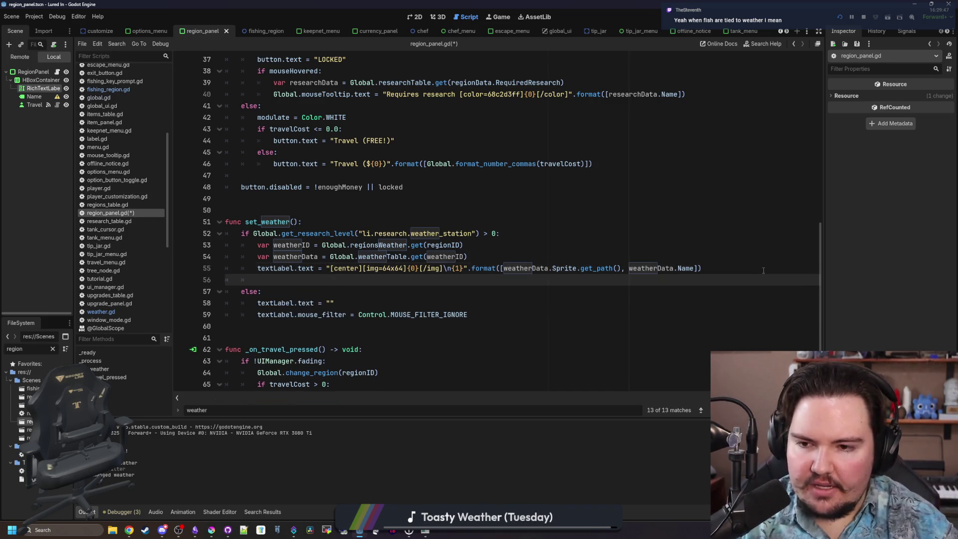
pyautogui.press('BackSpace')
pyautogui.press('BackSpace')
pyautogui.press('BackSpace')
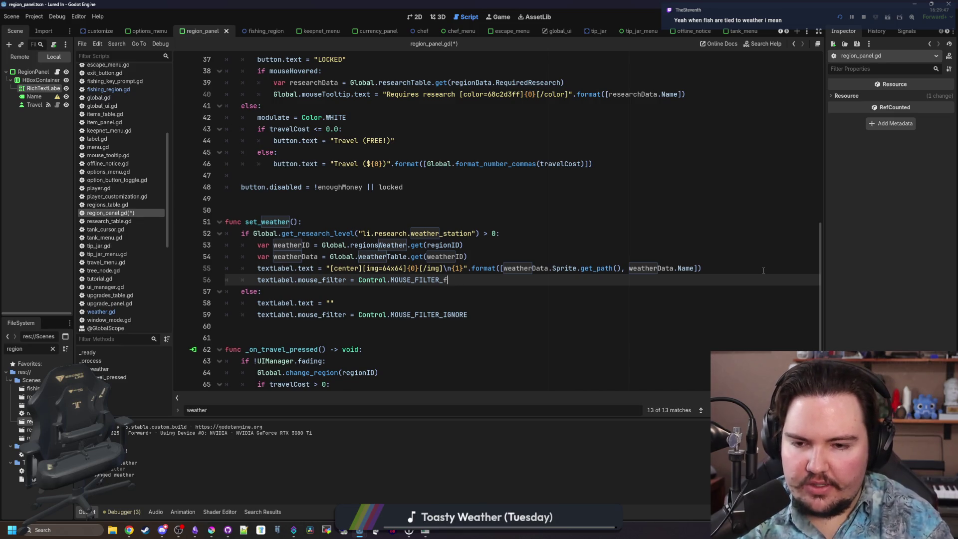
pyautogui.write('S')
pyautogui.press('Return')
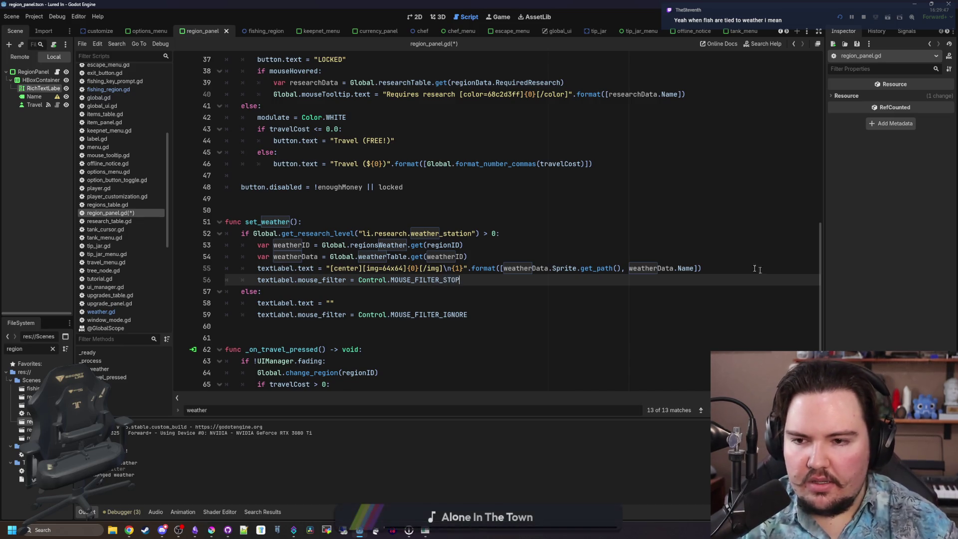
pyautogui.click(288, 210)
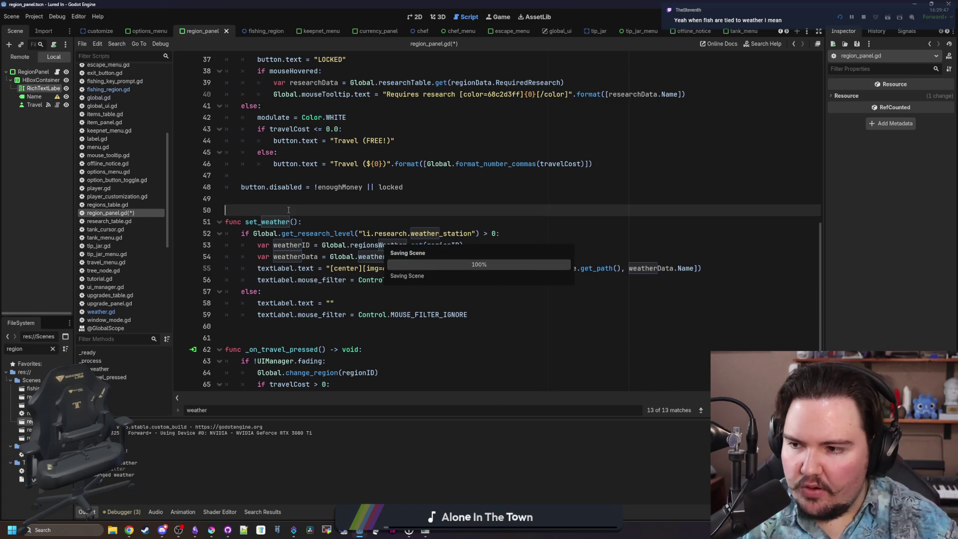
pyautogui.hotkey('ctrl', 's')
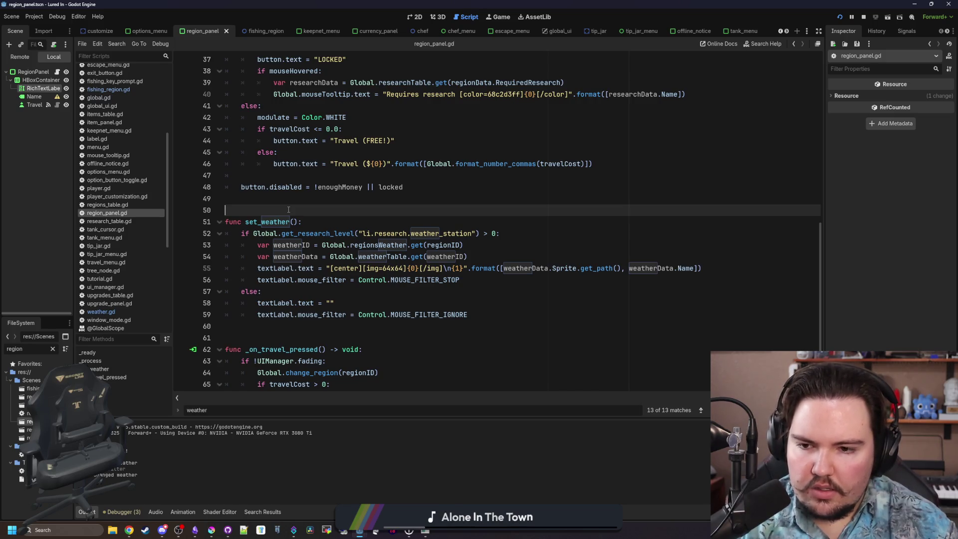
# - Review the new MOUSE_FILTER lines, then select the RichTextLabel node to show it in the Inspector
pyautogui.click(352, 291)
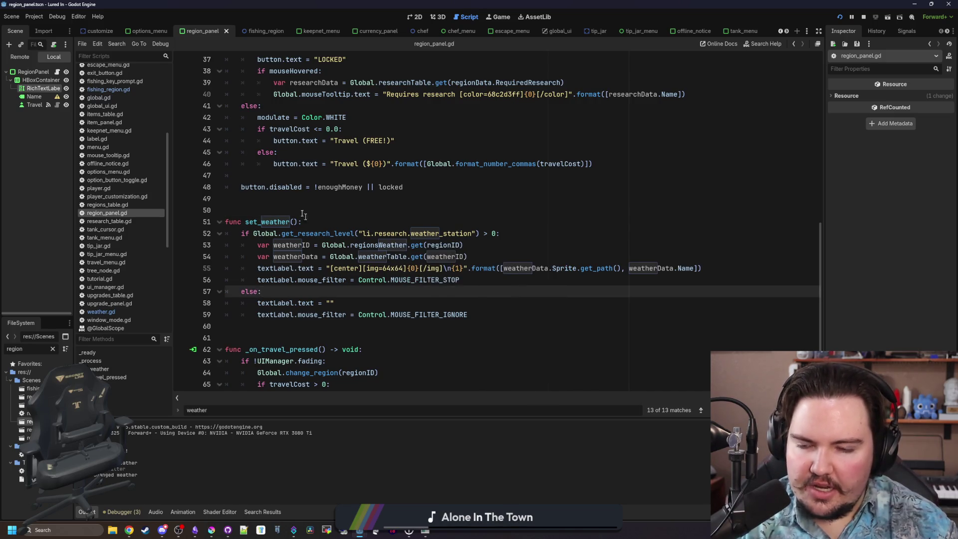
pyautogui.moveTo(460, 280)
pyautogui.mouseDown()
pyautogui.moveTo(257, 268)
pyautogui.moveTo(257, 279)
pyautogui.mouseUp()
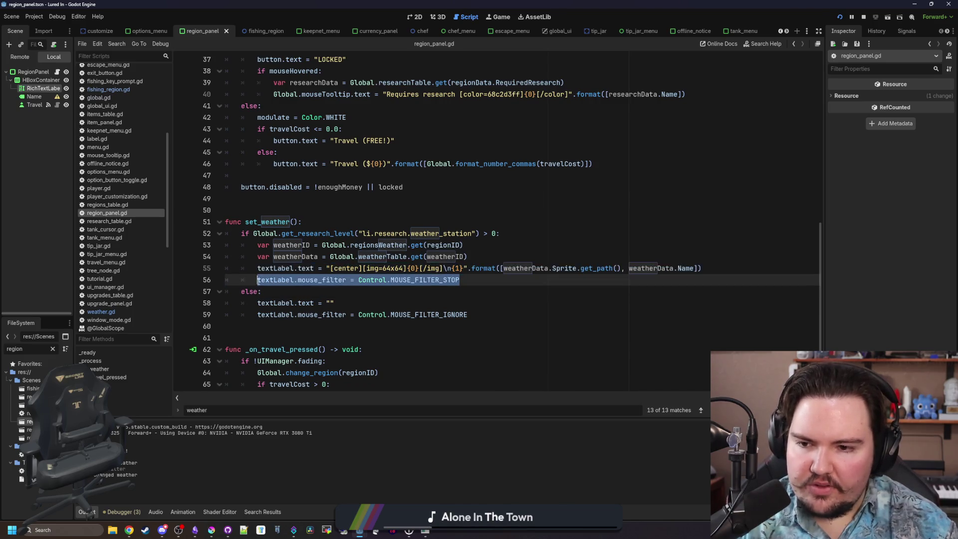
pyautogui.click(271, 213)
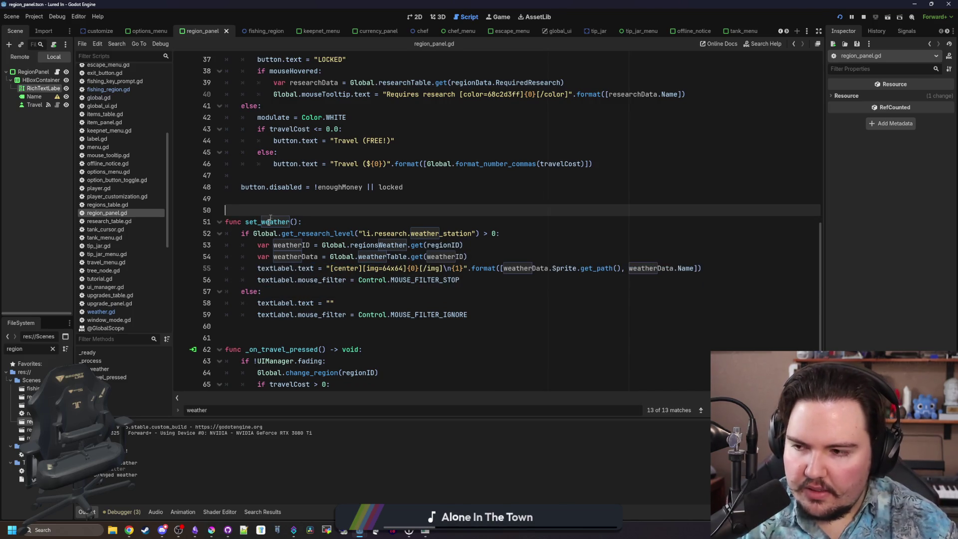
pyautogui.scroll(9, 284, 215)
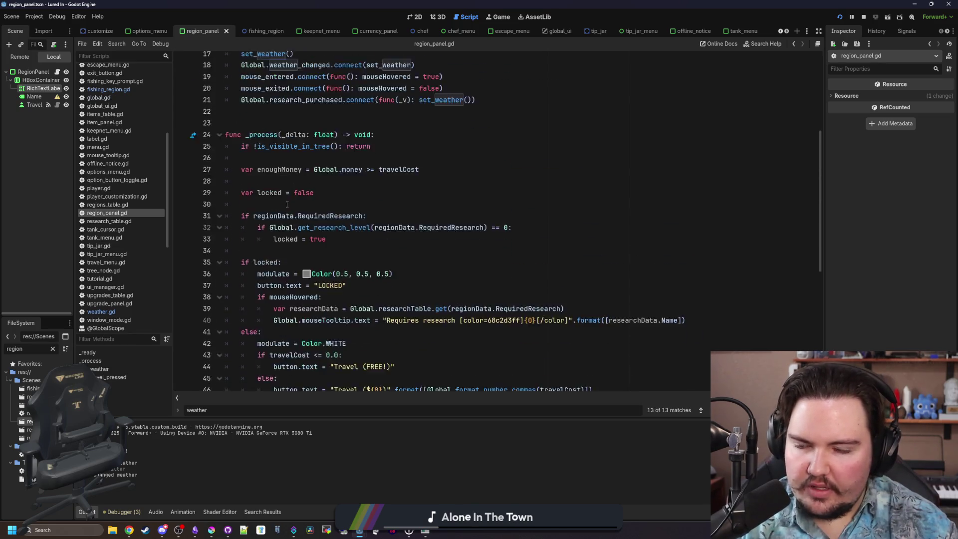
pyautogui.scroll(-7, 279, 259)
pyautogui.scroll(6, 256, 281)
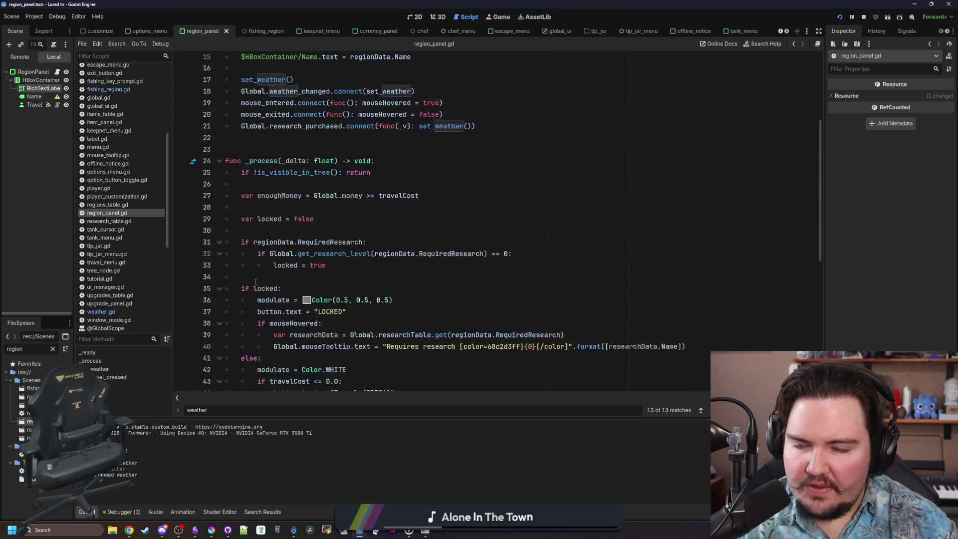
pyautogui.scroll(-6, 256, 282)
pyautogui.click(43, 87)
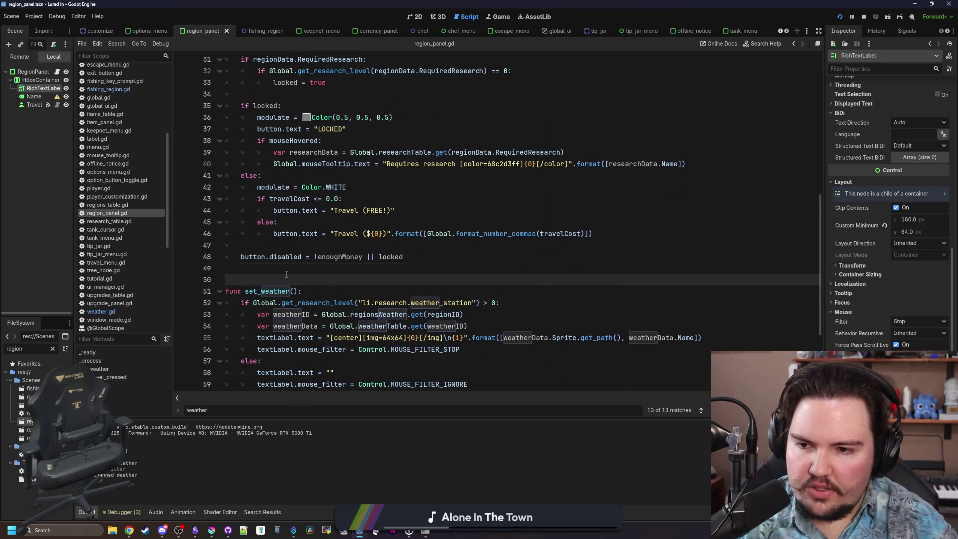
# - Declare var weatherHovered : bool = false above set_weather
pyautogui.press('Return')
pyautogui.press('Return')
pyautogui.press('Return')
pyautogui.press('Up')
pyautogui.press('Up')
pyautogui.write('var weathe')
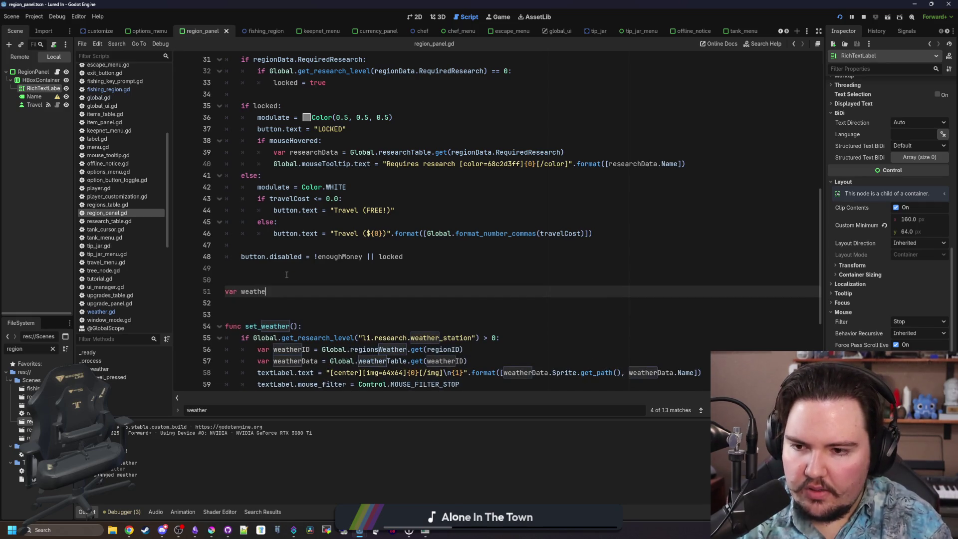
pyautogui.write('rHovered : bool = fal')
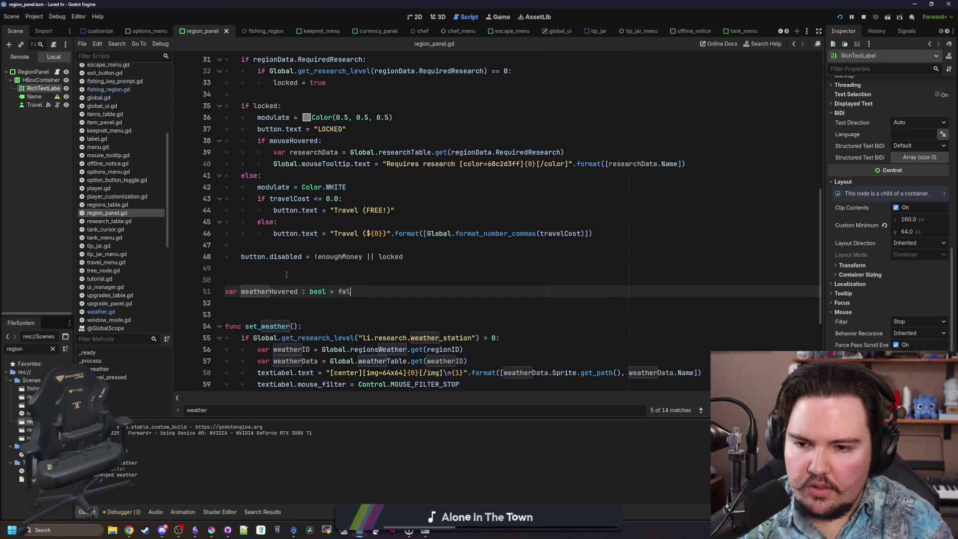
pyautogui.write('se')
pyautogui.click(287, 275)
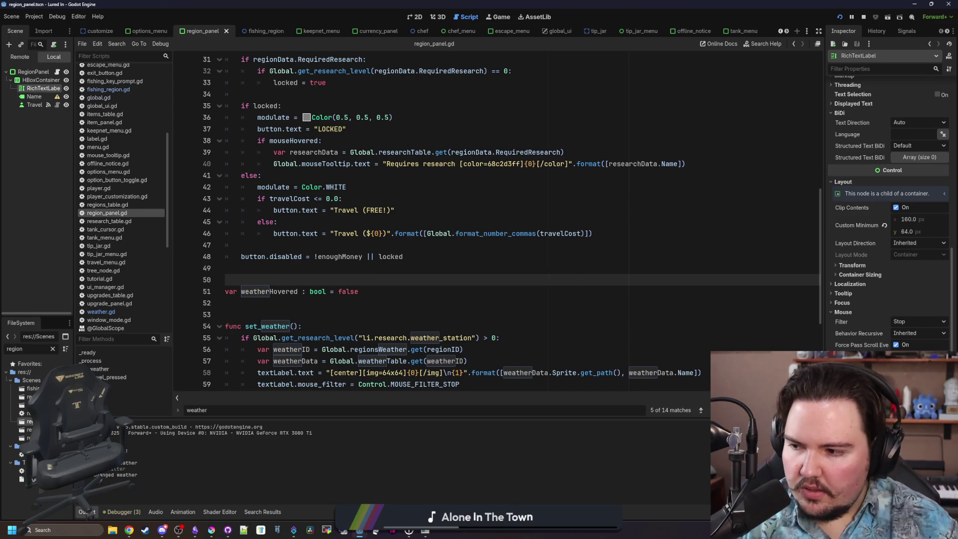
# - Select the RichTextLabel node and show its Signals list in the Node dock
pyautogui.click(34, 97)
pyautogui.click(44, 88)
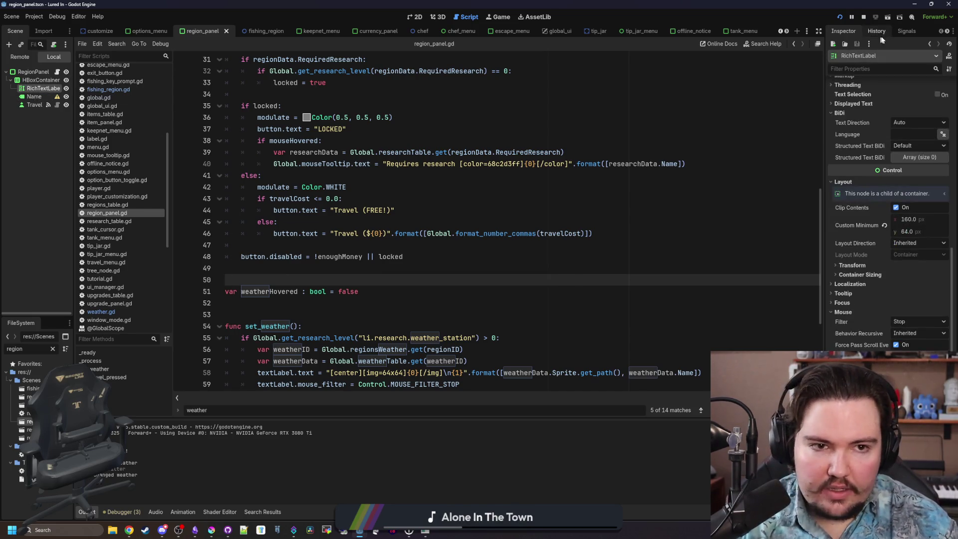
pyautogui.click(907, 31)
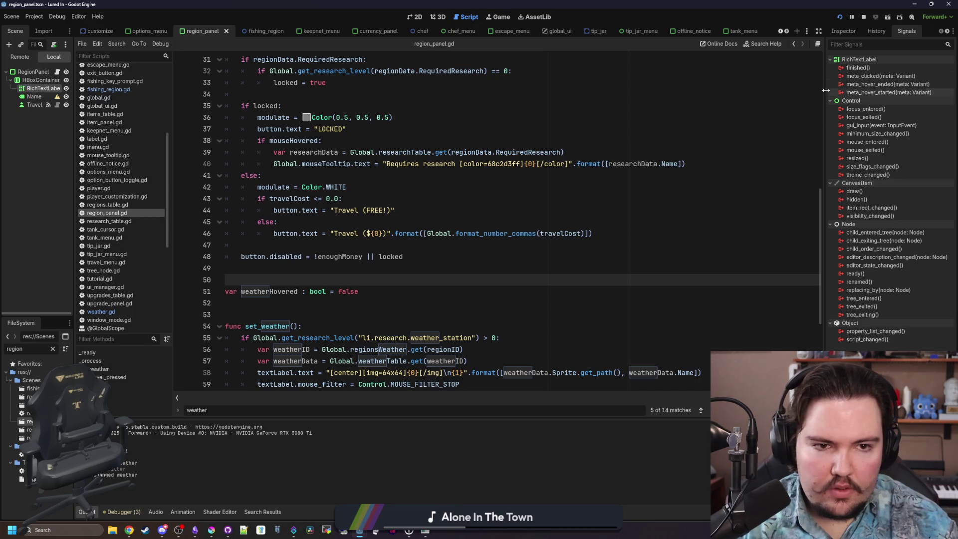
# - Connect RichTextLabel's mouse_entered and mouse_exited signals to new handlers in the RegionPanel script
pyautogui.moveTo(826, 90); pyautogui.dragTo(765, 90)
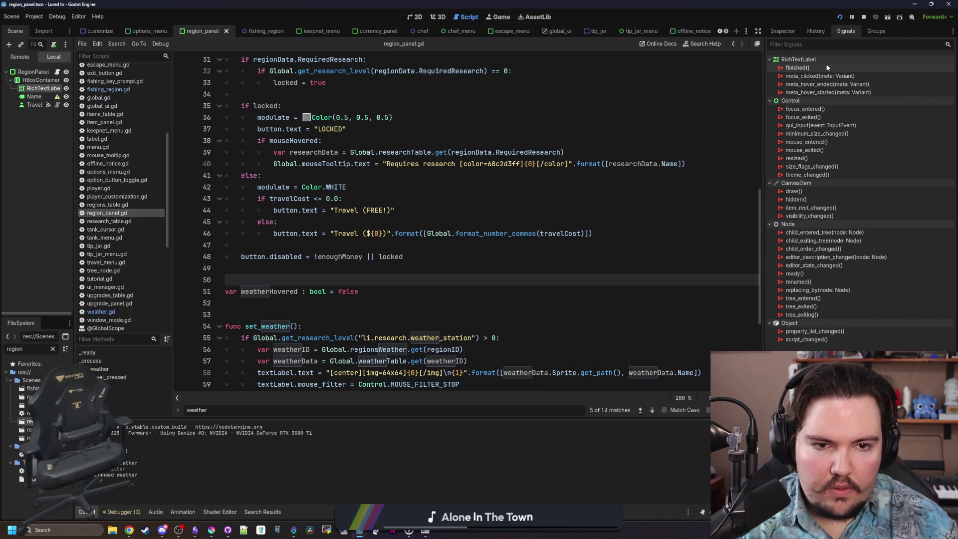
pyautogui.rightClick(816, 143)
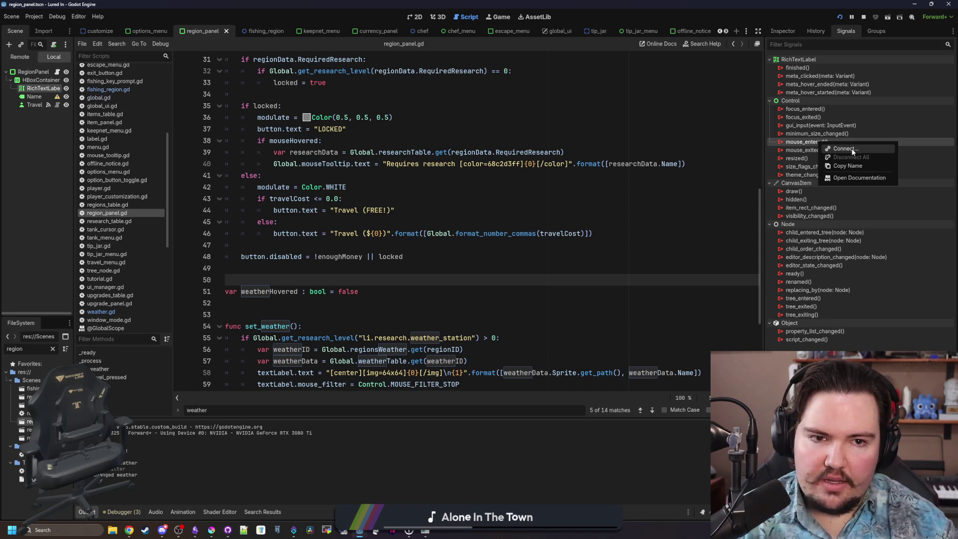
pyautogui.click(843, 149)
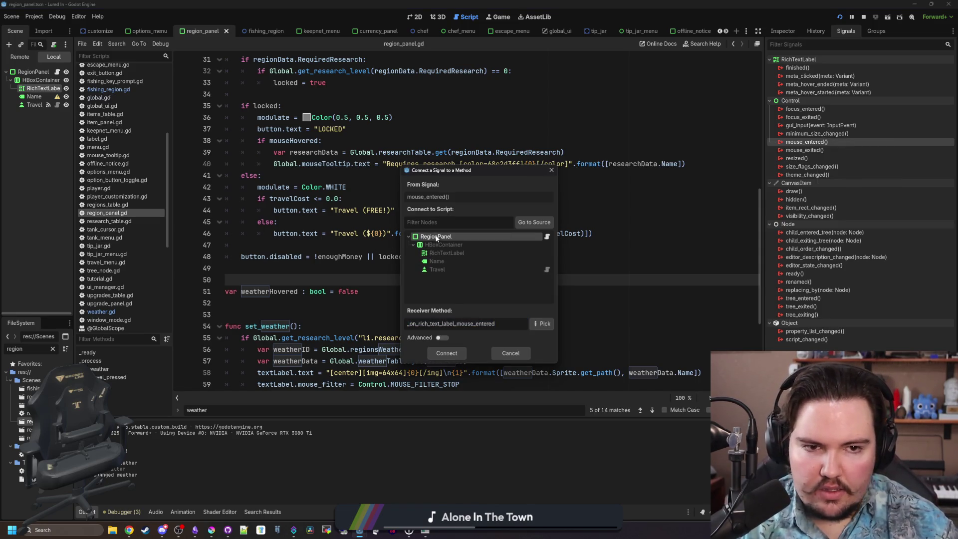
pyautogui.click(444, 353)
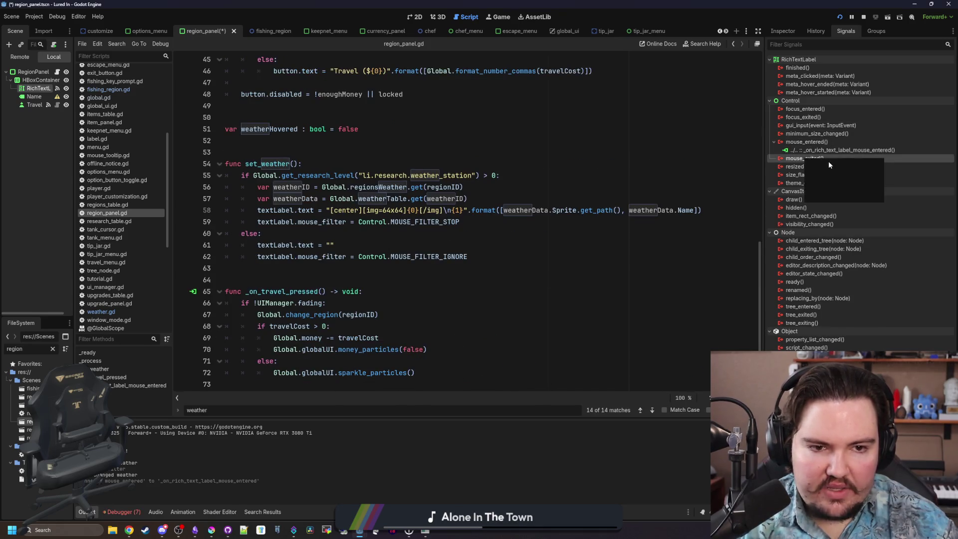
pyautogui.doubleClick(828, 159)
pyautogui.click(444, 355)
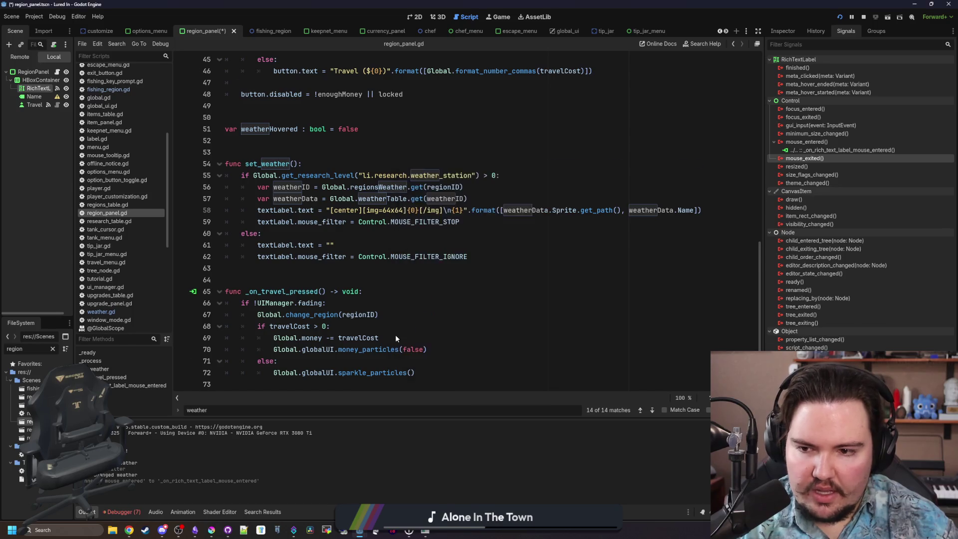
# - Replace the mouse-entered handler's placeholder with weatherHovered = true
pyautogui.moveTo(408, 325); pyautogui.dragTo(241, 327)
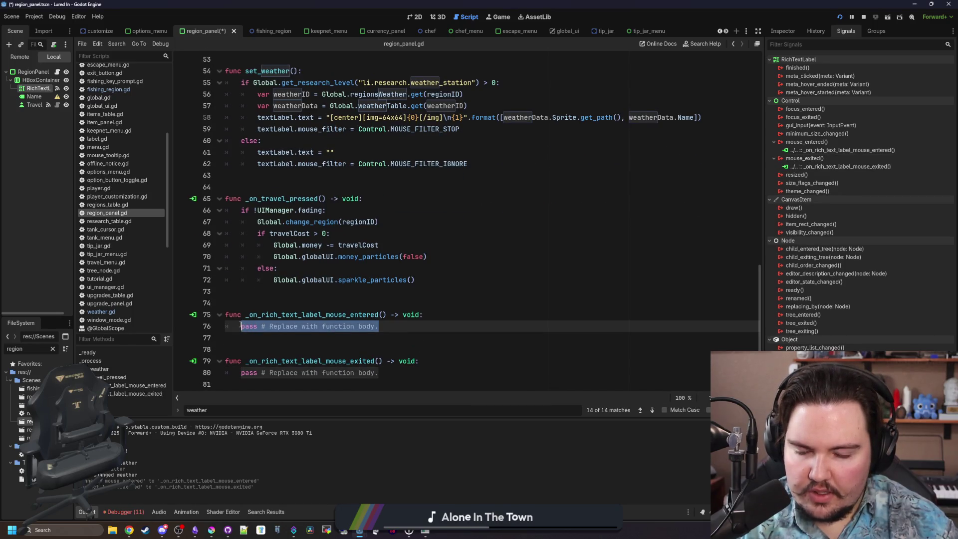
pyautogui.write('weatherHovered = tyru')
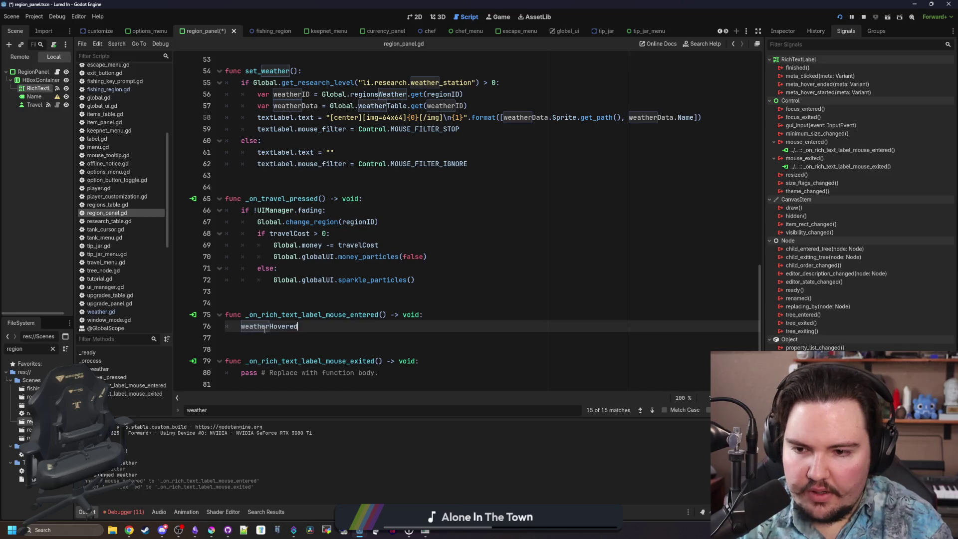
pyautogui.press('BackSpace')
pyautogui.press('BackSpace')
pyautogui.press('BackSpace')
pyautogui.write('rue')
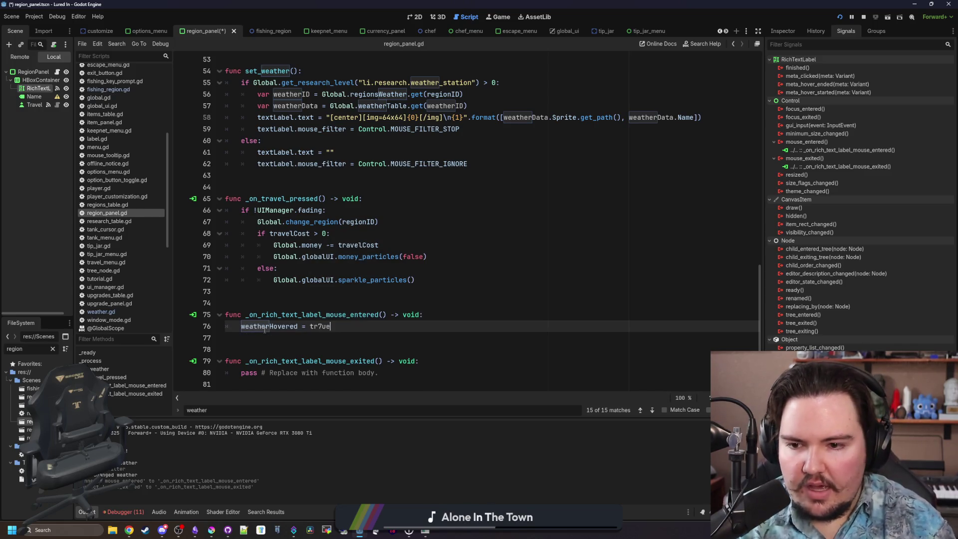
# - Replace the mouse-exited handler's placeholder with weatherHovered = false
pyautogui.click(397, 373)
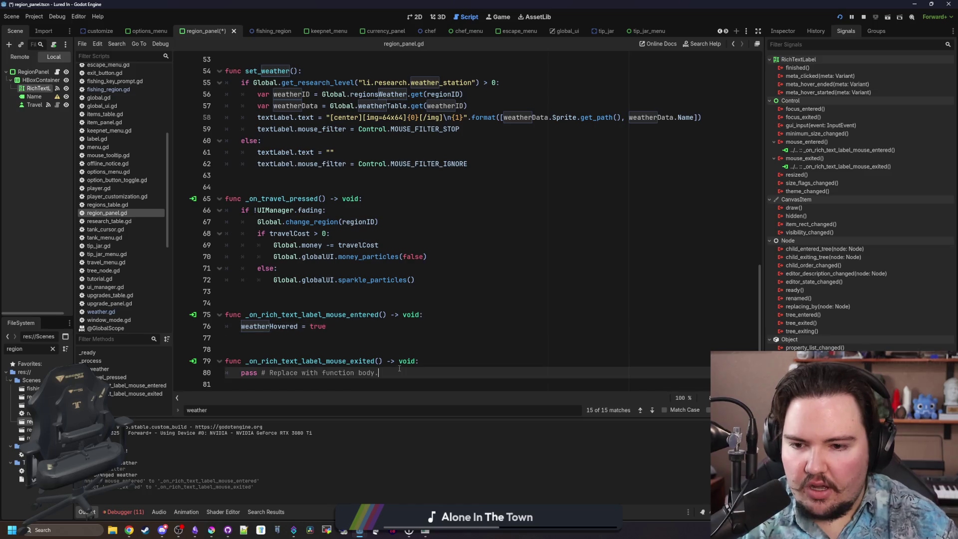
pyautogui.doubleClick(274, 328)
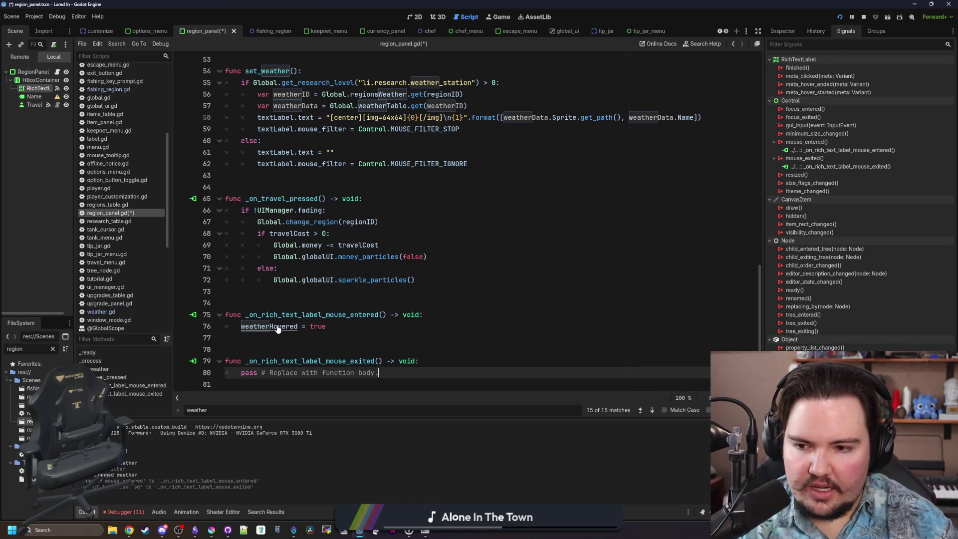
pyautogui.click(394, 373)
pyautogui.moveTo(397, 372)
pyautogui.mouseDown()
pyautogui.moveTo(299, 361)
pyautogui.moveTo(250, 381)
pyautogui.moveTo(241, 372)
pyautogui.mouseUp()
pyautogui.write('weatherHovered = false')
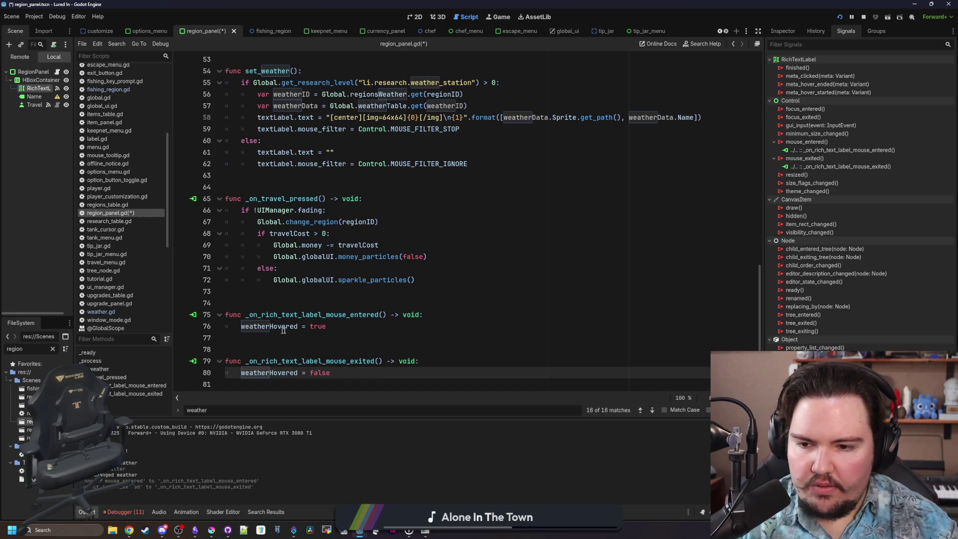
pyautogui.click(335, 349)
pyautogui.click(367, 372)
# - Discard the stray line below the handlers, save region_panel.gd, and switch to the Lured In notes
pyautogui.press('Return')
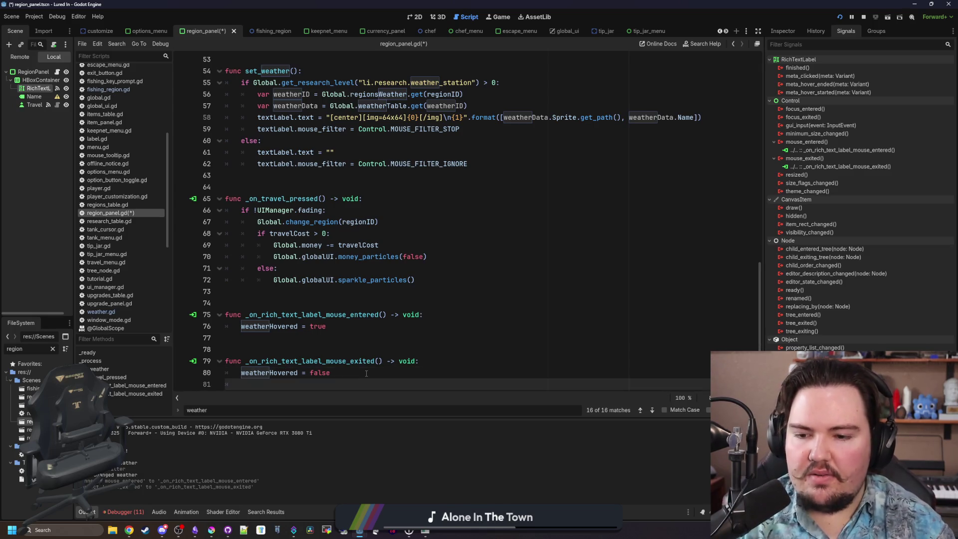
pyautogui.write('m')
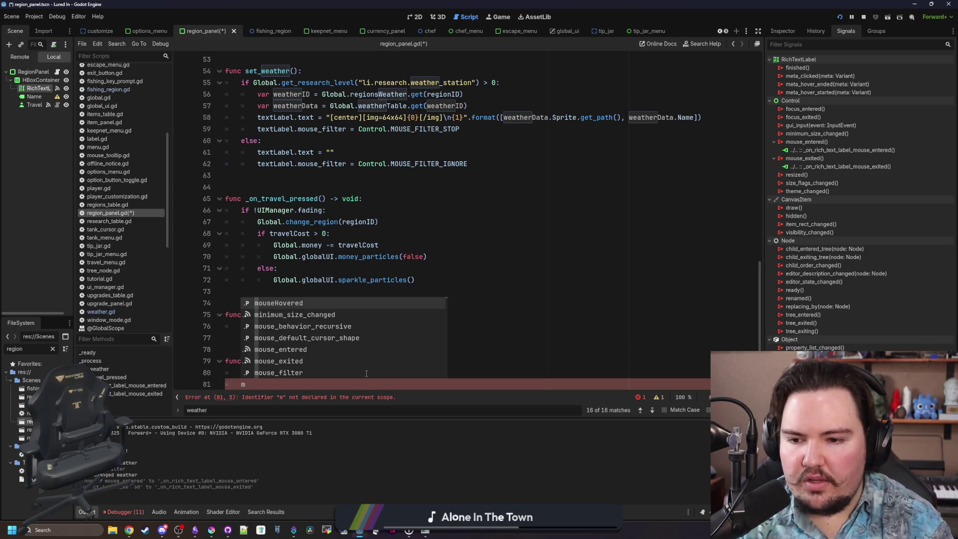
pyautogui.write('ouse_hov')
pyautogui.press('BackSpace')
pyautogui.press('BackSpace')
pyautogui.press('BackSpace')
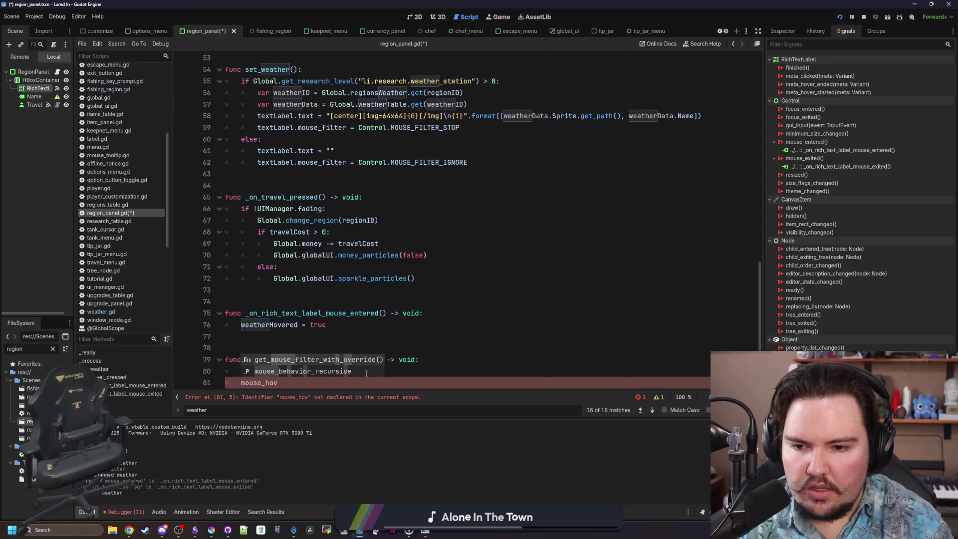
pyautogui.write('is_mous')
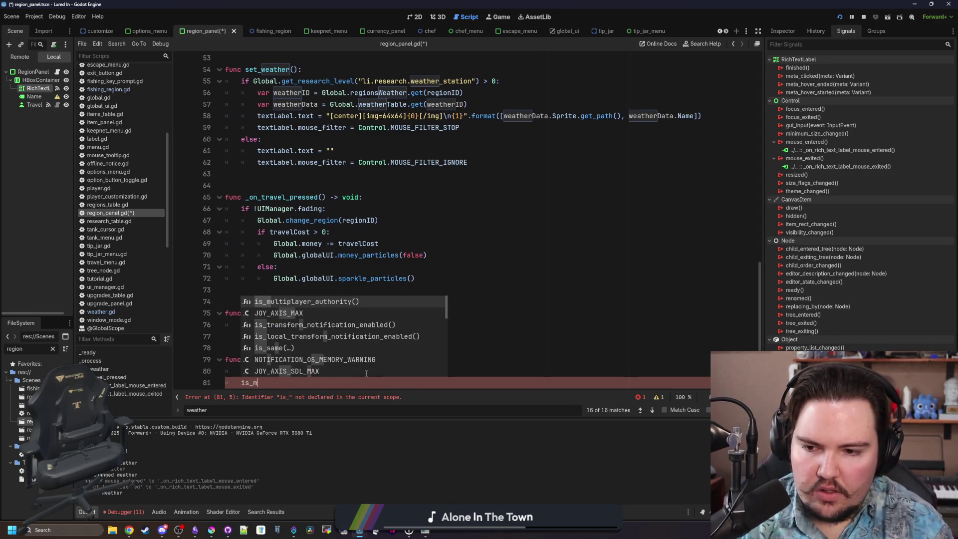
pyautogui.press('BackSpace')
pyautogui.press('BackSpace')
pyautogui.press('BackSpace')
pyautogui.press('BackSpace')
pyautogui.press('BackSpace')
pyautogui.press('BackSpace')
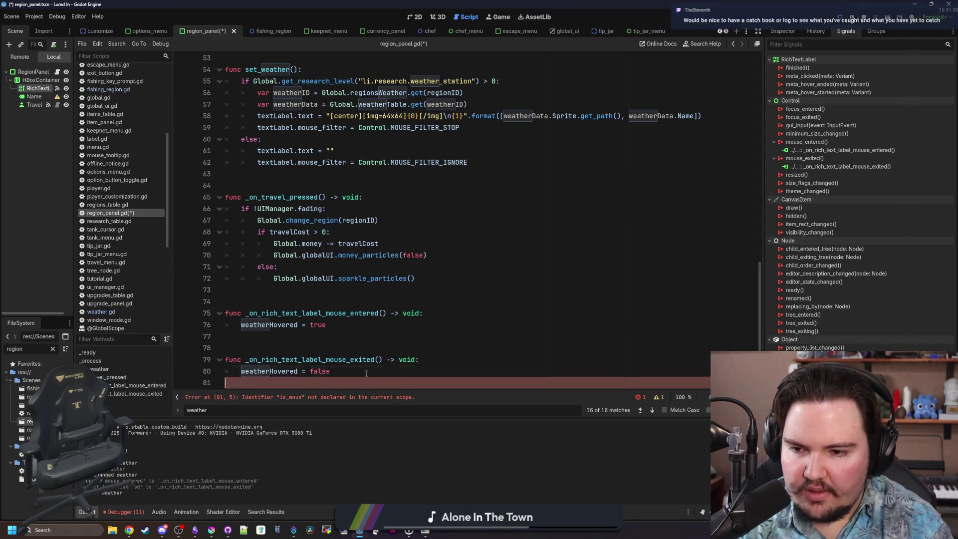
pyautogui.click(303, 341)
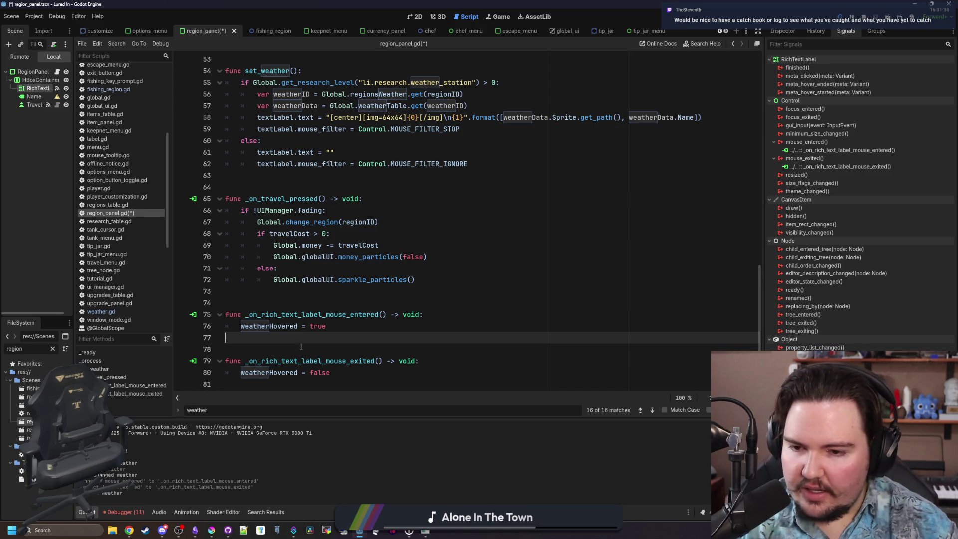
pyautogui.hotkey('ctrl', 's')
pyautogui.scroll(1, 338, 285)
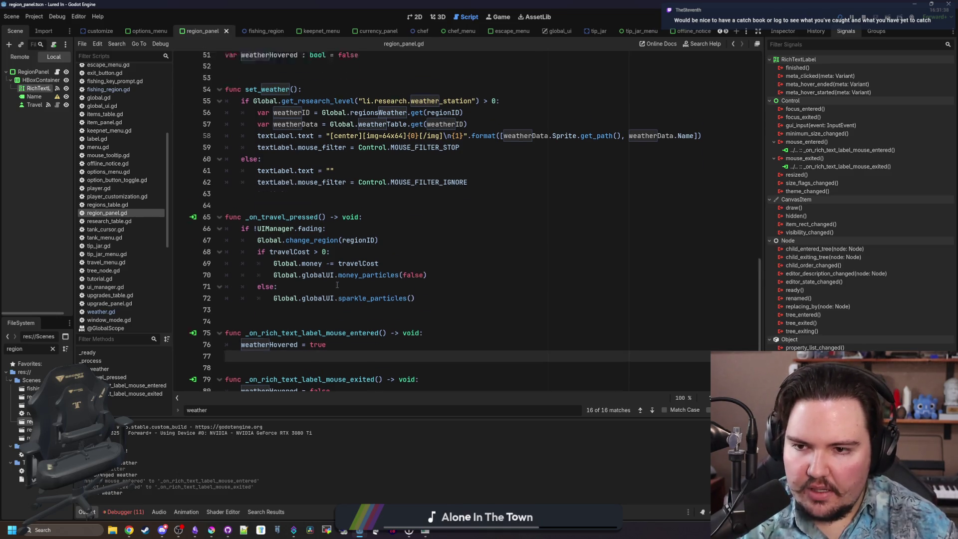
pyautogui.scroll(7, 337, 285)
pyautogui.scroll(-8, 325, 290)
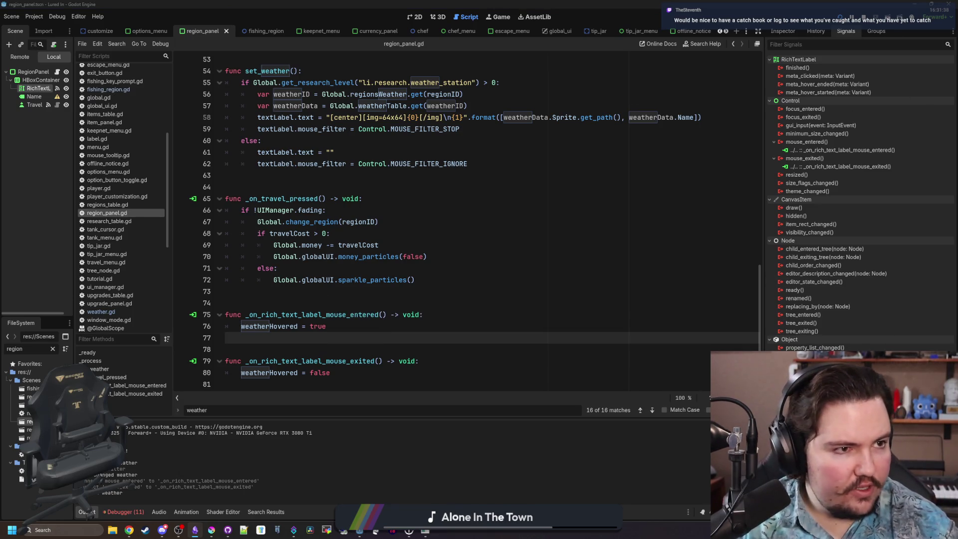
pyautogui.hotkey('alt', 'Tab')
pyautogui.scroll(-15, 551, 232)
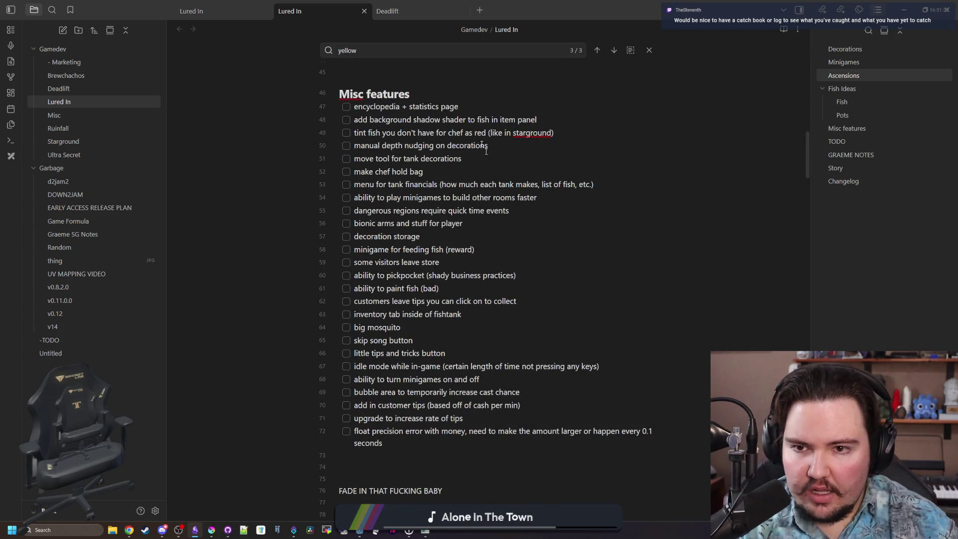
# - Read the 'encyclopedia + statistics page' item under Misc features, then return to Godot
pyautogui.scroll(1, 461, 121)
pyautogui.moveTo(474, 156); pyautogui.dragTo(364, 157)
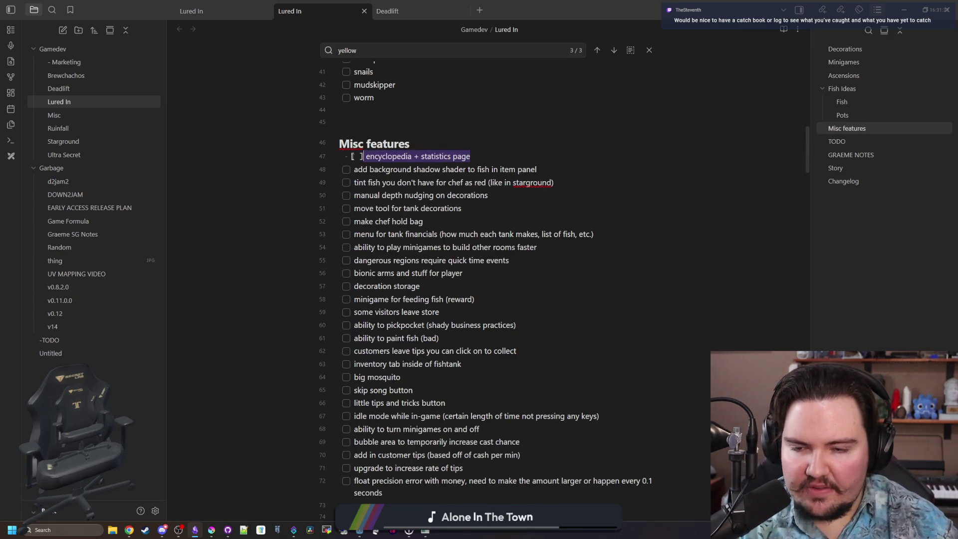
pyautogui.click(364, 156)
pyautogui.click(375, 183)
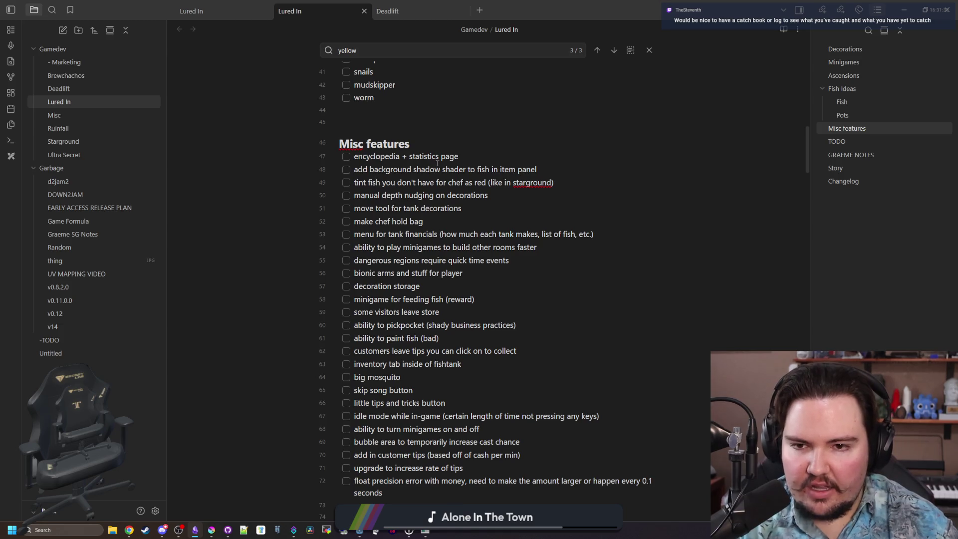
pyautogui.moveTo(481, 157); pyautogui.dragTo(385, 156)
pyautogui.click(404, 195)
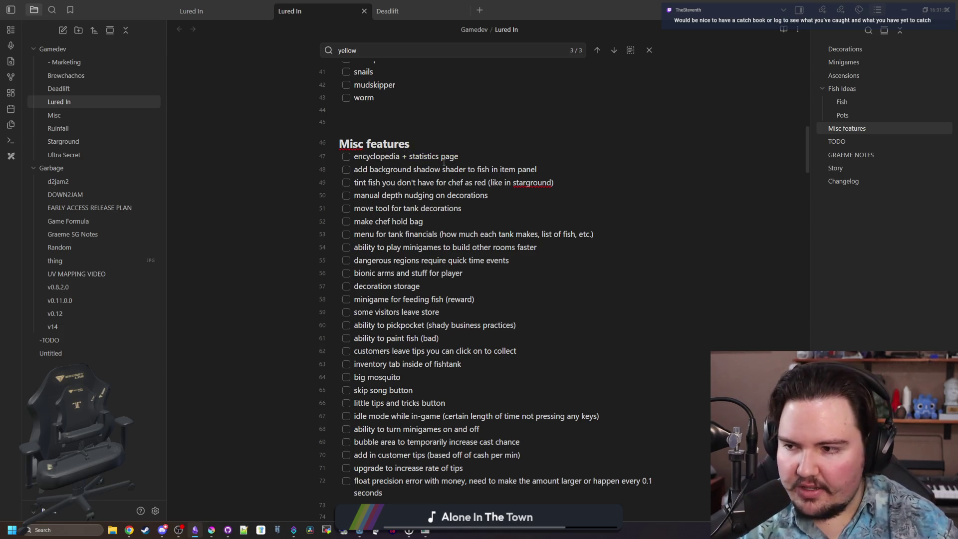
pyautogui.hotkey('alt', 'Tab')
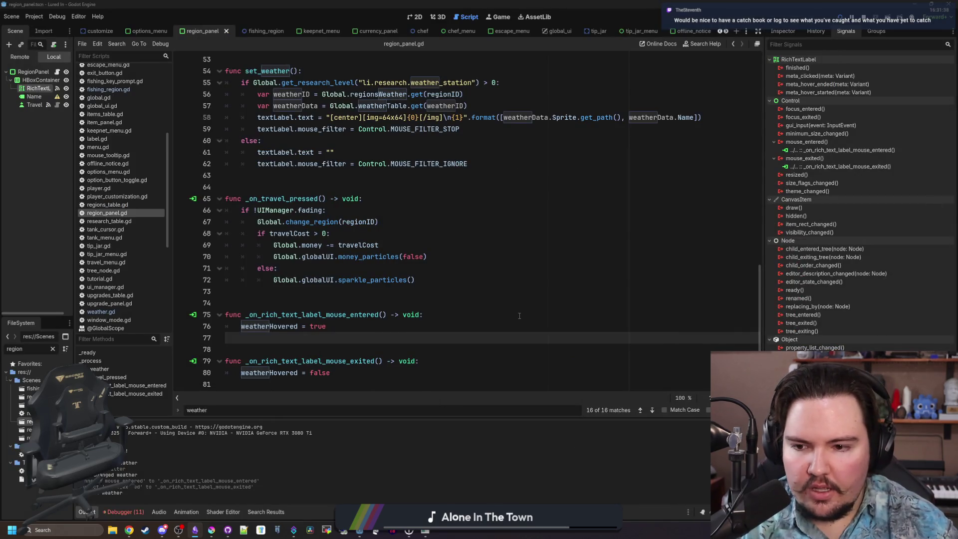
# - Highlight every use of weatherHovered and review them throughout region_panel.gd
pyautogui.click(449, 292)
pyautogui.scroll(2, 350, 260)
pyautogui.click(319, 245)
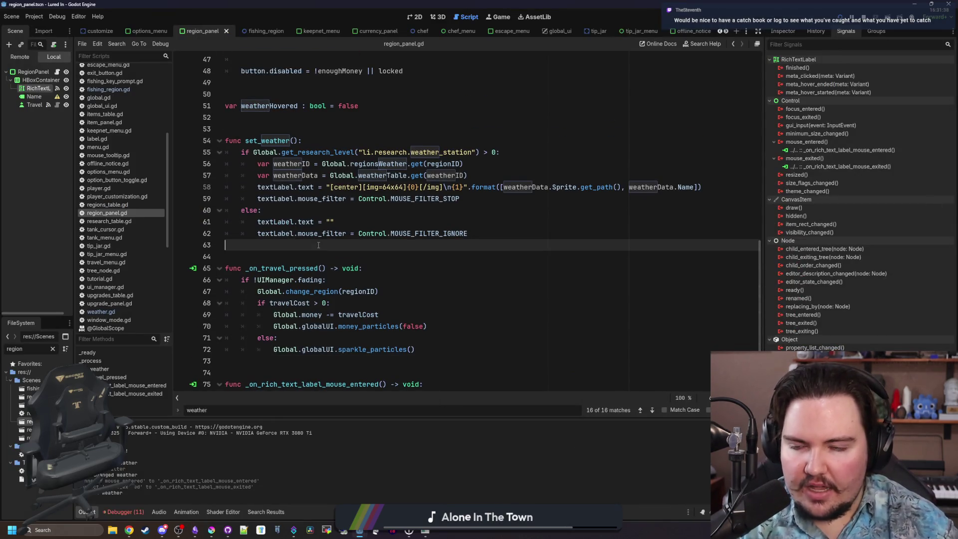
pyautogui.scroll(3, 318, 245)
pyautogui.click(364, 210)
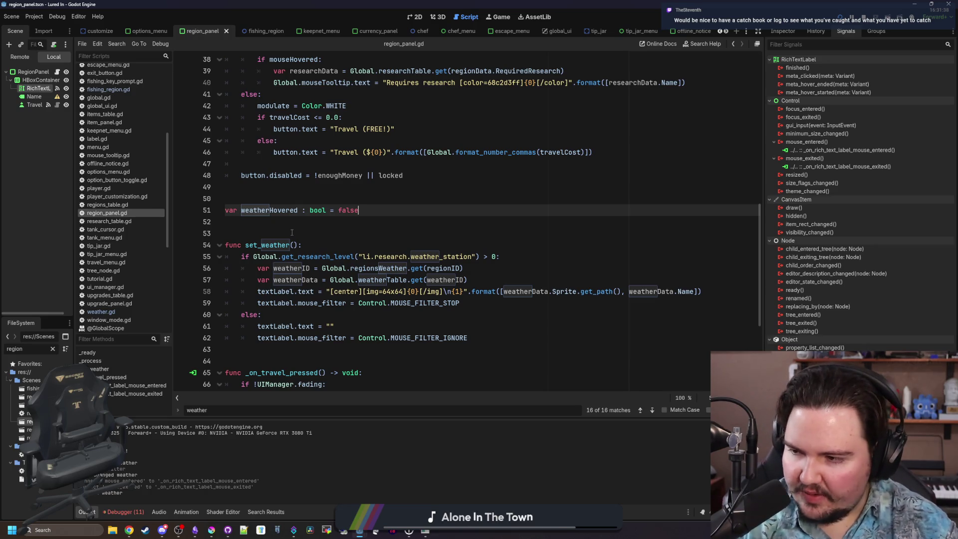
pyautogui.click(297, 226)
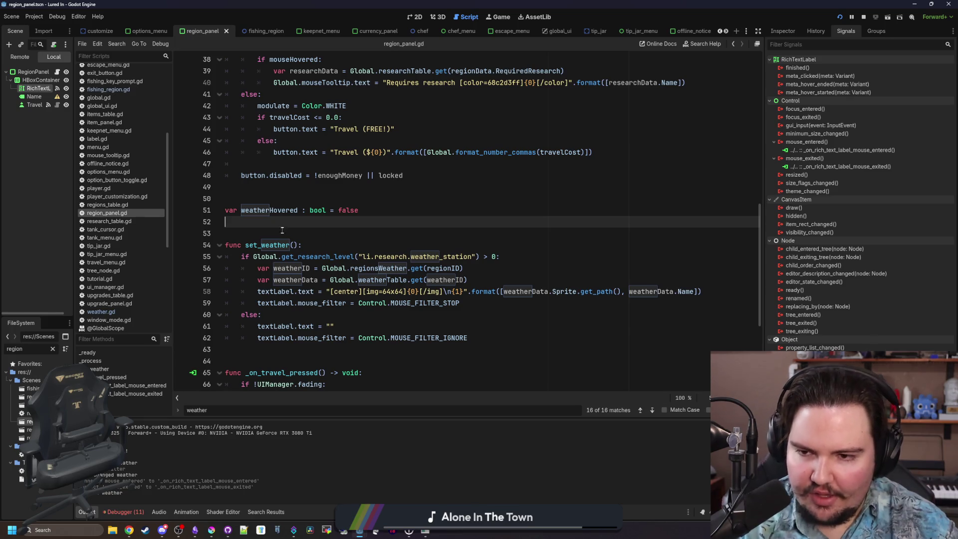
pyautogui.doubleClick(279, 212)
pyautogui.scroll(-1, 320, 243)
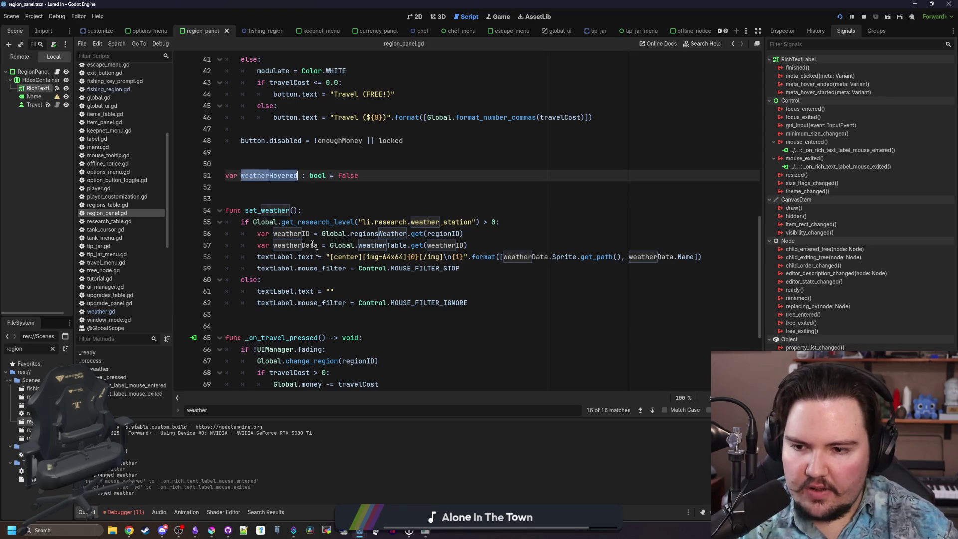
pyautogui.scroll(-4, 321, 250)
pyautogui.scroll(13, 327, 269)
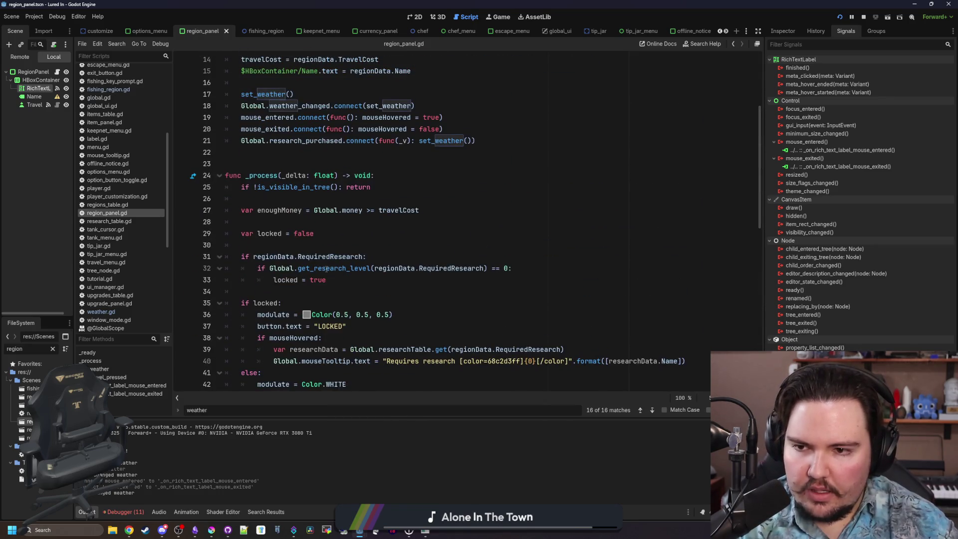
pyautogui.scroll(-4, 291, 246)
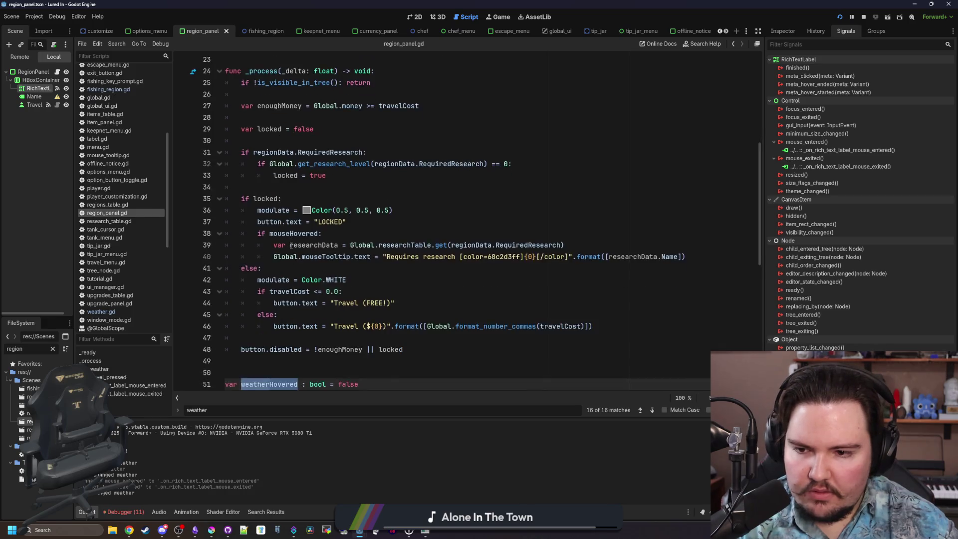
pyautogui.scroll(1, 290, 248)
pyautogui.scroll(-1, 291, 248)
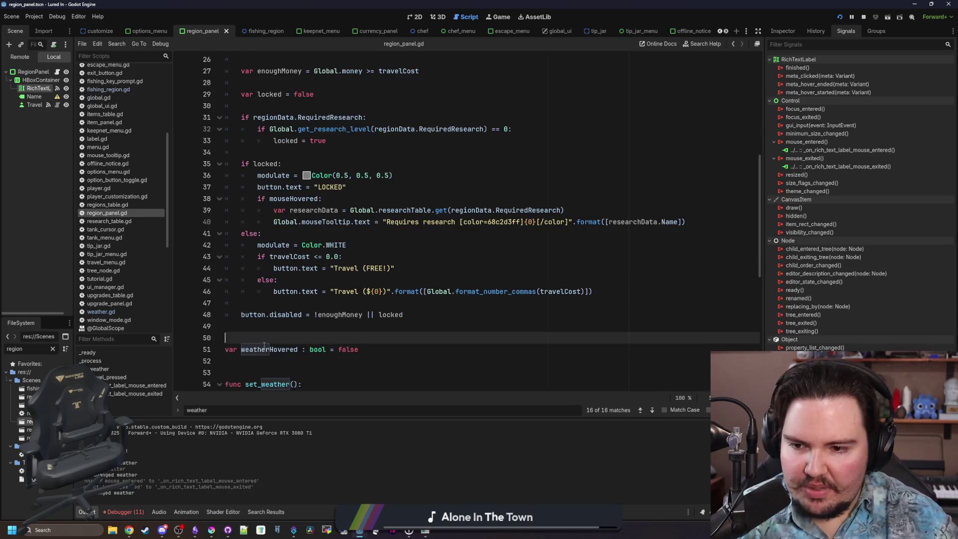
pyautogui.scroll(1, 264, 282)
pyautogui.scroll(2, 263, 282)
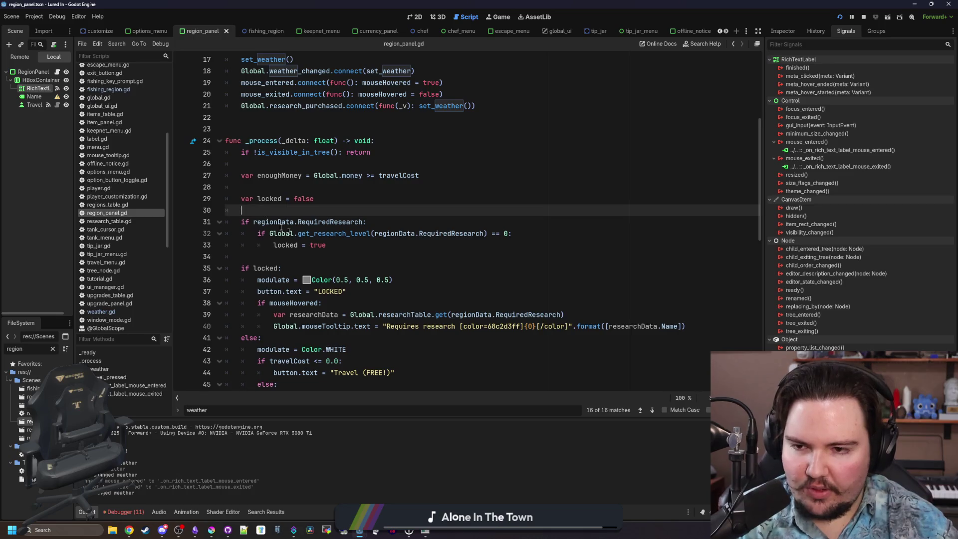
# - Start an if weatherHovered: check near the top of _process, then open weather.gd
pyautogui.click(253, 211)
pyautogui.press('Return')
pyautogui.press('Return')
pyautogui.press('Up')
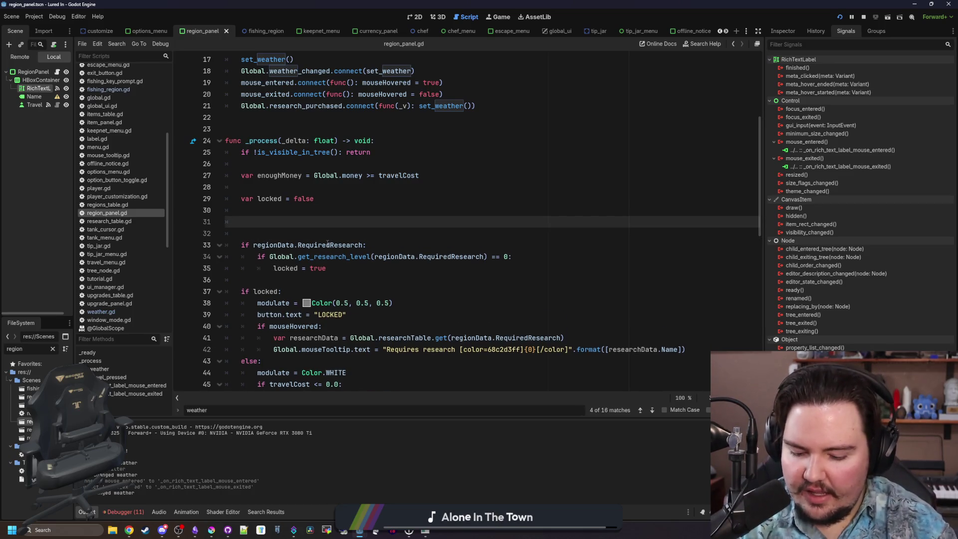
pyautogui.write('if weatherHovered')
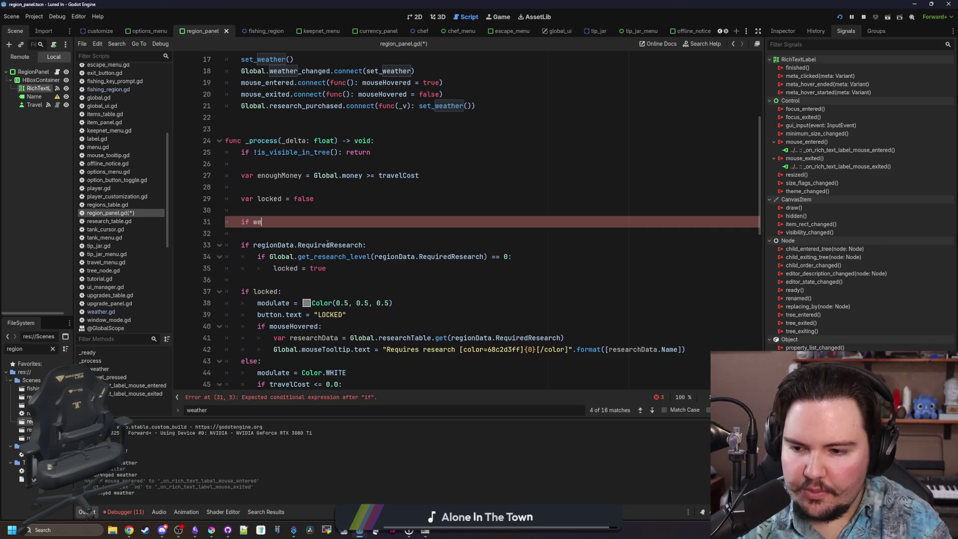
pyautogui.write(':')
pyautogui.press('Return')
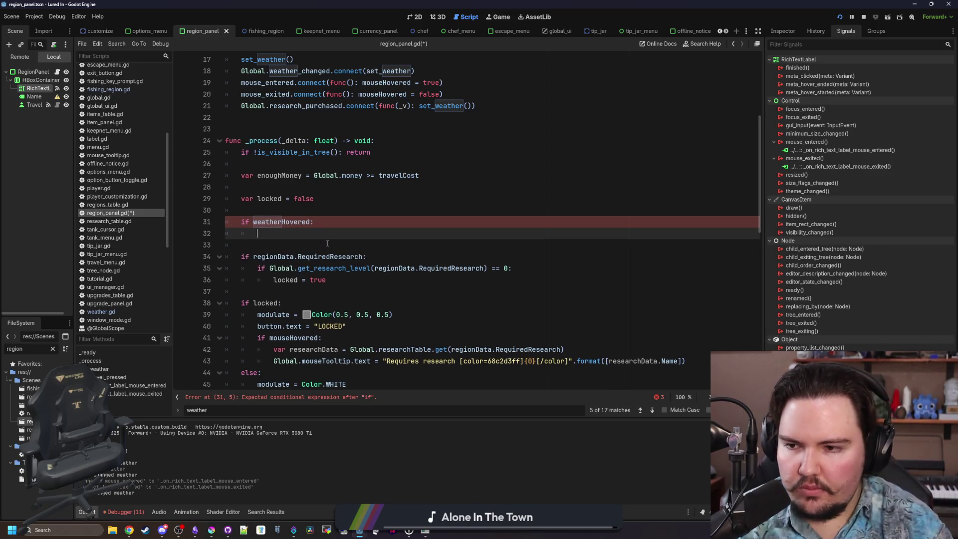
pyautogui.click(108, 312)
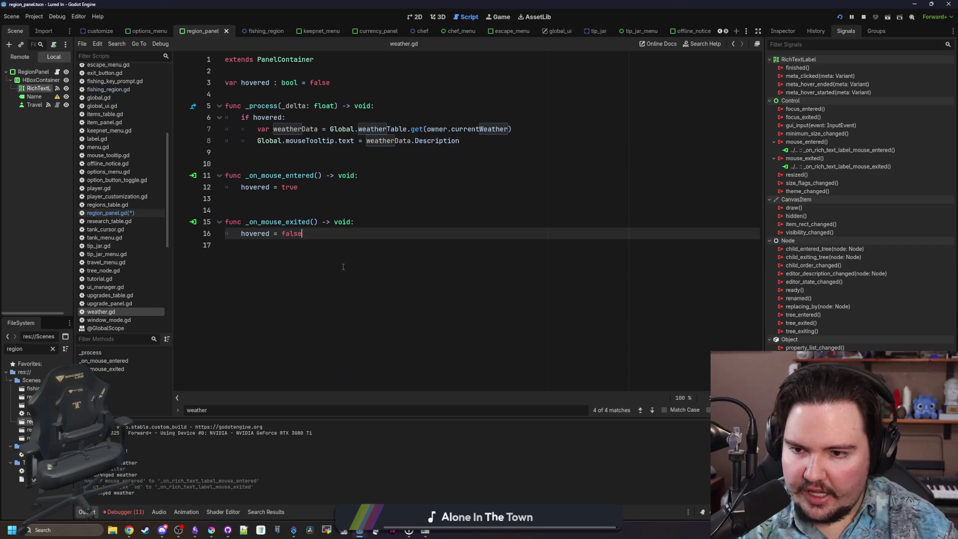
# - Paste weather.gd's two weatherData tooltip lines under the if weatherHovered: check, fixing line 32's indent
pyautogui.moveTo(462, 140); pyautogui.dragTo(225, 128)
pyautogui.hotkey('ctrl', 'c')
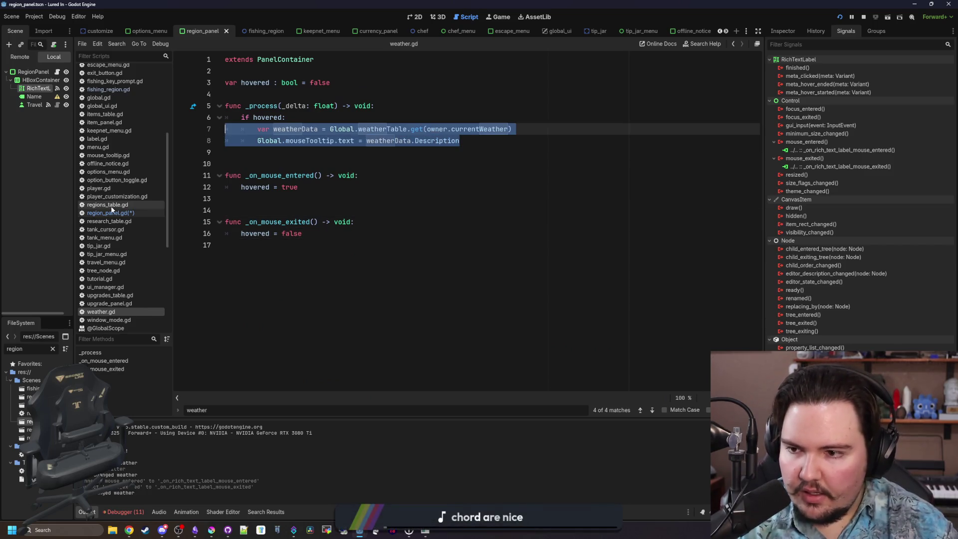
pyautogui.click(110, 213)
pyautogui.hotkey('ctrl', 'v')
pyautogui.click(282, 233)
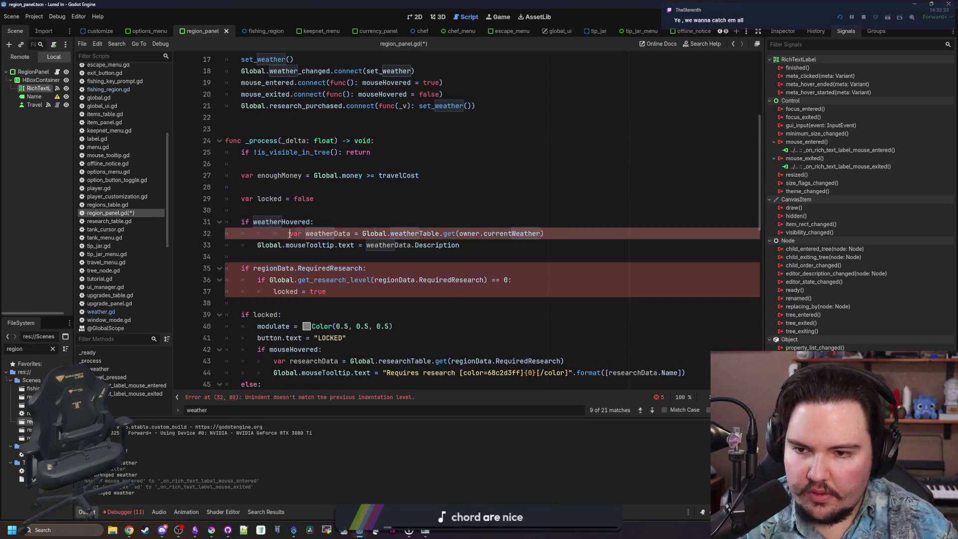
pyautogui.press('BackSpace')
pyautogui.press('BackSpace')
# - Look over region_panel.gd's set_weather function and the regionID use on line 60
pyautogui.scroll(1, 332, 208)
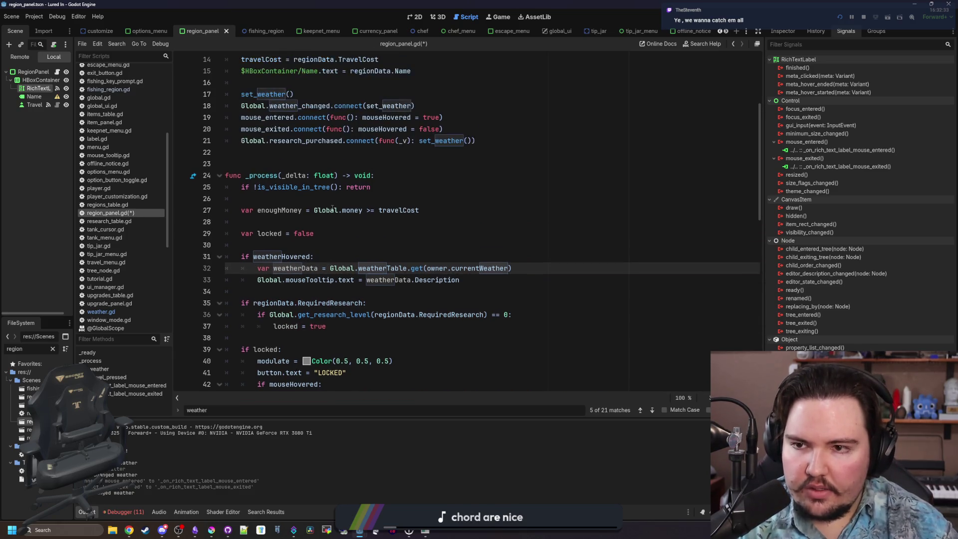
pyautogui.scroll(1, 336, 118)
pyautogui.scroll(-2, 466, 233)
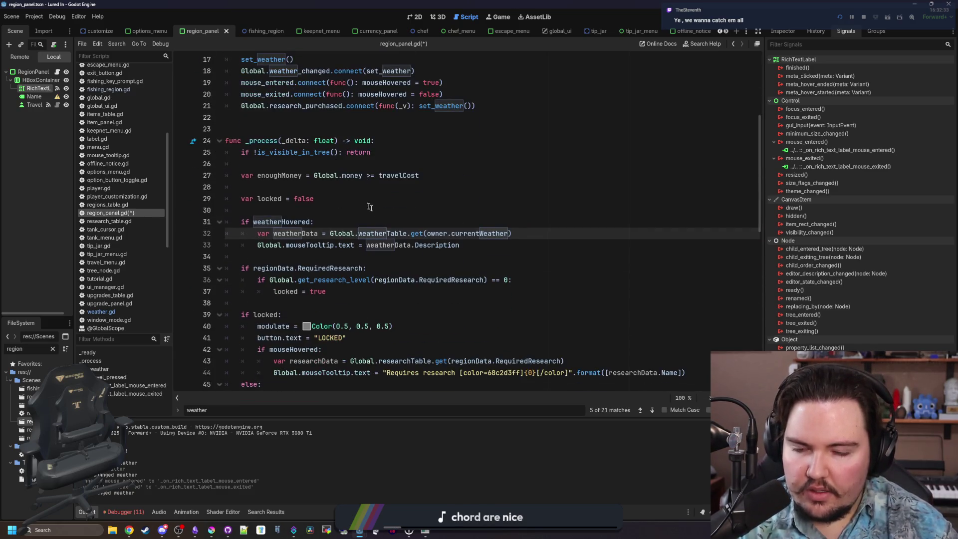
pyautogui.scroll(5, 466, 233)
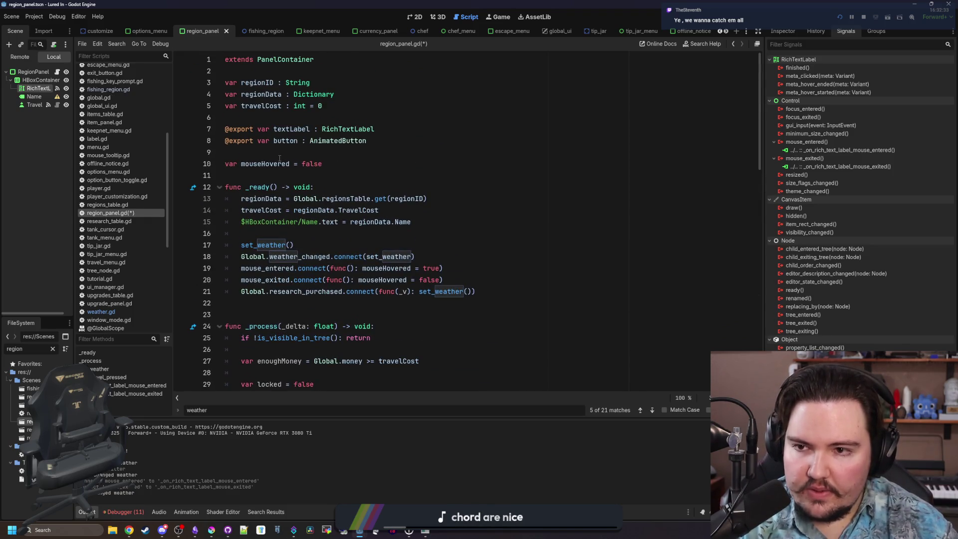
pyautogui.scroll(-5, 424, 222)
pyautogui.scroll(-6, 441, 229)
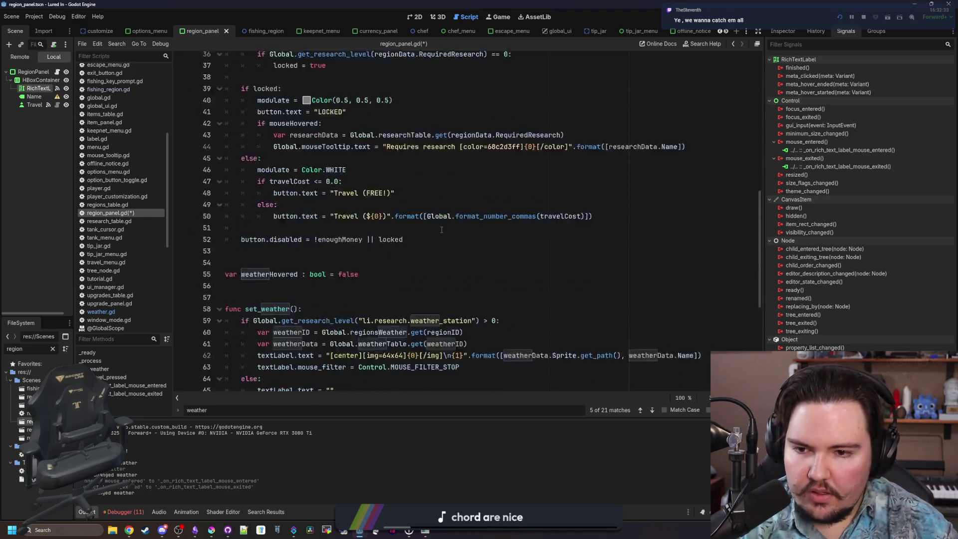
pyautogui.scroll(-7, 441, 229)
pyautogui.scroll(4, 493, 213)
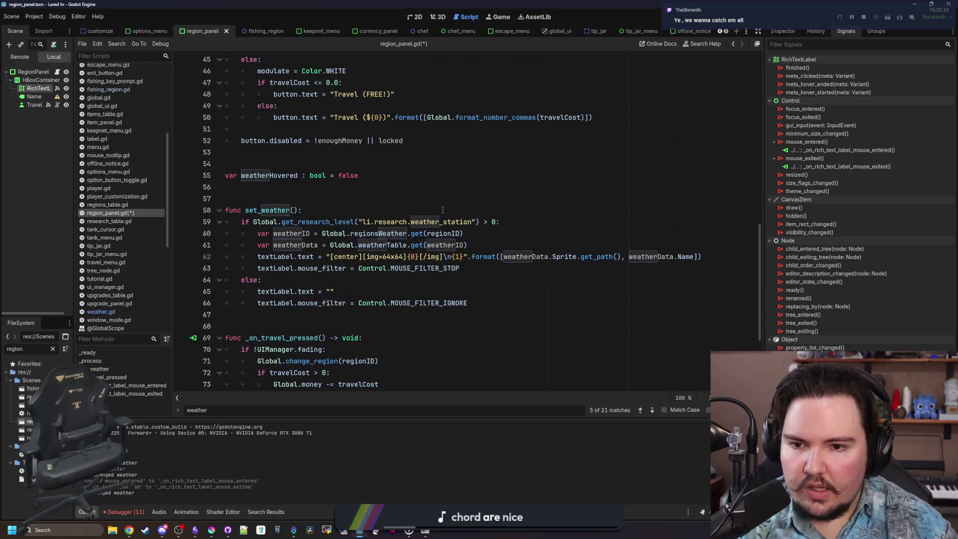
pyautogui.click(462, 210)
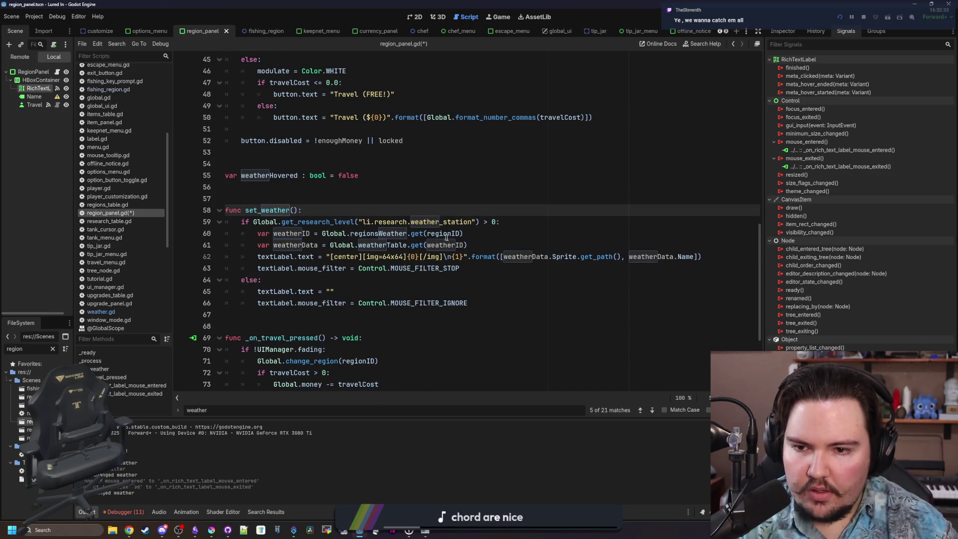
pyautogui.click(478, 236)
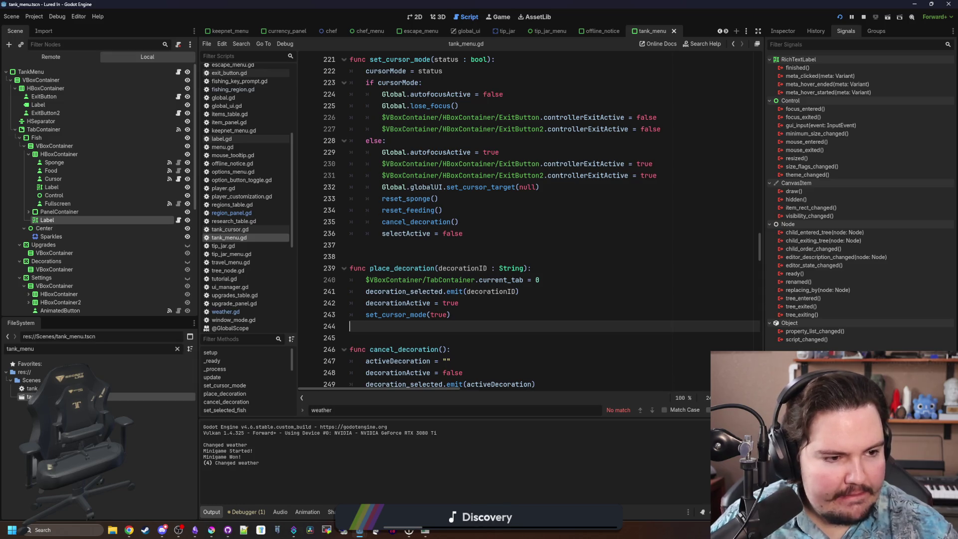
# - Put the caret on blank line 238 in tank_menu.gd, beside place_decoration
pyautogui.click(448, 246)
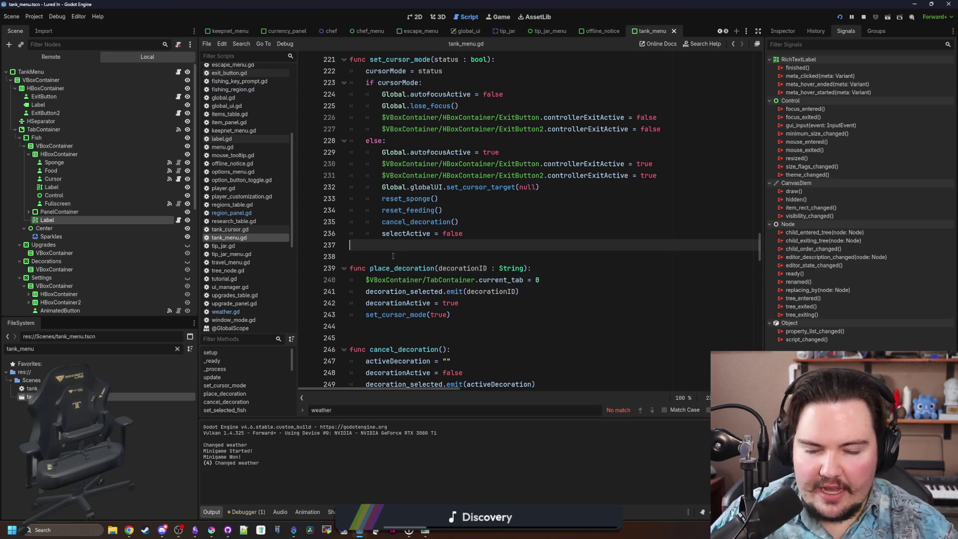
pyautogui.click(392, 256)
pyautogui.click(400, 246)
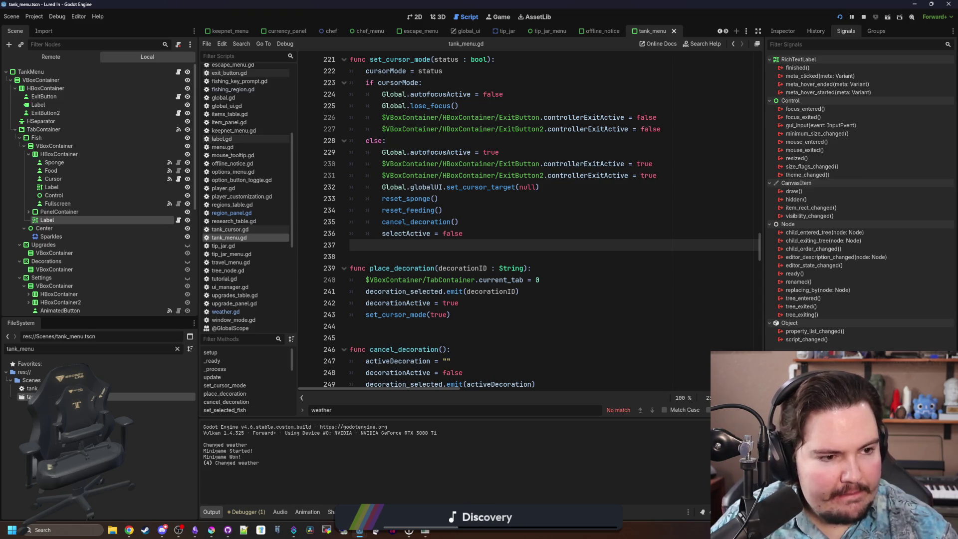
pyautogui.click(425, 253)
pyautogui.click(444, 235)
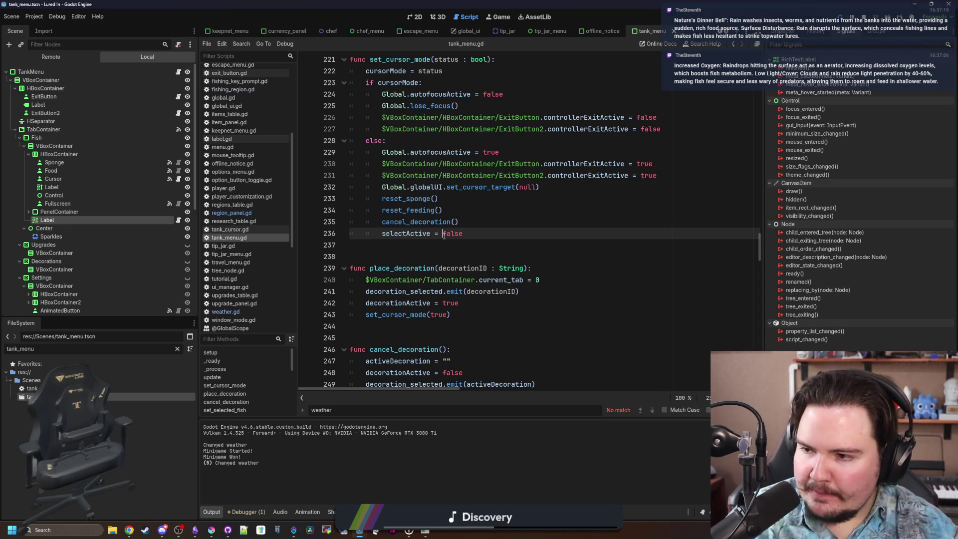
pyautogui.click(452, 251)
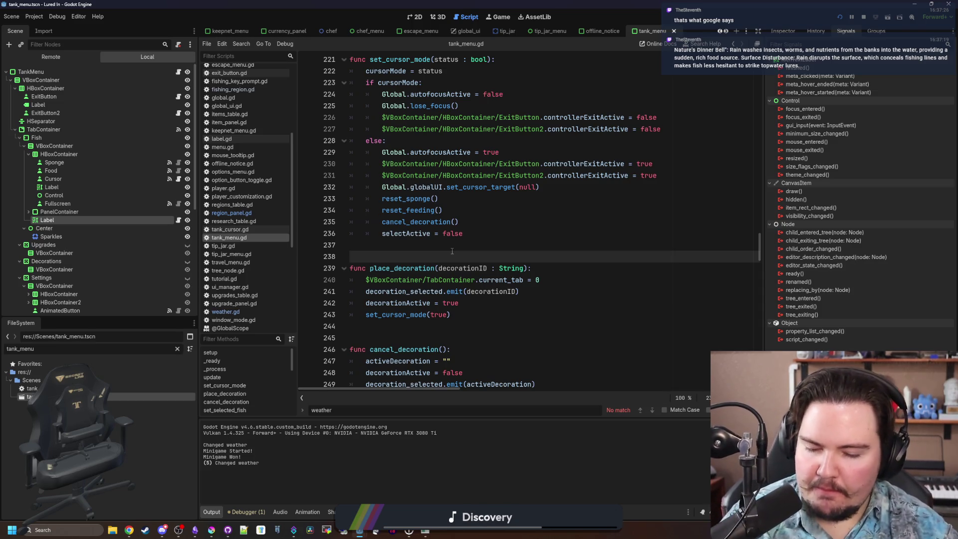
pyautogui.click(454, 243)
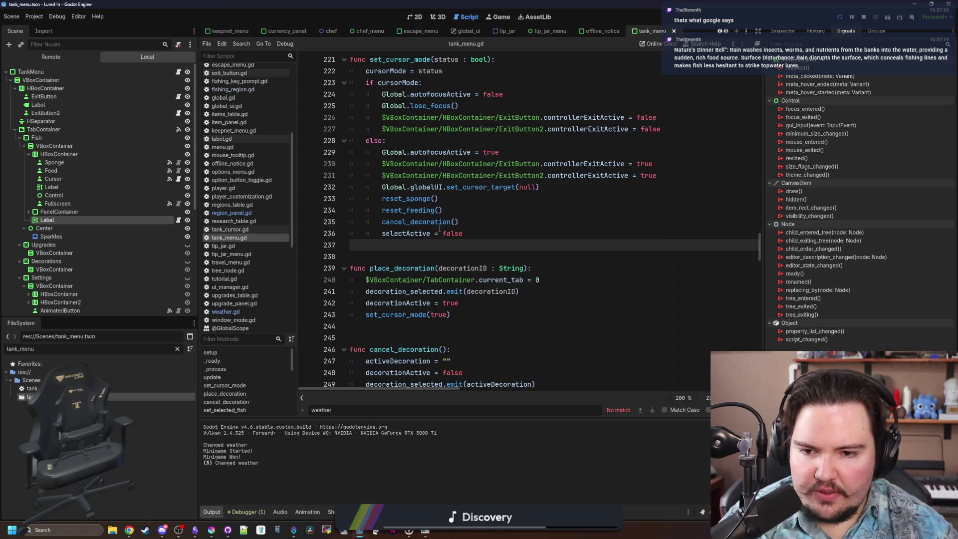
pyautogui.scroll(4, 409, 202)
pyautogui.click(406, 187)
pyautogui.scroll(-2, 406, 187)
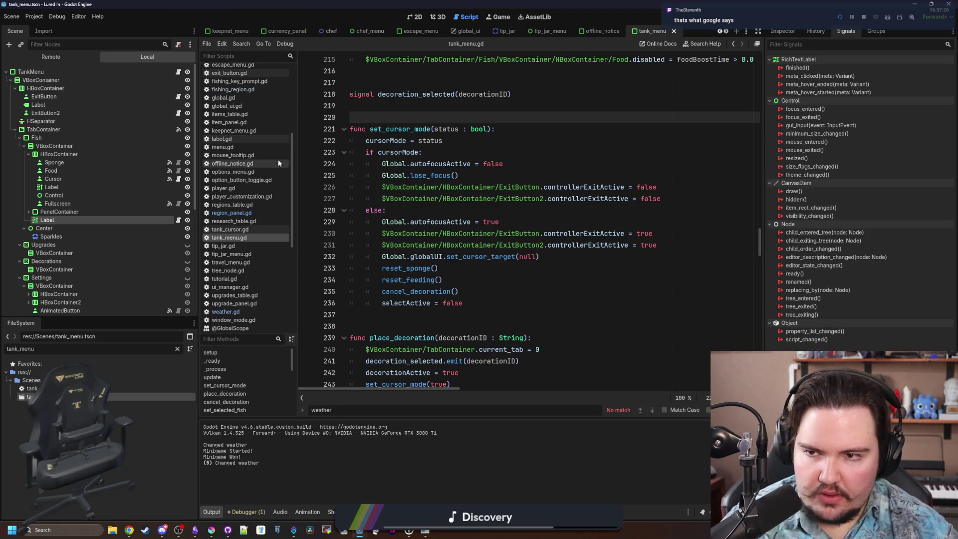
pyautogui.click(482, 313)
pyautogui.scroll(-4, 482, 313)
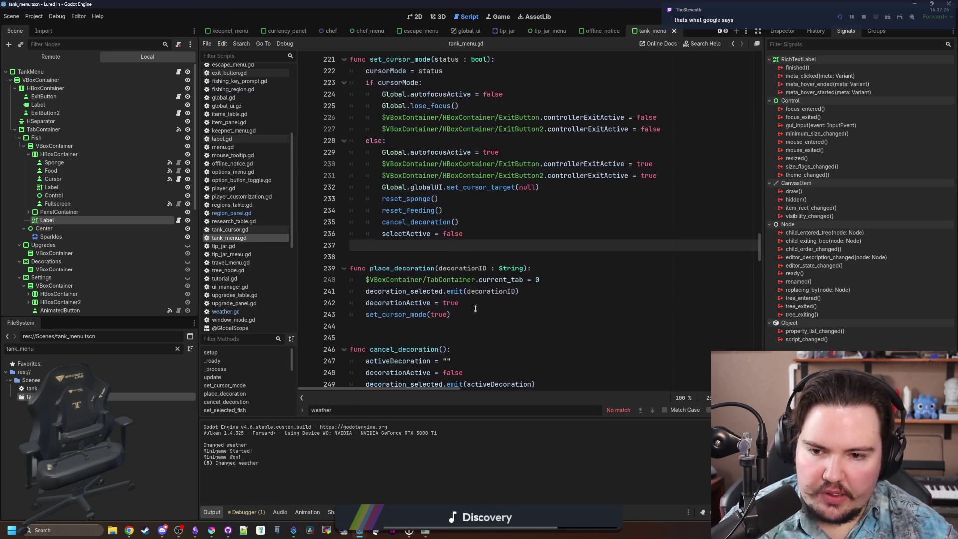
# - Switch to the 2D view and open global_ui.tscn by filtering the FileSystem for 'glob'
pyautogui.click(415, 16)
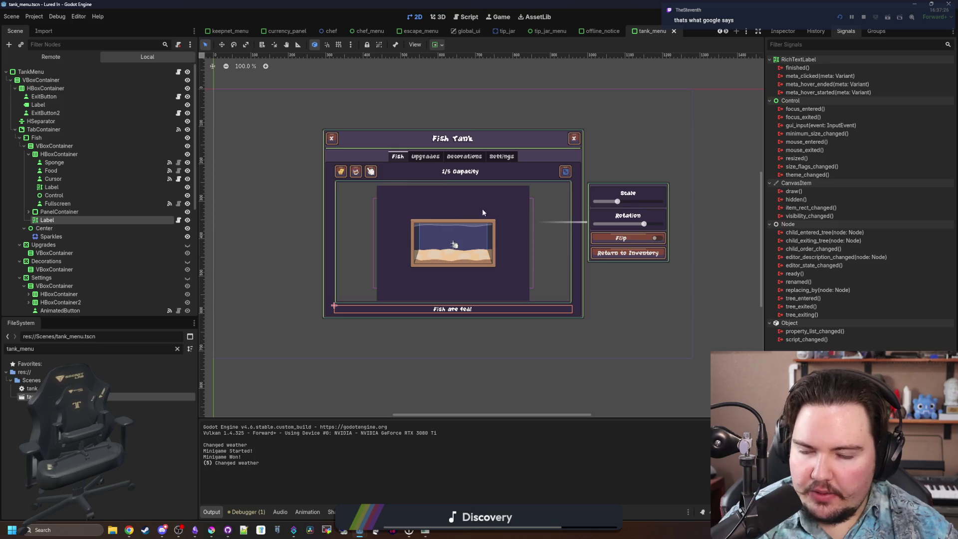
pyautogui.scroll(3, 482, 209)
pyautogui.scroll(-5, 106, 223)
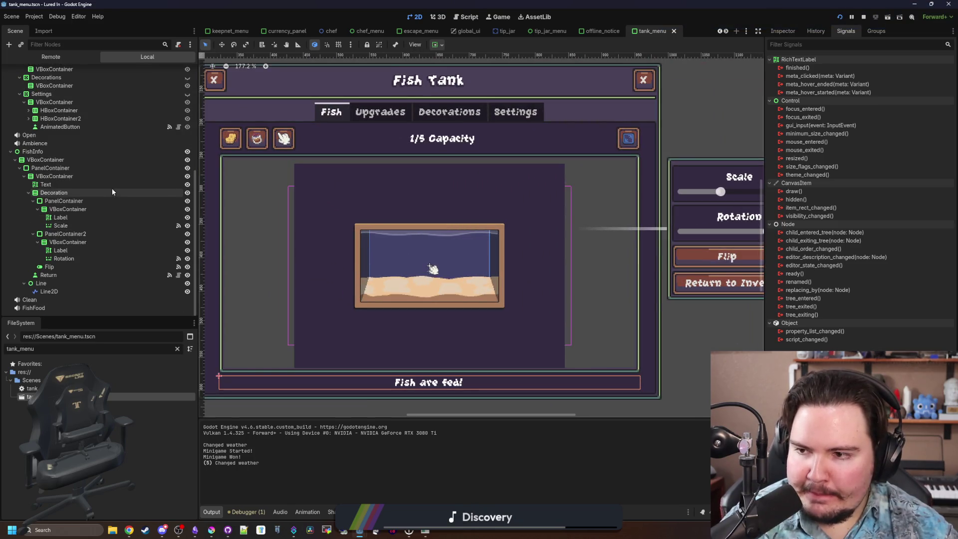
pyautogui.scroll(5, 108, 198)
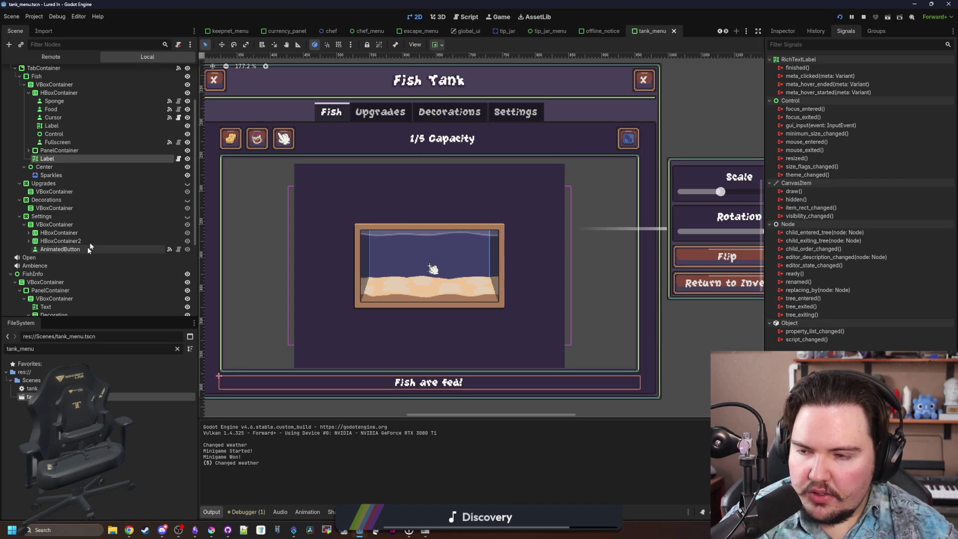
pyautogui.click(177, 348)
pyautogui.write('glob')
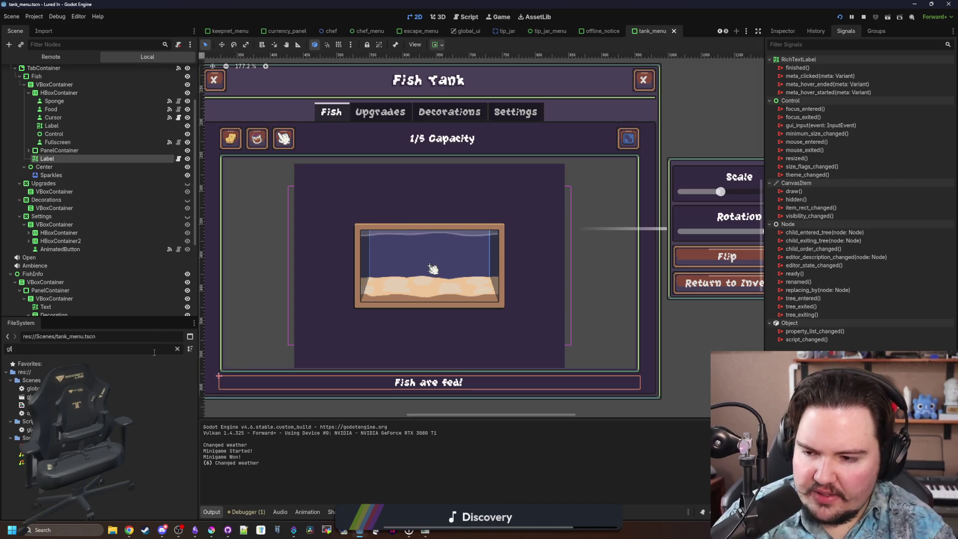
pyautogui.doubleClick(29, 397)
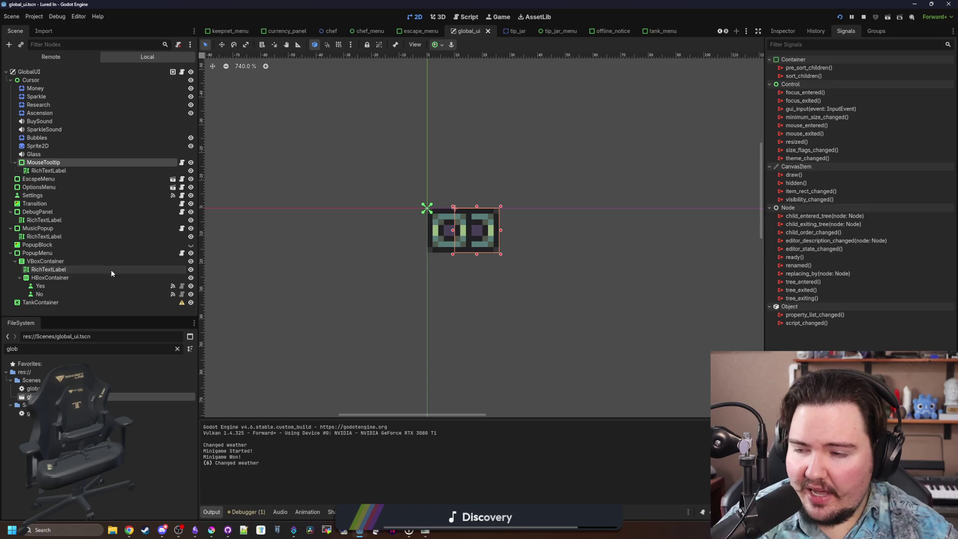
# - Select TankContainer, zoom the canvas out, and start adding a child node to it
pyautogui.click(66, 302)
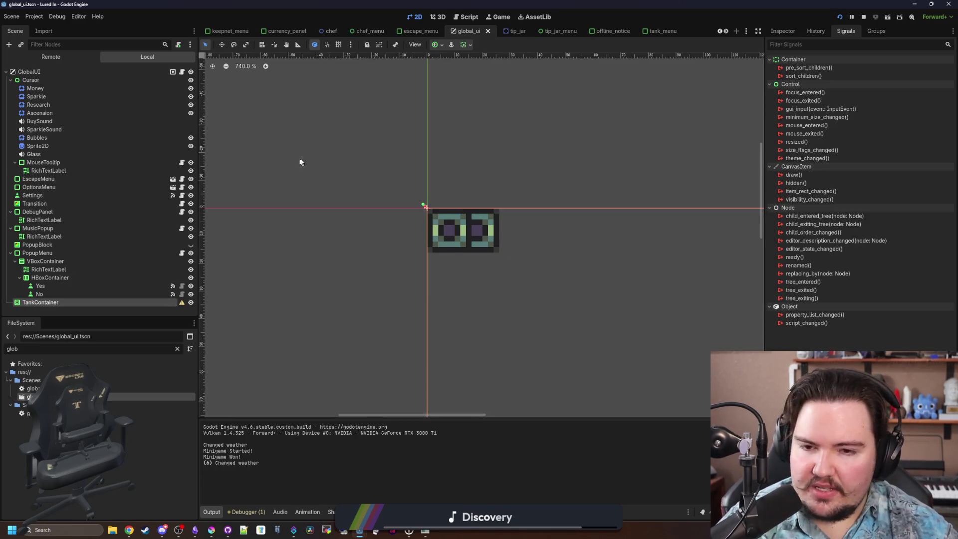
pyautogui.scroll(-10, 299, 160)
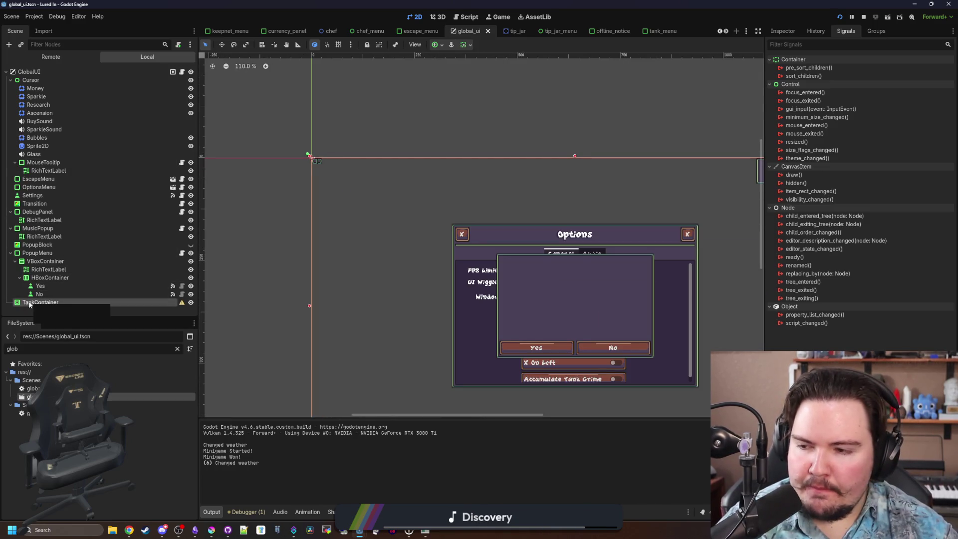
pyautogui.scroll(-3, 344, 255)
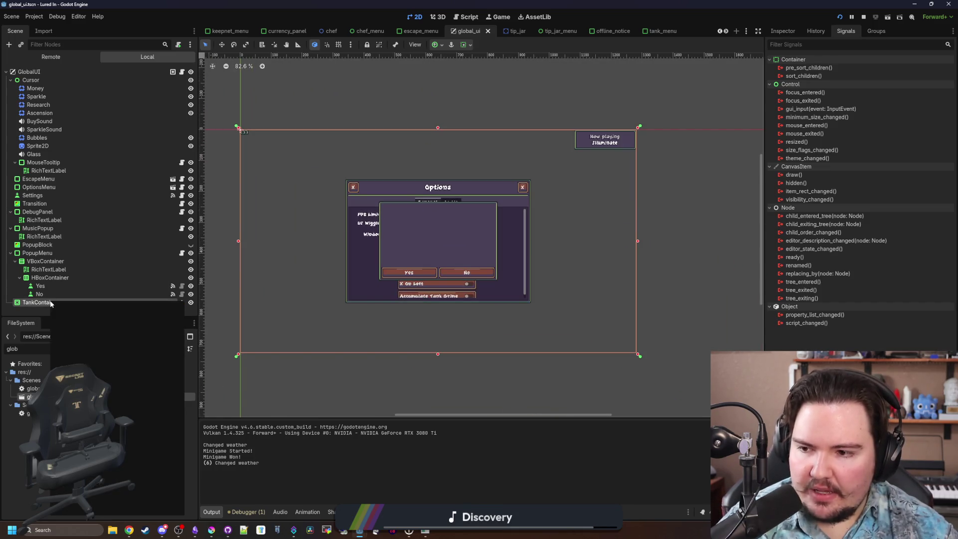
pyautogui.rightClick(70, 303)
pyautogui.click(92, 312)
# - Add a Label child to TankContainer and centre its text horizontally and vertically
pyautogui.write('label')
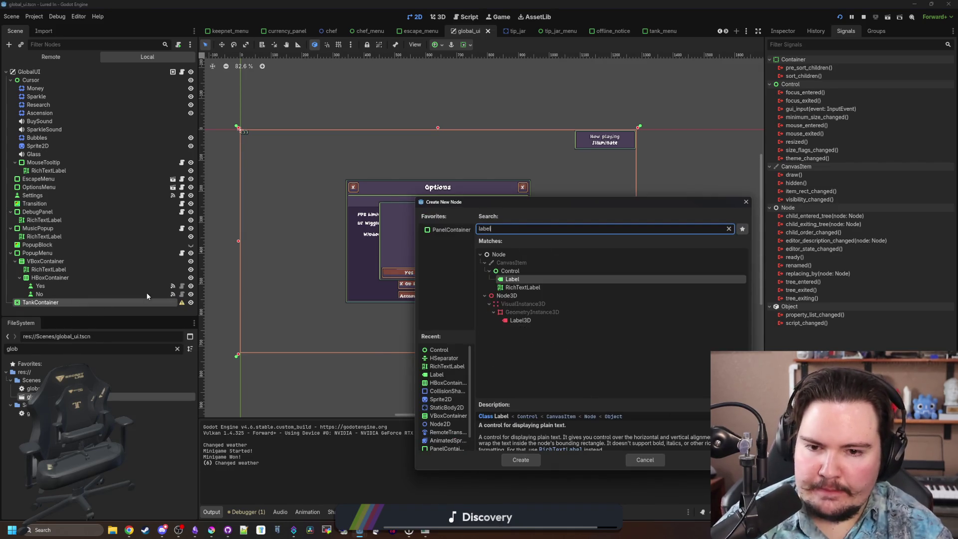
pyautogui.press('Return')
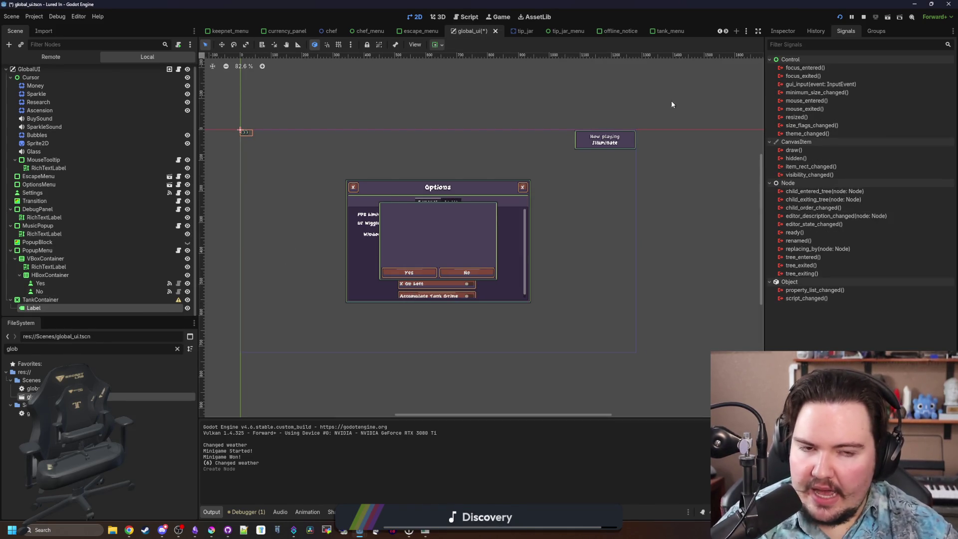
pyautogui.click(796, 31)
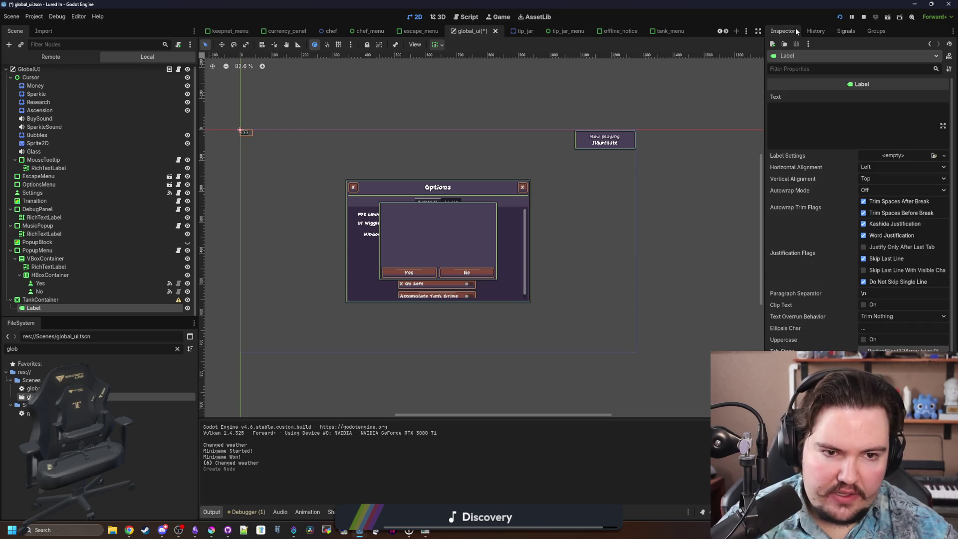
pyautogui.click(871, 167)
pyautogui.click(885, 186)
pyautogui.click(884, 179)
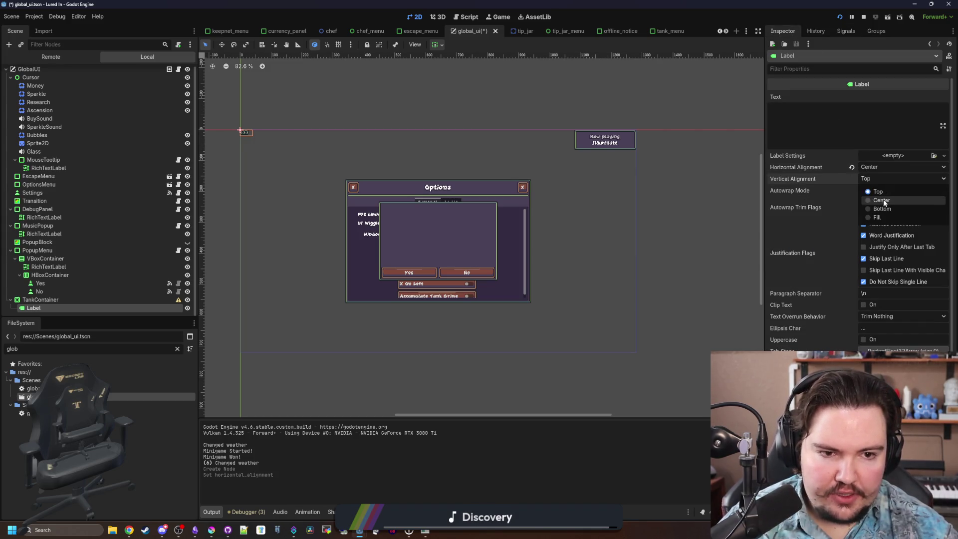
pyautogui.click(876, 200)
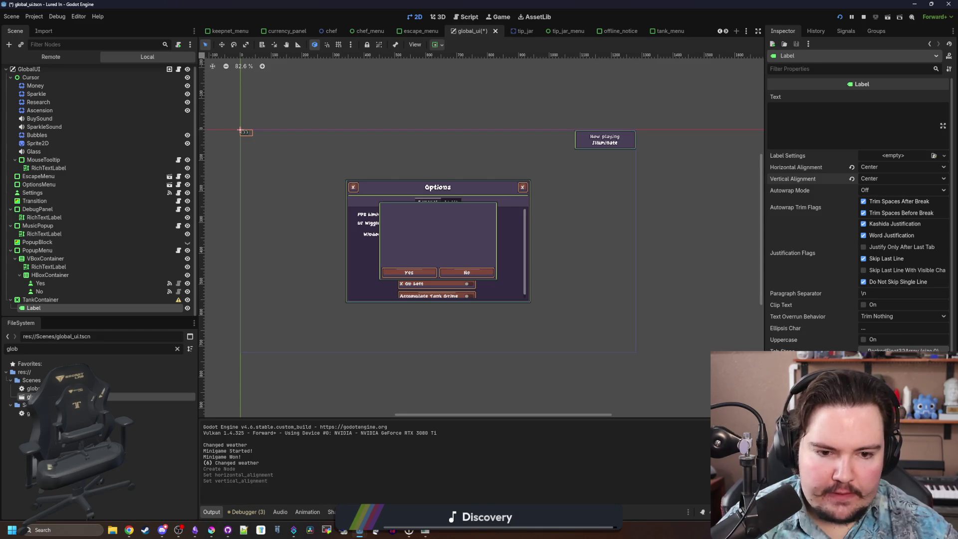
# - Type placeholder text into the Label's Text property and review its transform and container sizing
pyautogui.scroll(-5, 848, 317)
pyautogui.click(847, 316)
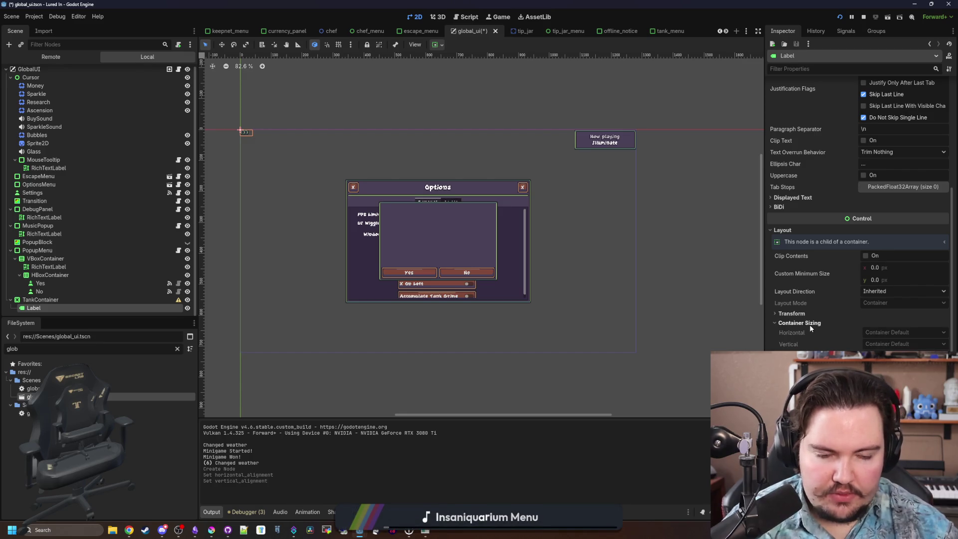
pyautogui.click(811, 323)
pyautogui.scroll(5, 811, 320)
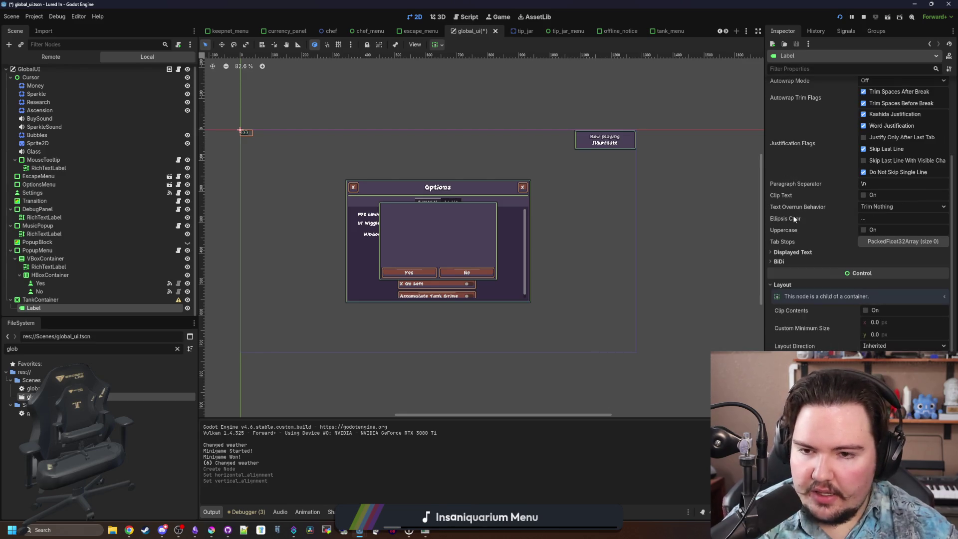
pyautogui.scroll(2, 342, 158)
pyautogui.click(848, 113)
pyautogui.write('dwasdwas')
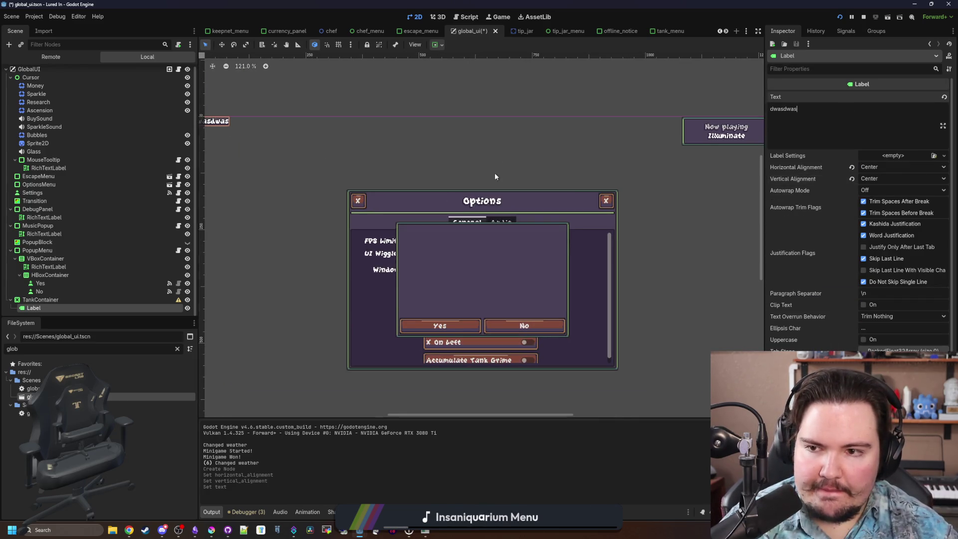
pyautogui.scroll(-3, 412, 173)
pyautogui.write('dwasdwasdddddddddd')
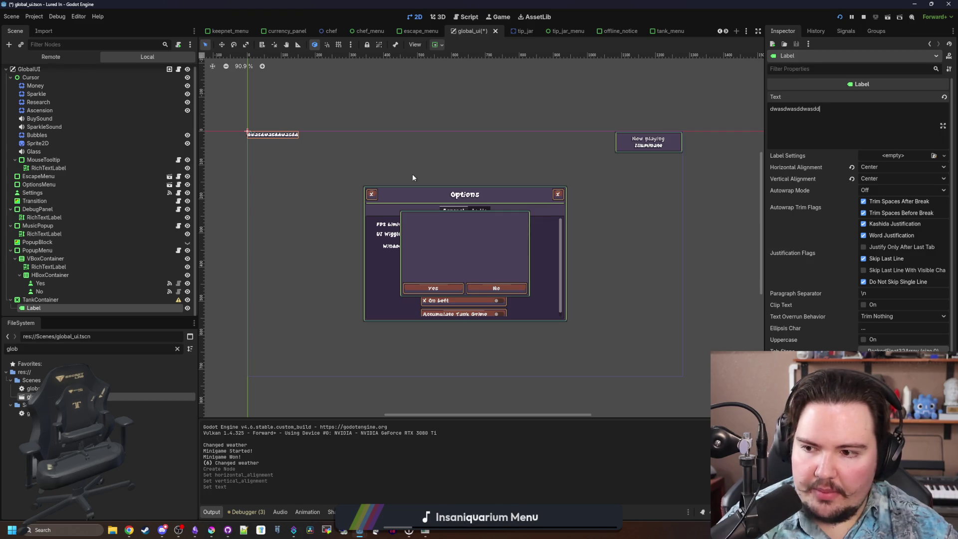
pyautogui.write('dddddddddddddddd')
pyautogui.scroll(-5, 817, 259)
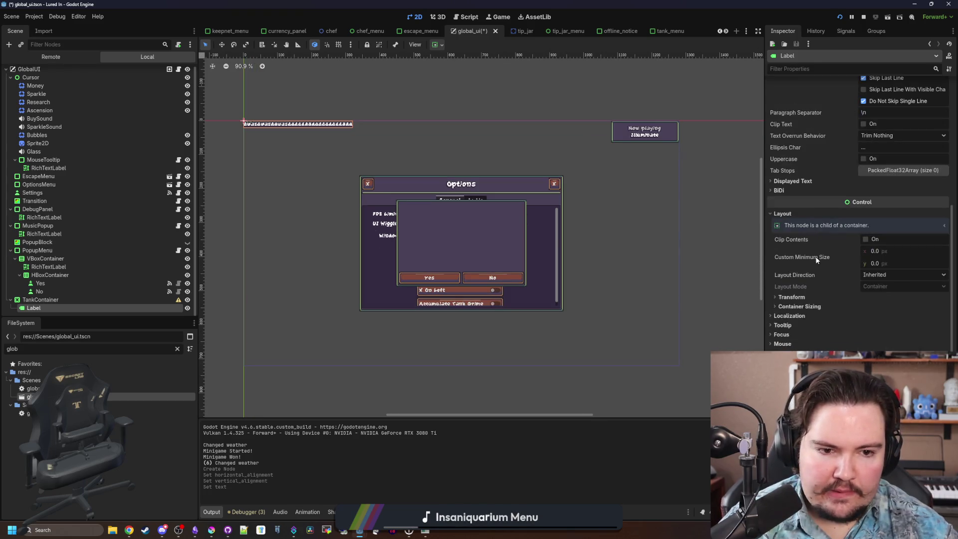
pyautogui.click(803, 305)
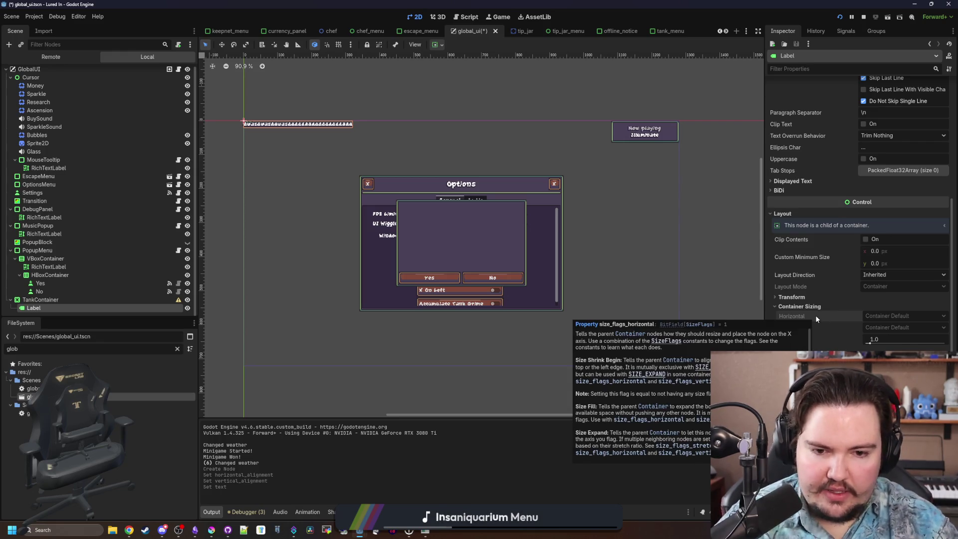
pyautogui.click(53, 298)
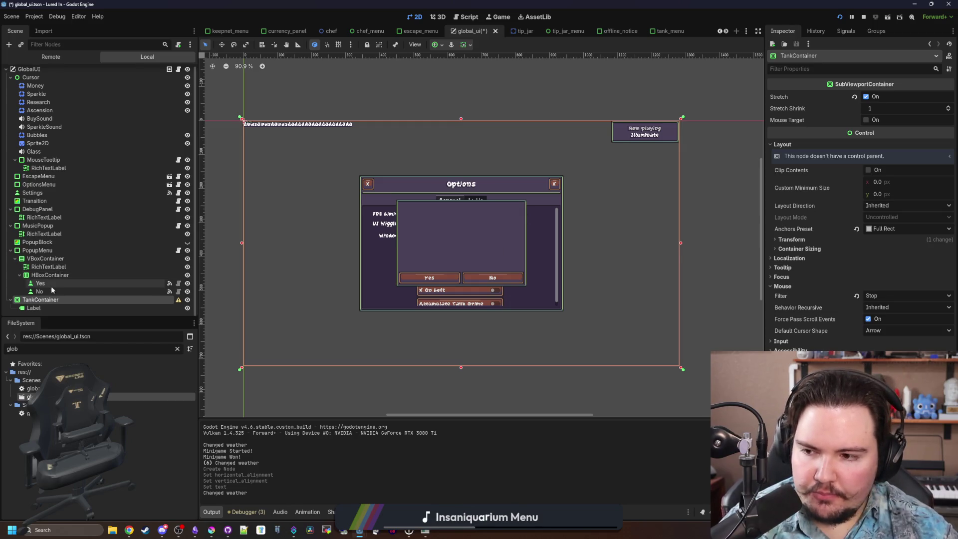
pyautogui.click(40, 309)
# - Add a CenterContainer under TankContainer and turn on its Use Top Left option
pyautogui.rightClick(53, 299)
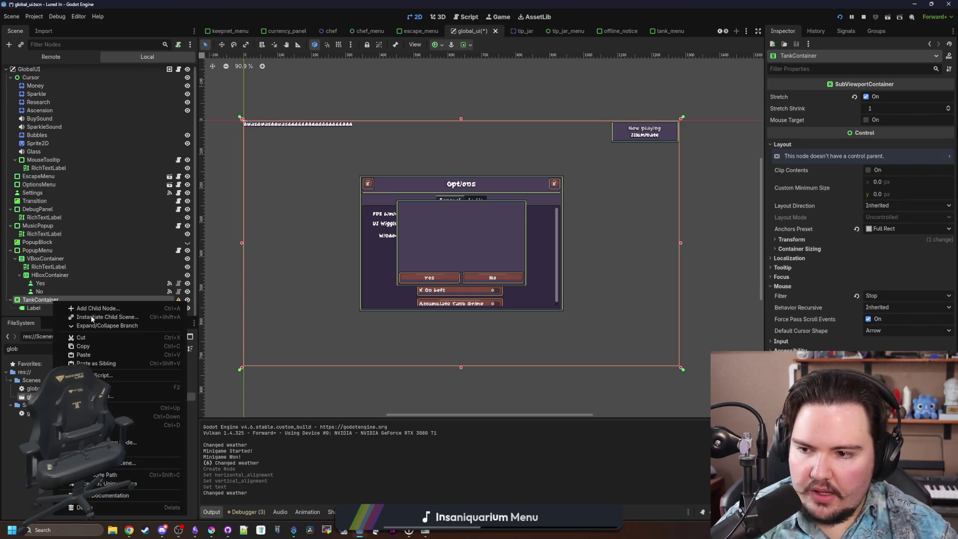
pyautogui.click(104, 306)
pyautogui.write('center')
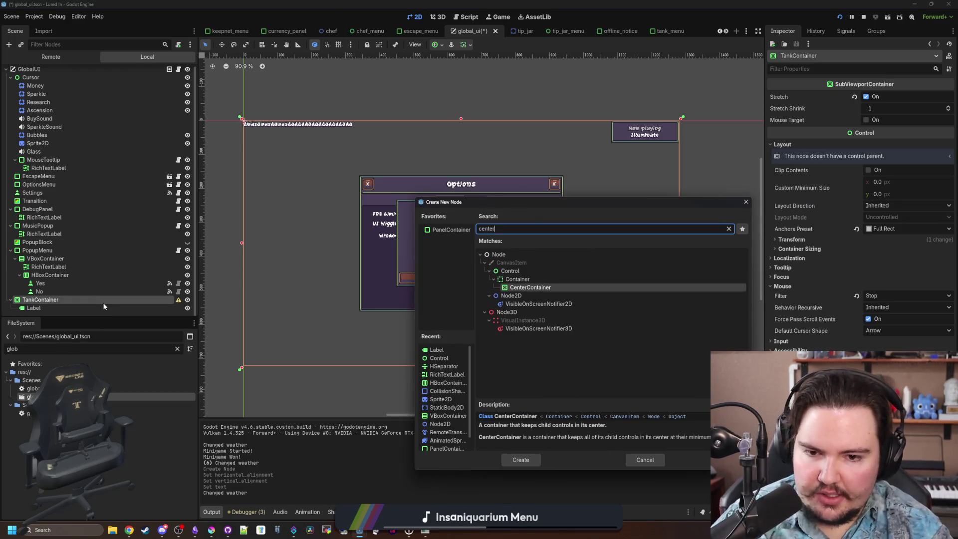
pyautogui.press('Return')
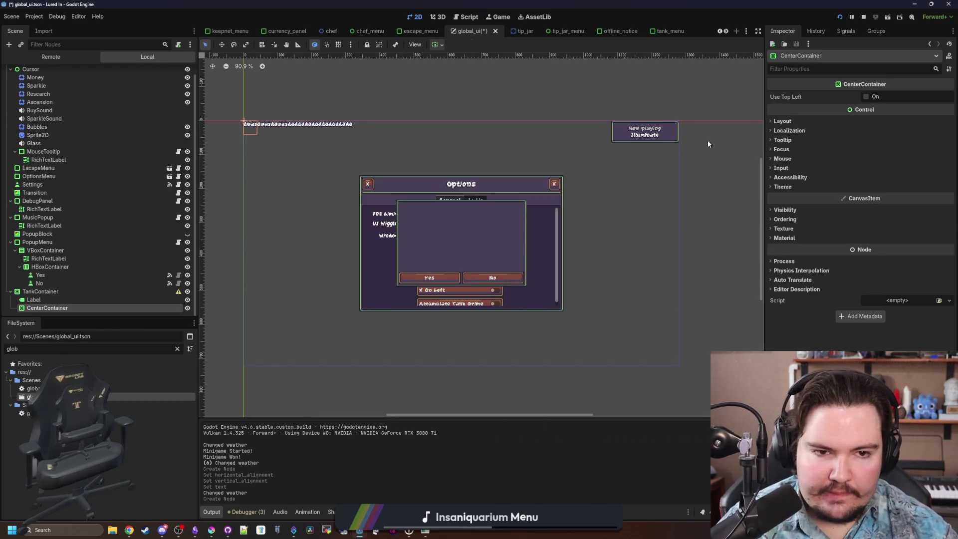
pyautogui.click(781, 121)
pyautogui.click(866, 97)
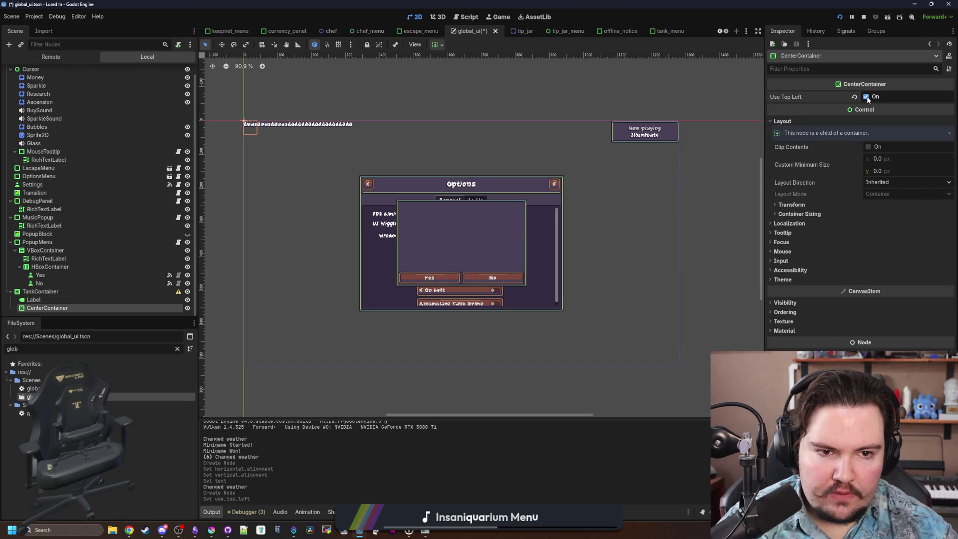
pyautogui.click(816, 211)
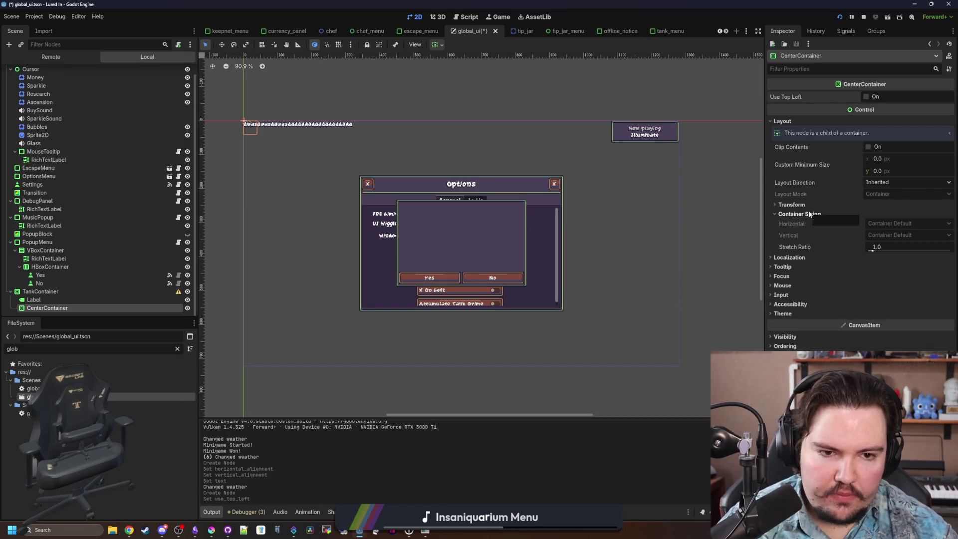
pyautogui.click(808, 211)
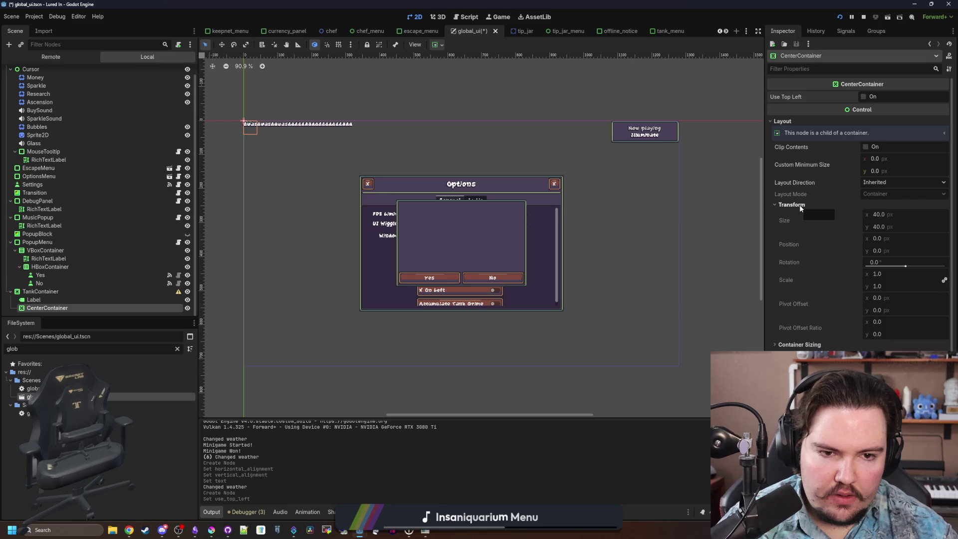
# - Delete the CenterContainer and drag the Label out of TankContainer
pyautogui.rightClick(68, 309)
pyautogui.click(102, 514)
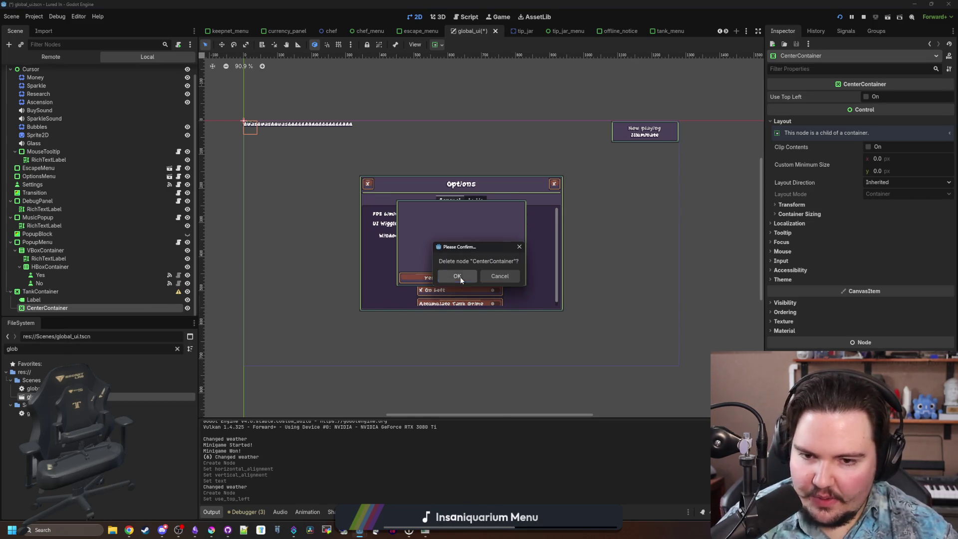
pyautogui.click(457, 276)
pyautogui.moveTo(33, 309)
pyautogui.mouseDown()
pyautogui.moveTo(23, 299)
pyautogui.moveTo(47, 303)
pyautogui.mouseUp()
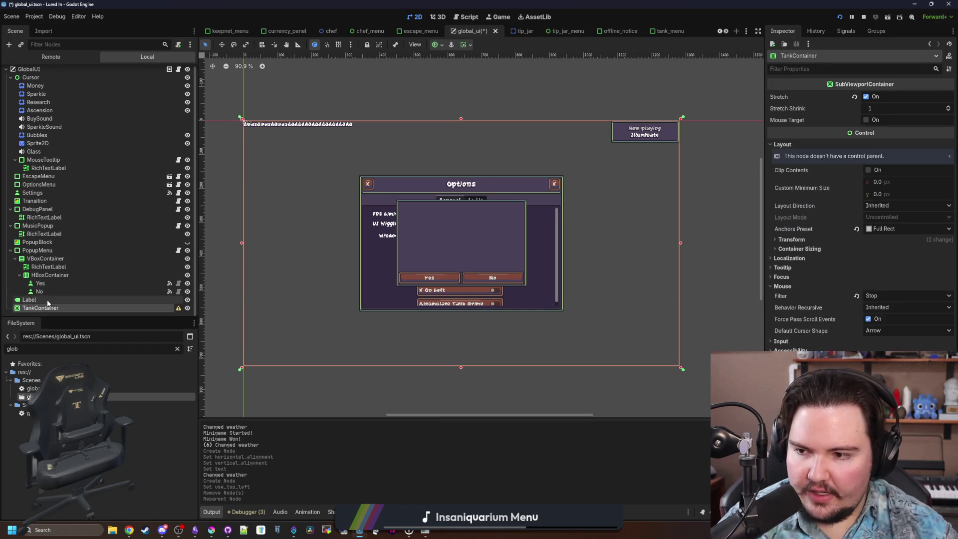
pyautogui.click(47, 301)
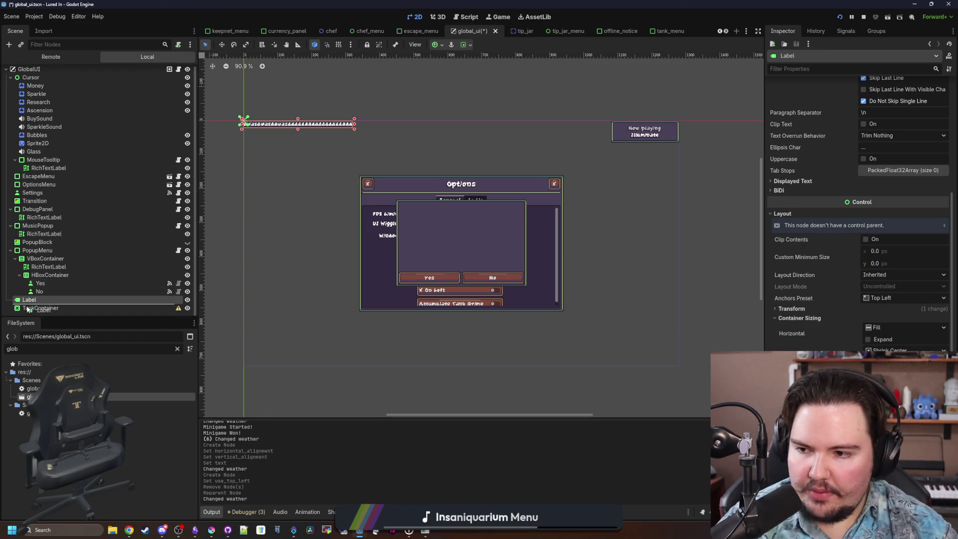
# - Place the Label under GlobalUI, anchor it to the centre, and set its text to 'Press ESCAPE to exit'
pyautogui.moveTo(28, 309); pyautogui.dragTo(25, 310)
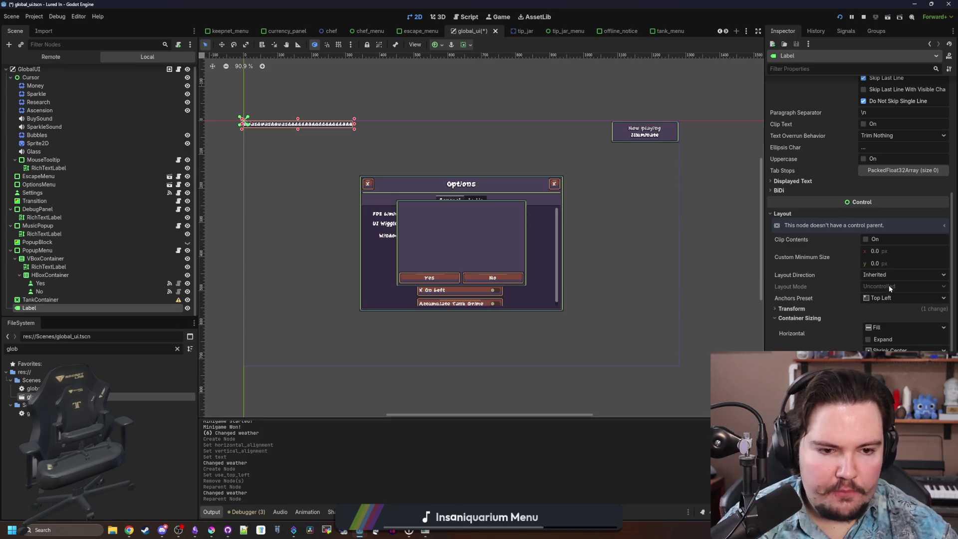
pyautogui.click(884, 299)
pyautogui.click(893, 403)
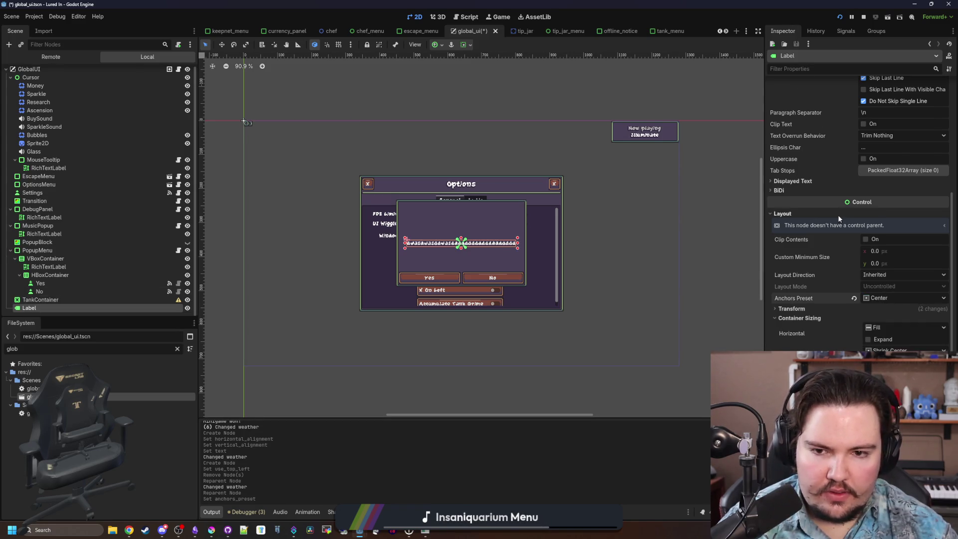
pyautogui.scroll(5, 858, 199)
pyautogui.doubleClick(824, 109)
pyautogui.write('Pre')
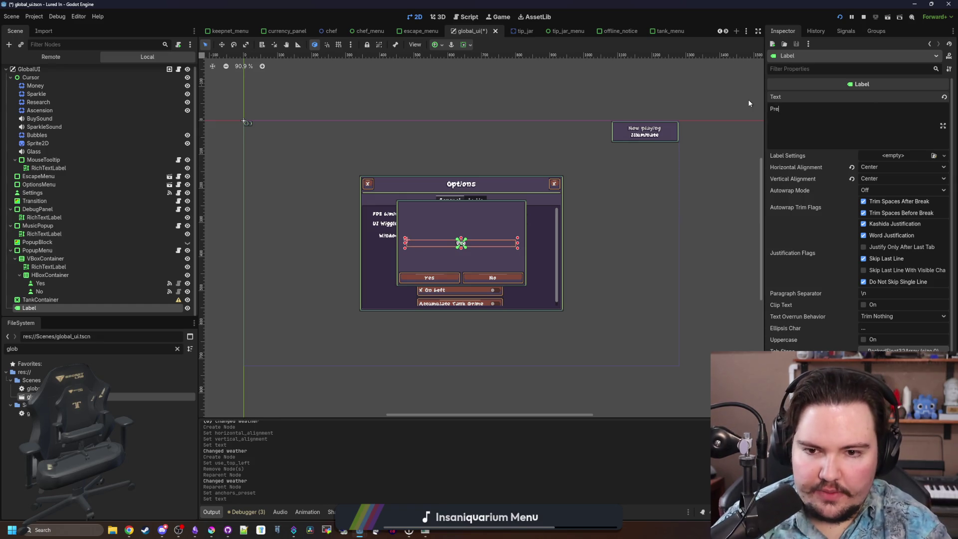
pyautogui.write('ss ESCAPE to exit')
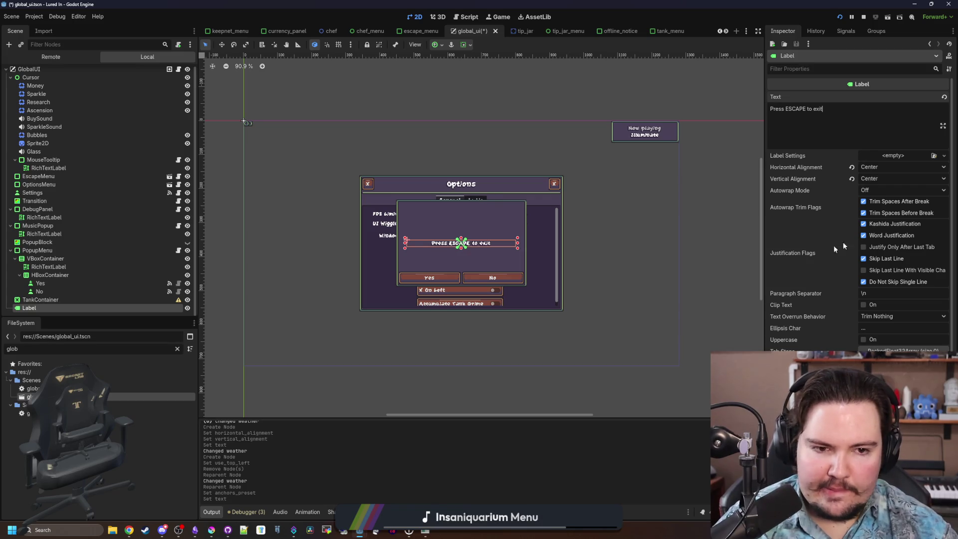
pyautogui.scroll(-5, 840, 248)
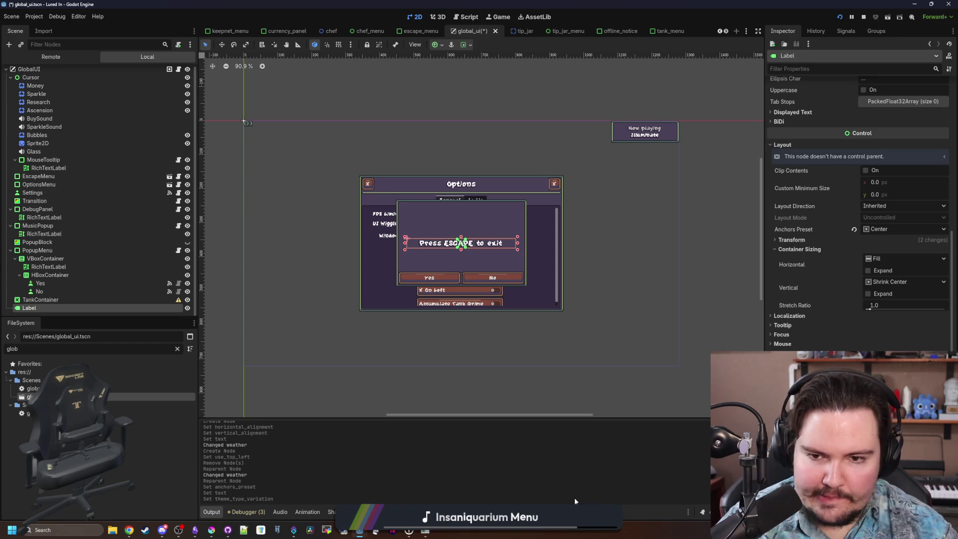
# - Save the global_ui scene with Ctrl+S
pyautogui.click(520, 317)
pyautogui.scroll(3, 520, 315)
pyautogui.hotkey('ctrl', 's')
pyautogui.scroll(1, 412, 223)
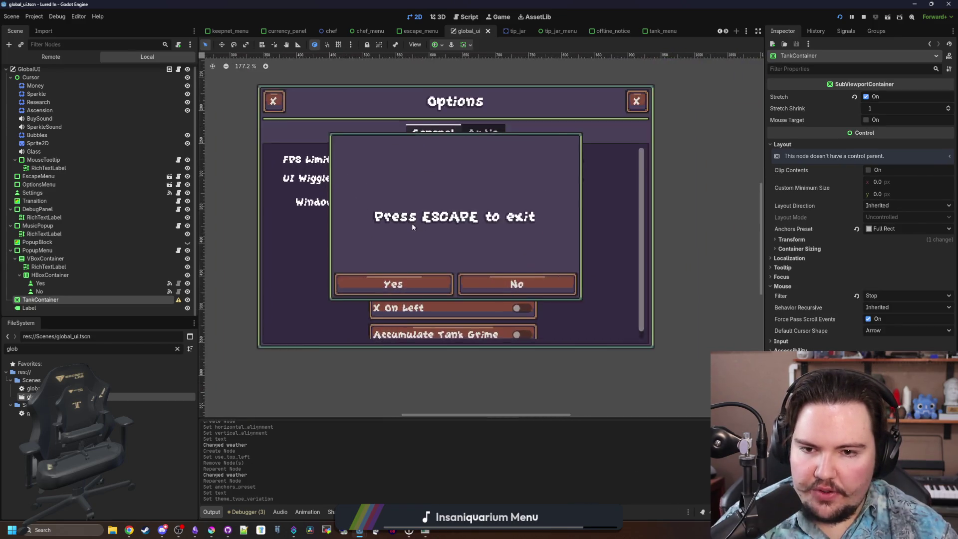
# - Inspect the Label's mouse and focus settings
pyautogui.click(94, 307)
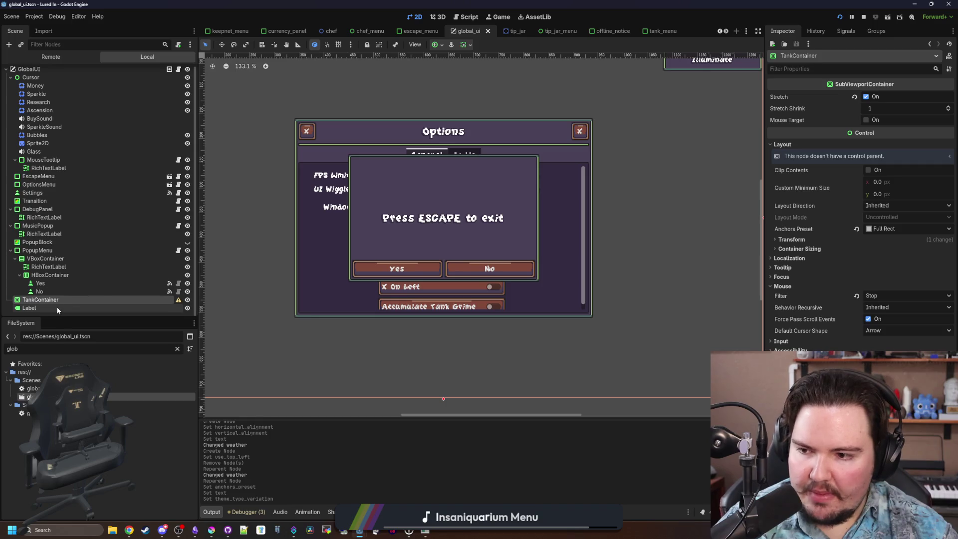
pyautogui.scroll(-5, 851, 259)
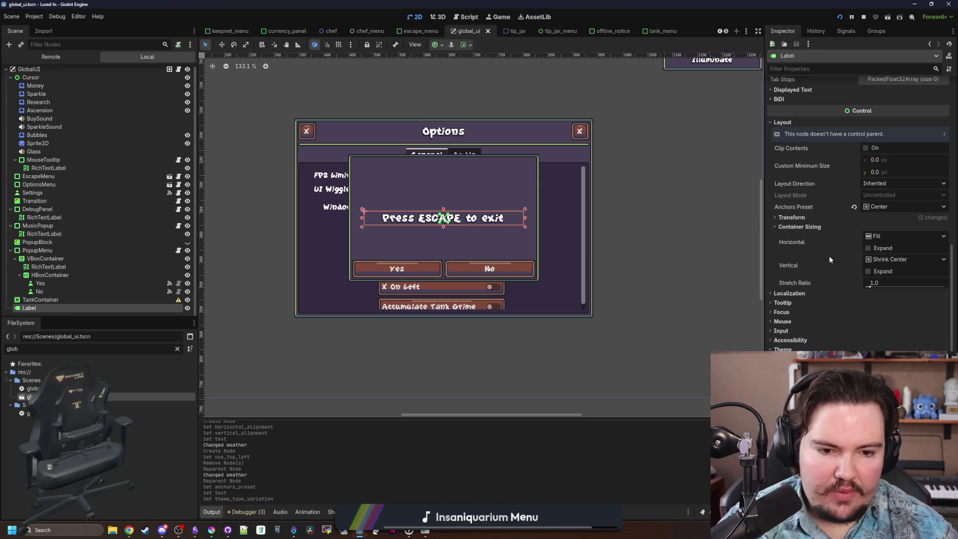
pyautogui.click(793, 321)
pyautogui.click(783, 312)
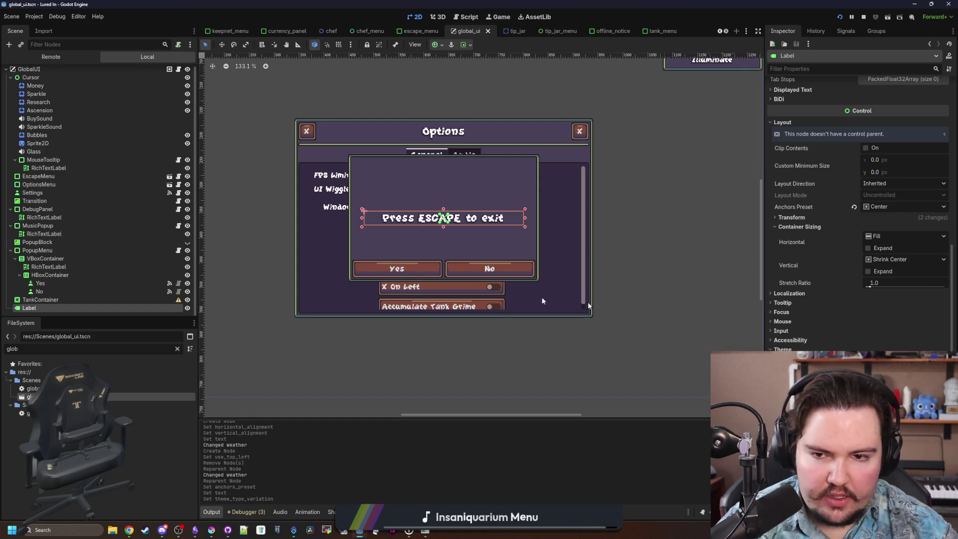
pyautogui.click(83, 299)
pyautogui.click(51, 307)
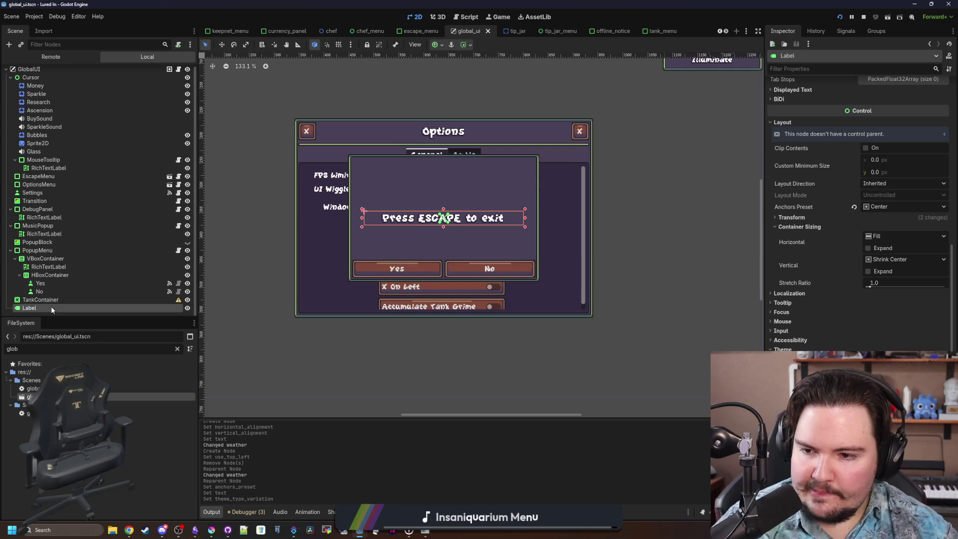
pyautogui.scroll(-3, 345, 208)
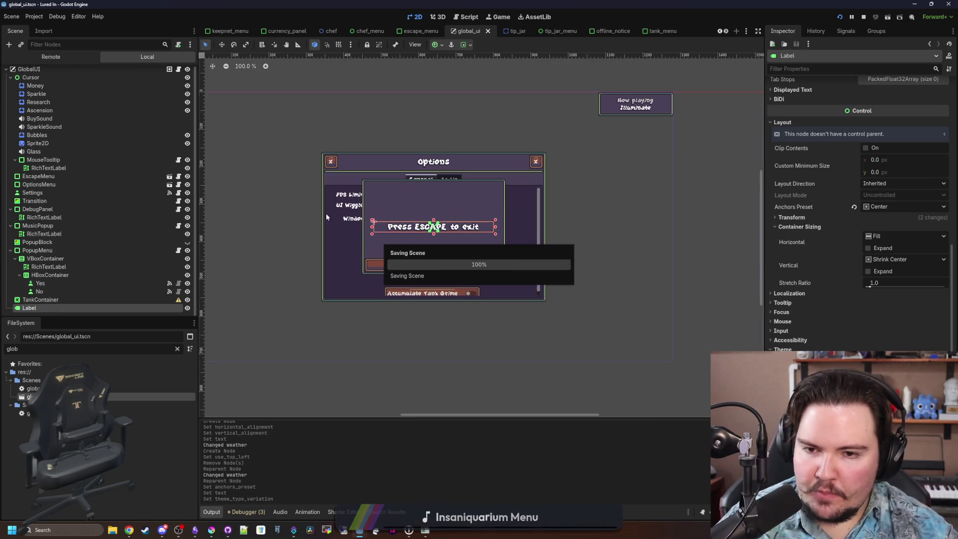
pyautogui.scroll(1, 115, 214)
pyautogui.click(178, 72)
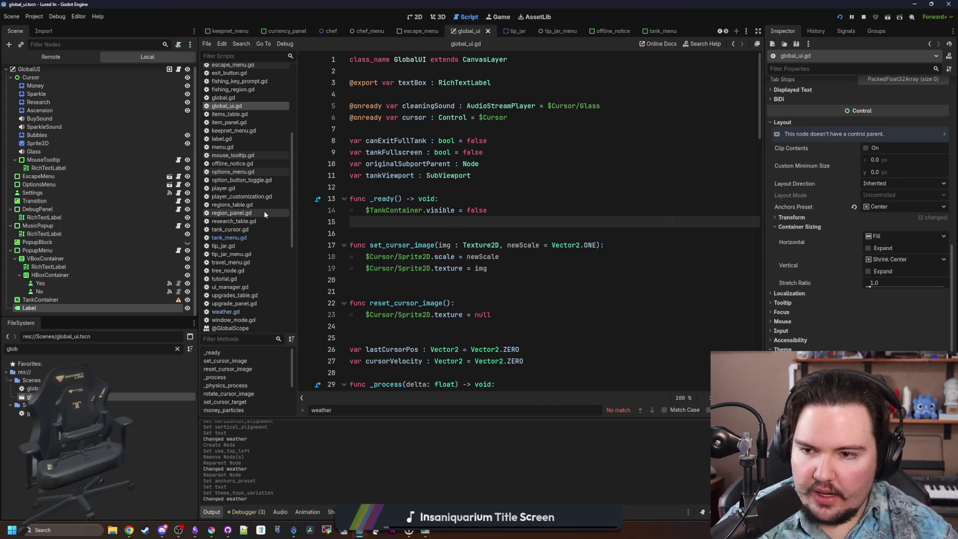
# - Search the script for 'fullscreen' and jump to the set_tank_viewport definition
pyautogui.click(250, 237)
pyautogui.click(509, 240)
pyautogui.scroll(5, 522, 197)
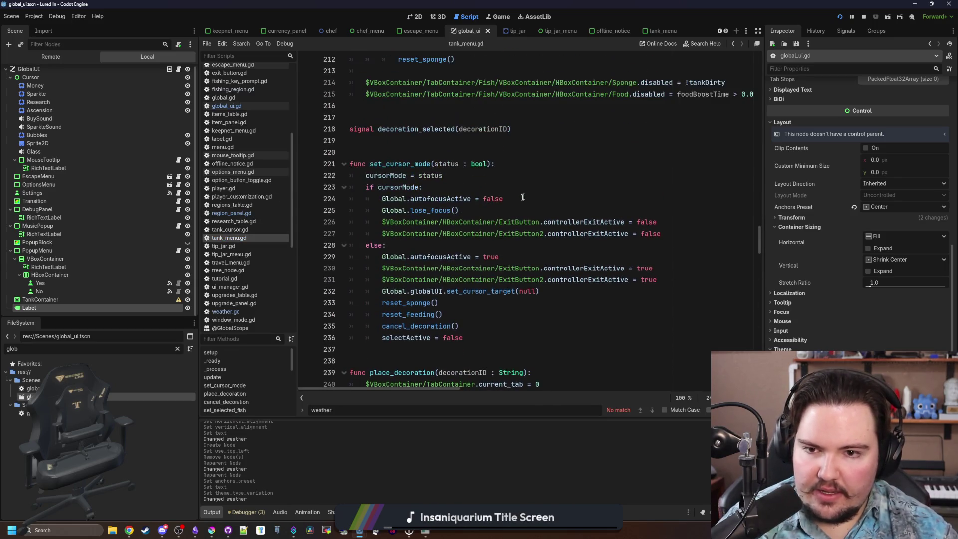
pyautogui.hotkey('ctrl', 'f')
pyautogui.write('fullscreen')
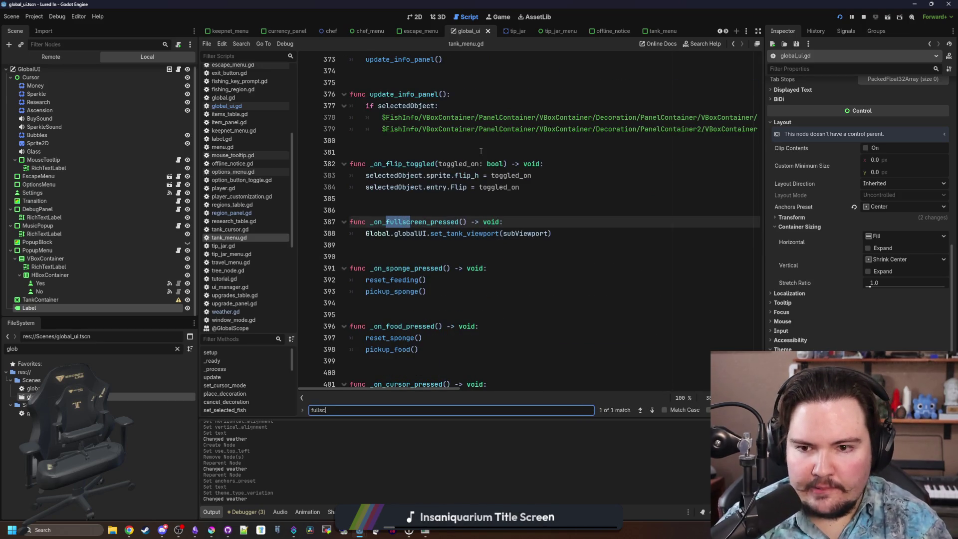
pyautogui.click(469, 259)
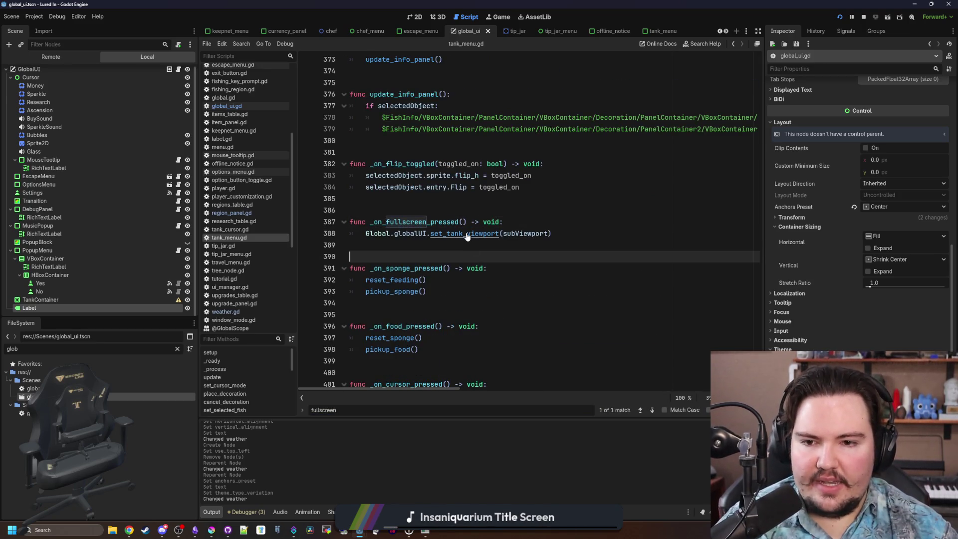
pyautogui.keyDown('ctrl'); pyautogui.click(466, 233); pyautogui.keyUp('ctrl')
pyautogui.scroll(-1, 490, 206)
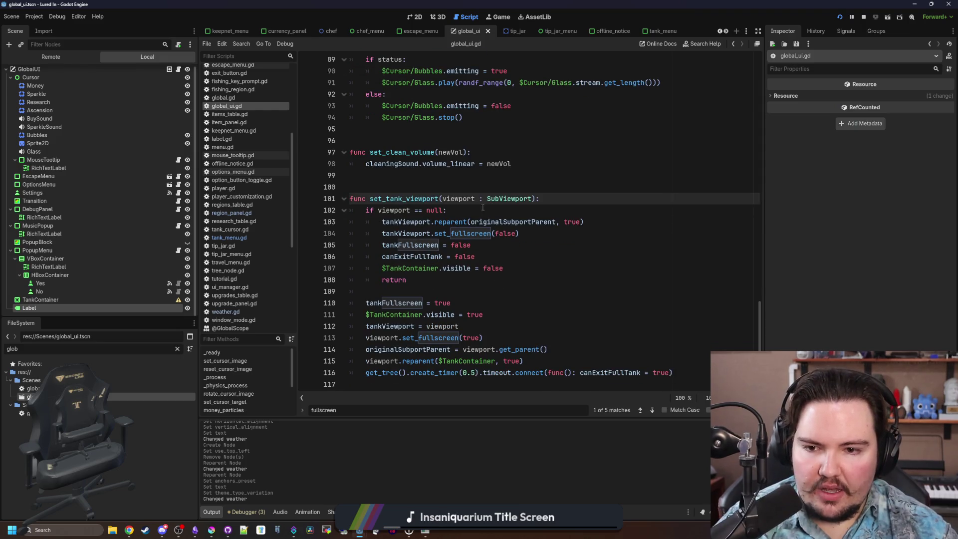
pyautogui.click(518, 322)
pyautogui.click(461, 289)
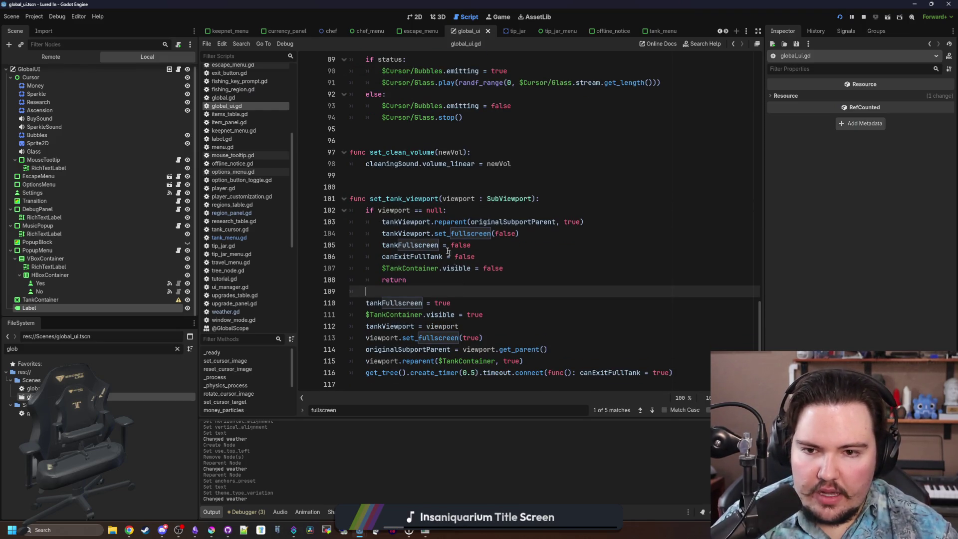
# - Insert $Label.visible = false on a new line before the return
pyautogui.click(505, 282)
pyautogui.click(504, 270)
pyautogui.press('Return')
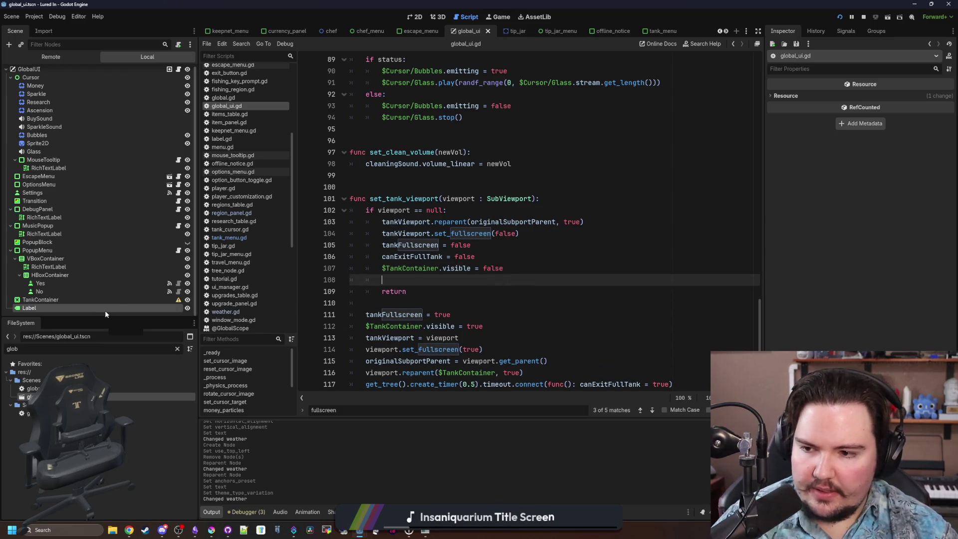
pyautogui.moveTo(105, 311); pyautogui.dragTo(450, 276)
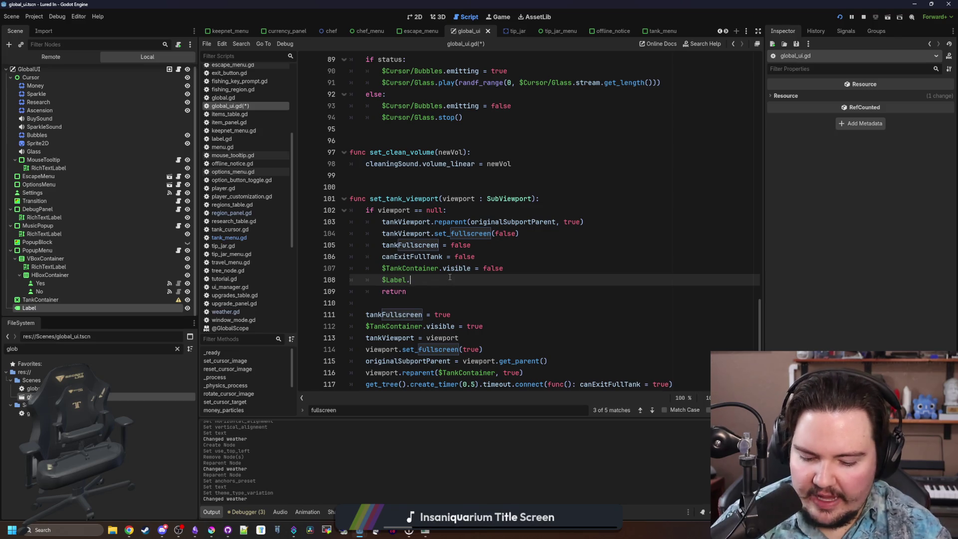
pyautogui.write('visible = false')
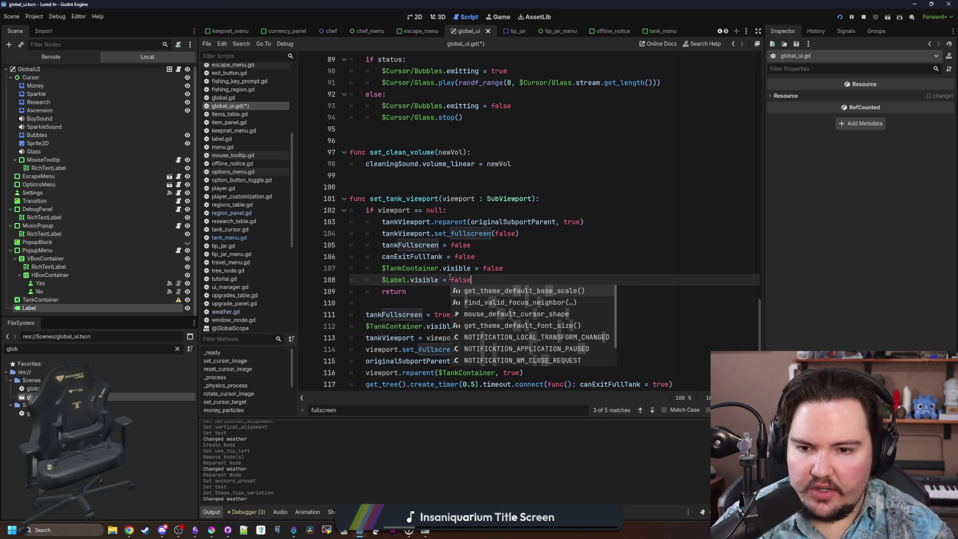
pyautogui.press('Escape')
# - Copy the $Label.visible line into the fullscreen setup code below and add blank lines after it
pyautogui.scroll(-1, 471, 299)
pyautogui.hotkey('shift', 'Home')
pyautogui.hotkey('ctrl', 'c')
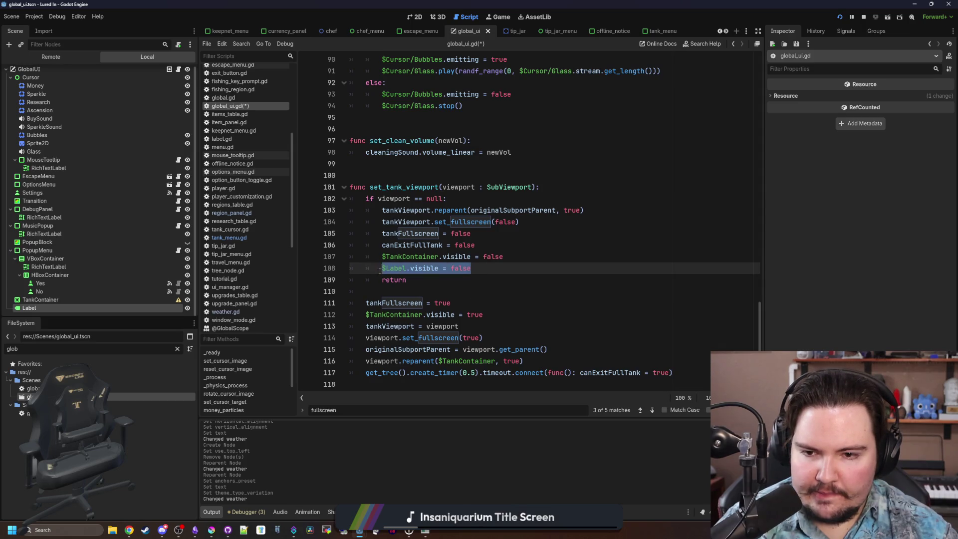
pyautogui.click(393, 293)
pyautogui.press('Return')
pyautogui.hotkey('ctrl', 'v')
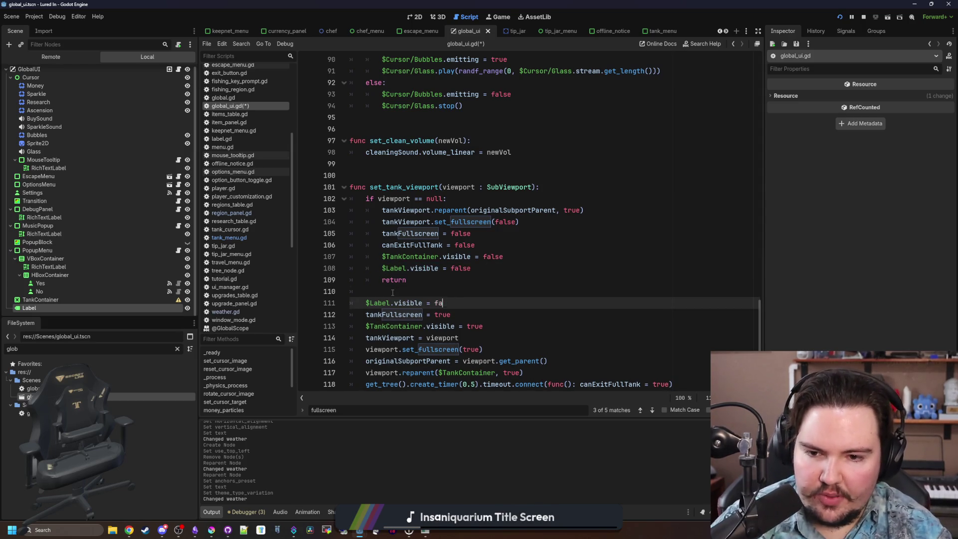
pyautogui.write('true')
pyautogui.scroll(-1, 393, 293)
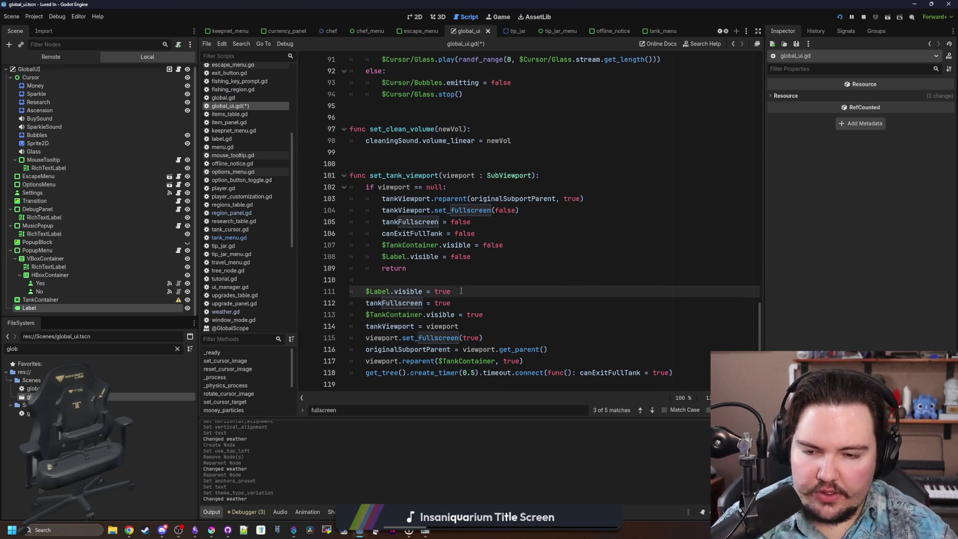
pyautogui.press('Return')
pyautogui.press('Return')
pyautogui.press('Up')
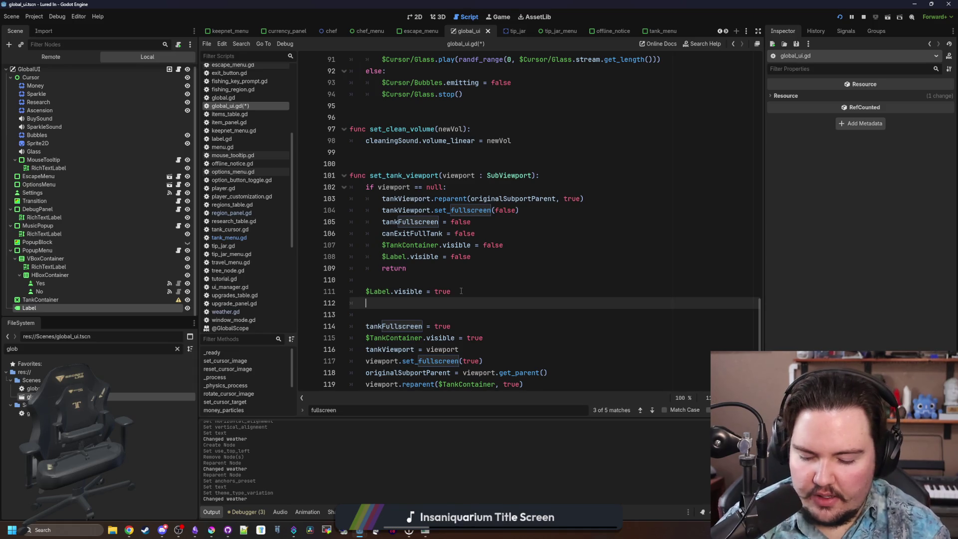
# - Create a tween animating $Label's modulate:a to 0.0 over 5.0 seconds
pyautogui.write('var tween = create_')
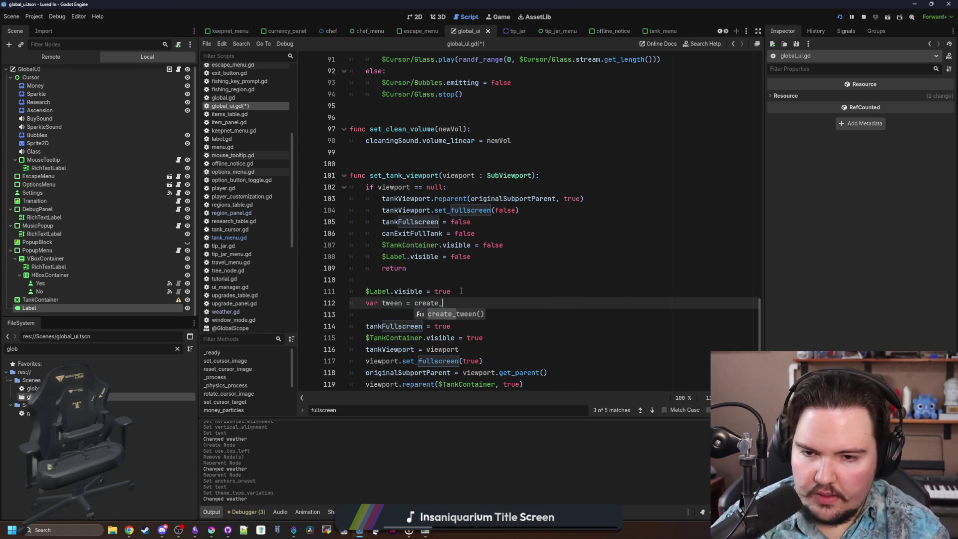
pyautogui.press('Return')
pyautogui.press('Return')
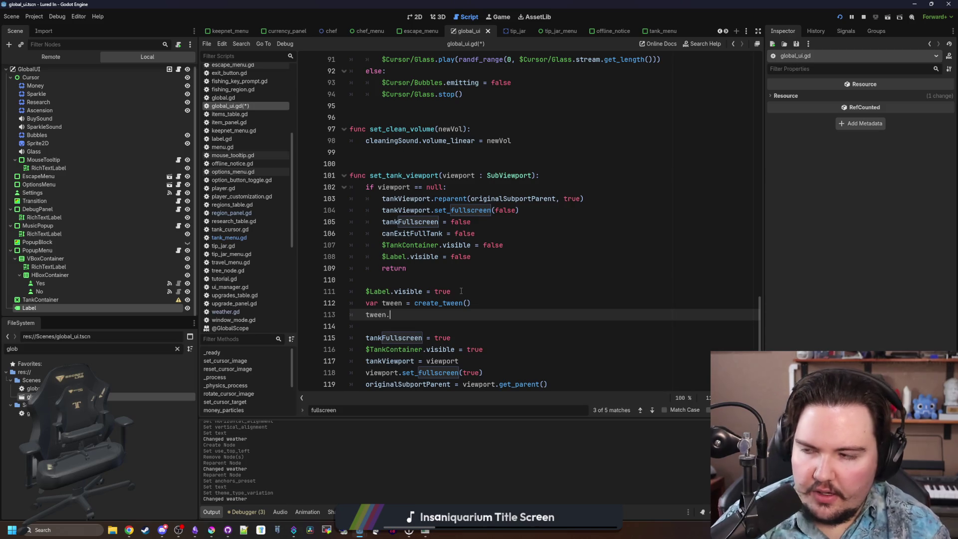
pyautogui.write('twee')
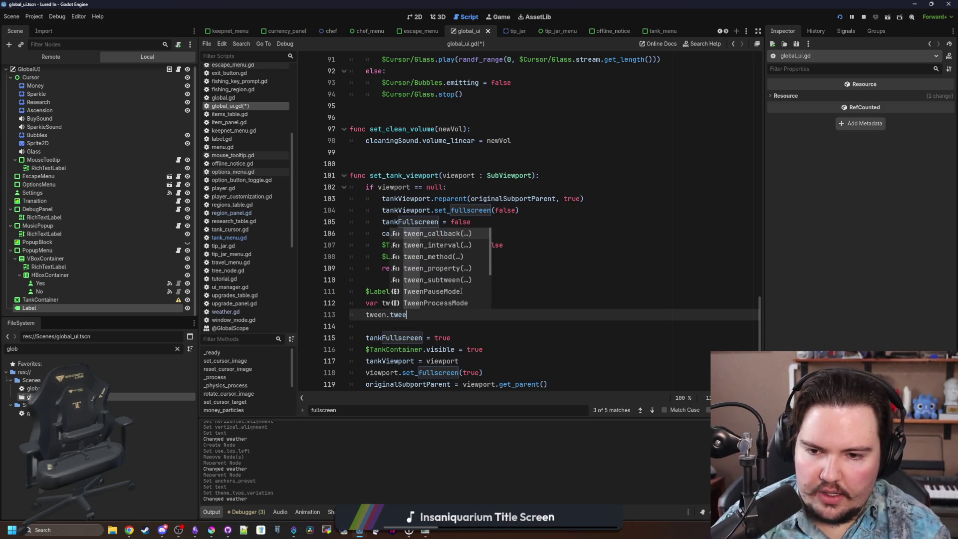
pyautogui.press('Return')
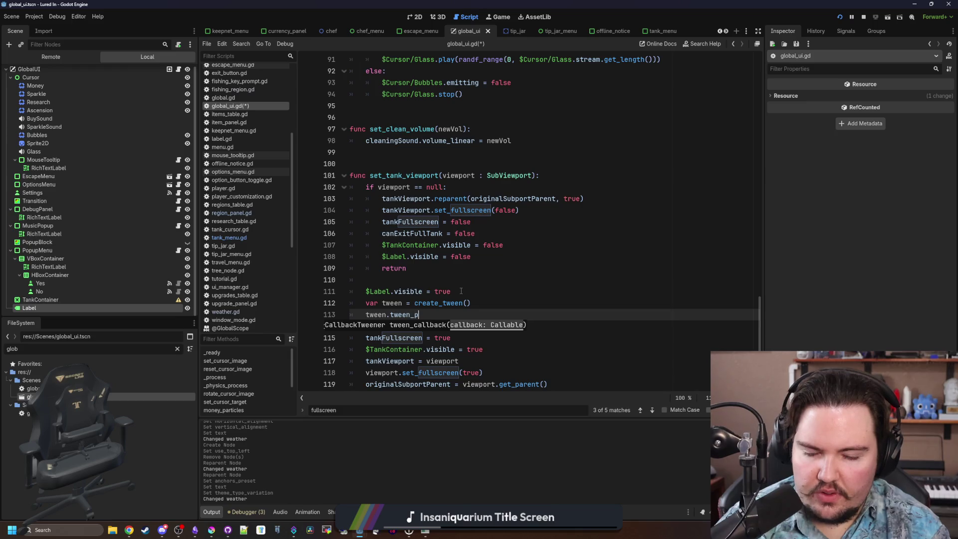
pyautogui.press('Return')
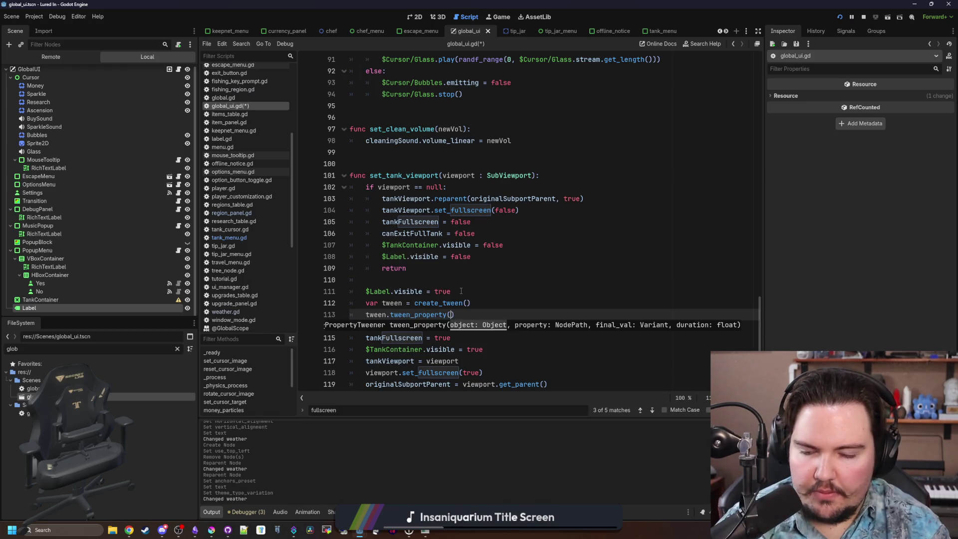
pyautogui.write('$Label, ')
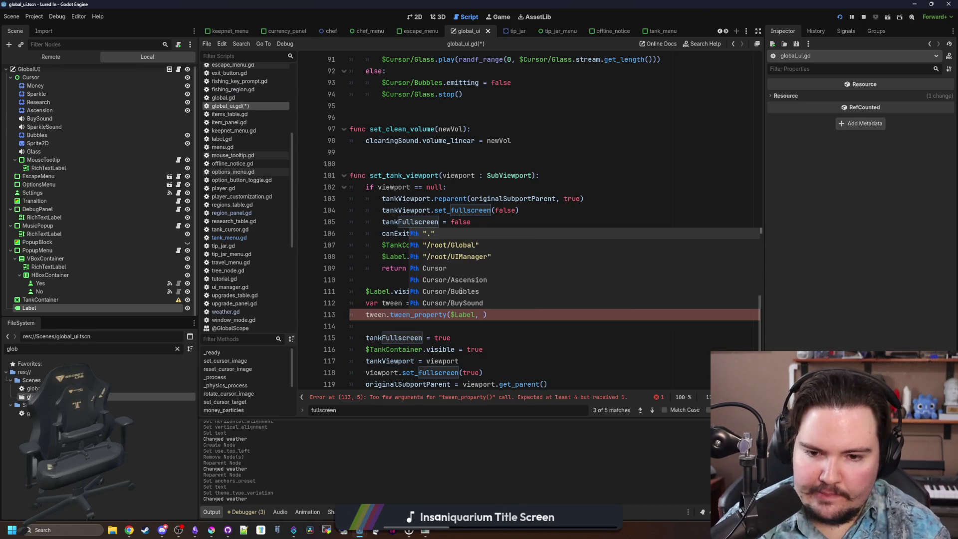
pyautogui.write('"modulate:a')
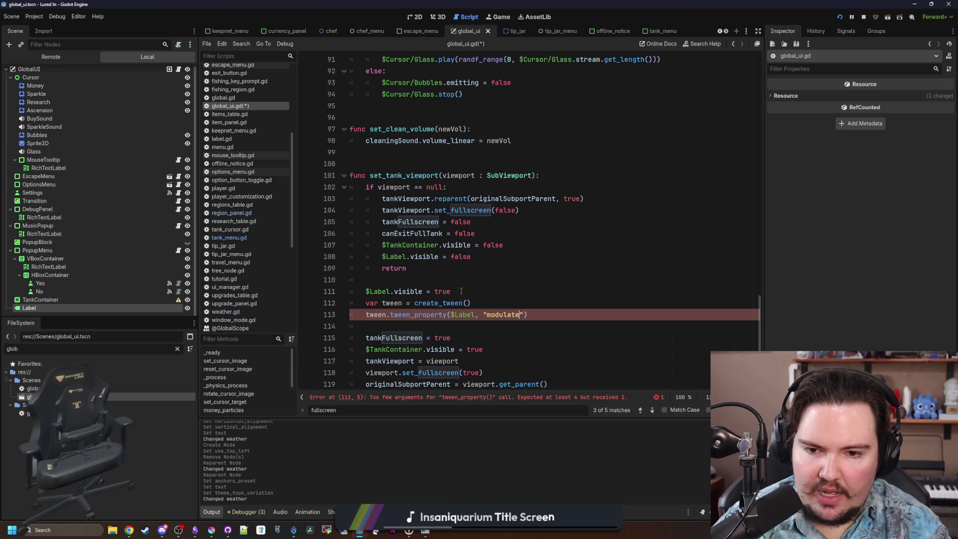
pyautogui.write('", 0.0,')
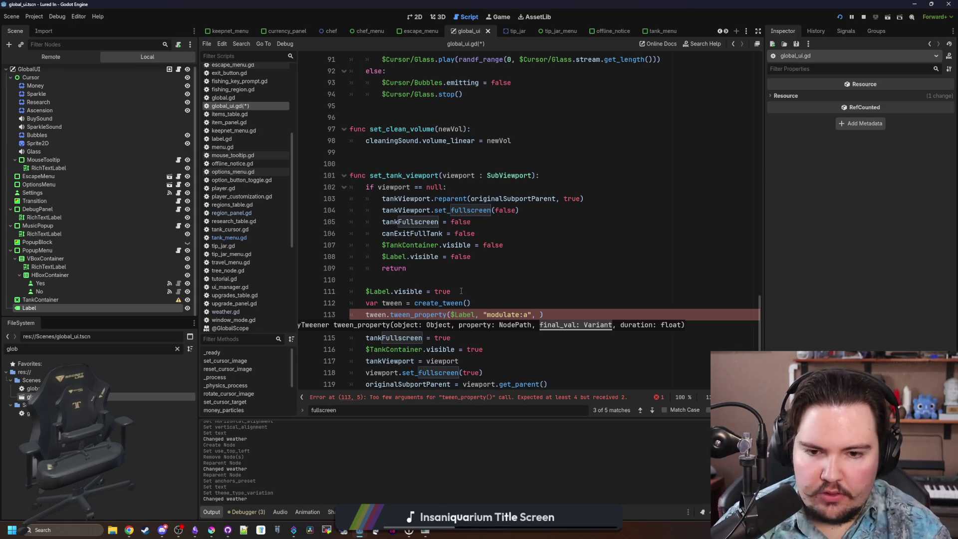
pyautogui.write(' 5')
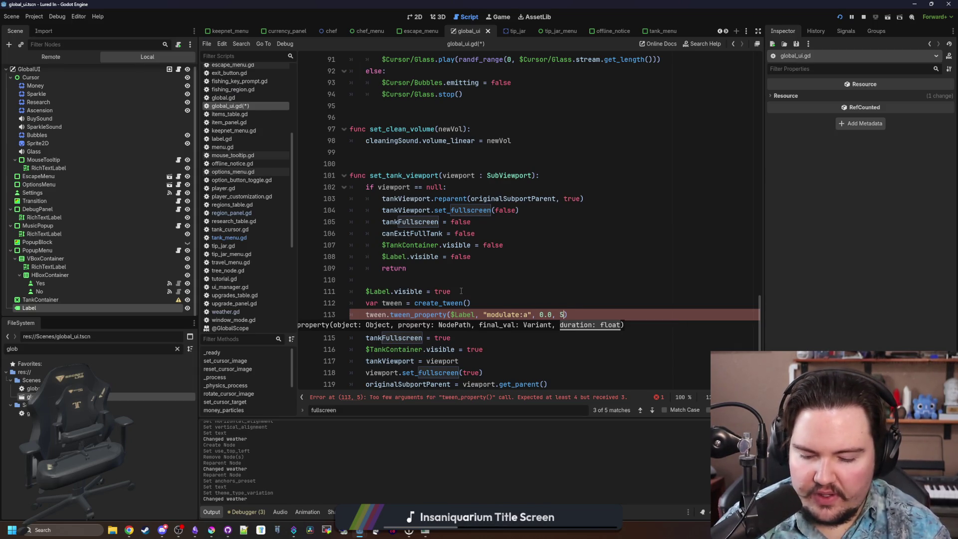
pyautogui.write('.0')
# - Give the tween a TRANS_CUBIC transition and EASE_IN easing
pyautogui.hotkey('ctrl', 'shift', 'Return')
pyautogui.write('.')
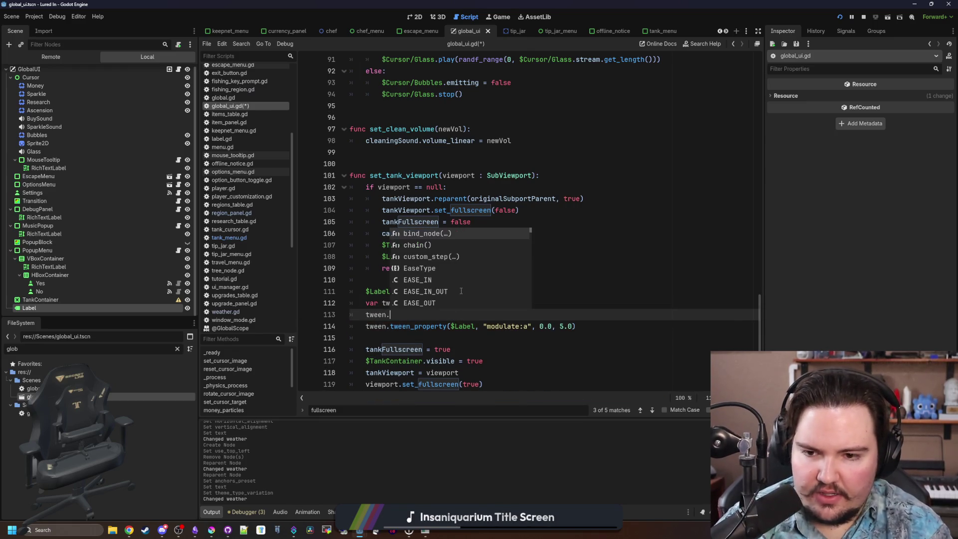
pyautogui.write('set_tr')
pyautogui.press('Return')
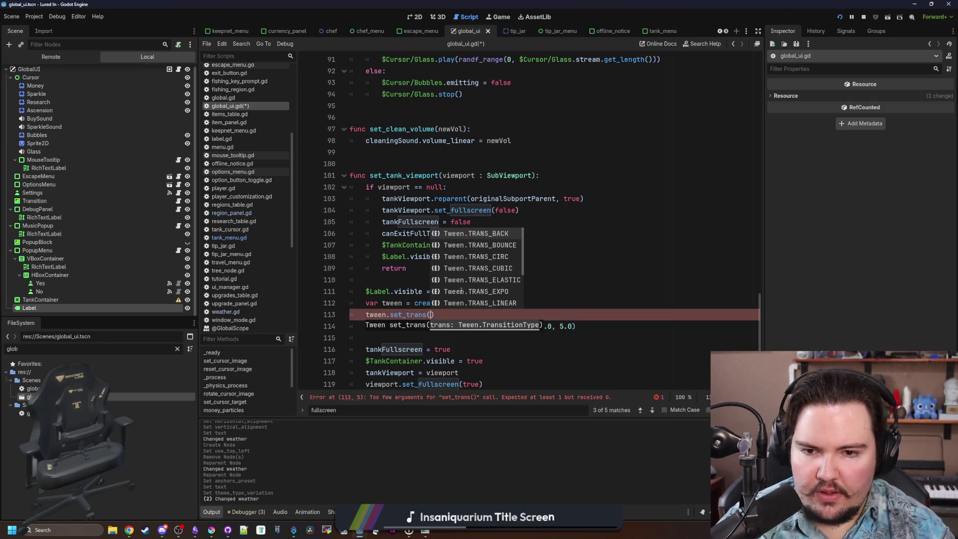
pyautogui.press('Down')
pyautogui.press('Down')
pyautogui.press('Down')
pyautogui.press('Return')
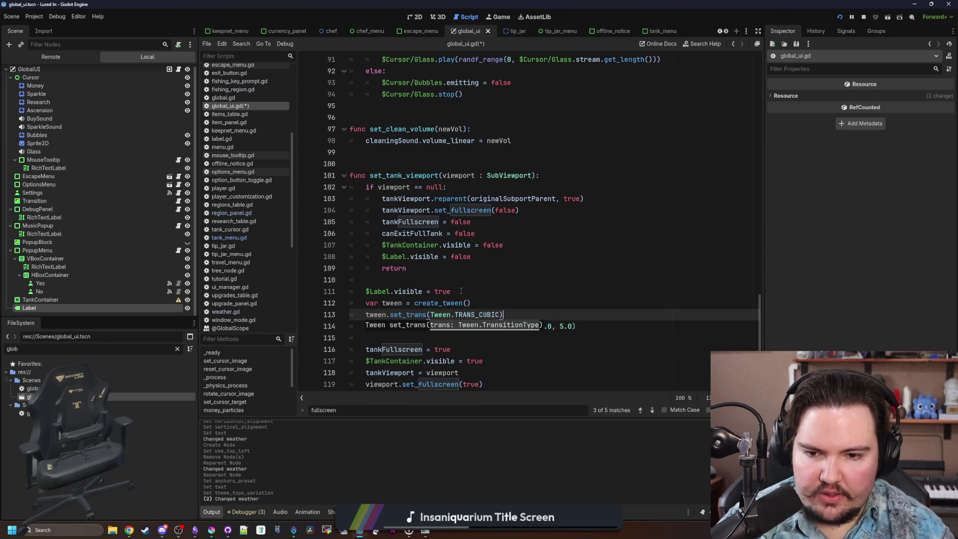
pyautogui.press('Return')
pyautogui.write('_')
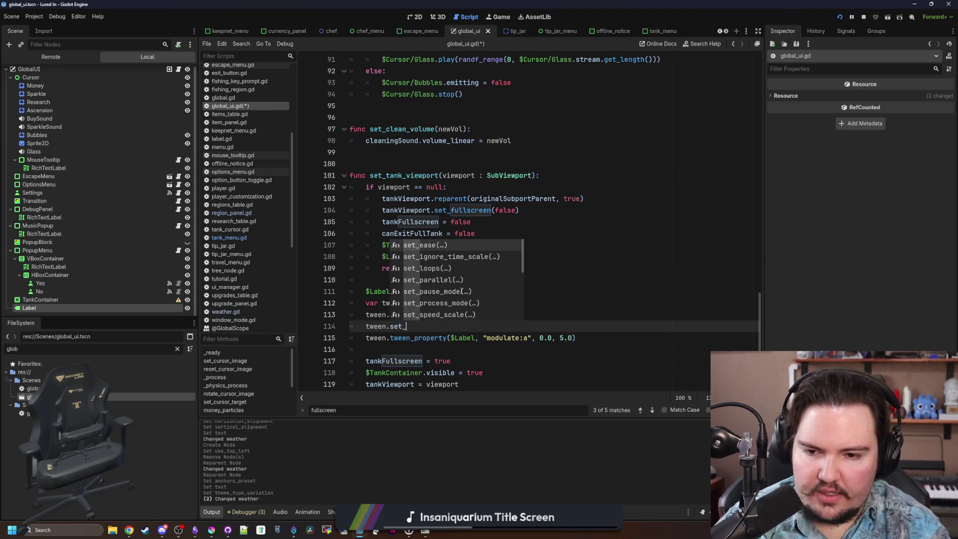
pyautogui.press('Return')
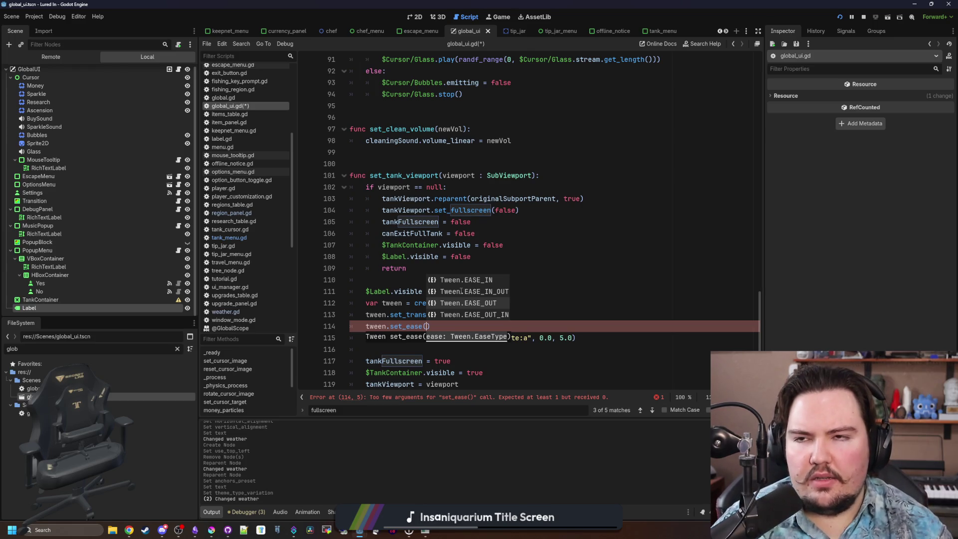
pyautogui.press('Up')
pyautogui.press('Up')
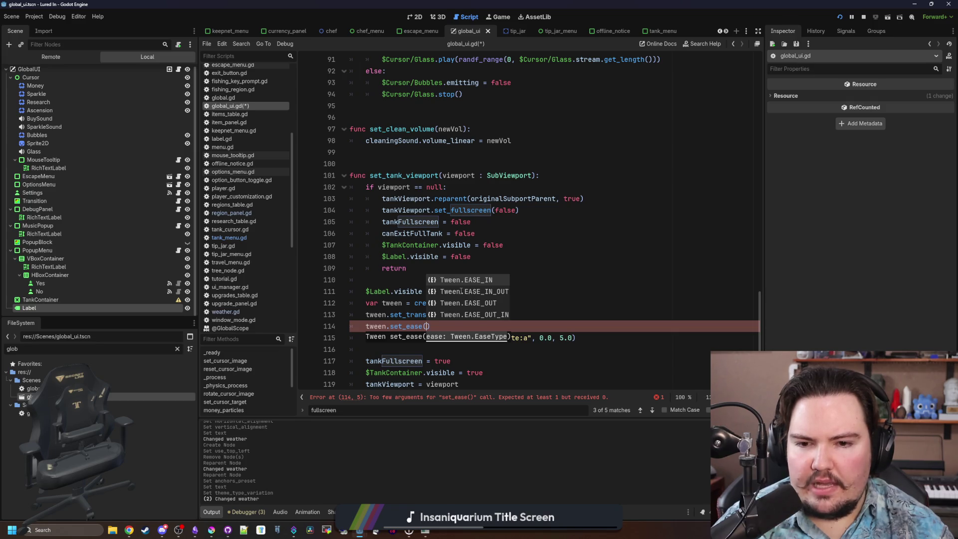
pyautogui.press('Return')
# - Save global_ui.gd
pyautogui.scroll(-2, 461, 291)
pyautogui.click(430, 291)
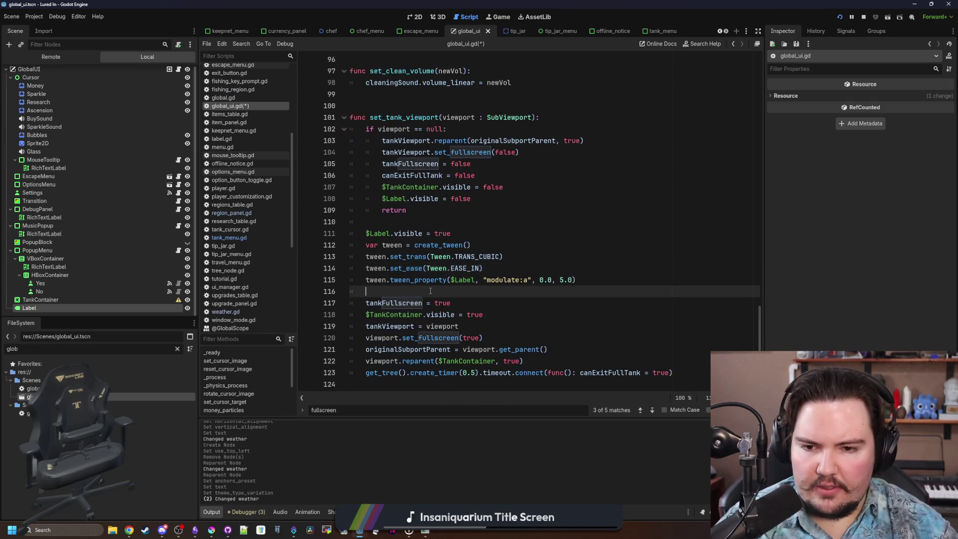
pyautogui.hotkey('ctrl', 's')
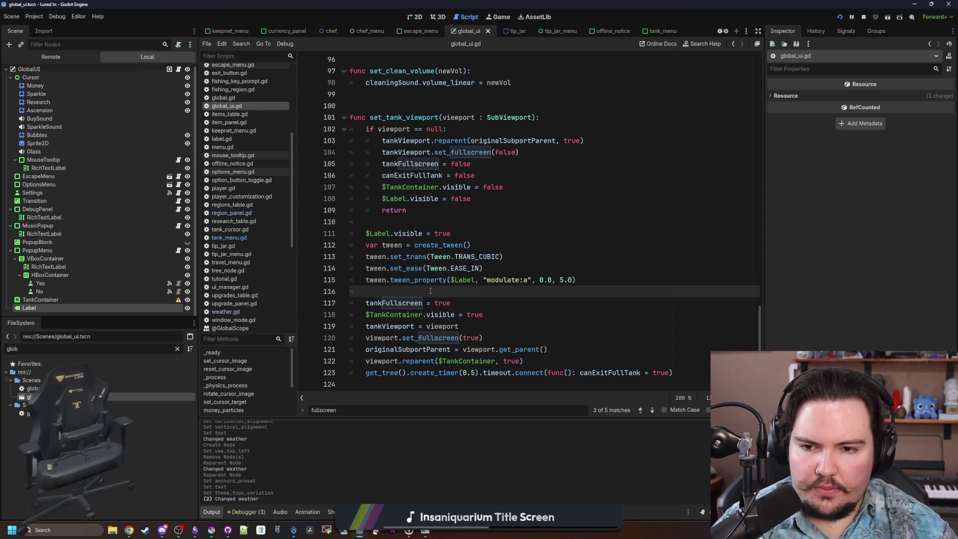
pyautogui.click(396, 222)
pyautogui.hotkey('ctrl', 's')
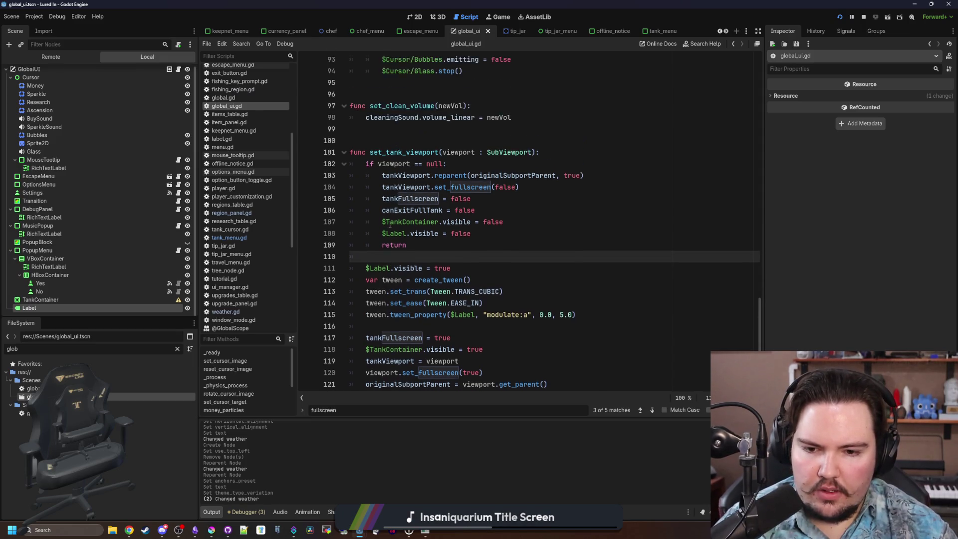
# - Stop and relaunch the game, dismiss the Welcome Back popup, and maximize the window
pyautogui.click(863, 17)
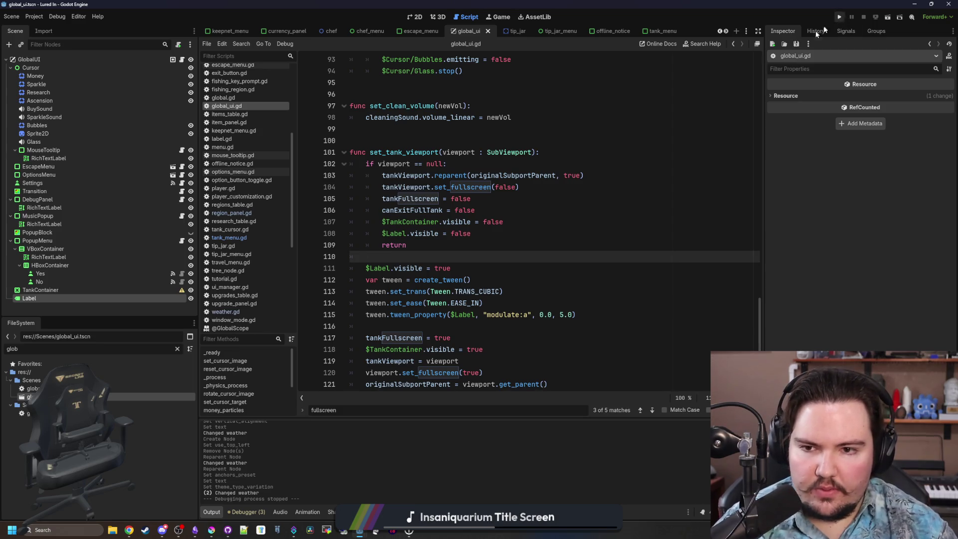
pyautogui.press('F5')
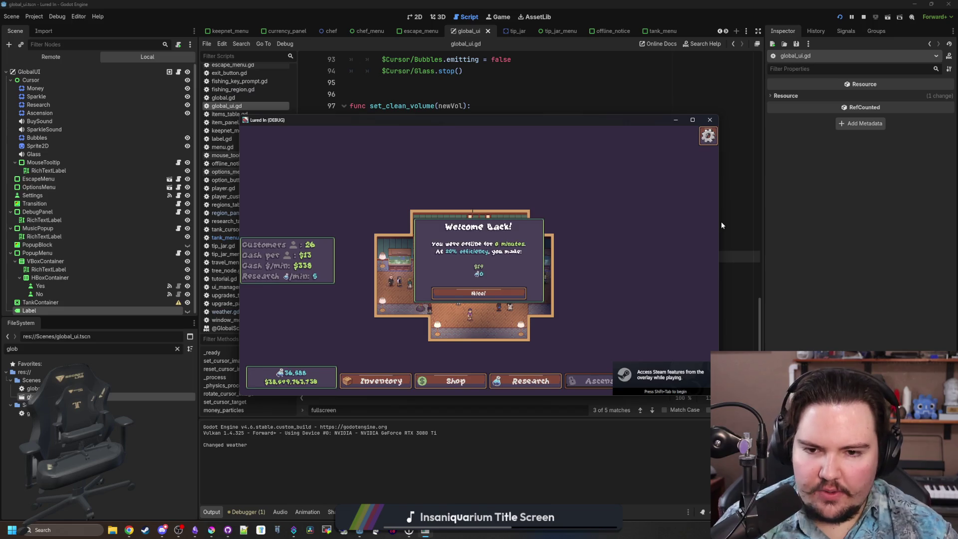
pyautogui.click(434, 292)
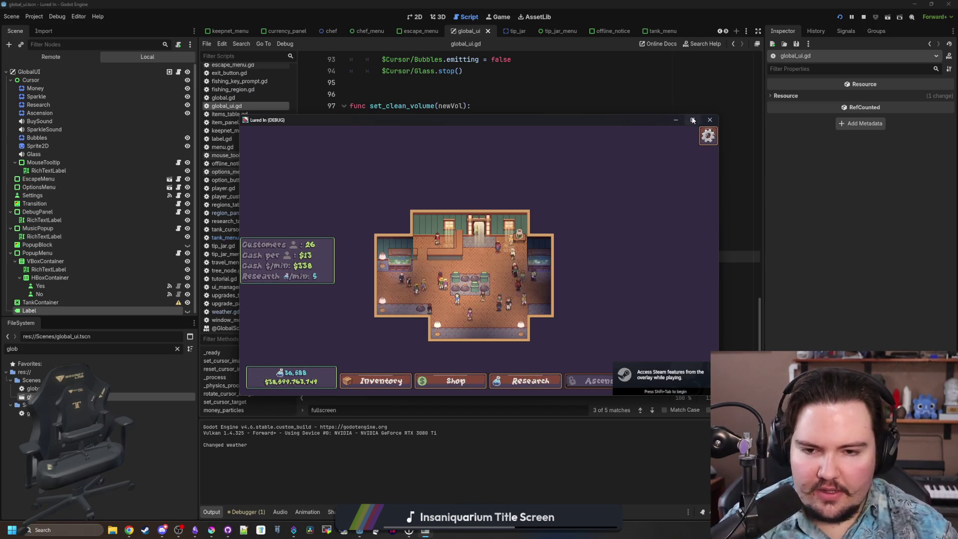
pyautogui.click(692, 119)
# - Open Fish Tank 1 fullscreen to watch the label fade, then exit with Escape
pyautogui.scroll(5, 488, 299)
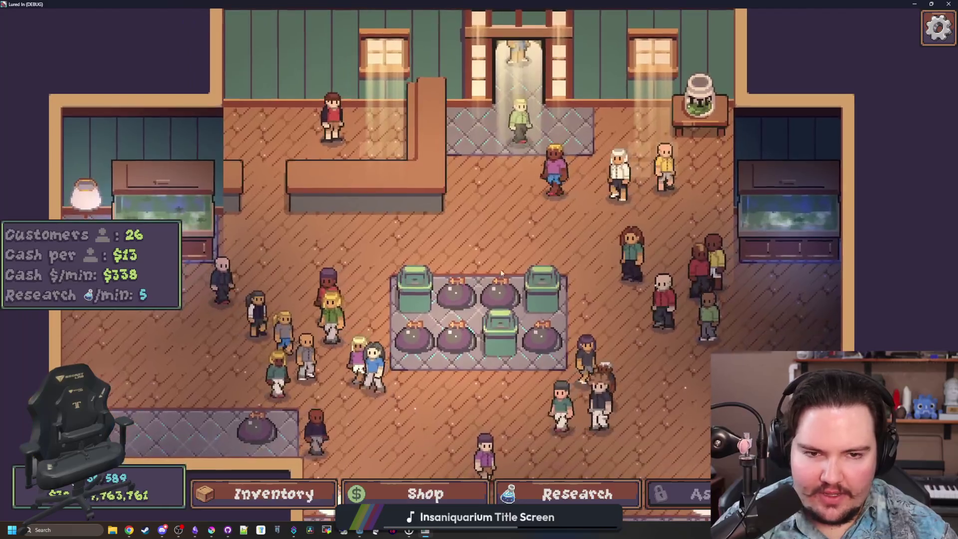
pyautogui.press('s')
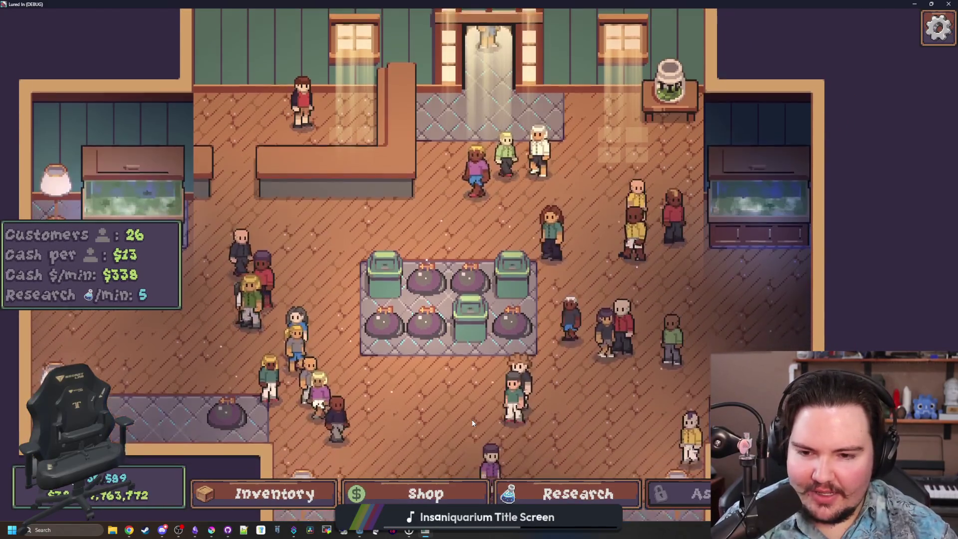
pyautogui.scroll(-5, 453, 425)
pyautogui.click(244, 220)
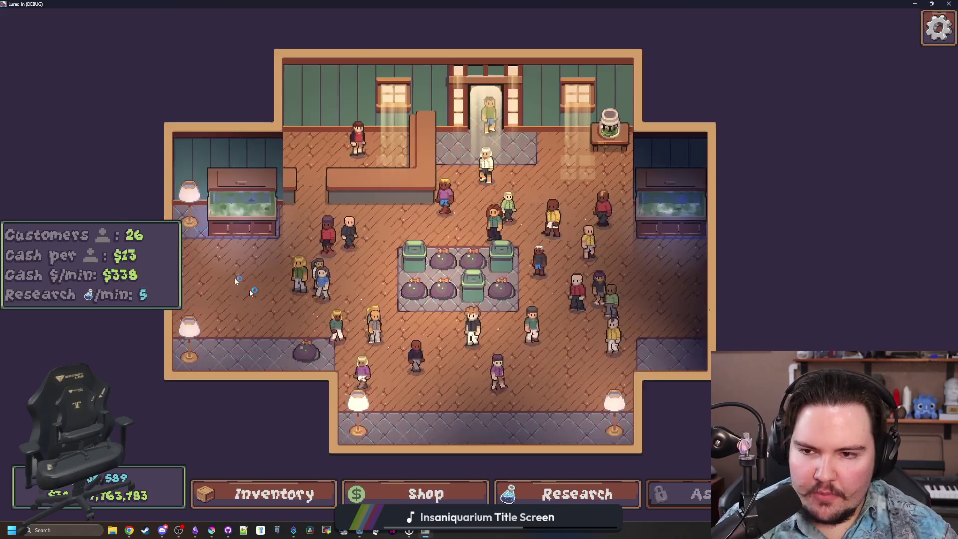
pyautogui.click(693, 165)
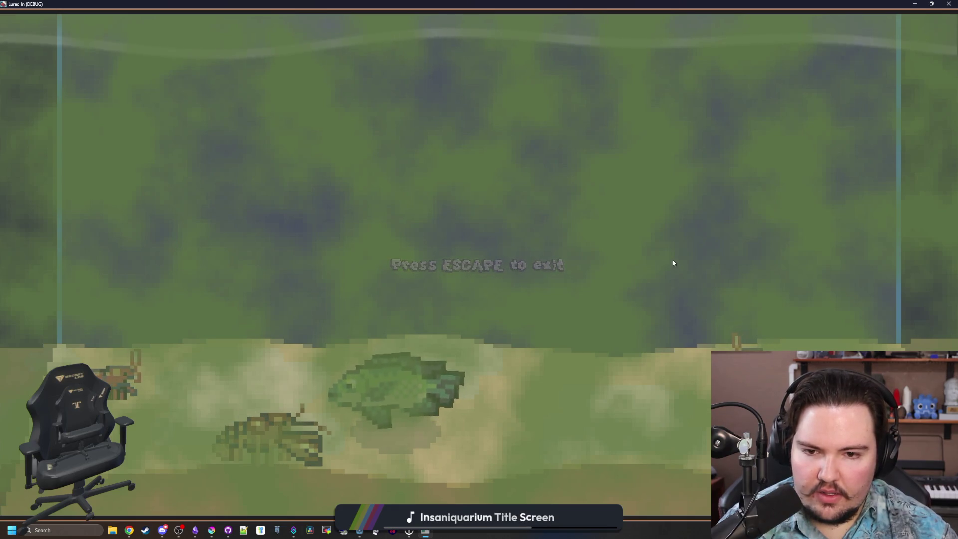
pyautogui.press('Escape')
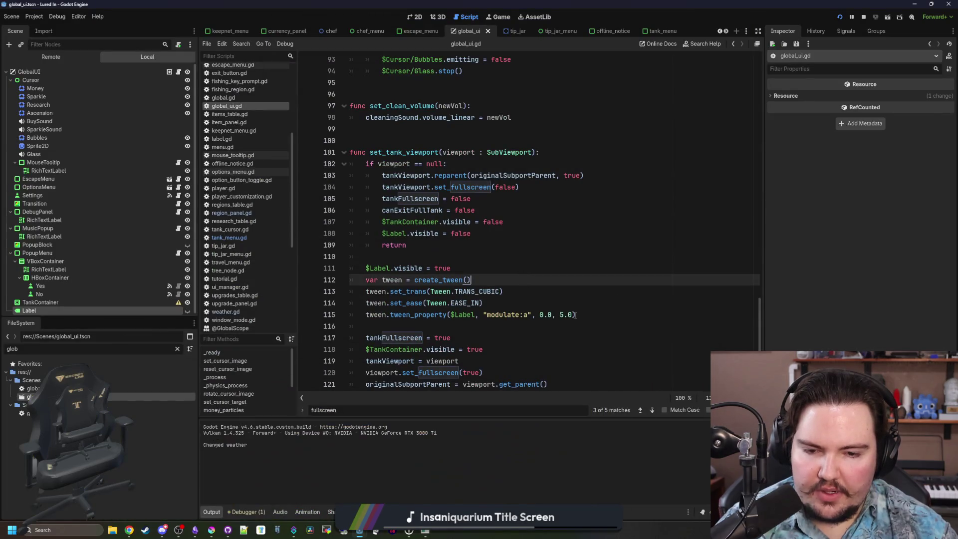
# - Rerun the game from the script editor with the 4.0-second fade
pyautogui.click(563, 315)
pyautogui.write('4')
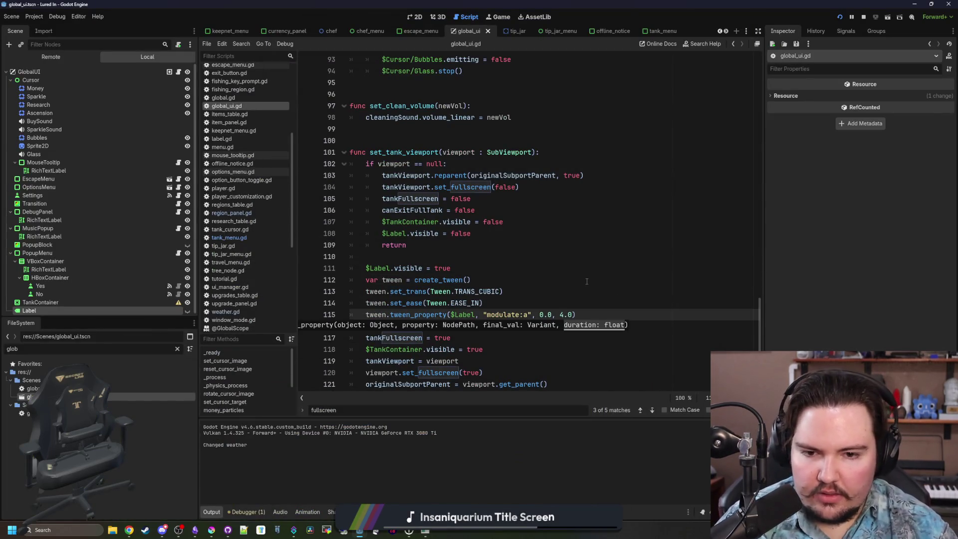
pyautogui.press('F5')
pyautogui.click(473, 280)
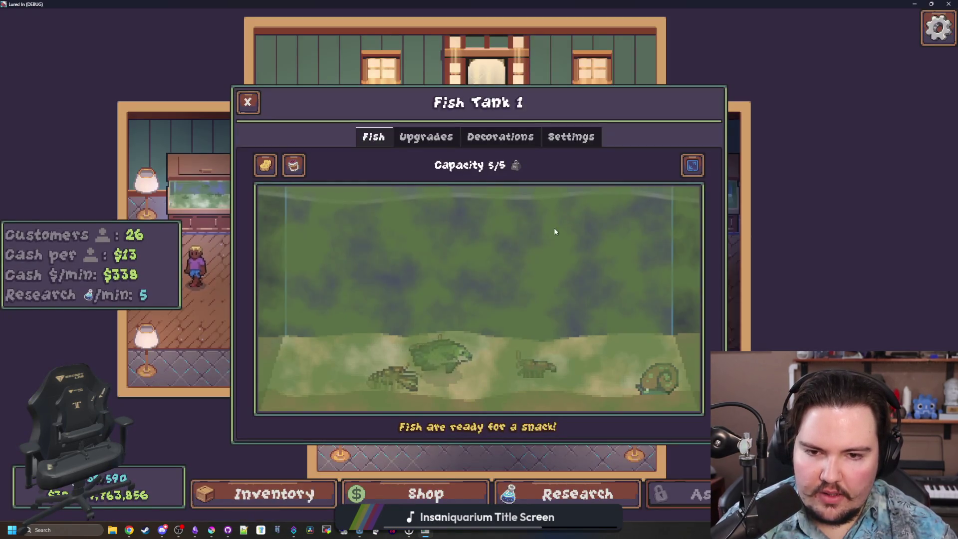
# - Toggle Fish Tank 1's fullscreen view to check the shorter fade, then return to Godot
pyautogui.click(691, 162)
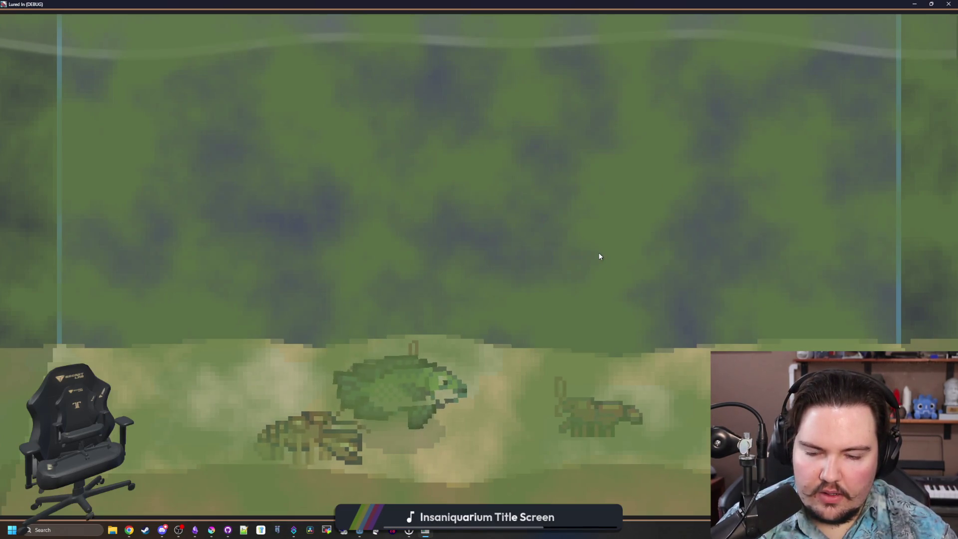
pyautogui.click(598, 253)
pyautogui.click(696, 164)
pyautogui.click(700, 166)
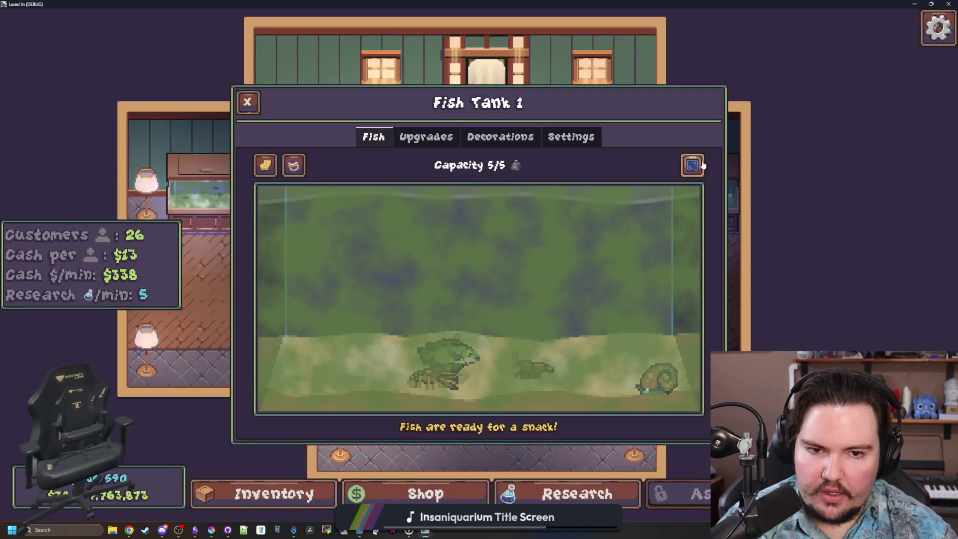
pyautogui.hotkey('alt', 'Tab')
pyautogui.click(485, 267)
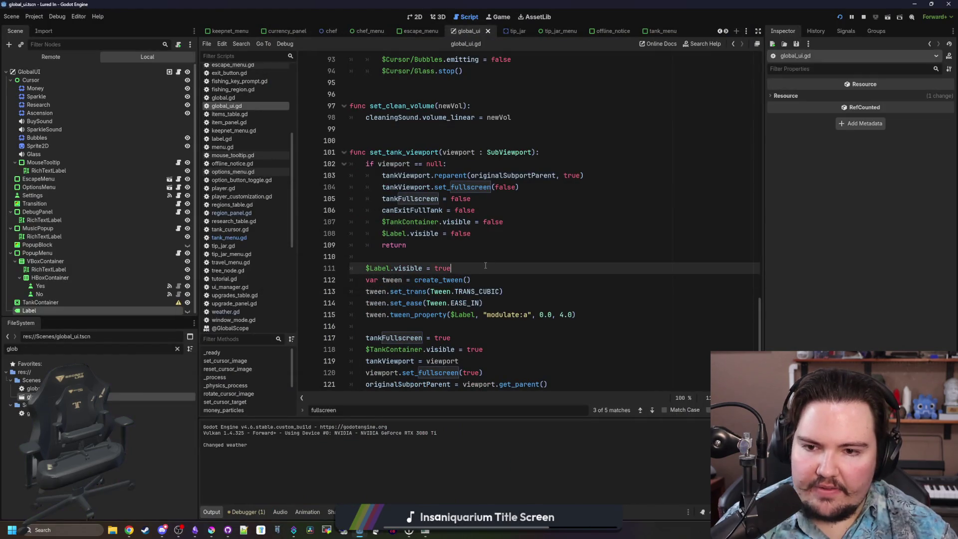
# - Add $Label.modulate.a = 1.0 to reset the label to full opacity
pyautogui.press('Return')
pyautogui.write('$')
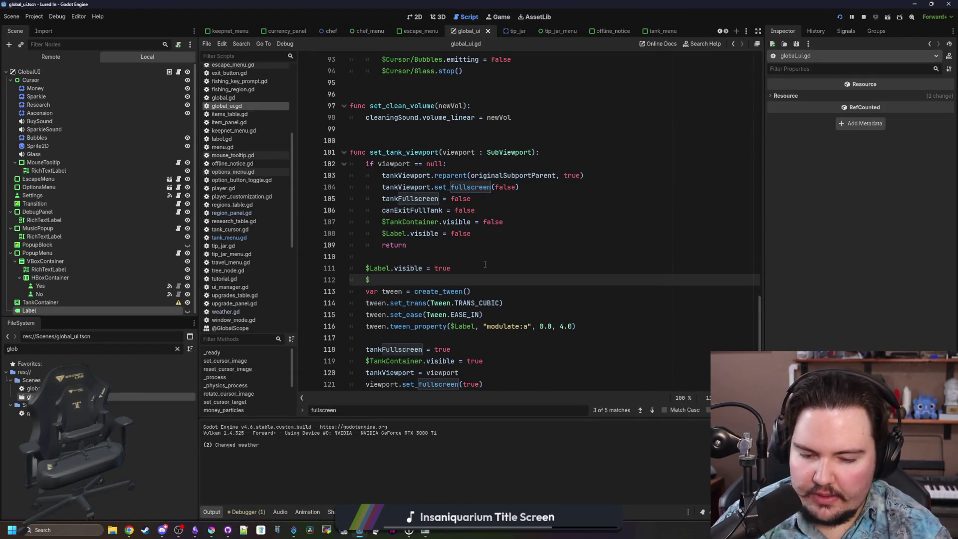
pyautogui.write('Label.modulate.a = 1.0')
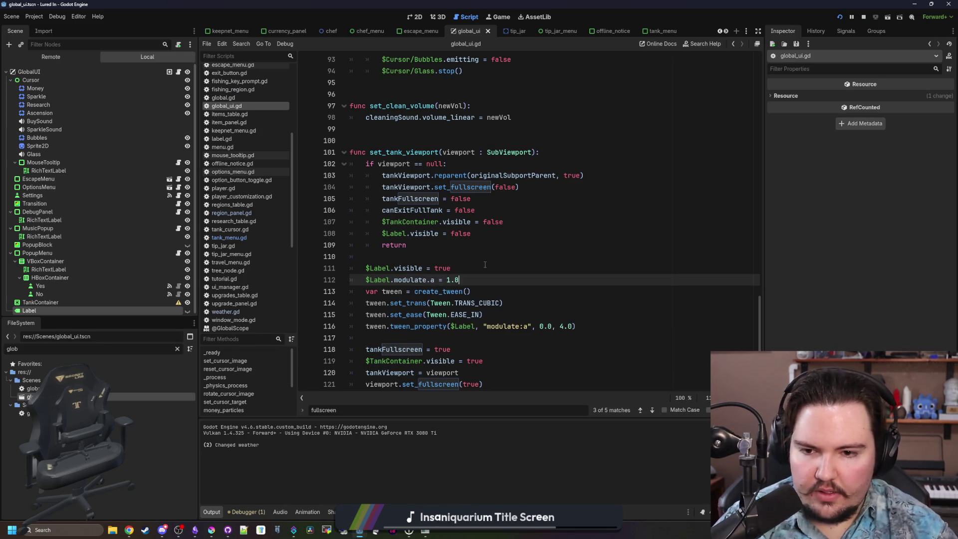
pyautogui.click(485, 264)
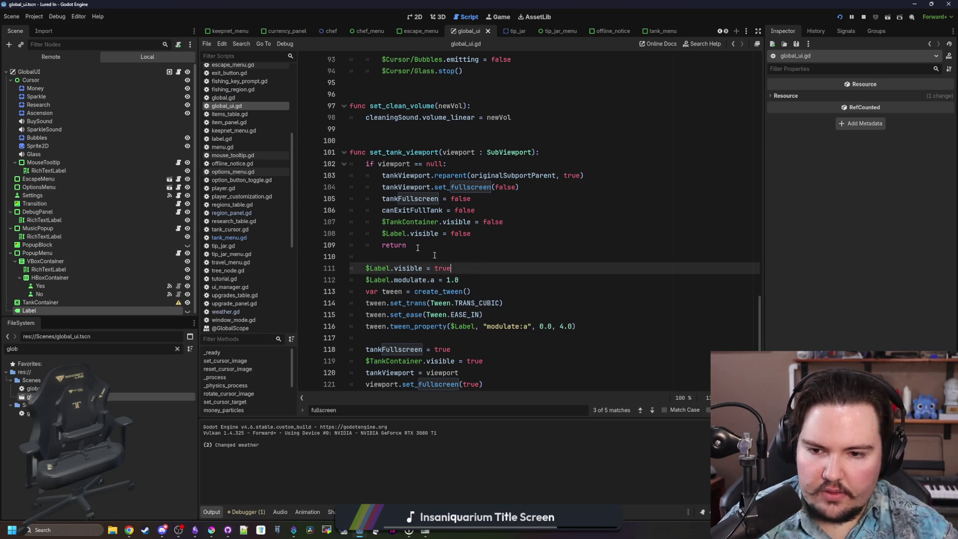
# - Declare var fullscreenTween : Tween above set_tank_viewport
pyautogui.click(383, 135)
pyautogui.press('Return')
pyautogui.press('Return')
pyautogui.press('Return')
pyautogui.press('Up')
pyautogui.press('Up')
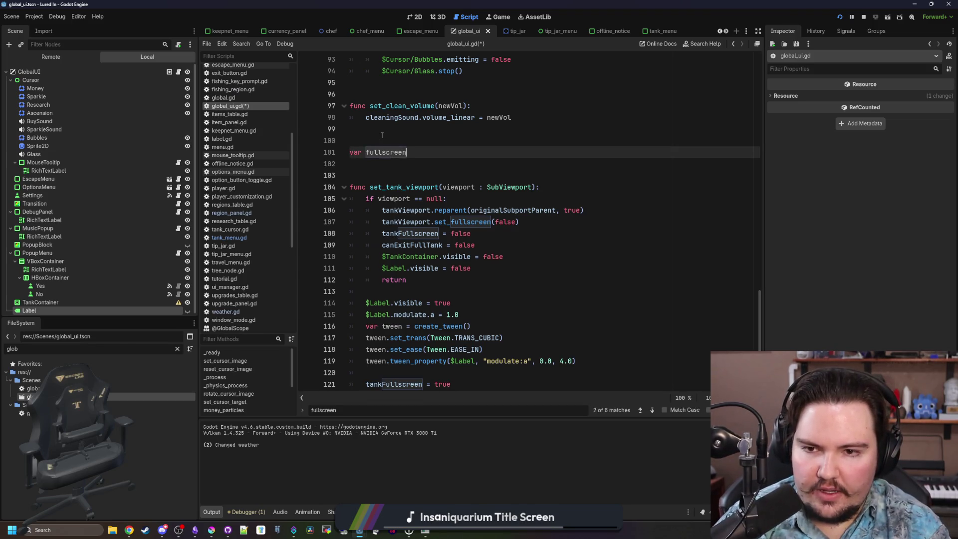
pyautogui.write('Tween : Tween')
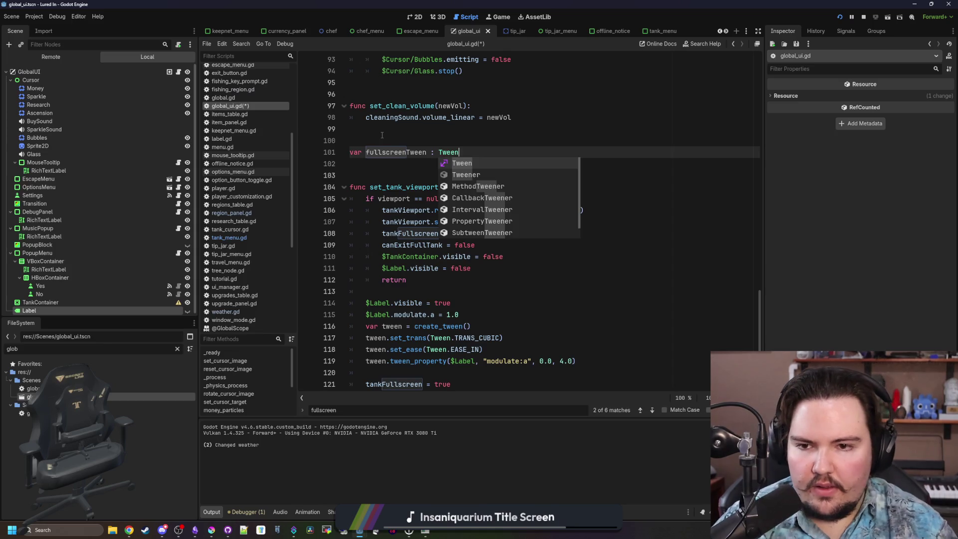
pyautogui.press('Escape')
# - Add an if fullscreenTween: fullscreenTween.kill() check and use fullscreenTween for the fade
pyautogui.doubleClick(398, 154)
pyautogui.hotkey('ctrl', 'c')
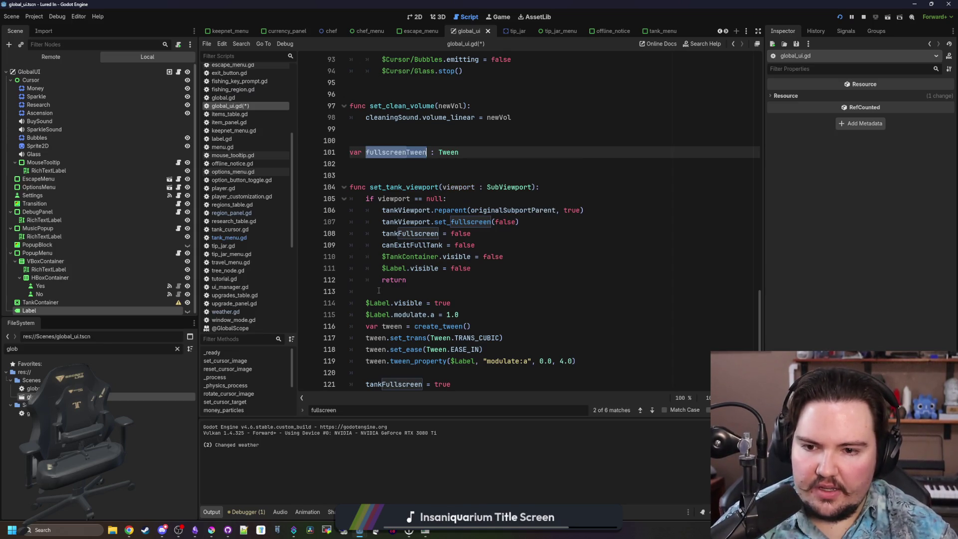
pyautogui.click(378, 291)
pyautogui.press('Return')
pyautogui.press('Return')
pyautogui.press('Up')
pyautogui.hotkey('ctrl', 'v')
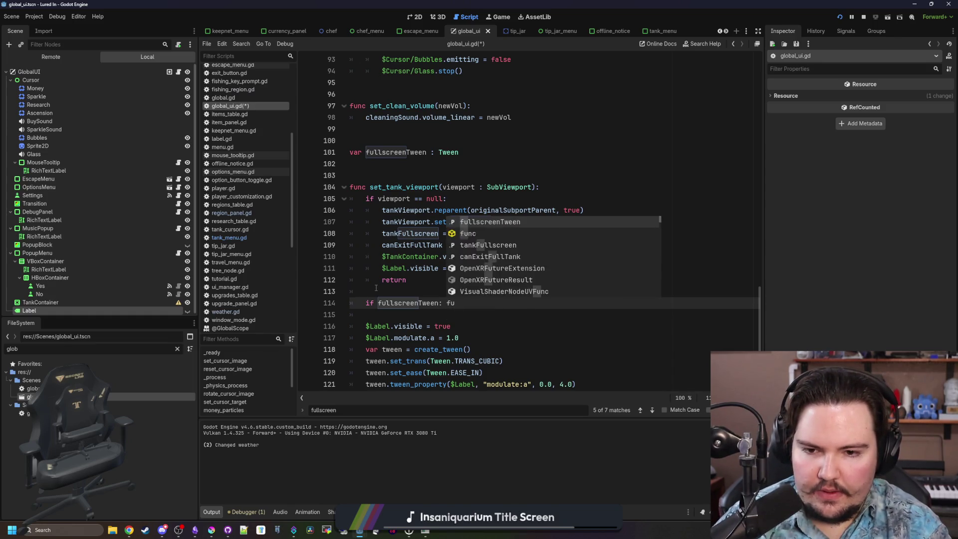
pyautogui.press('Return')
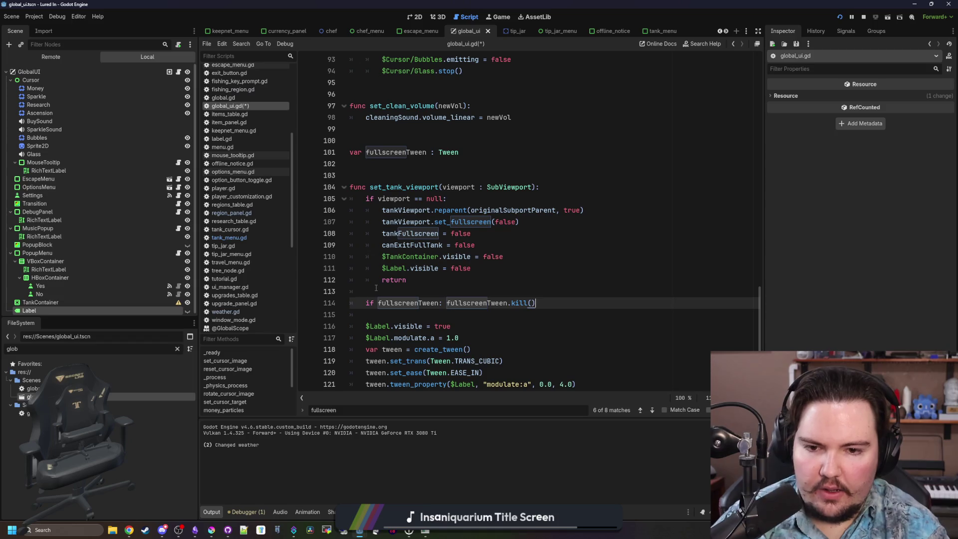
# - Save the script, stop the game and relaunch it with F5
pyautogui.scroll(-2, 376, 288)
pyautogui.hotkey('ctrl', 's')
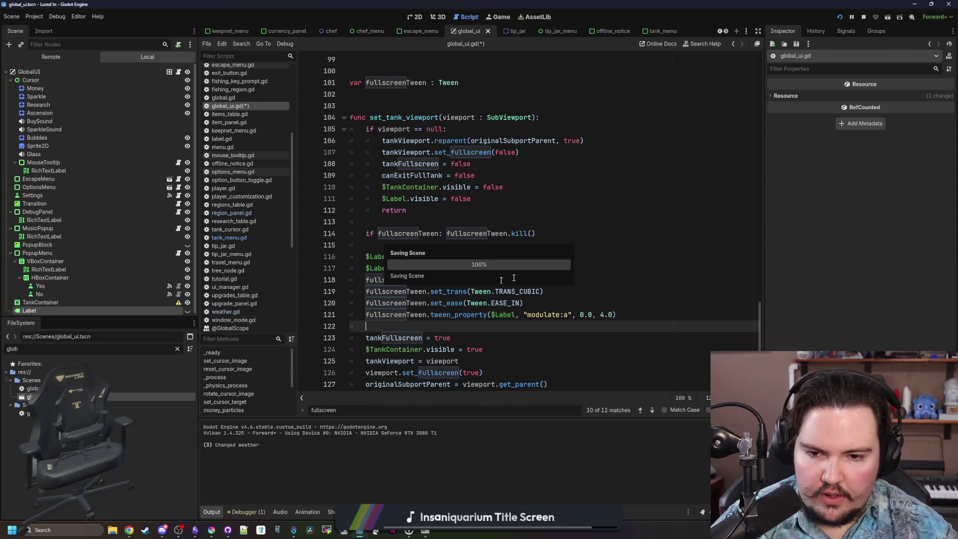
pyautogui.click(864, 18)
pyautogui.press('F5')
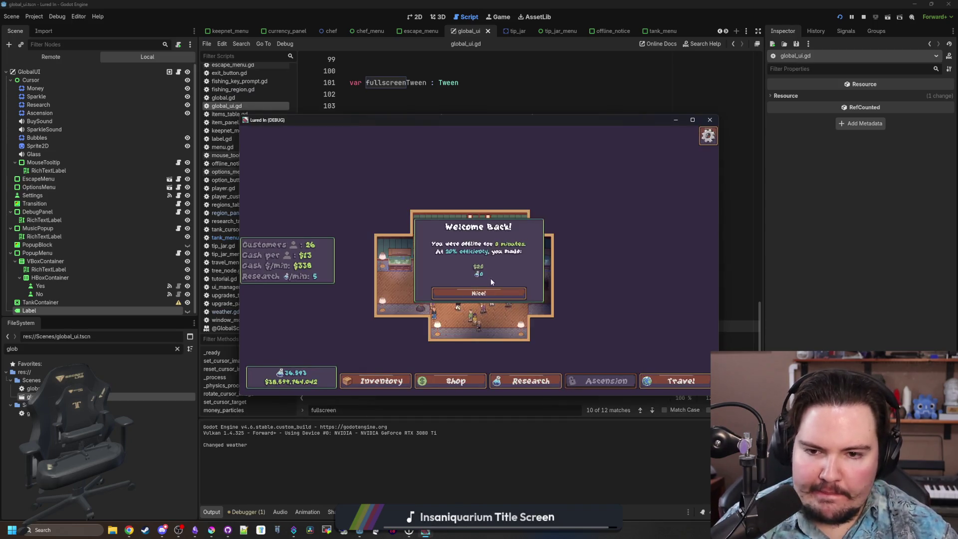
# - Toggle the Fish Tank 1 fullscreen view several times, leaving it each time with Escape
pyautogui.scroll(3, 655, 282)
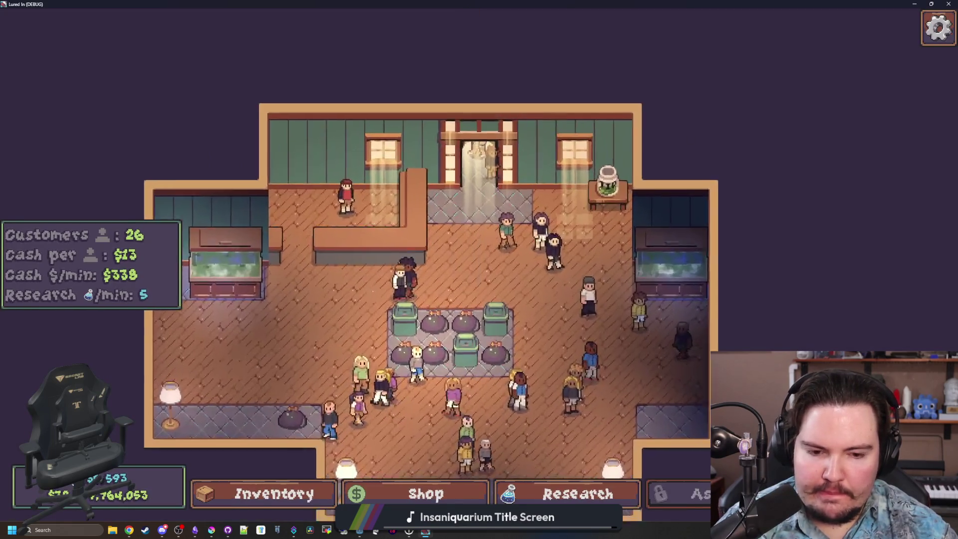
pyautogui.click(679, 269)
pyautogui.click(694, 171)
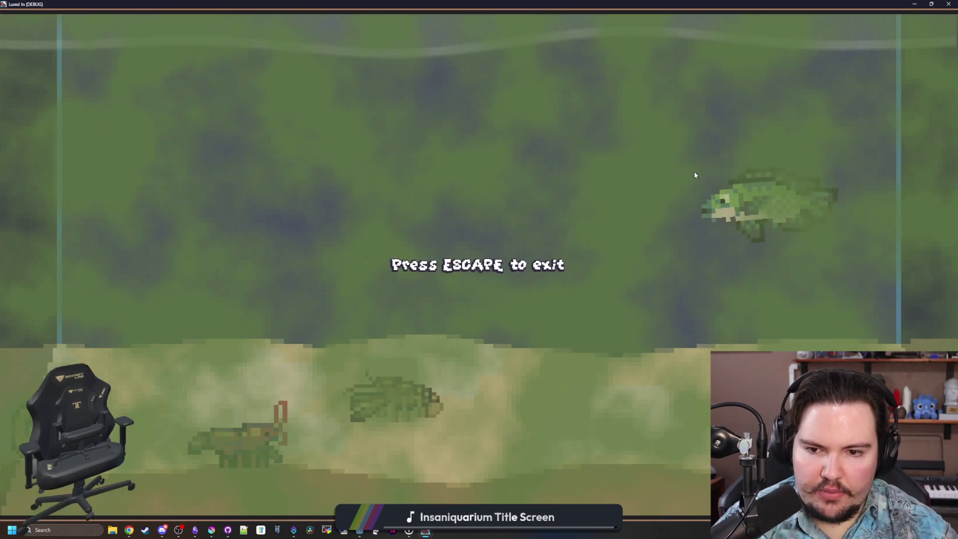
pyautogui.press('Escape')
pyautogui.click(688, 169)
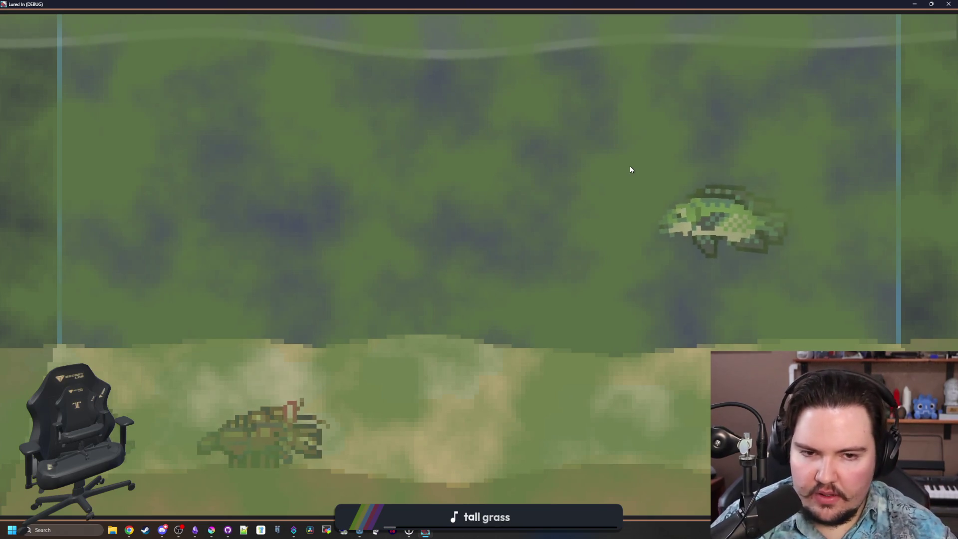
pyautogui.press('Escape')
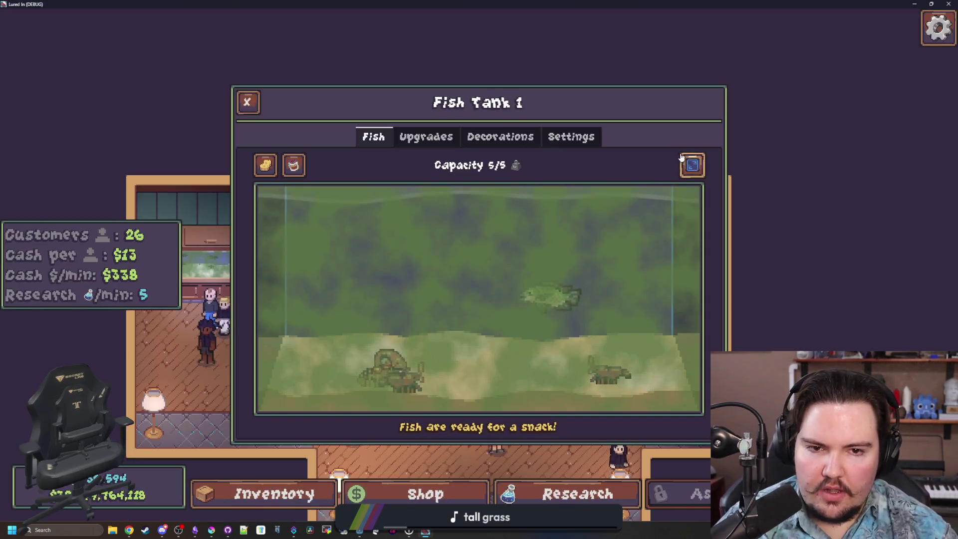
pyautogui.click(683, 159)
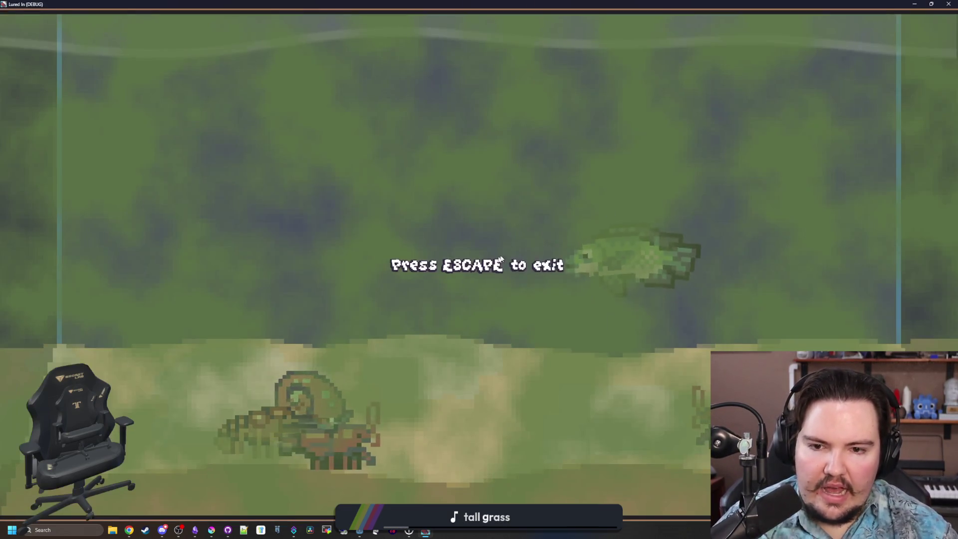
pyautogui.press('Escape')
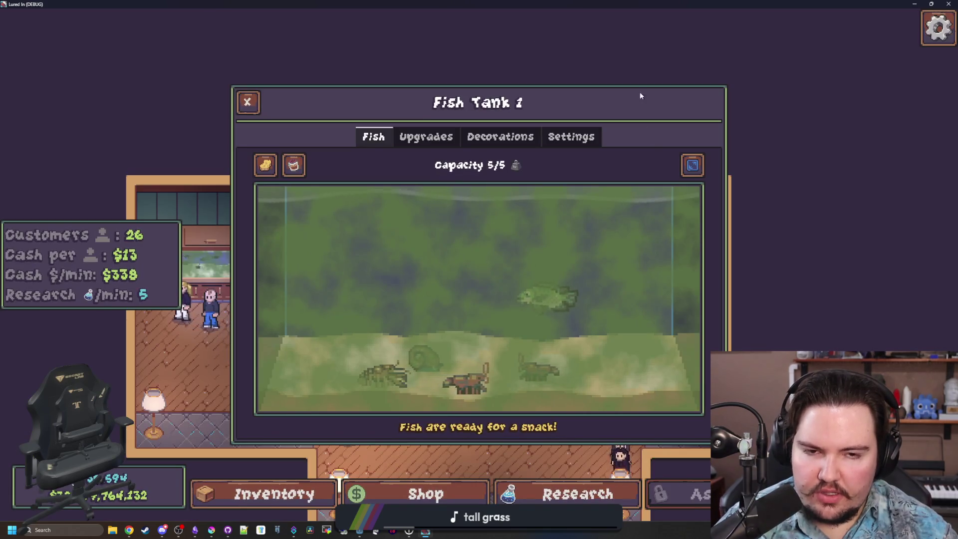
pyautogui.click(693, 164)
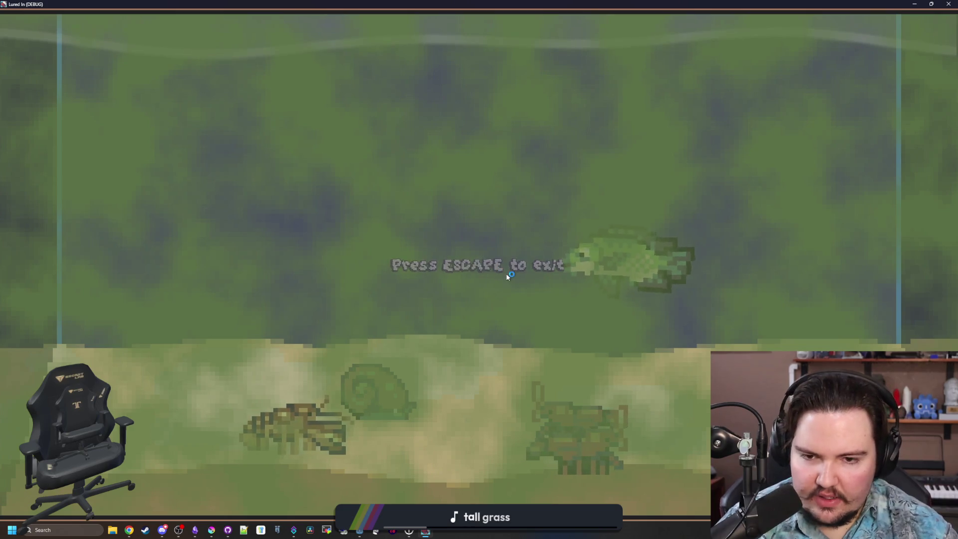
pyautogui.press('Escape')
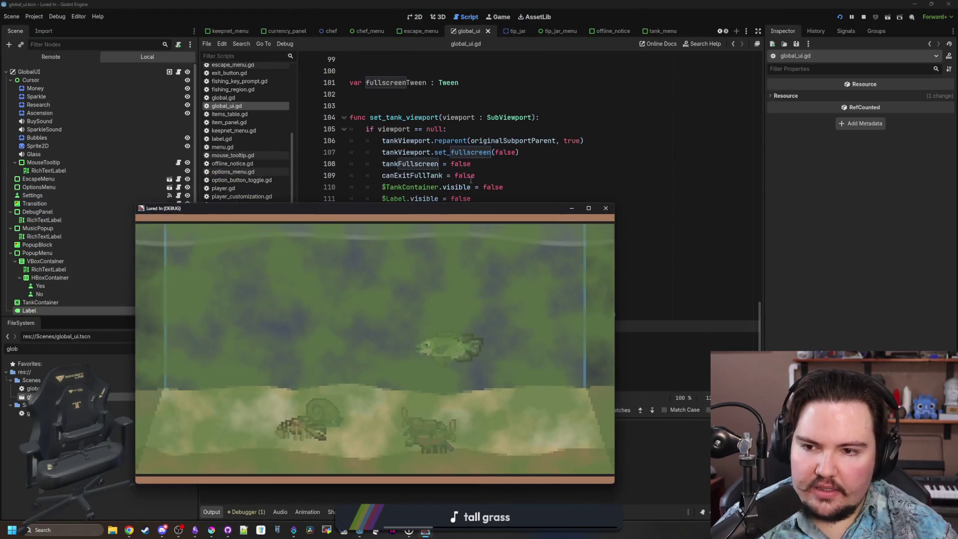
# - Stop the game with F8, save global_ui.gd and switch to the Lured In notes
pyautogui.press('F8')
pyautogui.click(388, 220)
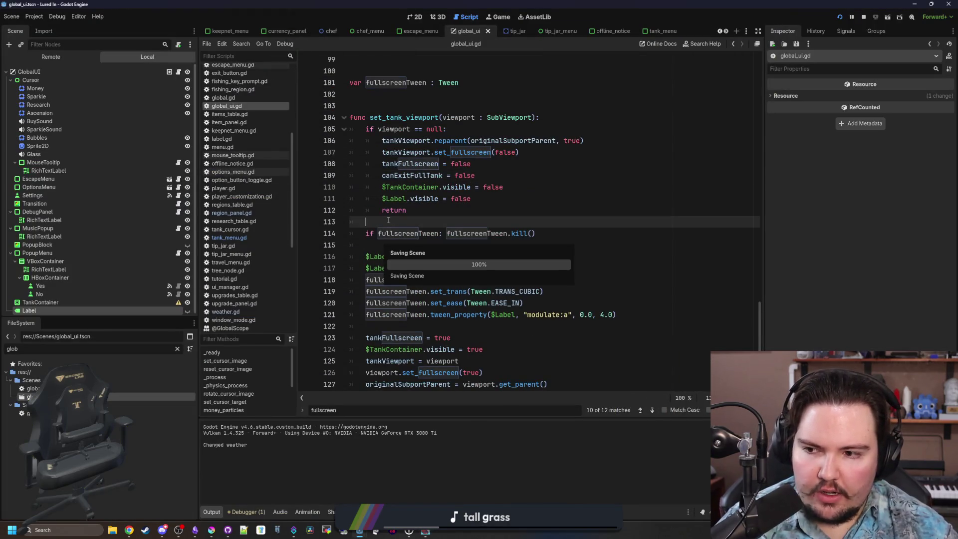
pyautogui.scroll(-1, 469, 295)
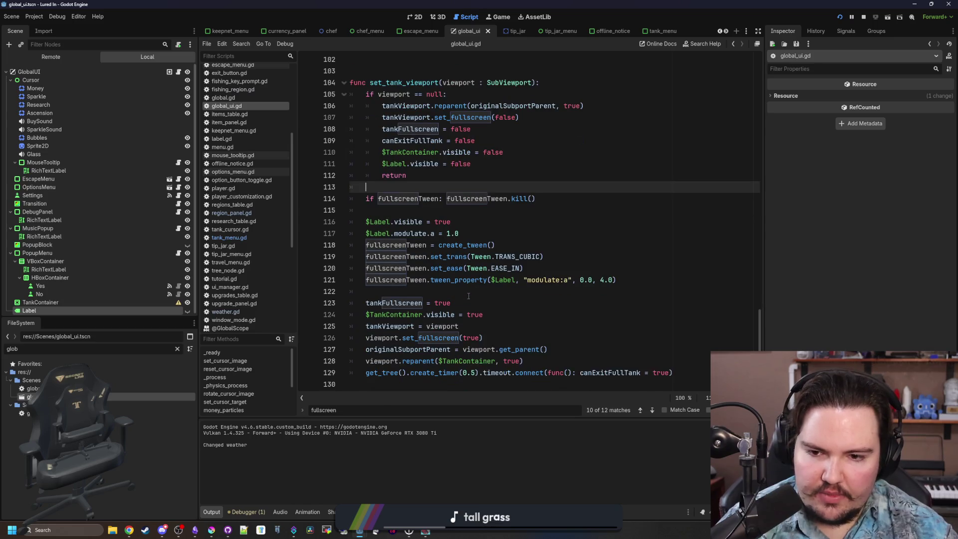
pyautogui.click(455, 292)
pyautogui.hotkey('ctrl', 's')
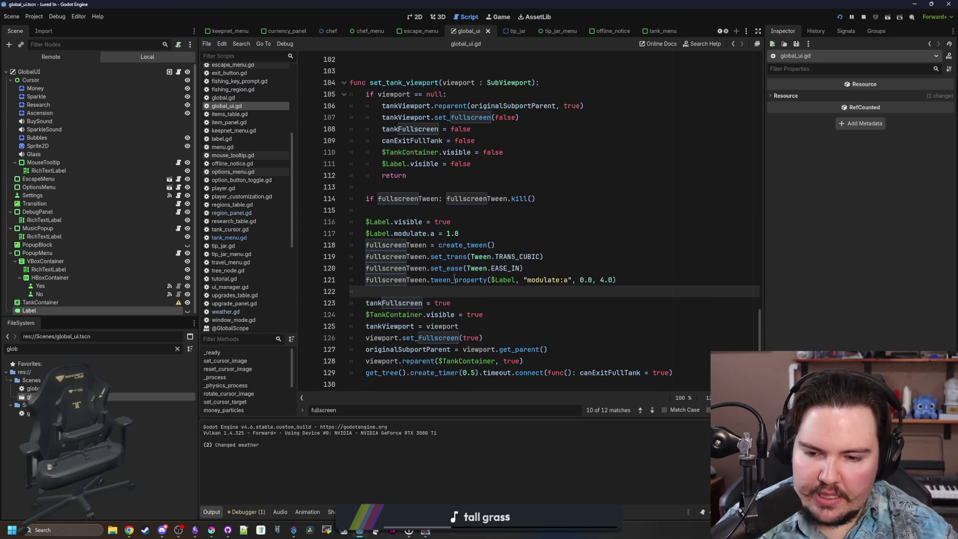
pyautogui.click(389, 212)
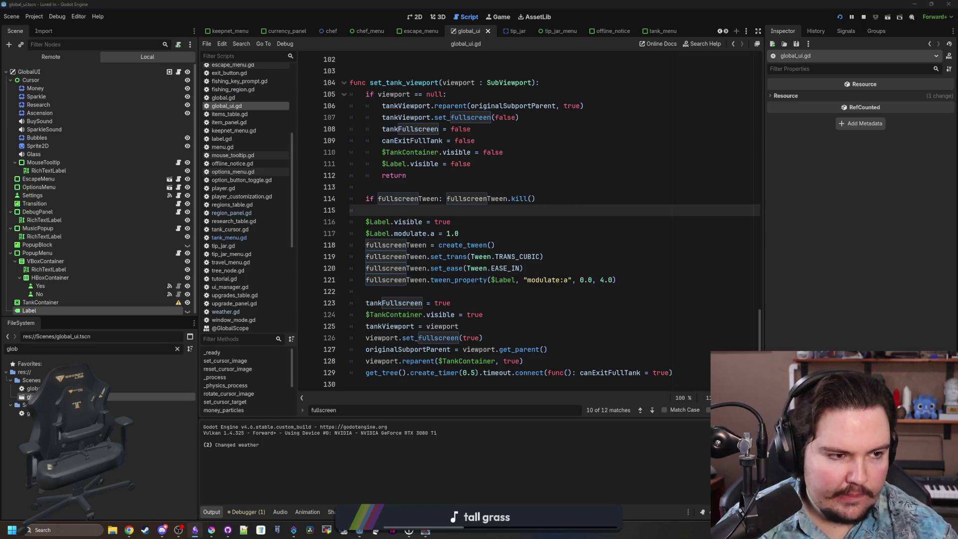
pyautogui.hotkey('alt', 'Tab')
pyautogui.scroll(15, 471, 378)
# - Add the Changelog line 'Added some text to say what keybind to press to exit fullscreen'
pyautogui.scroll(-2, 471, 378)
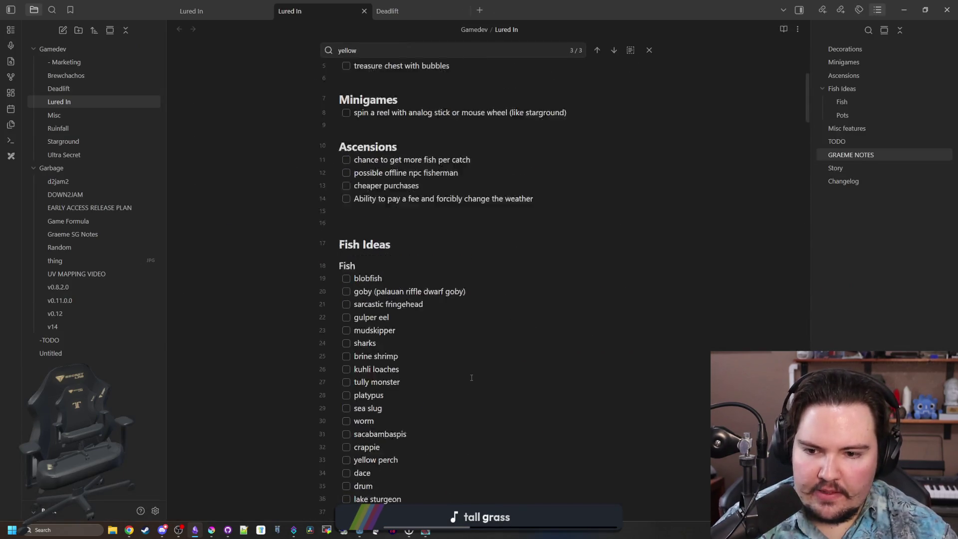
pyautogui.scroll(-20, 470, 378)
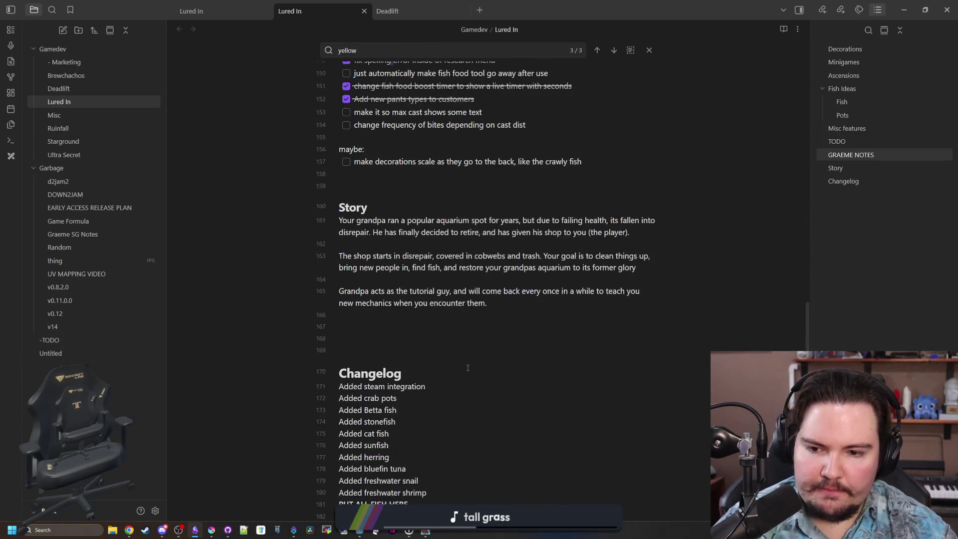
pyautogui.scroll(-3, 468, 368)
pyautogui.click(435, 354)
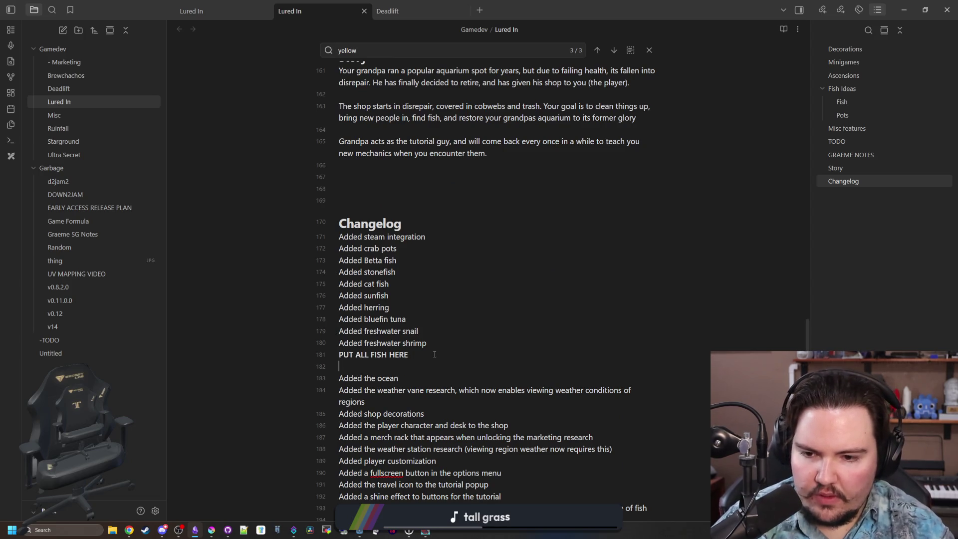
pyautogui.scroll(-4, 434, 354)
pyautogui.press('Return')
pyautogui.write('Added some text to say what keybind to press to exit fullscreen mode')
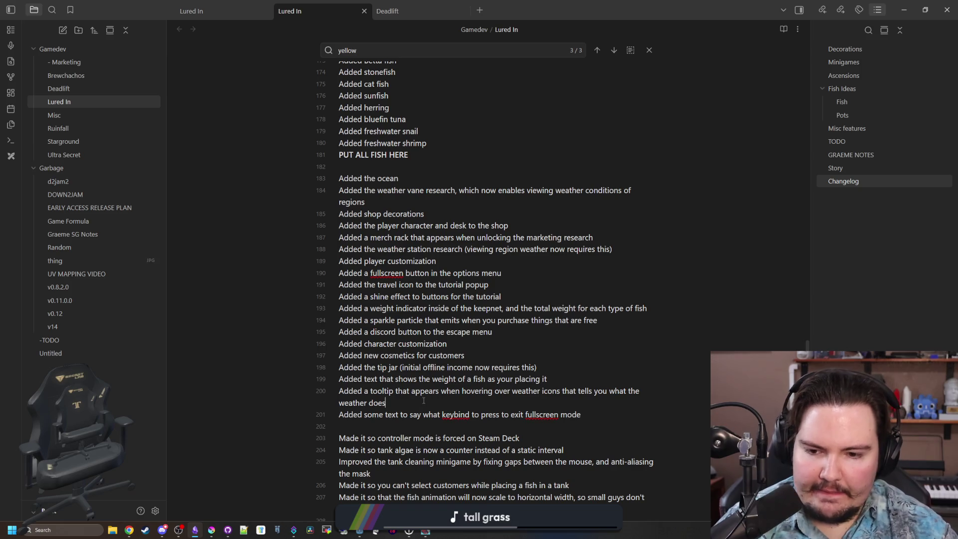
pyautogui.scroll(8, 423, 400)
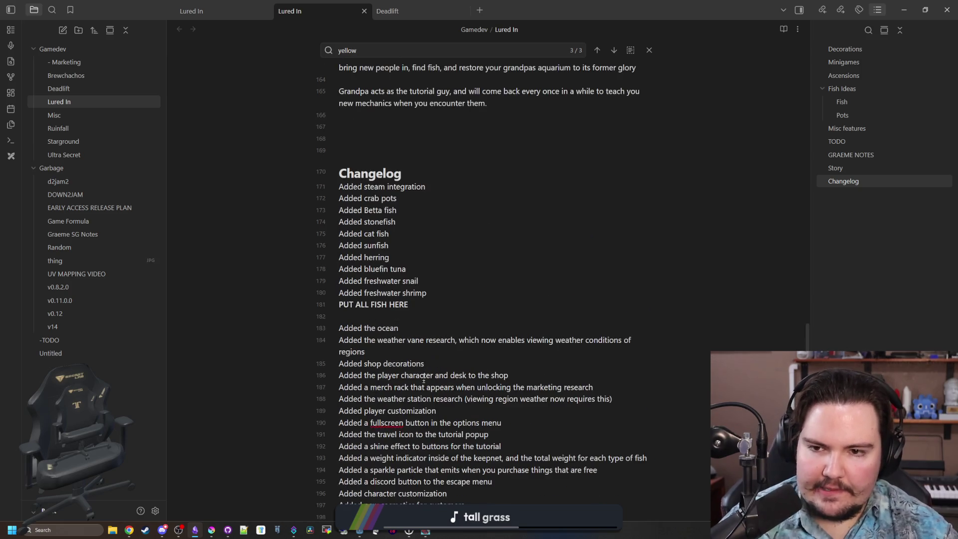
# - Select the tackle box to-do item text, then return to Godot
pyautogui.click(381, 375)
pyautogui.scroll(-5, 381, 375)
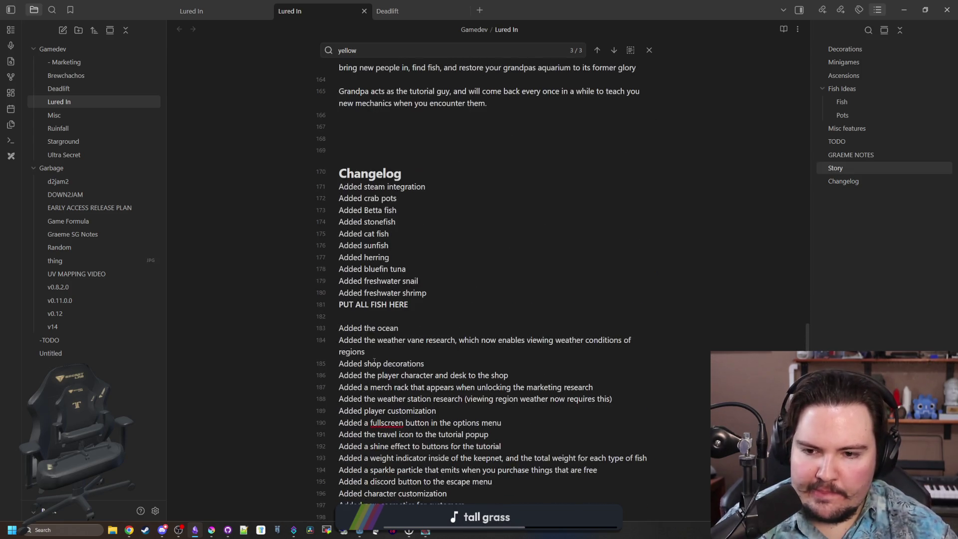
pyautogui.scroll(8, 374, 361)
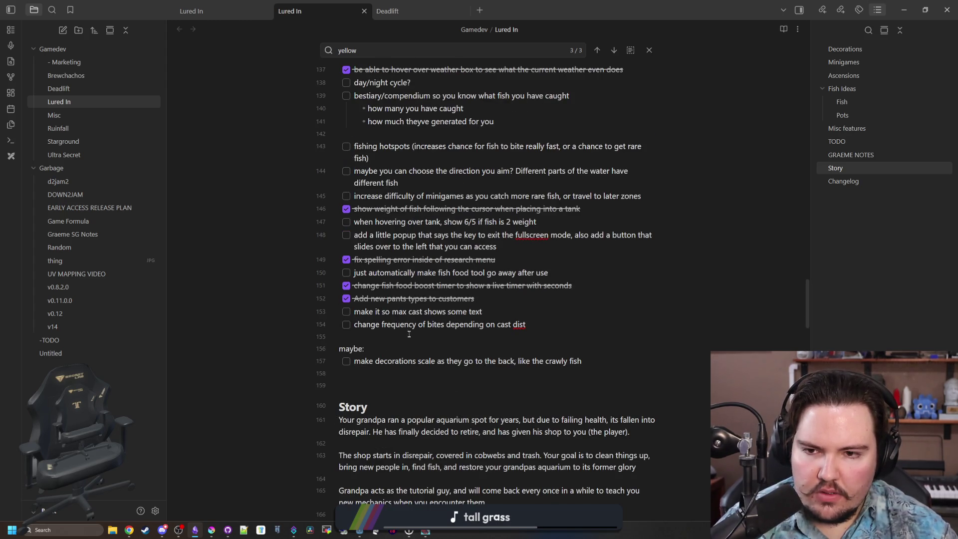
pyautogui.scroll(3, 409, 334)
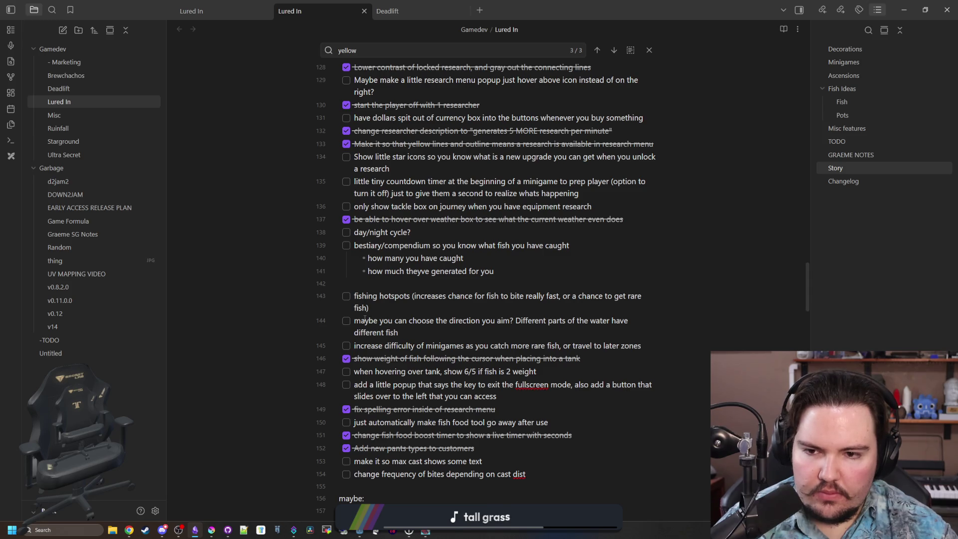
pyautogui.scroll(2, 360, 312)
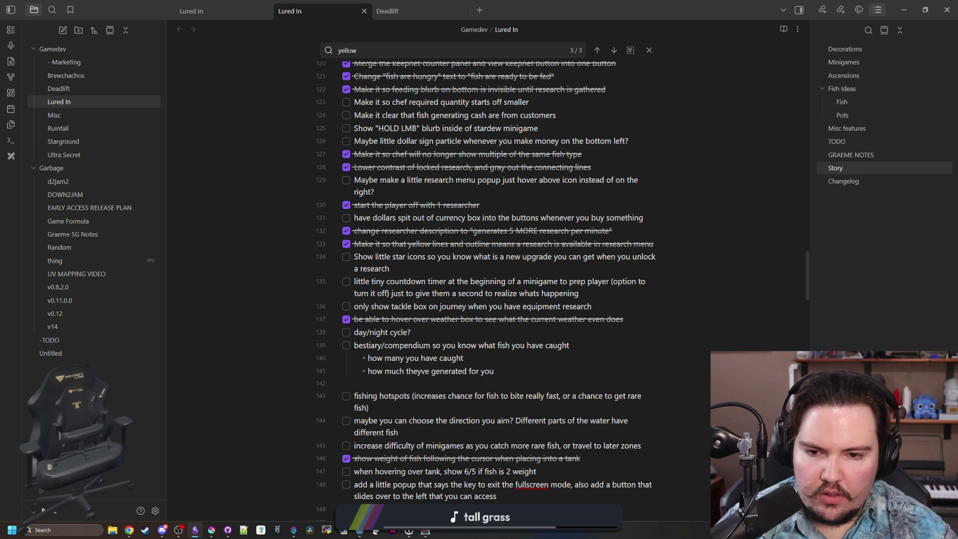
pyautogui.moveTo(360, 308)
pyautogui.mouseDown()
pyautogui.moveTo(545, 319)
pyautogui.moveTo(586, 307)
pyautogui.mouseUp()
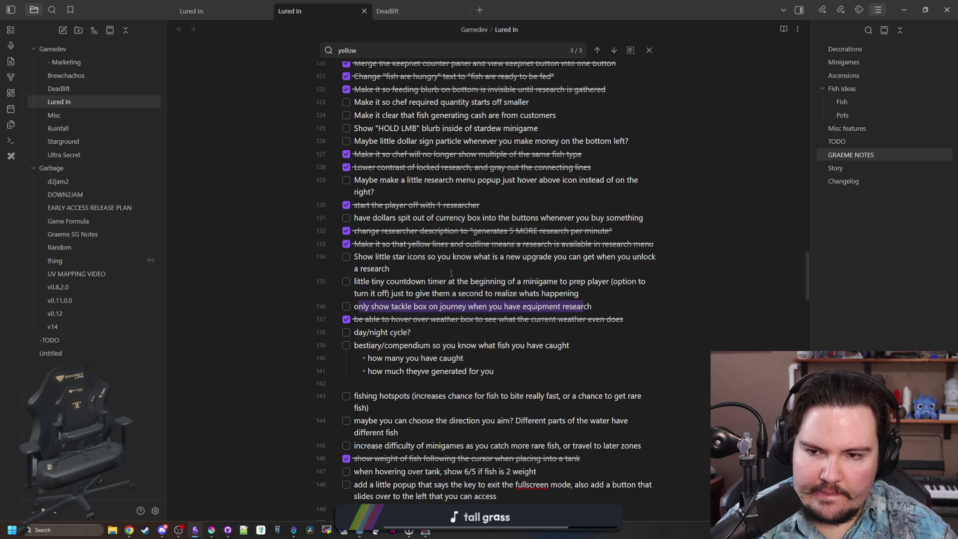
pyautogui.hotkey('alt', 'Tab')
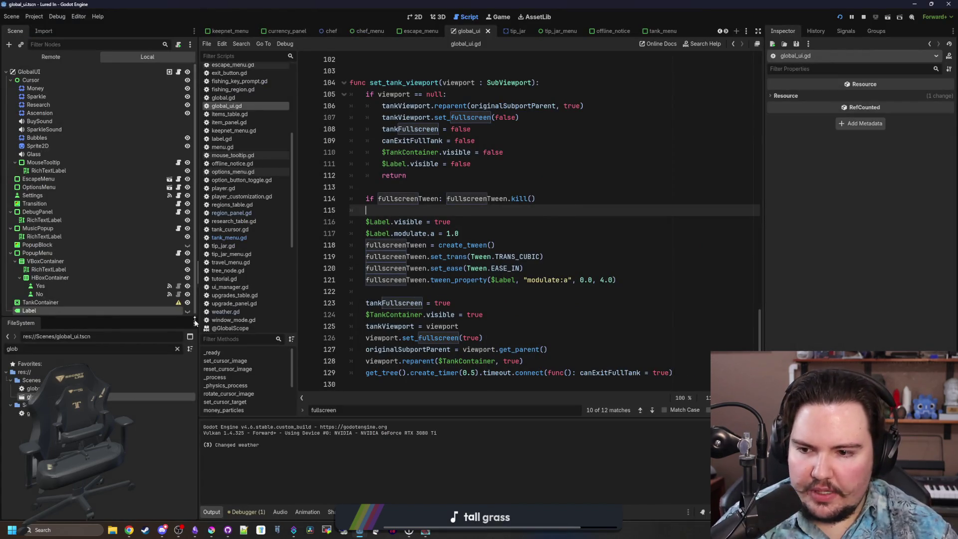
# - Filter the FileSystem for 'player' and open player.gd at its _ready function
pyautogui.click(177, 350)
pyautogui.write('player')
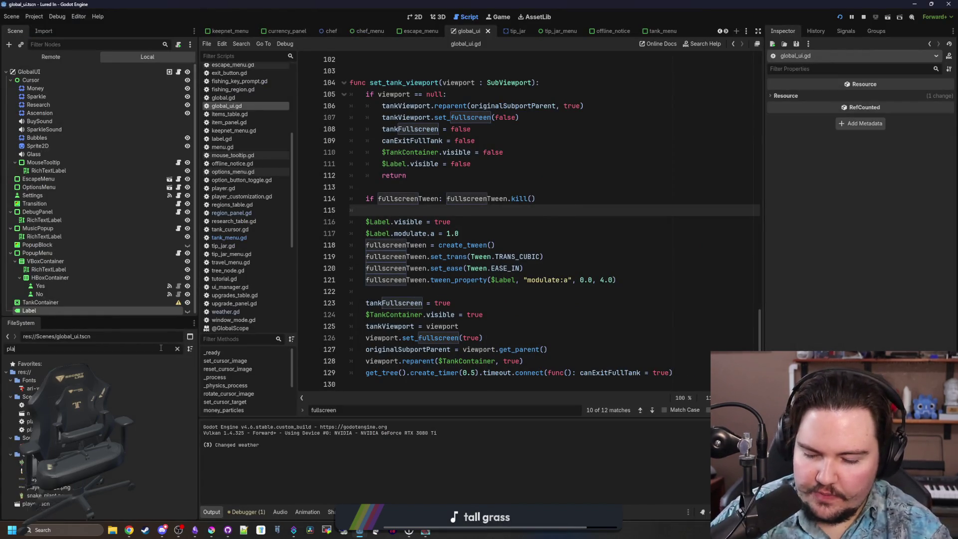
pyautogui.doubleClick(150, 405)
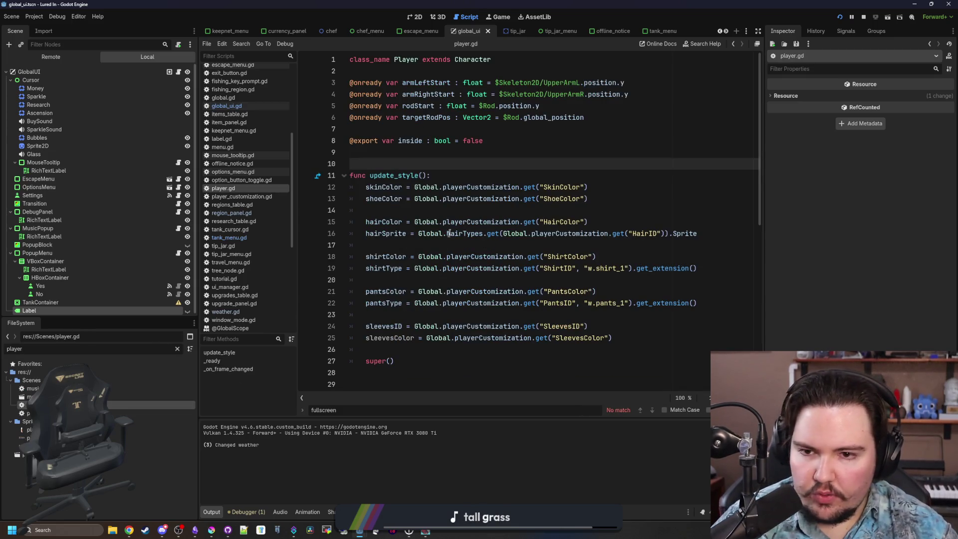
pyautogui.scroll(-5, 451, 230)
pyautogui.scroll(-2, 421, 227)
pyautogui.click(424, 179)
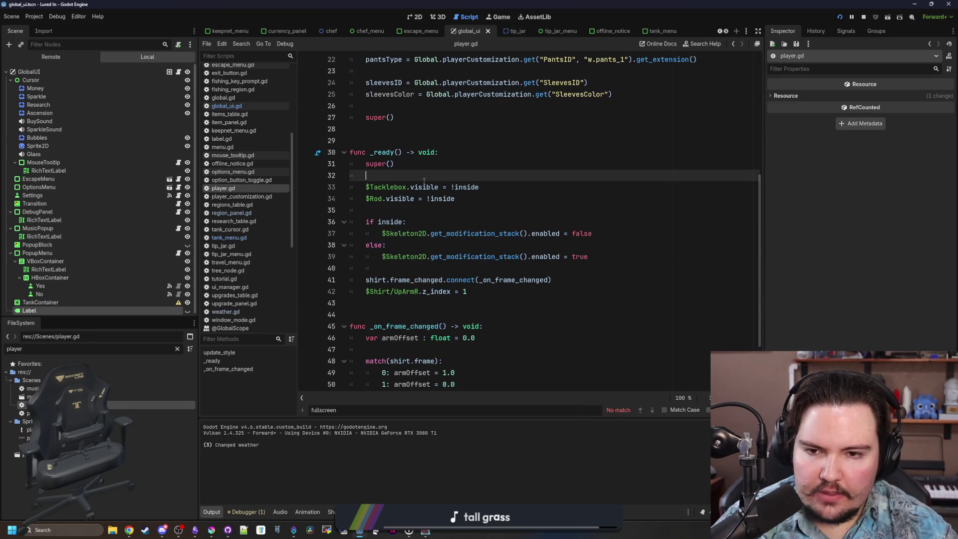
pyautogui.scroll(1, 424, 181)
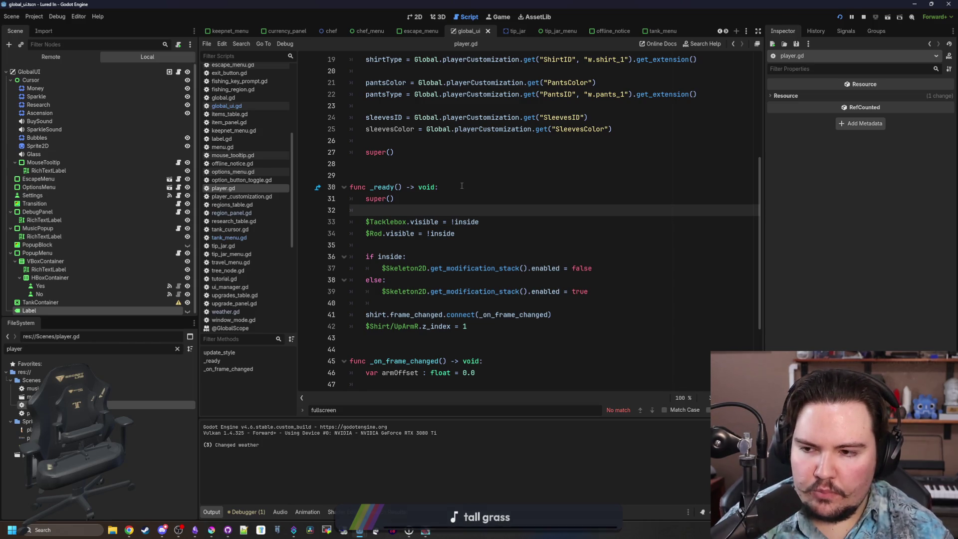
# - Nest the Tacklebox line under if !inside and a Global.get_research_level equipment check
pyautogui.press('Return')
pyautogui.write('if !inside:')
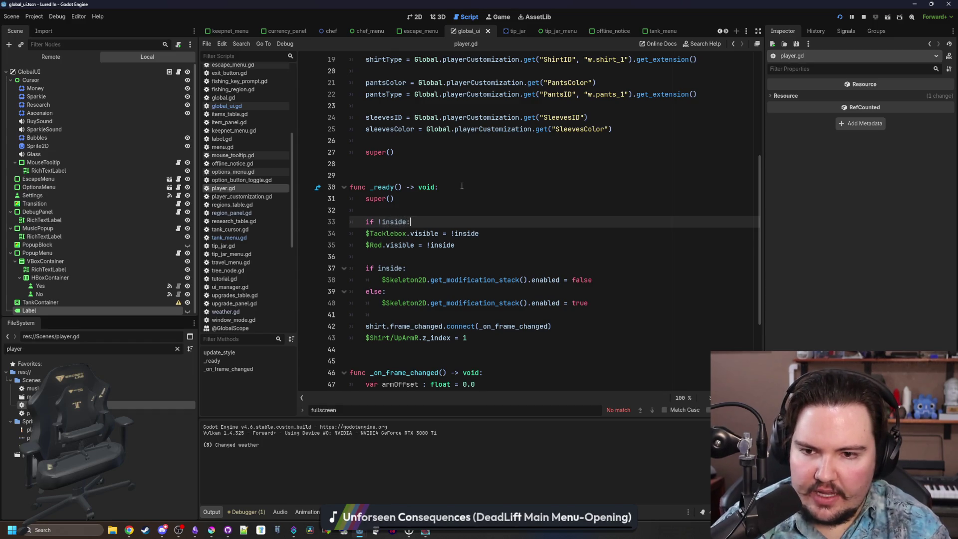
pyautogui.press('Return')
pyautogui.write('if Global.get_res')
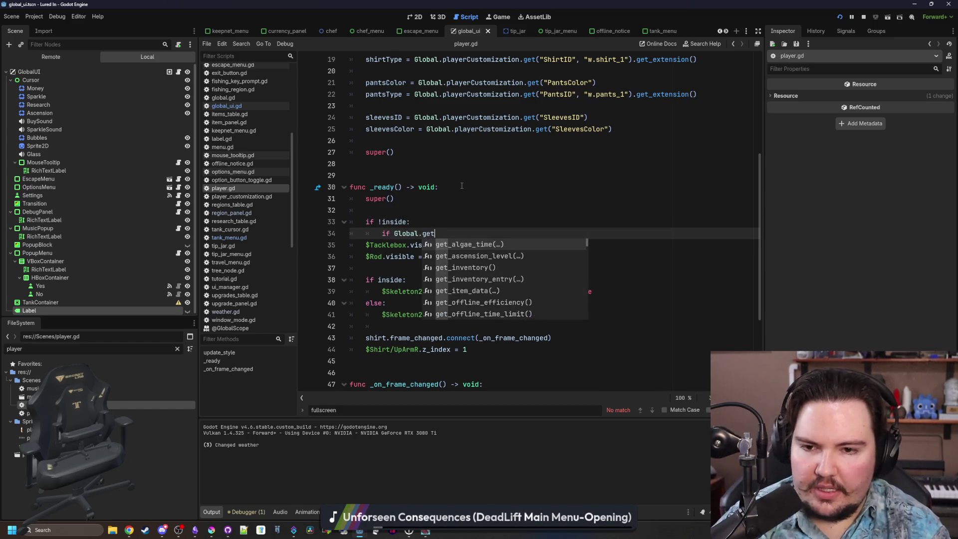
pyautogui.press('Return')
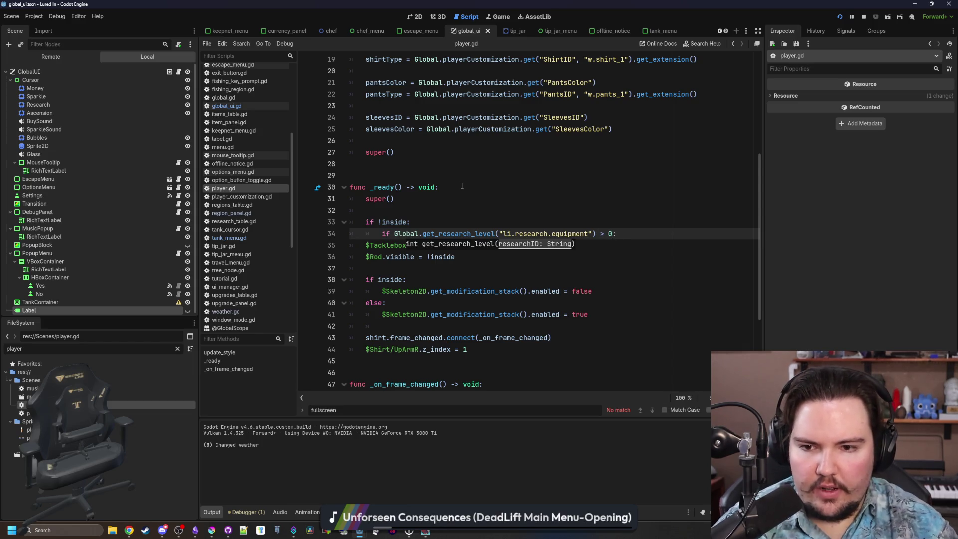
pyautogui.click(365, 245)
pyautogui.press('Tab')
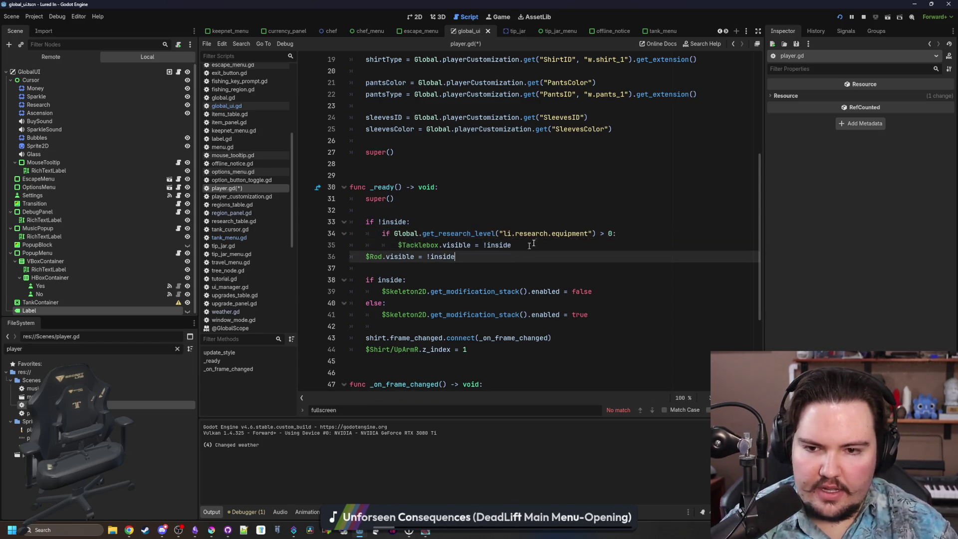
# - Set $Tacklebox.visible to true, then save and run the game with F5
pyautogui.click(540, 233)
pyautogui.click(532, 242)
pyautogui.press('Return')
pyautogui.moveTo(514, 245); pyautogui.dragTo(481, 245)
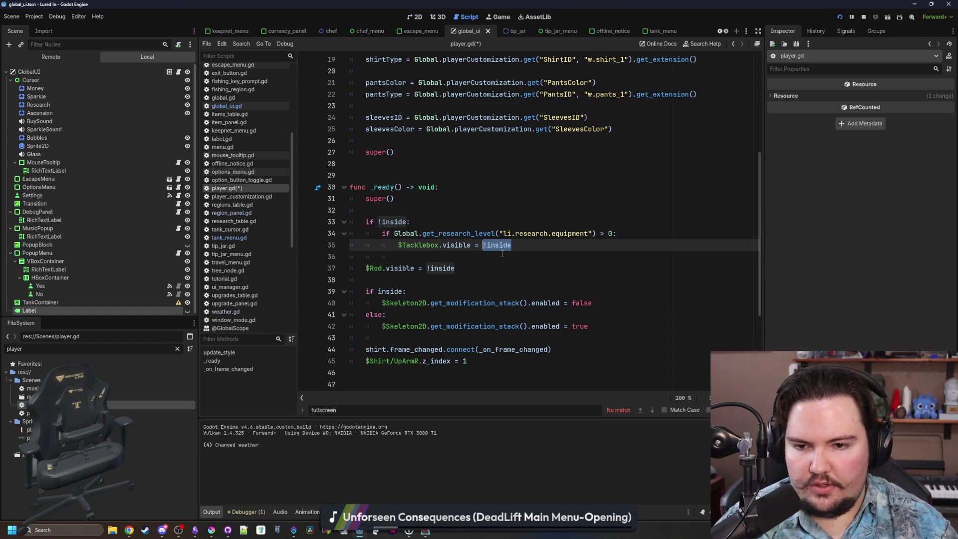
pyautogui.write('tru')
pyautogui.click(384, 268)
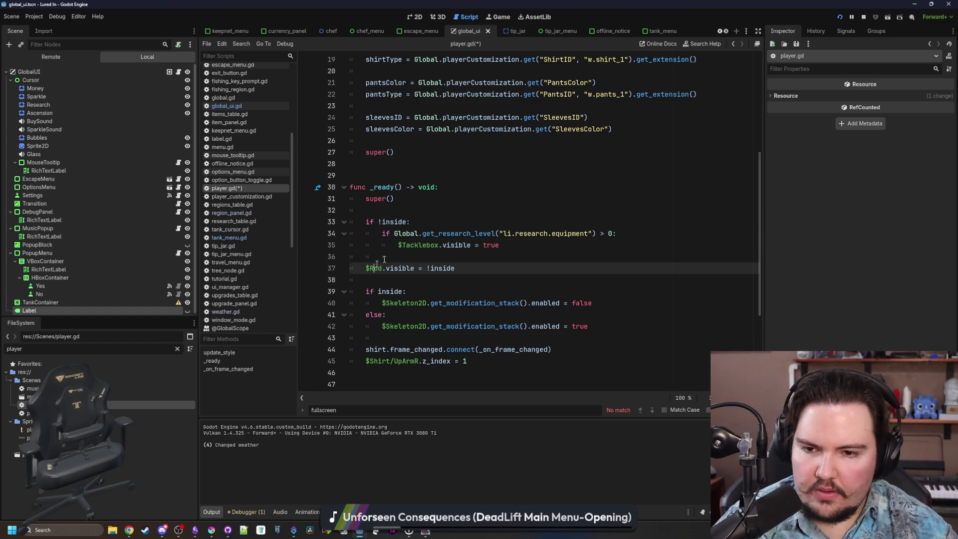
pyautogui.press('F5')
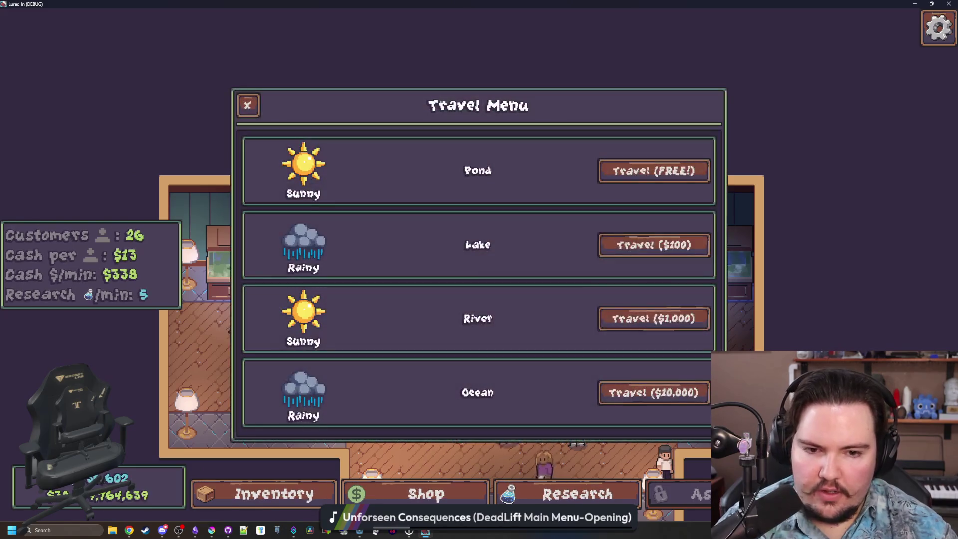
# - Check Equipment in the Research panel, then travel back to the Pond for free
pyautogui.click(680, 171)
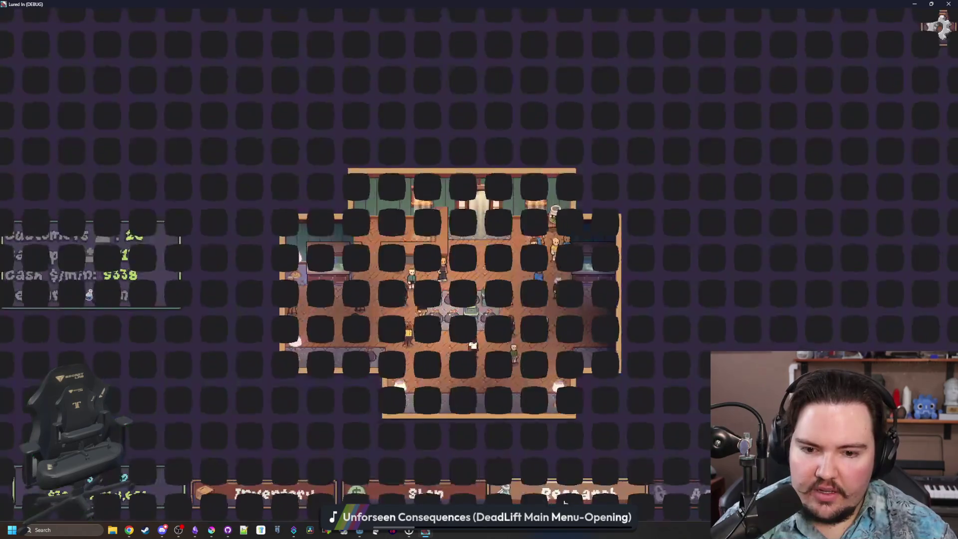
pyautogui.click(572, 495)
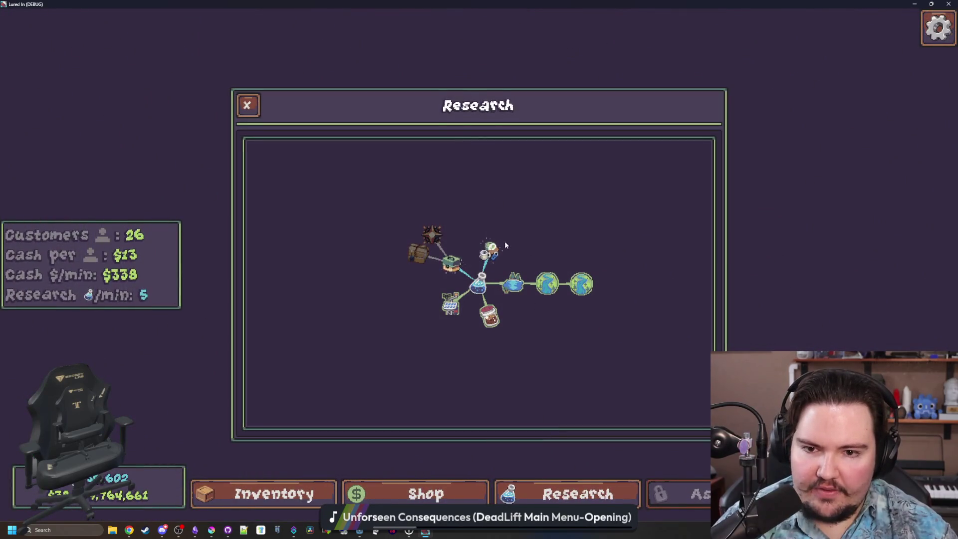
pyautogui.press('Escape')
pyautogui.press('t')
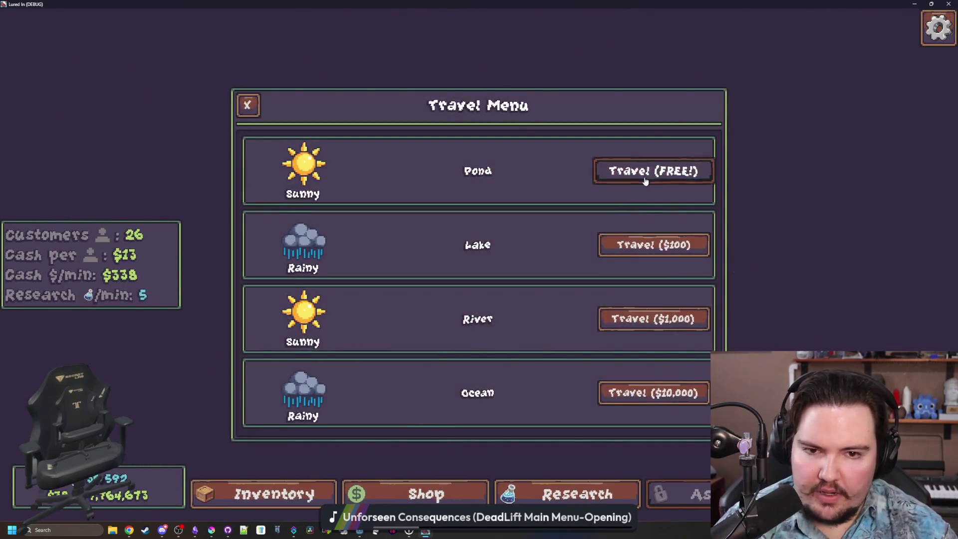
pyautogui.click(643, 180)
# - Cast and reel in at the pond beside the tackle box, then return to the notes
pyautogui.moveTo(358, 106); pyautogui.dragTo(342, 268)
pyautogui.click(342, 269)
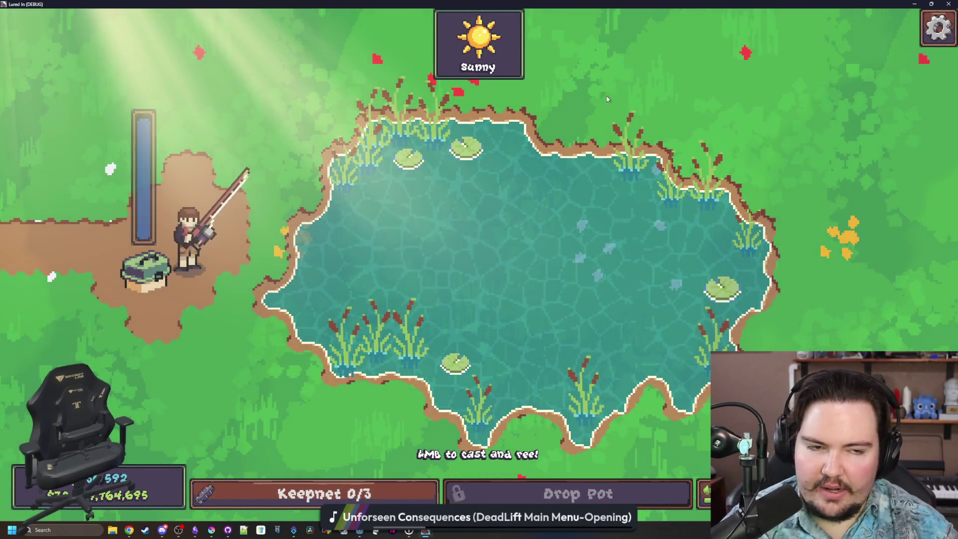
pyautogui.hotkey('alt', 'Tab')
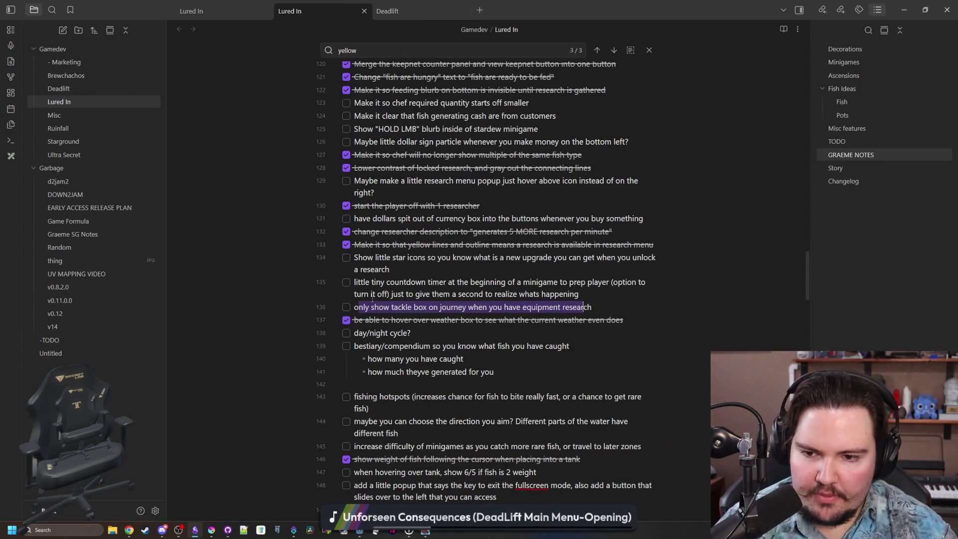
# - Log that the tacklebox shows only after unlocking equipment research, then move Obsidian off the game
pyautogui.click(406, 307)
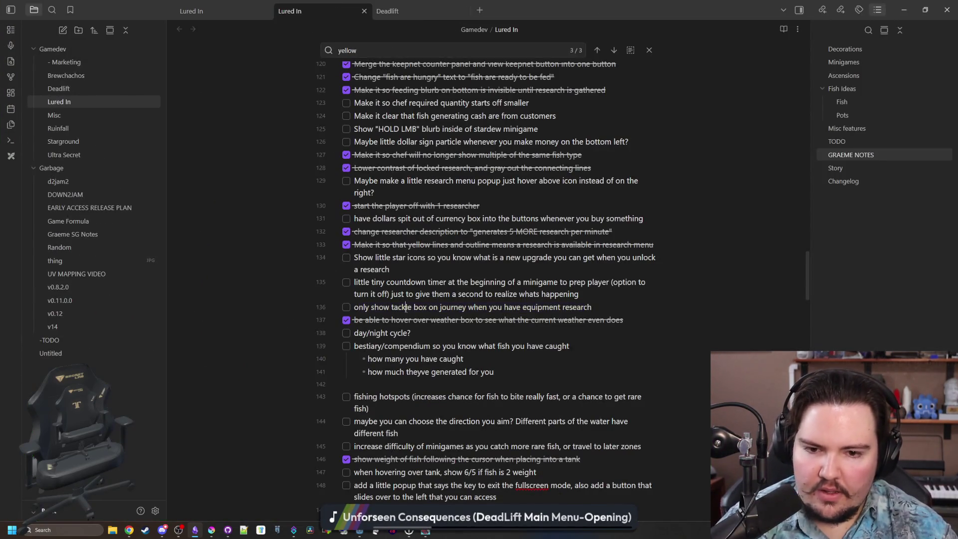
pyautogui.scroll(-15, 347, 310)
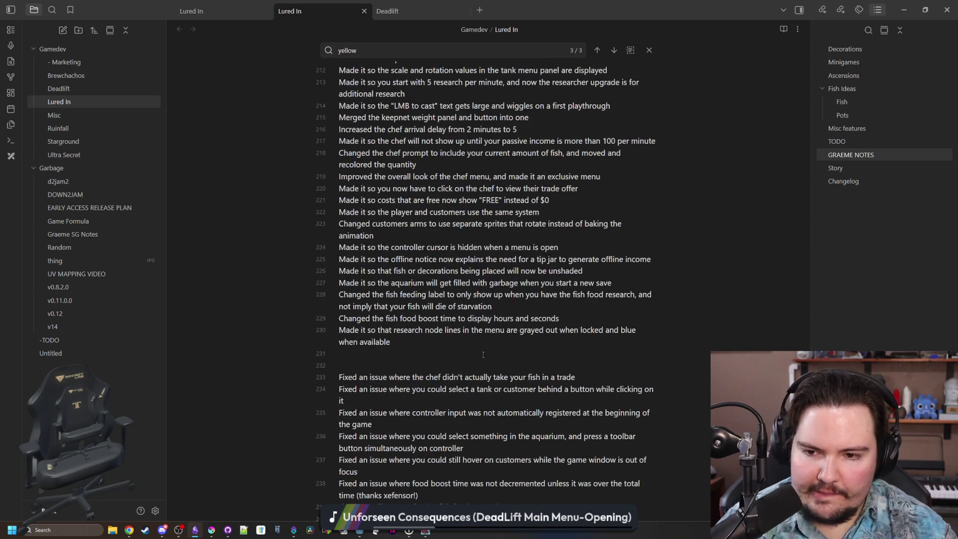
pyautogui.press('Return')
pyautogui.write("Made it so the tacklebox is only visible after you've unlocked the equipment research")
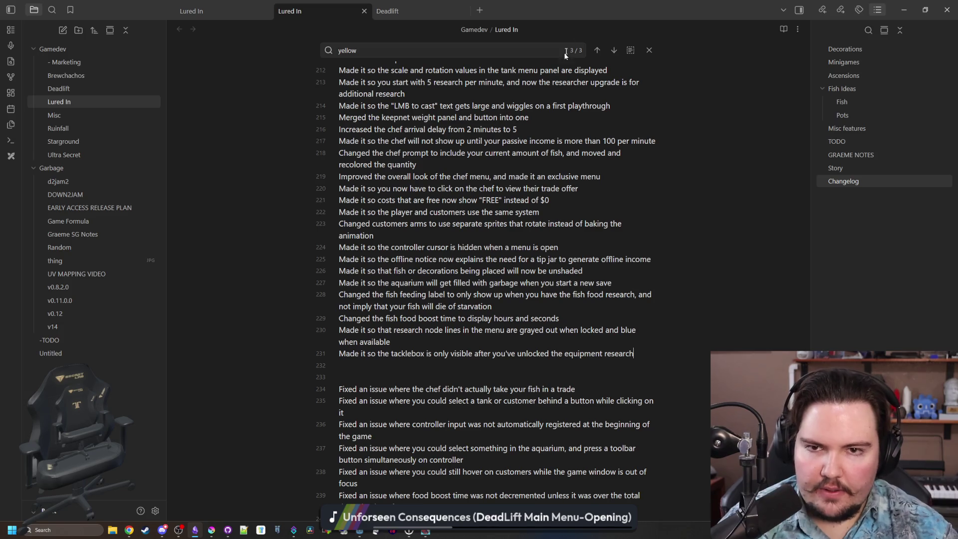
pyautogui.moveTo(599, 4); pyautogui.dragTo(957, 145)
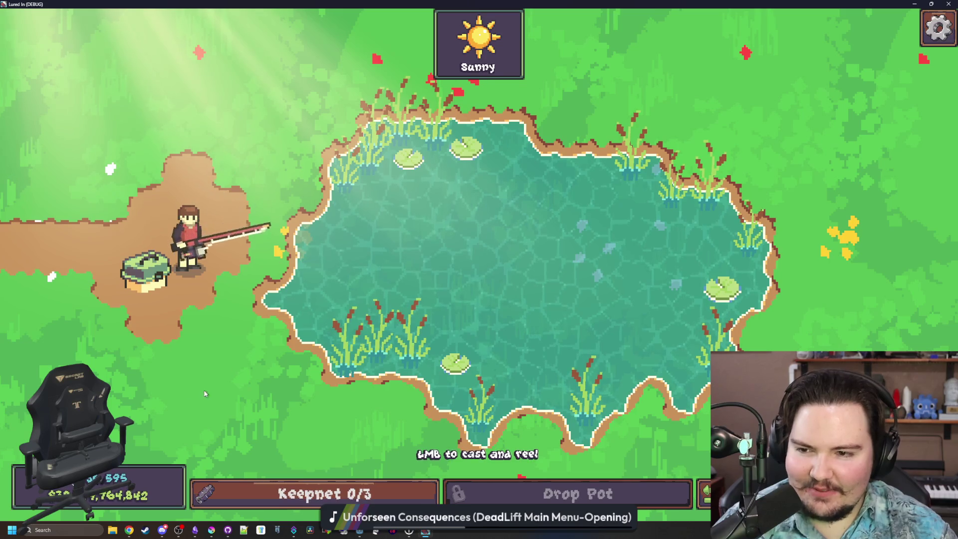
# - Cast and reel at the pond, then return to the shop and check Offline Income
pyautogui.moveTo(229, 82)
pyautogui.mouseDown()
pyautogui.moveTo(227, 149)
pyautogui.moveTo(190, 134)
pyautogui.moveTo(214, 148)
pyautogui.mouseUp()
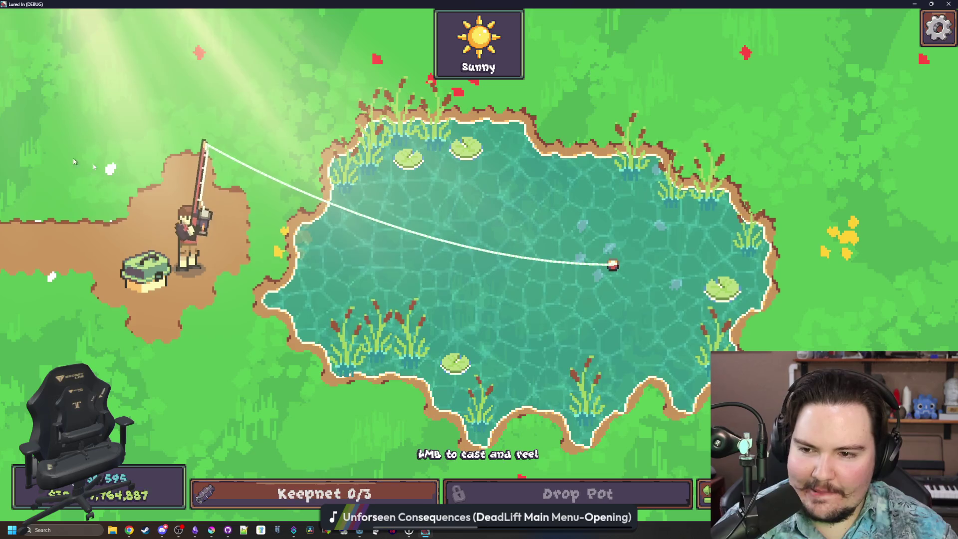
pyautogui.click(429, 318)
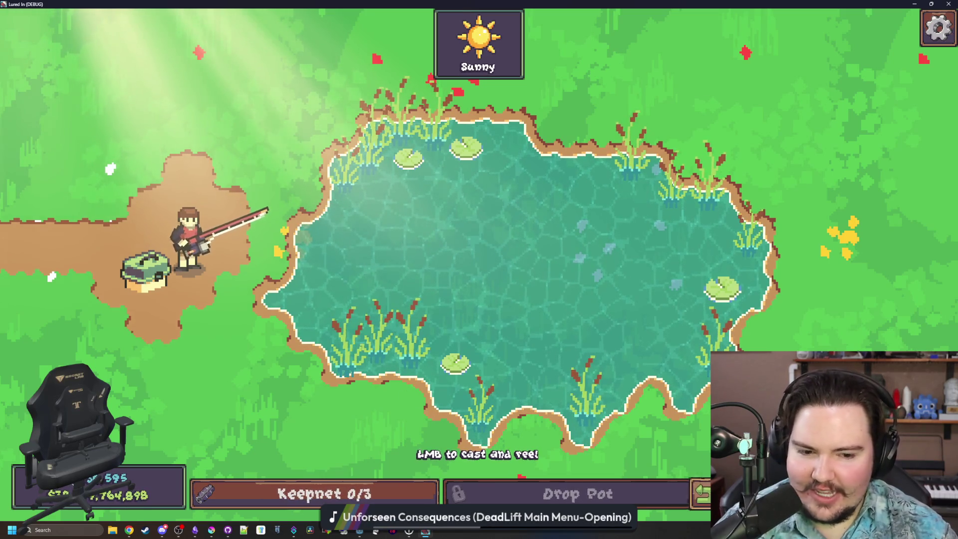
pyautogui.press('Tab')
pyautogui.scroll(5, 455, 319)
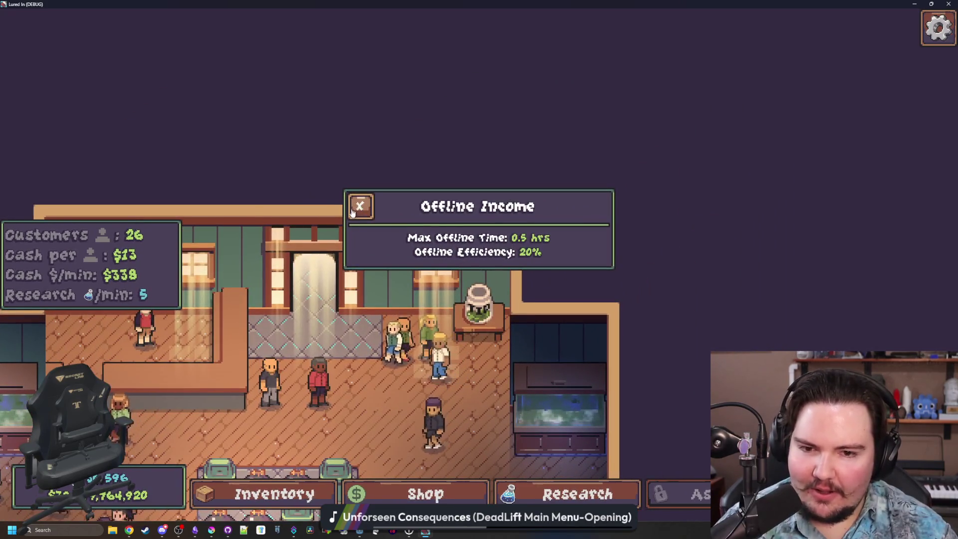
pyautogui.click(359, 206)
pyautogui.click(498, 313)
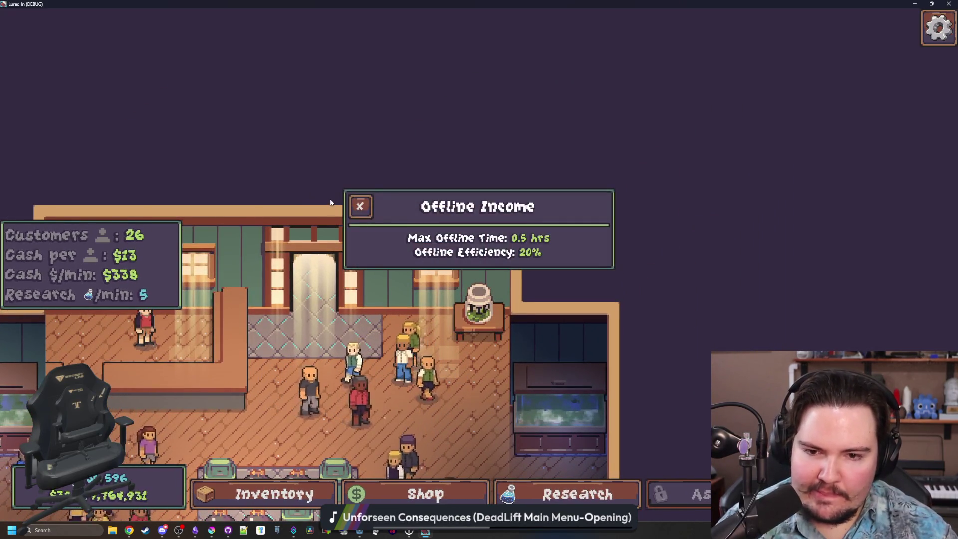
pyautogui.click(368, 204)
pyautogui.scroll(-5, 369, 203)
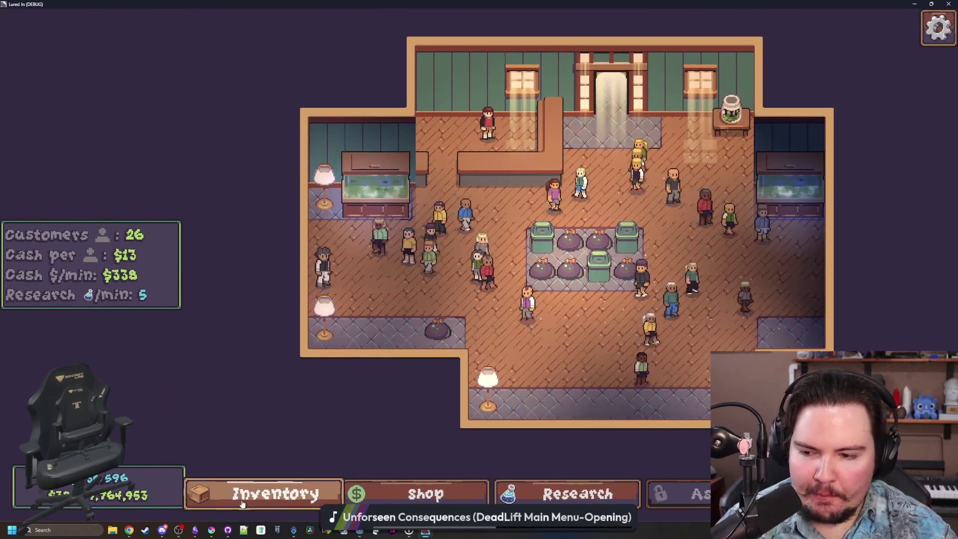
# - Browse the Fish, Decorations and Settings sections of Fish Tank 1, then close it
pyautogui.click(382, 196)
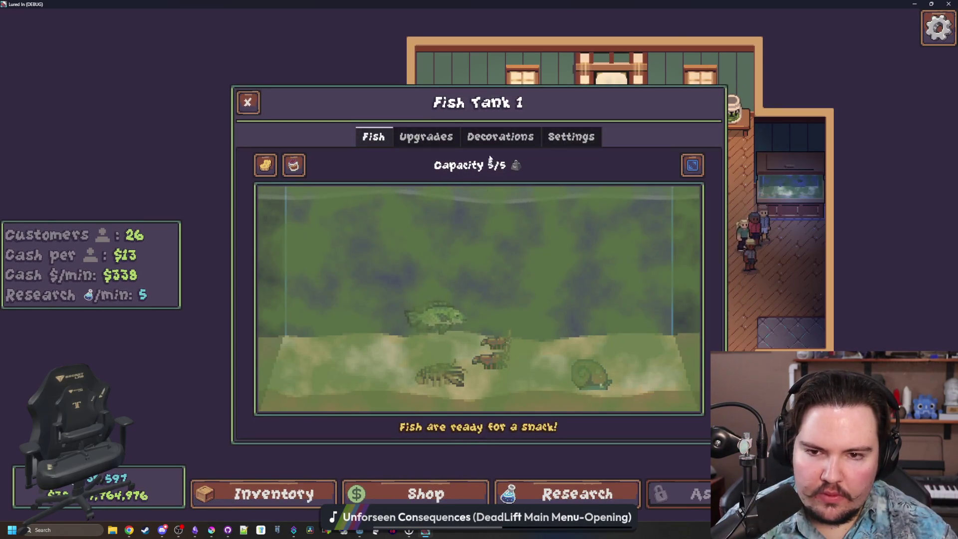
pyautogui.click(500, 137)
pyautogui.click(572, 137)
pyautogui.click(373, 137)
pyautogui.click(248, 103)
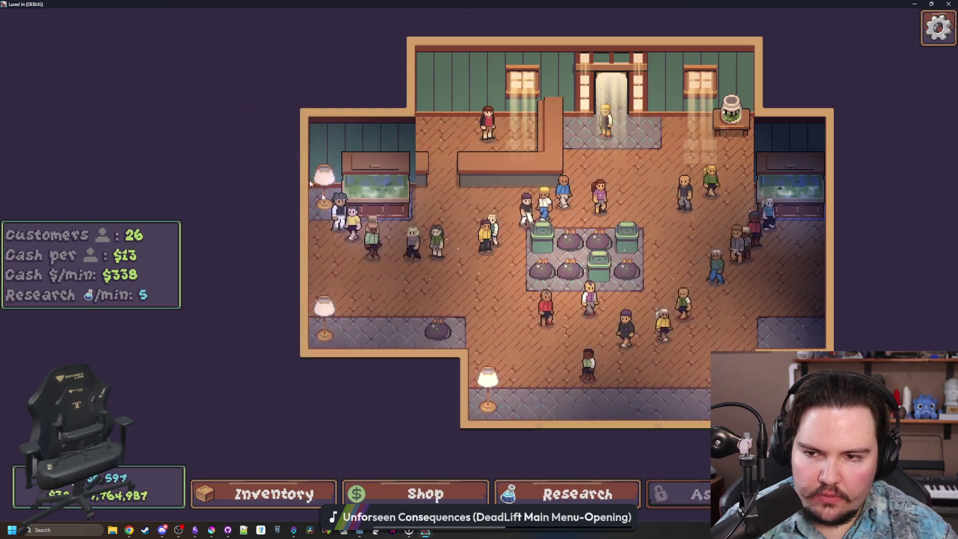
# - Compare each region's weather effect in the Travel Menu, then shrink the game window
pyautogui.click(601, 372)
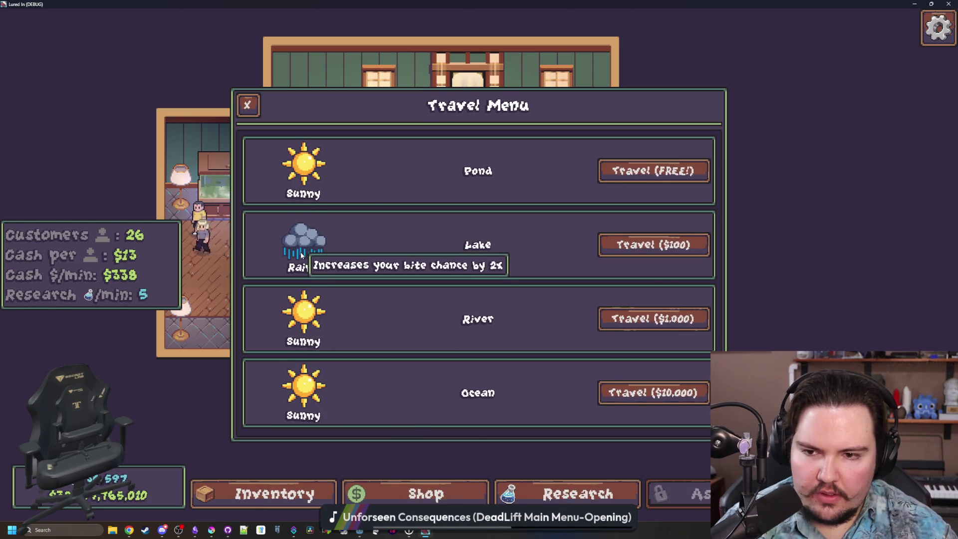
pyautogui.moveTo(299, 188)
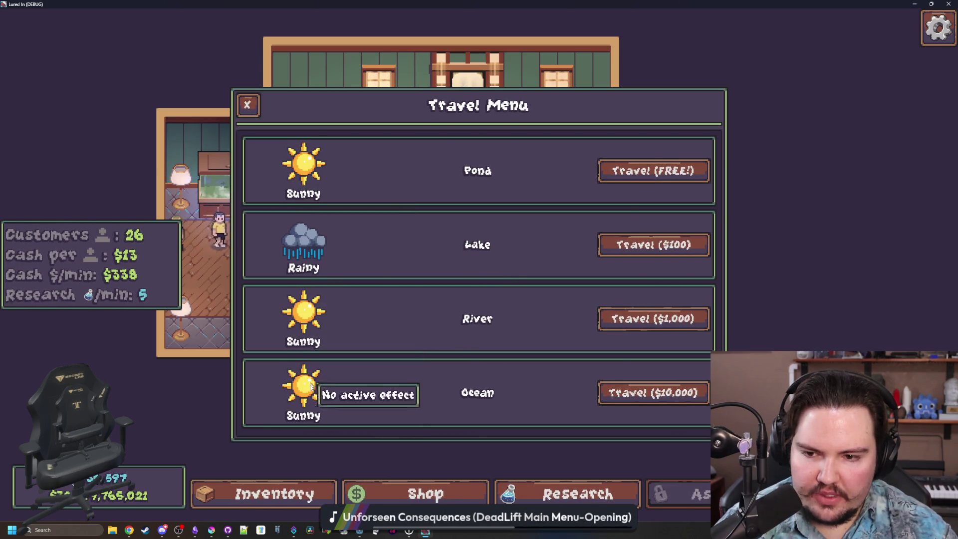
pyautogui.moveTo(300, 227)
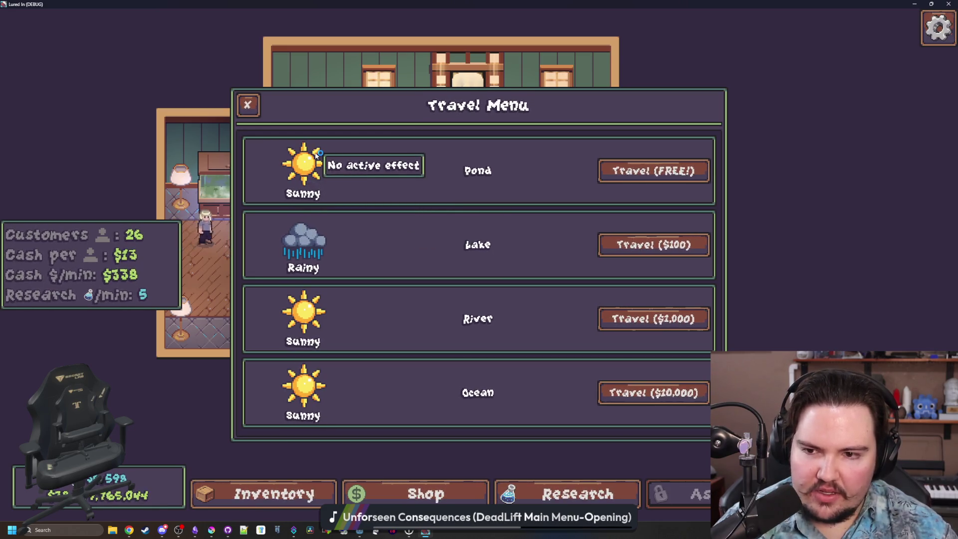
pyautogui.moveTo(307, 250)
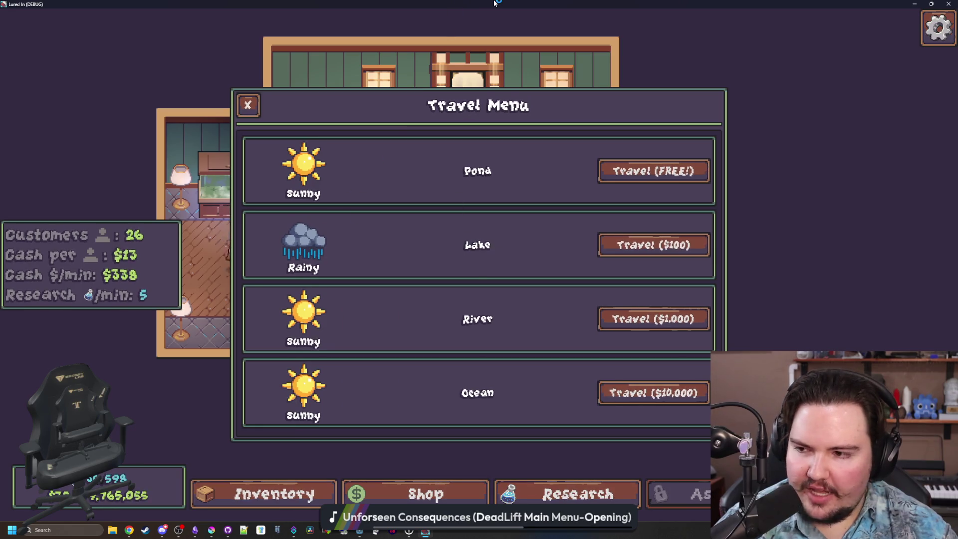
pyautogui.press('super+Down')
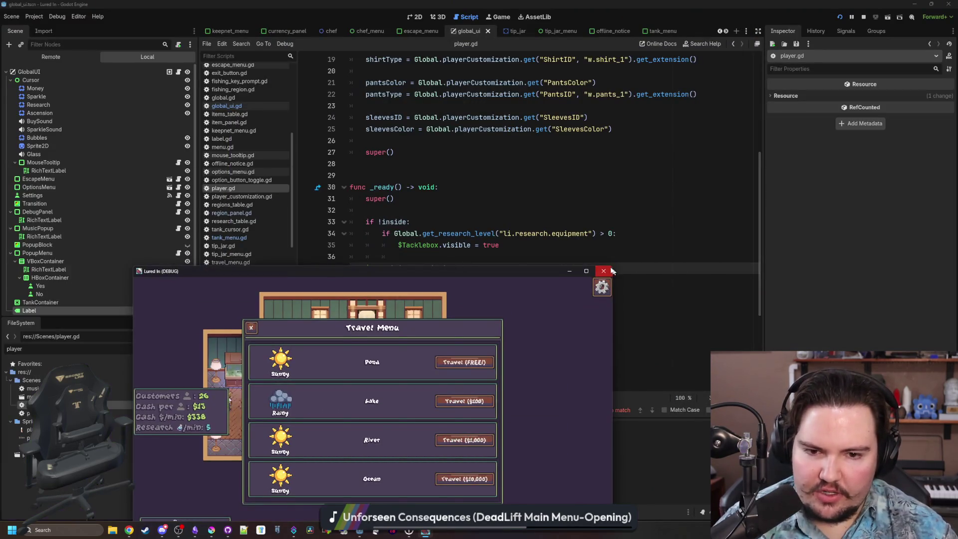
# - Stop the game and open fishing_region.tscn through a 'fishing_reg' FileSystem filter
pyautogui.click(603, 271)
pyautogui.click(380, 176)
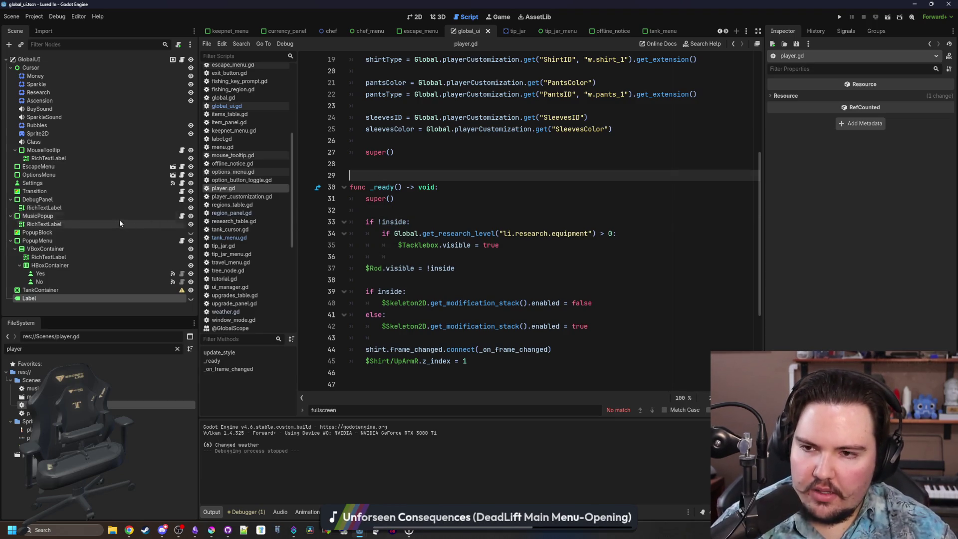
pyautogui.click(177, 349)
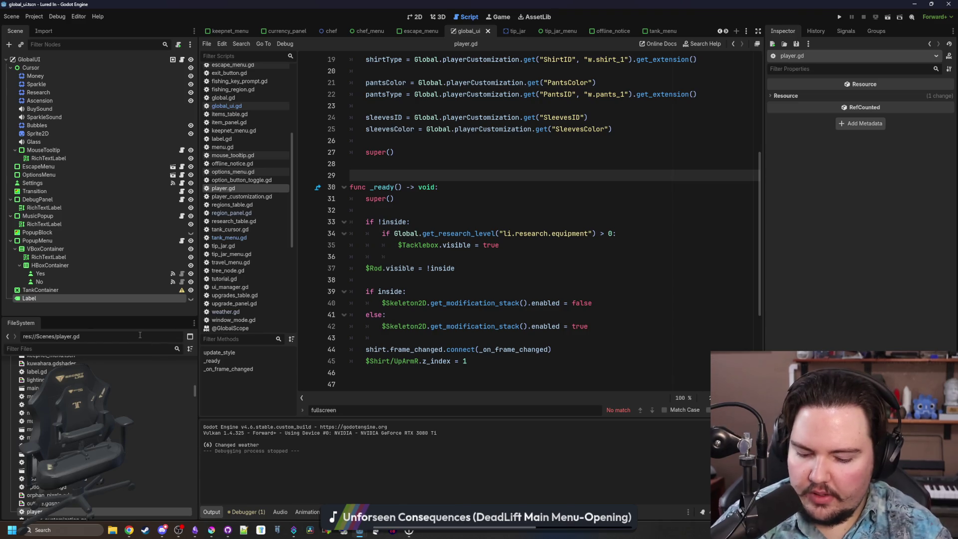
pyautogui.write('fishing_reg')
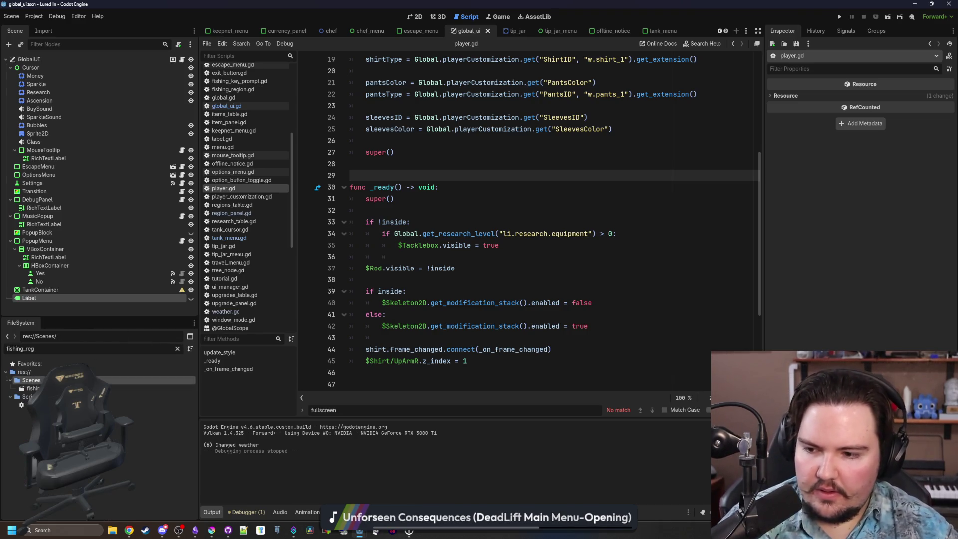
pyautogui.doubleClick(33, 388)
pyautogui.click(432, 245)
pyautogui.hotkey('ctrl', 's')
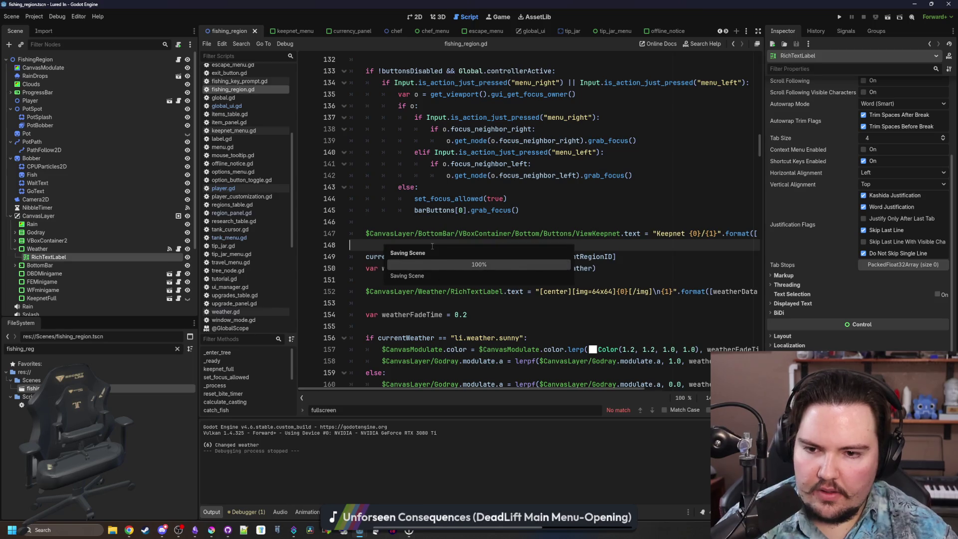
# - Search fishing_region.gd for 'rainy' and 'chancebite' to reach the reset_bite_timer code
pyautogui.scroll(13, 432, 245)
pyautogui.click(480, 234)
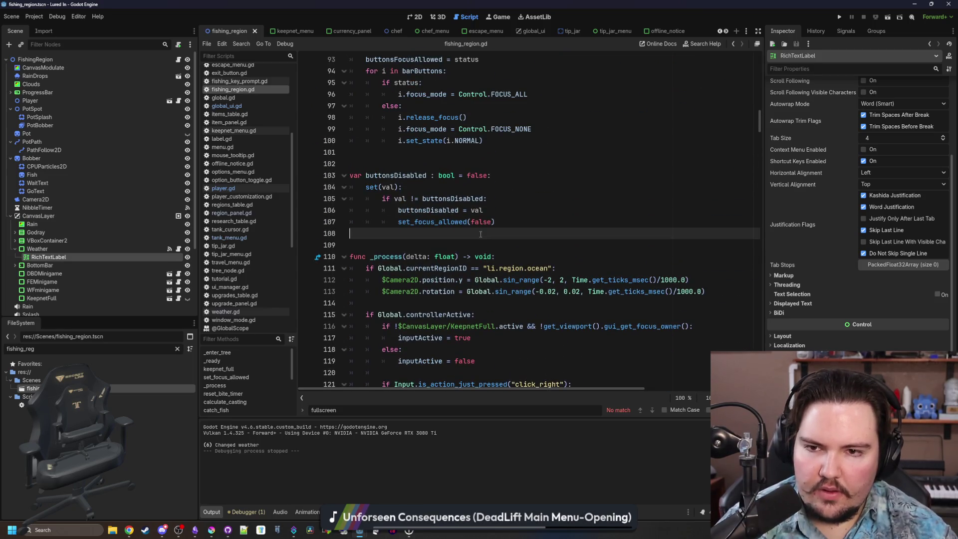
pyautogui.scroll(8, 480, 234)
pyautogui.scroll(-4, 499, 219)
pyautogui.click(558, 212)
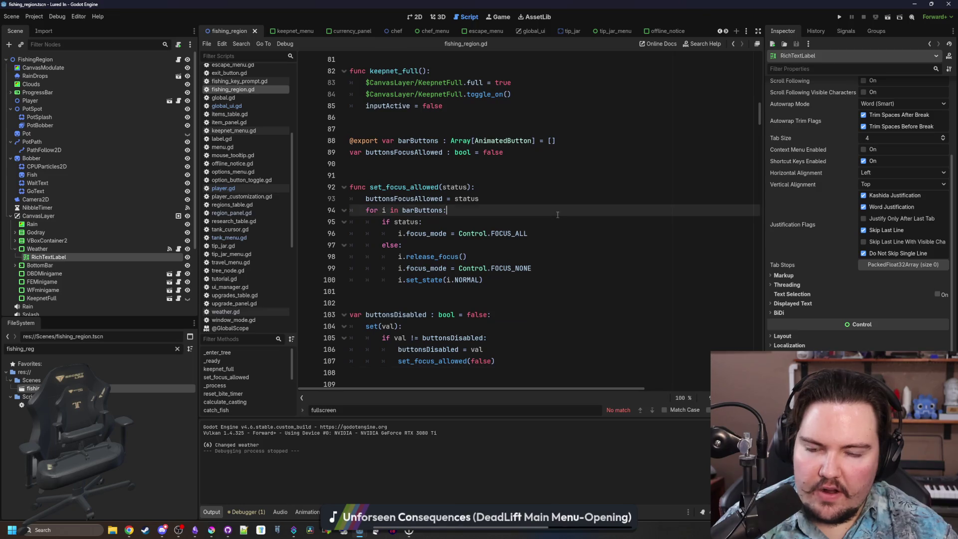
pyautogui.hotkey('ctrl', 'f')
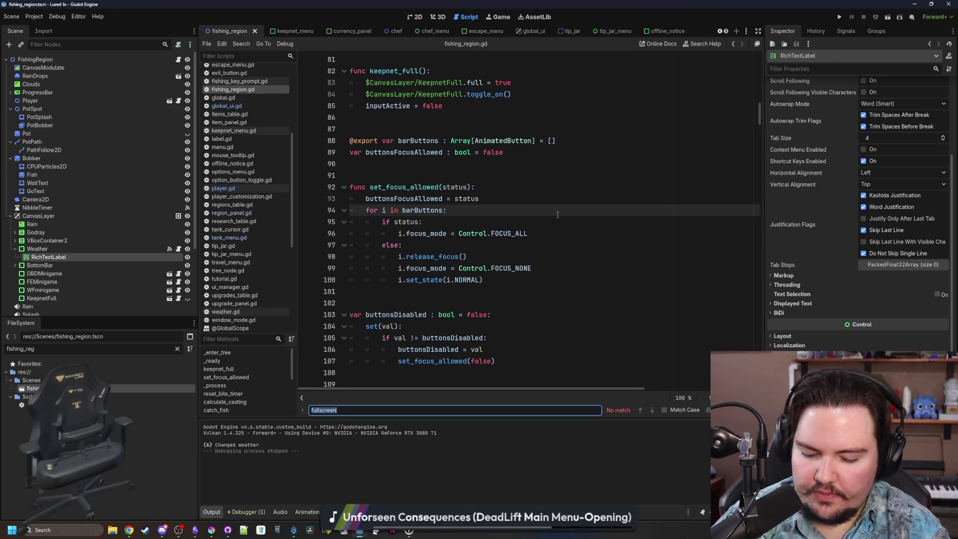
pyautogui.write('rainy')
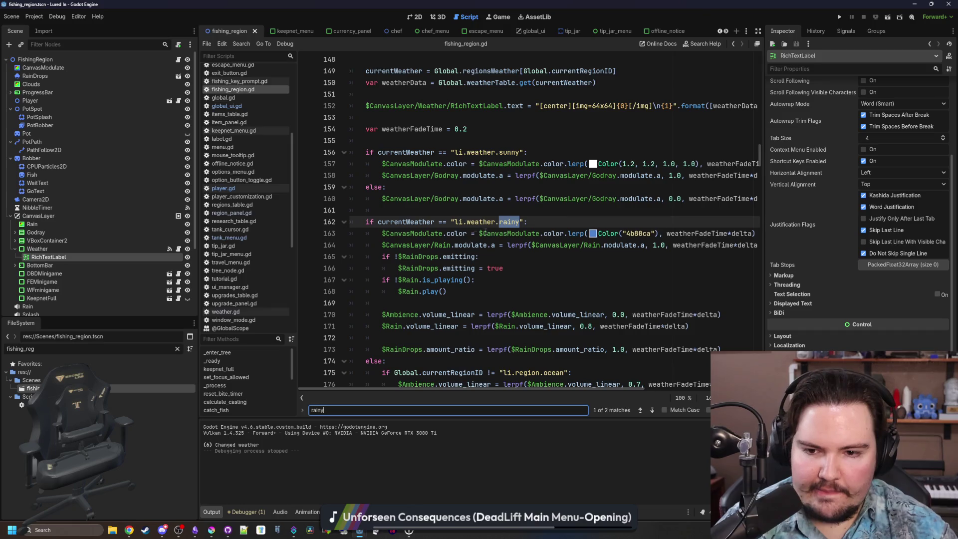
pyautogui.scroll(-10, 453, 248)
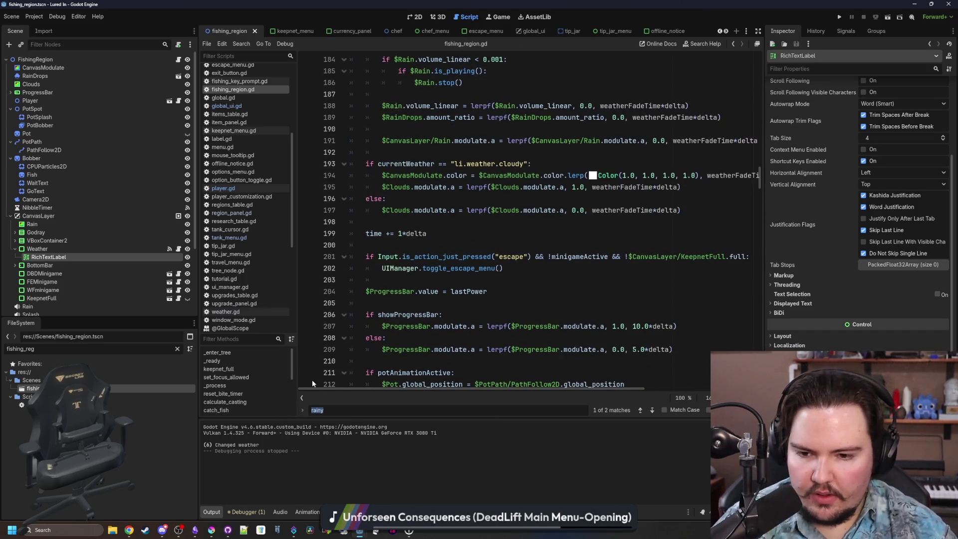
pyautogui.write('chanc')
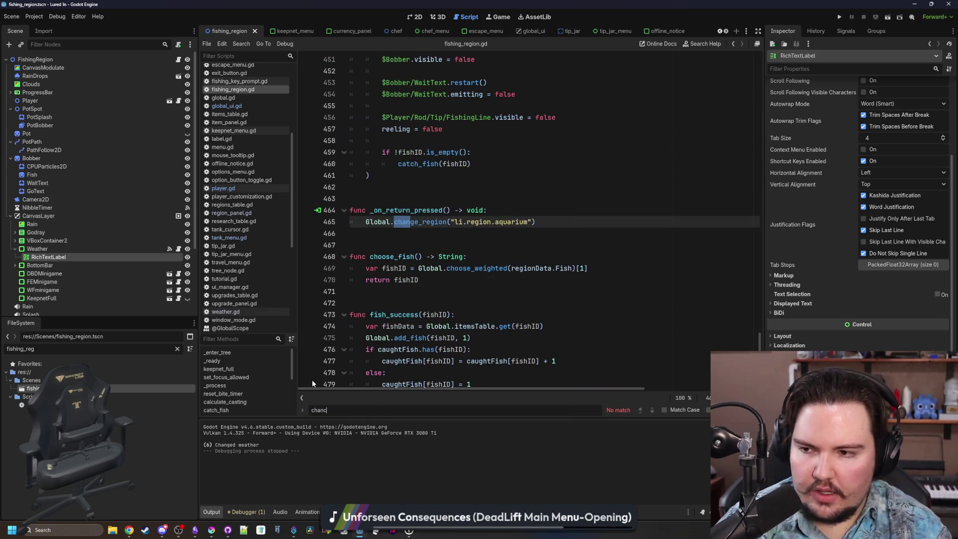
pyautogui.write('ebite')
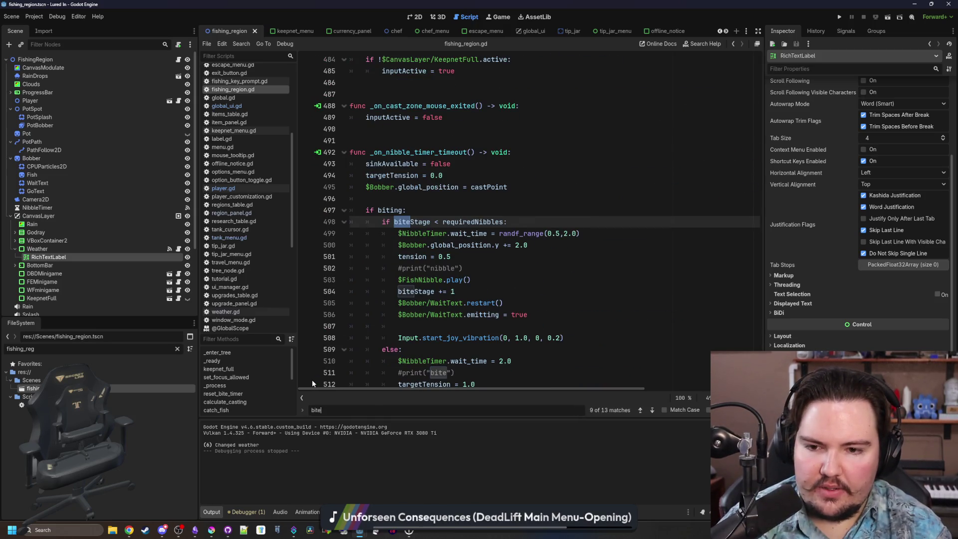
pyautogui.press('Return')
pyautogui.press('Return')
pyautogui.press('Return')
pyautogui.press('Return')
pyautogui.press('Return')
pyautogui.press('Return')
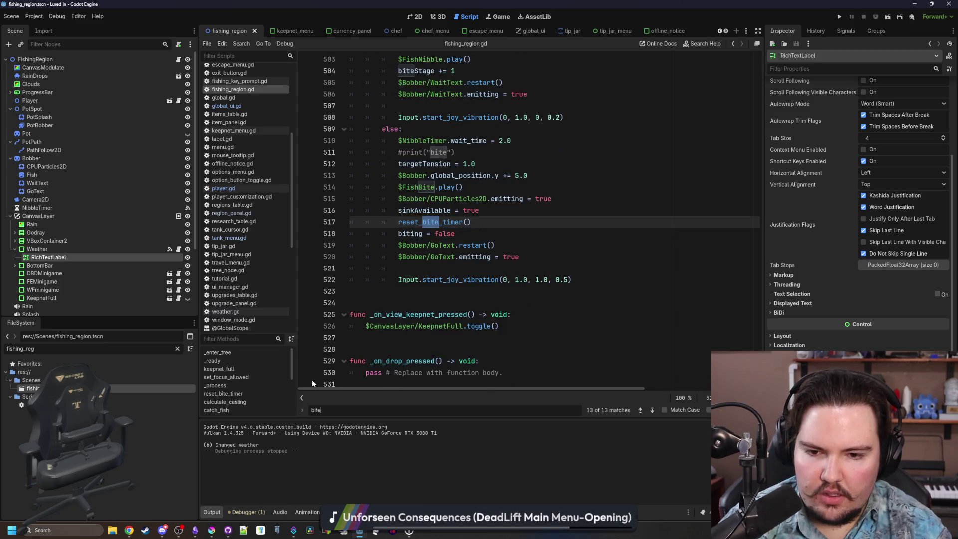
pyautogui.press('BackSpace')
pyautogui.press('BackSpace')
pyautogui.press('BackSpace')
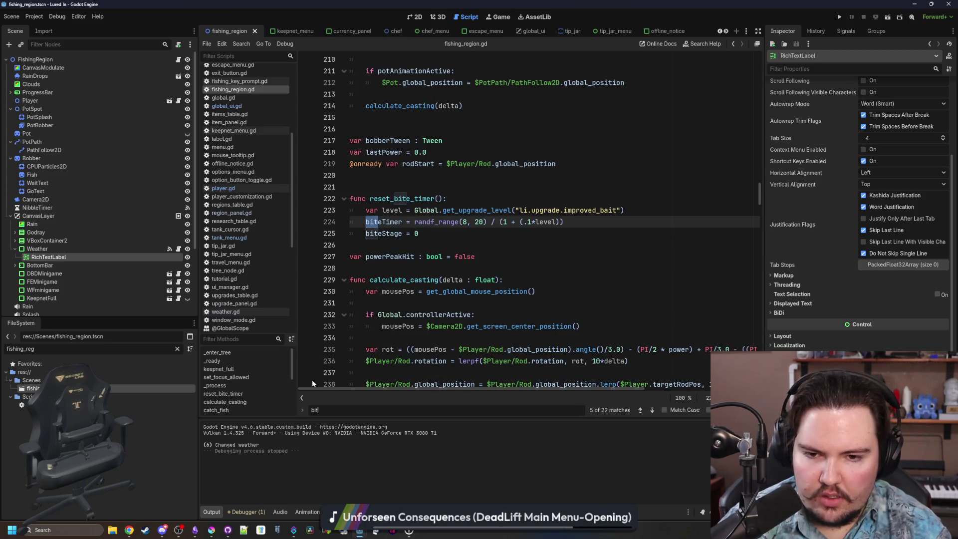
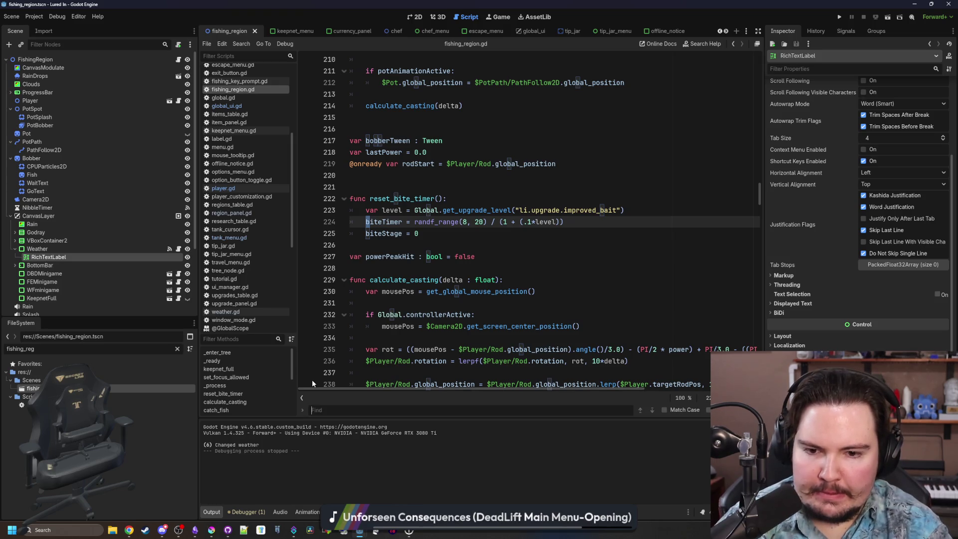
# - Find the 'rainy' weather check in fishing_region.gd and widen the code editor
pyautogui.write('rainy')
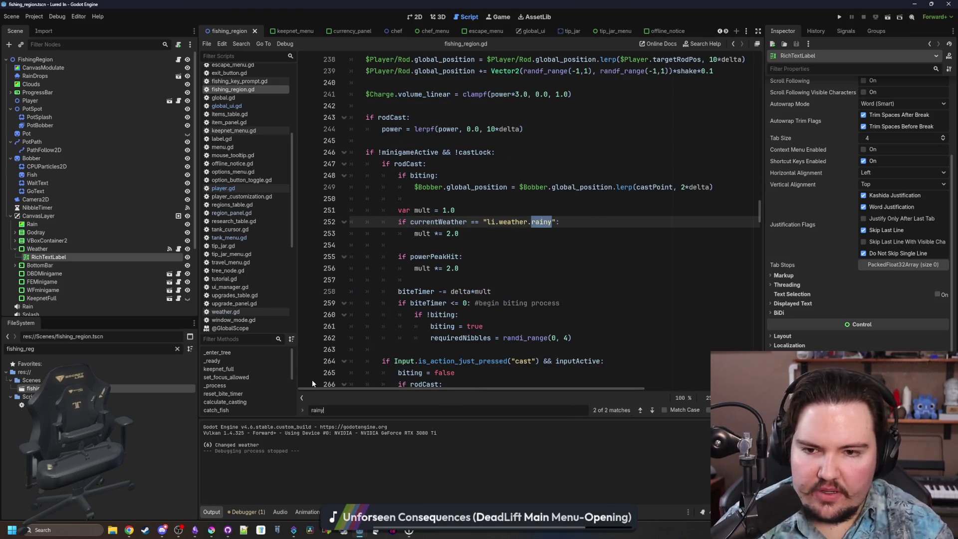
pyautogui.hscroll(2, 313, 175)
pyautogui.hscroll(-2, 369, 219)
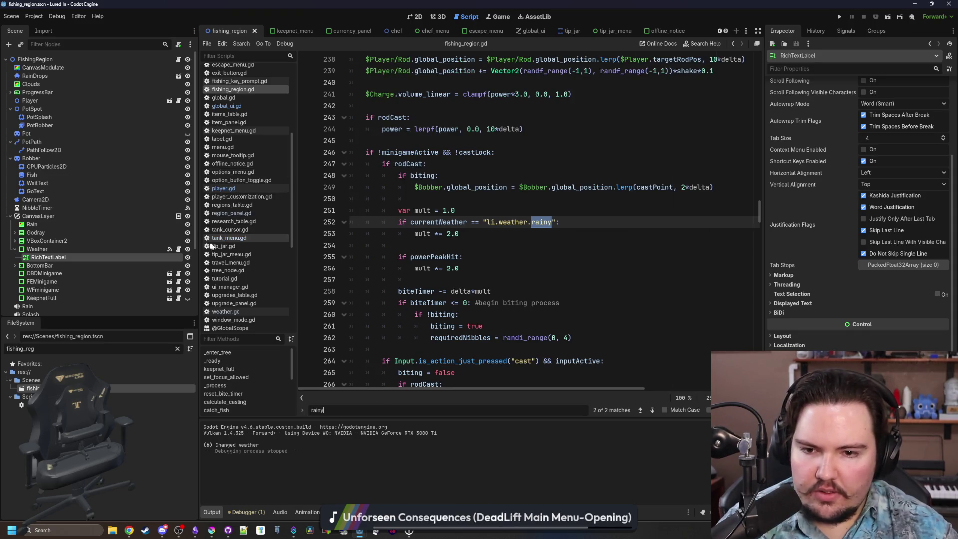
pyautogui.moveTo(199, 272); pyautogui.dragTo(104, 272)
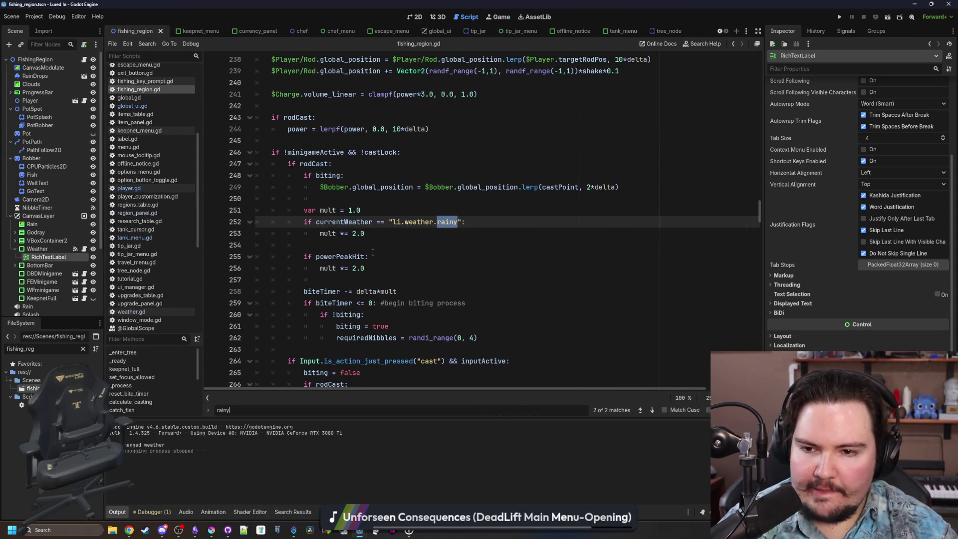
# - Insert blank lines after the rainy multiplier line, above the biteTimer -= delta*mult line
pyautogui.click(344, 280)
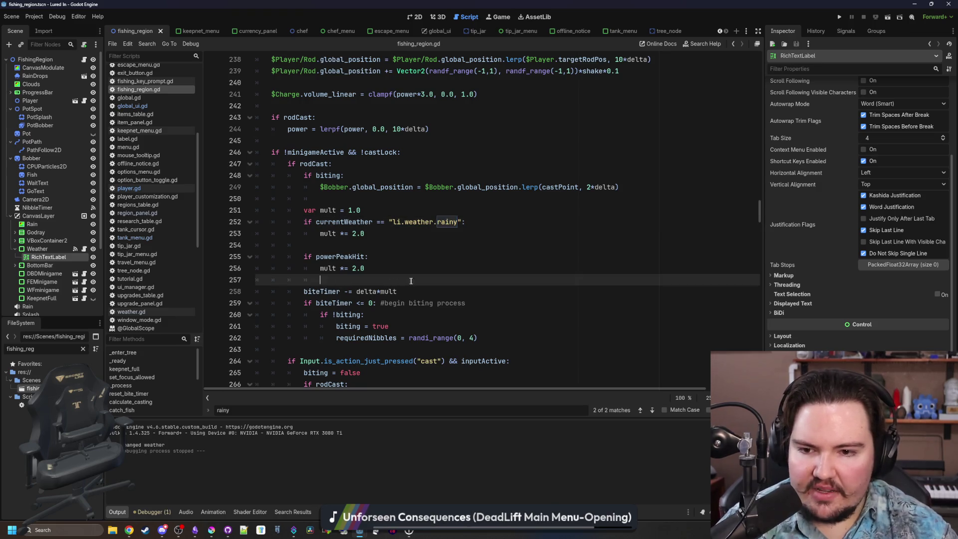
pyautogui.click(434, 292)
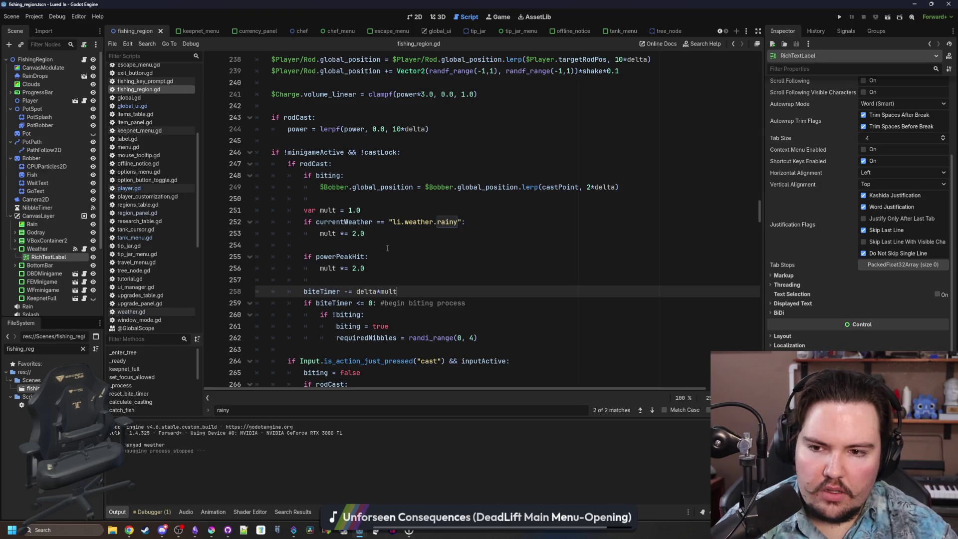
pyautogui.click(344, 246)
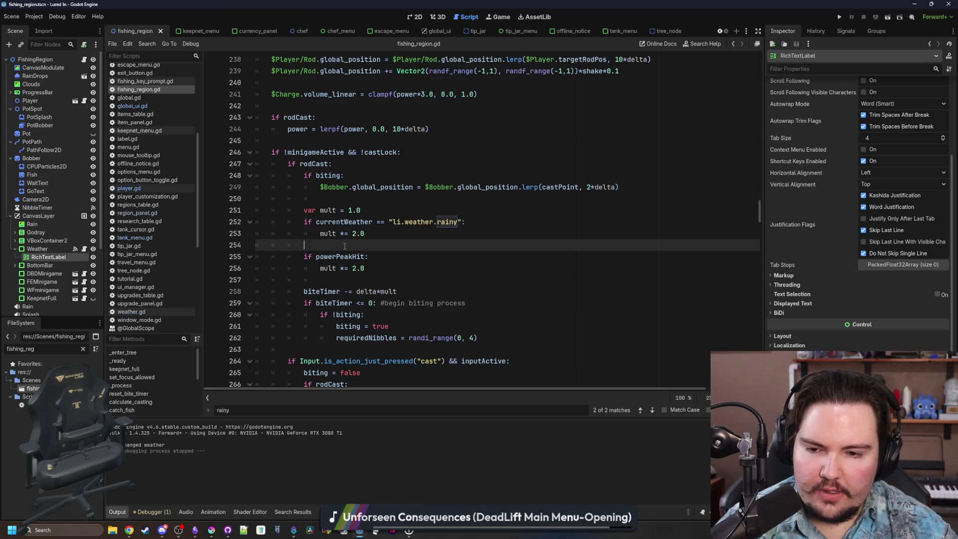
pyautogui.moveTo(414, 290); pyautogui.dragTo(302, 291)
pyautogui.click(328, 279)
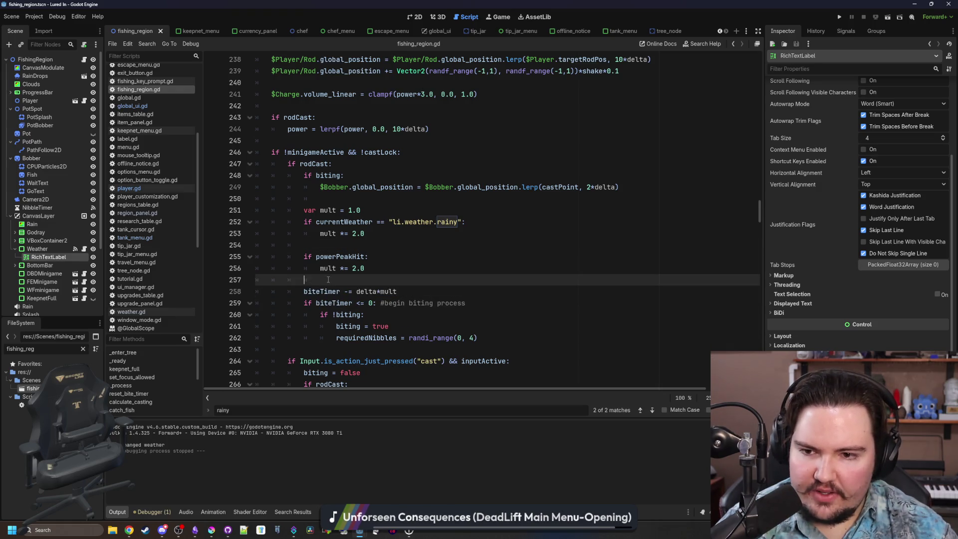
pyautogui.click(346, 246)
pyautogui.click(375, 233)
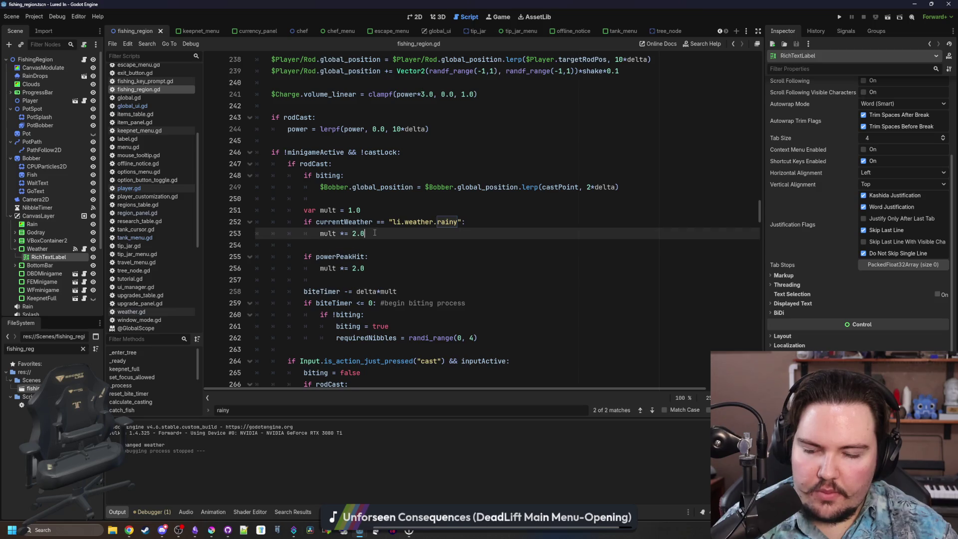
pyautogui.press('Return')
pyautogui.press('Return')
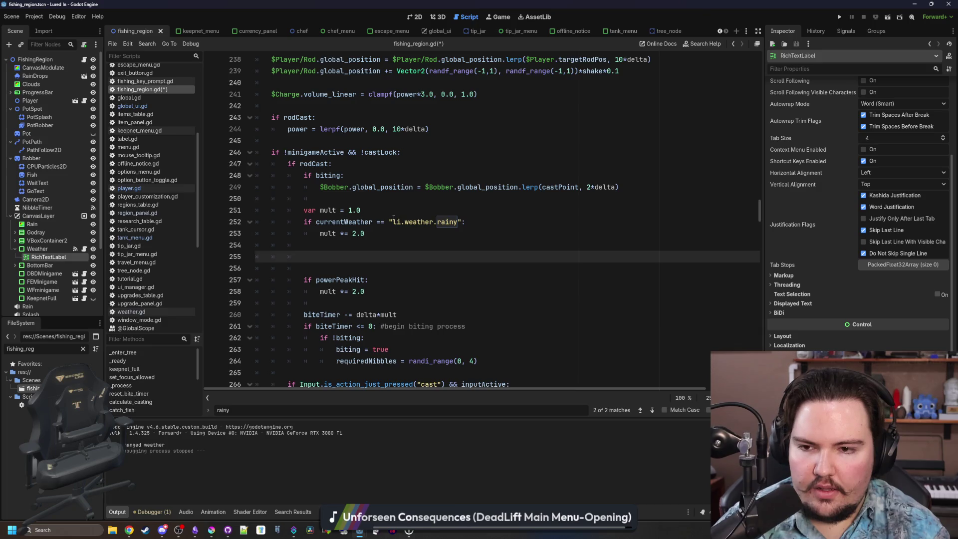
# - Add an elif branch for currentWeather == "li.weather.sunny" setting mult *= .75
pyautogui.write('elif currentWEather')
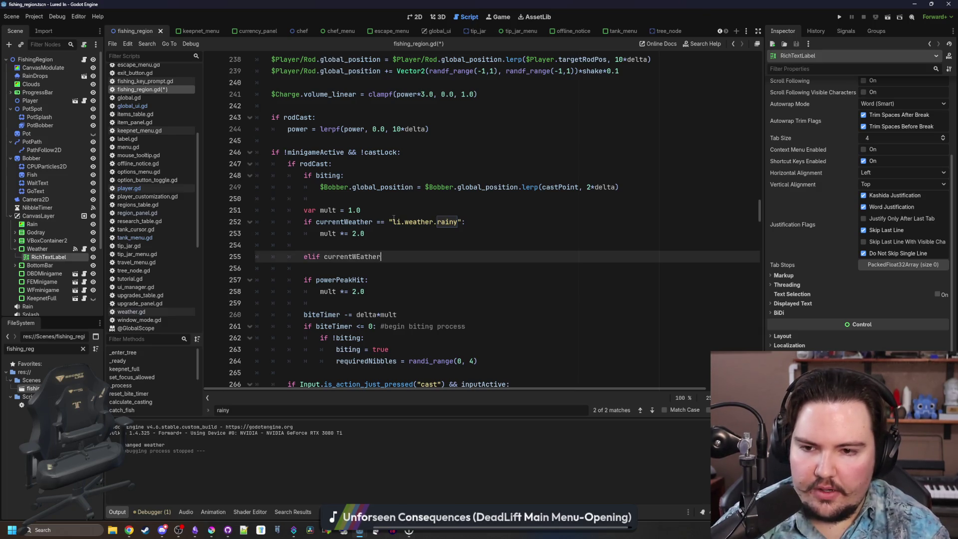
pyautogui.write(' == ')
pyautogui.write('"')
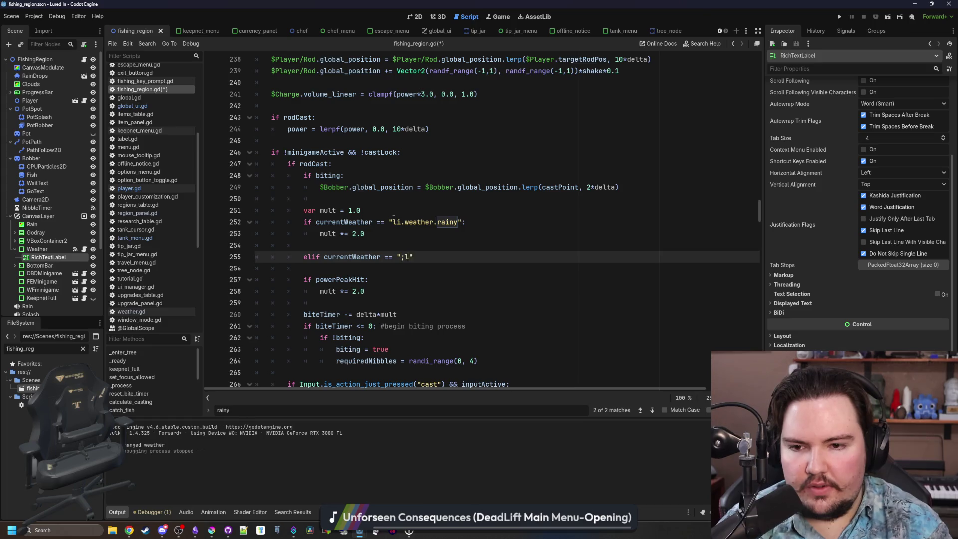
pyautogui.write('li.weather.sunny')
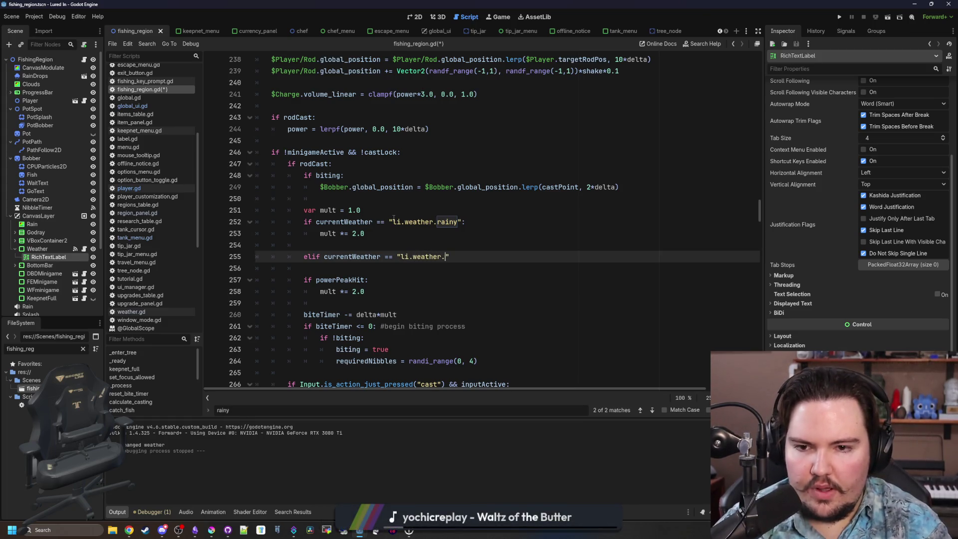
pyautogui.write(':')
pyautogui.press('Return')
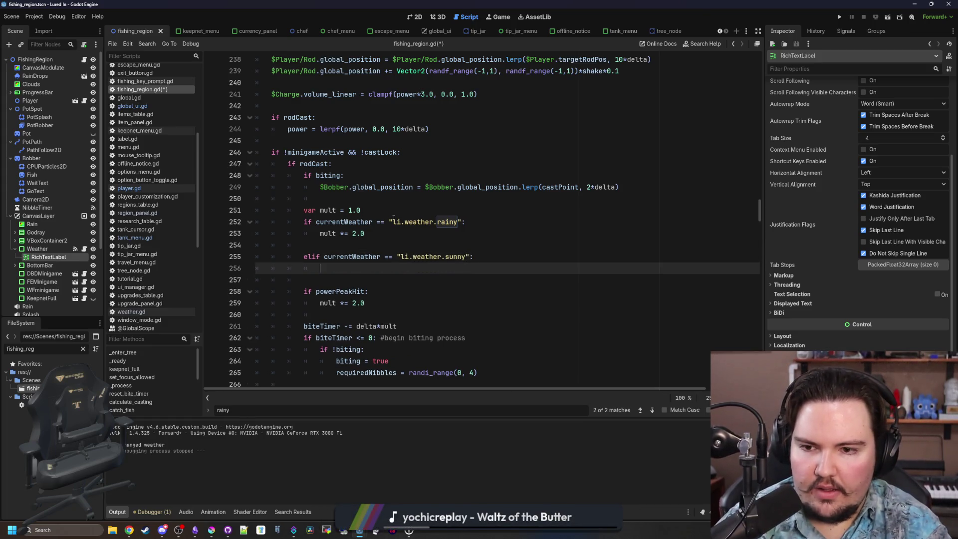
pyautogui.write('ult *= ')
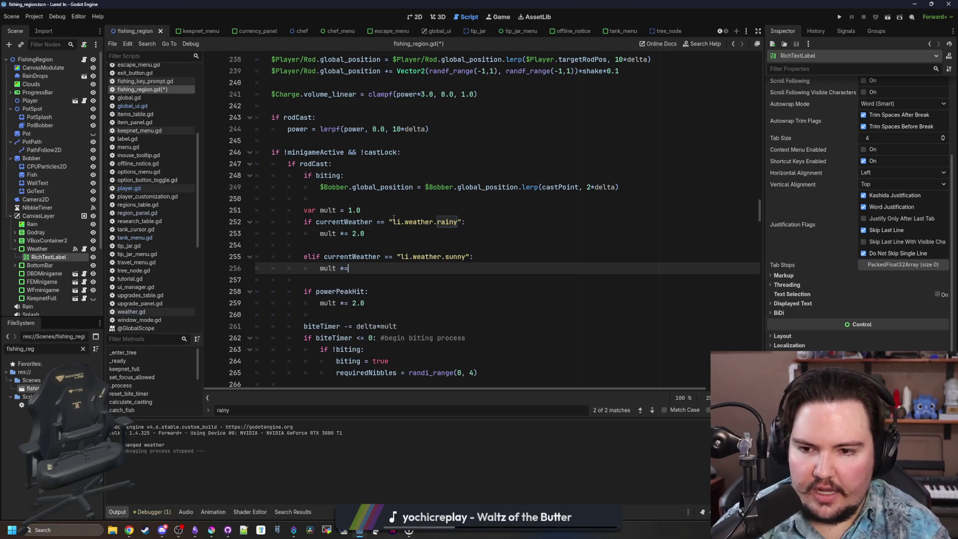
pyautogui.write('.5')
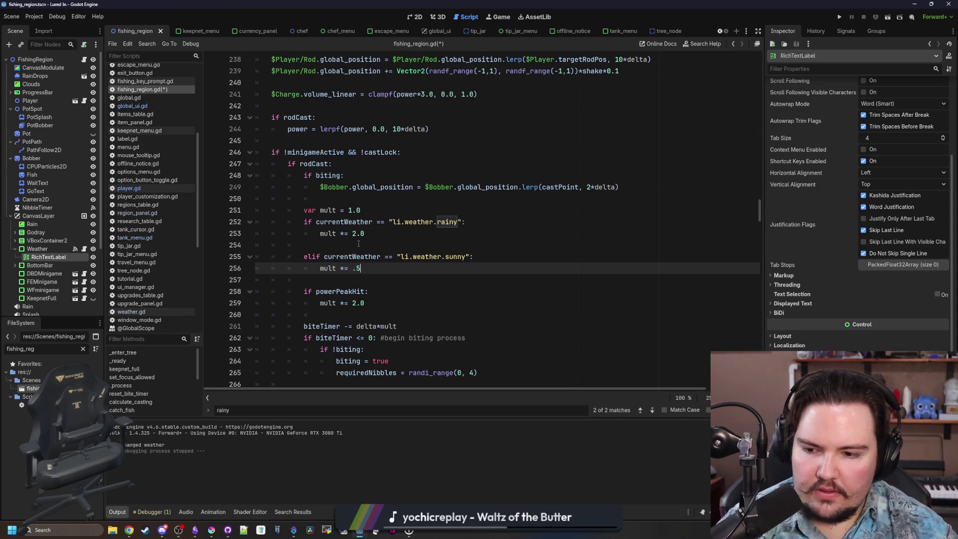
pyautogui.press('BackSpace')
pyautogui.write('75')
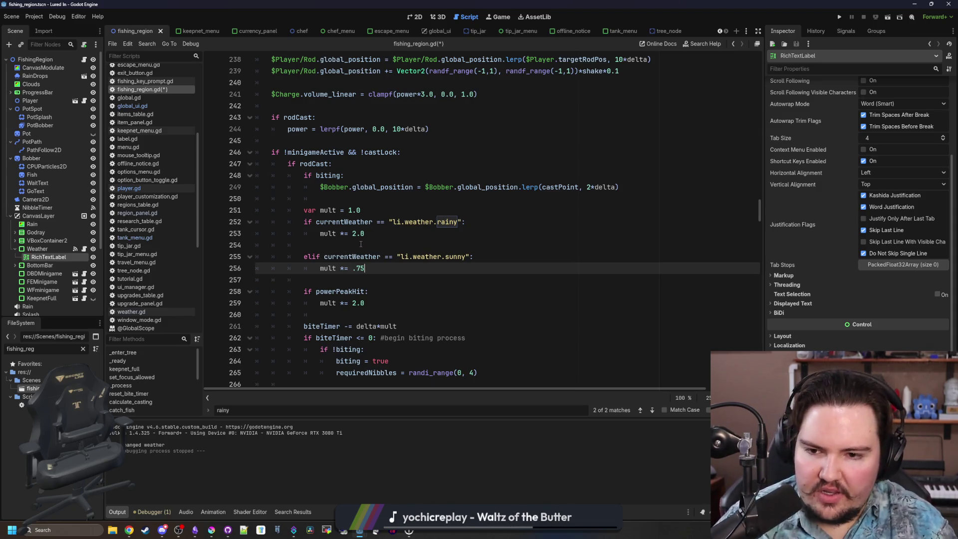
pyautogui.click(361, 244)
pyautogui.click(372, 268)
# - Save fishing_region.gd and switch to global.gd with the weatherTable
pyautogui.click(371, 277)
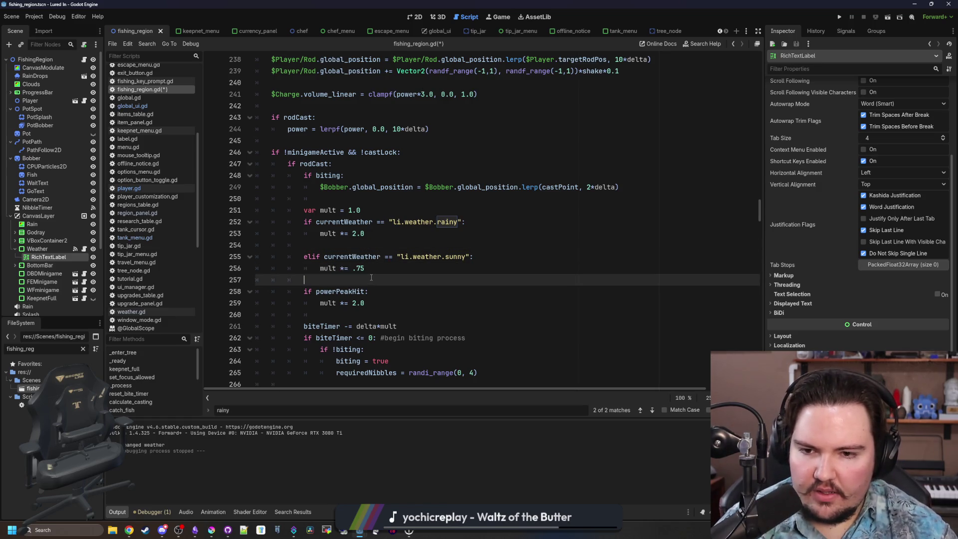
pyautogui.hotkey('ctrl', 's')
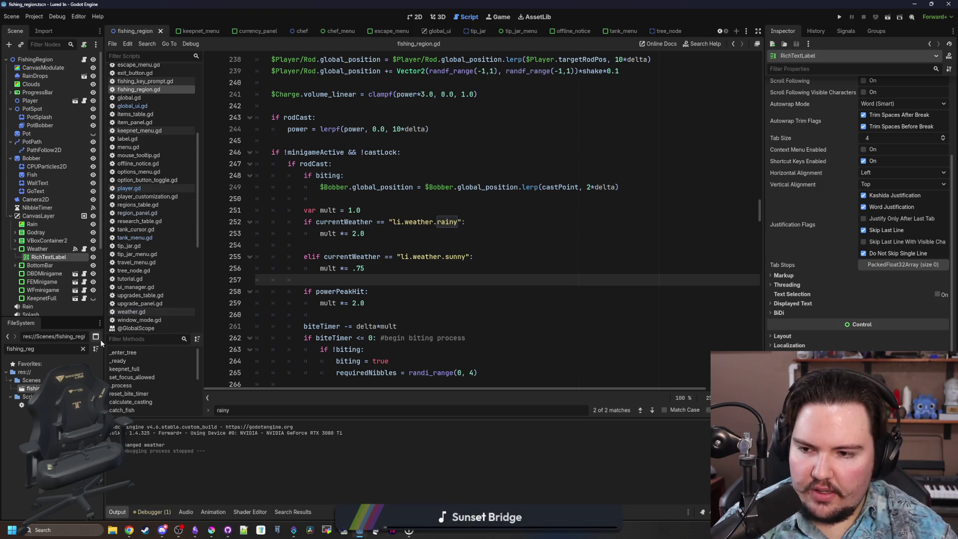
pyautogui.click(143, 98)
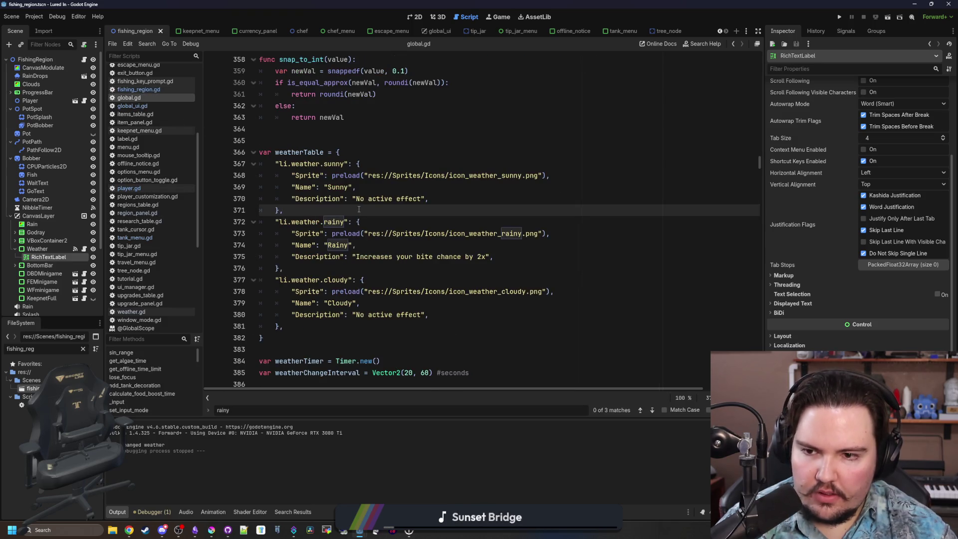
# - Replace the Sunny 'No active effect' description with 'Decreases bite chance by x0.75'
pyautogui.doubleClick(415, 198)
pyautogui.press('BackSpace')
pyautogui.press('BackSpace')
pyautogui.press('BackSpace')
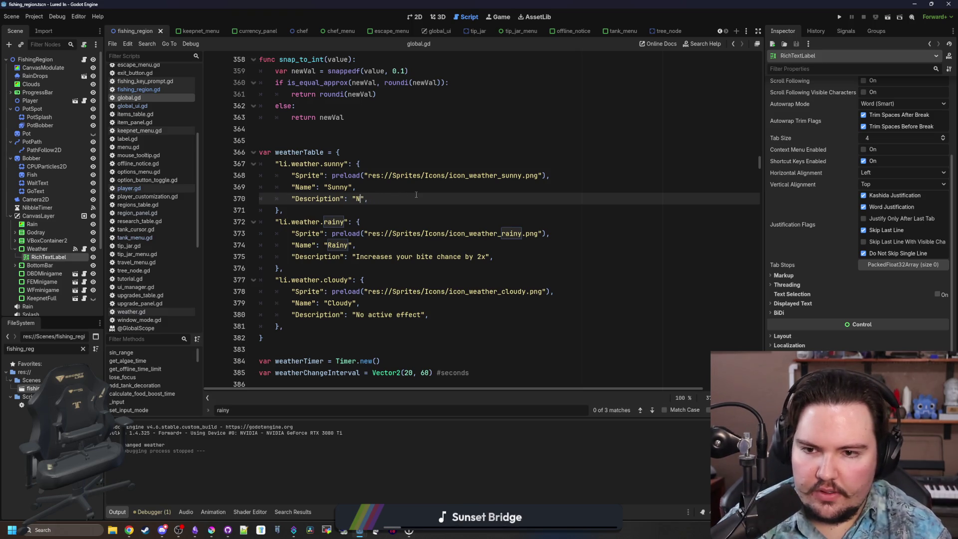
pyautogui.press('BackSpace')
pyautogui.write('Decreases b')
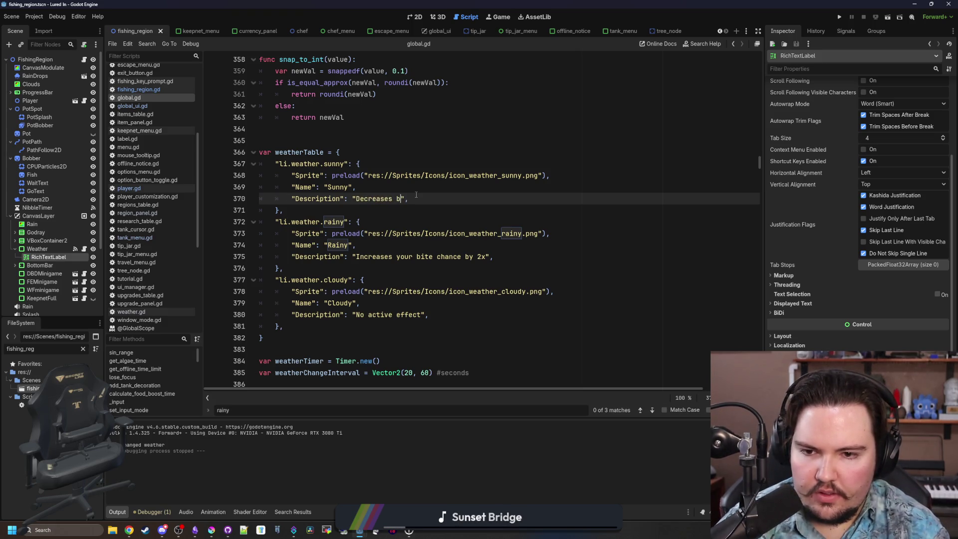
pyautogui.write('it chance')
pyautogui.press('BackSpace')
pyautogui.press('BackSpace')
pyautogui.press('BackSpace')
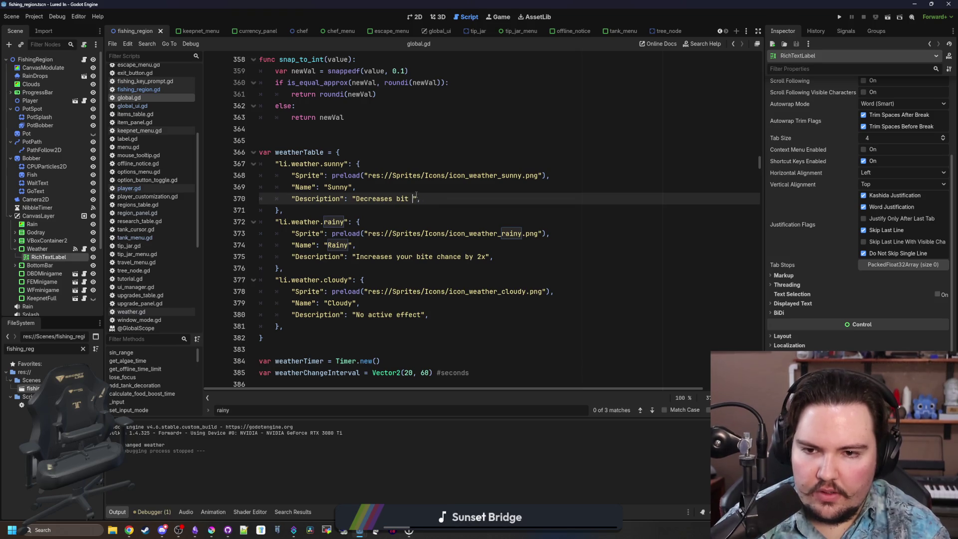
pyautogui.press('BackSpace')
pyautogui.write('e chance ')
pyautogui.write('by x')
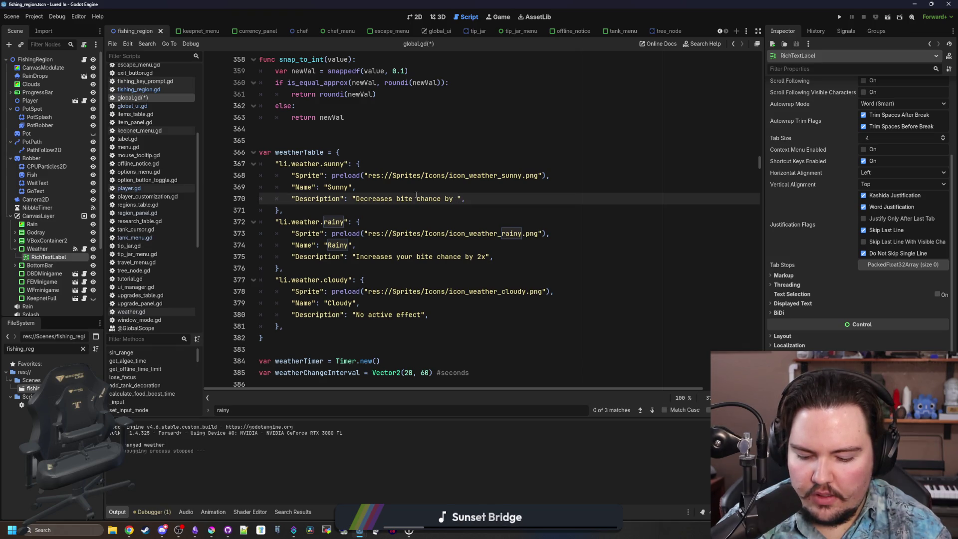
pyautogui.write('0.75')
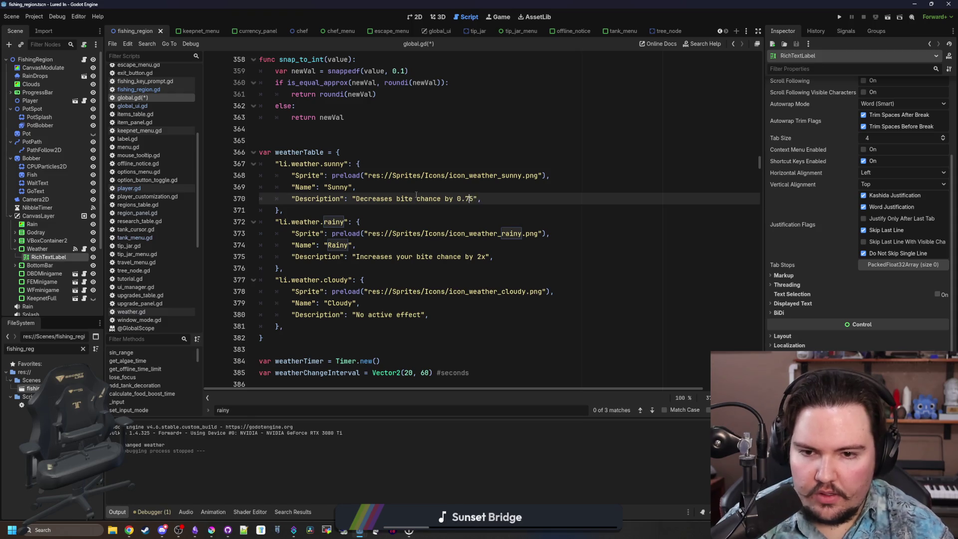
pyautogui.press('Left')
pyautogui.press('Left')
pyautogui.press('Left')
pyautogui.write('x')
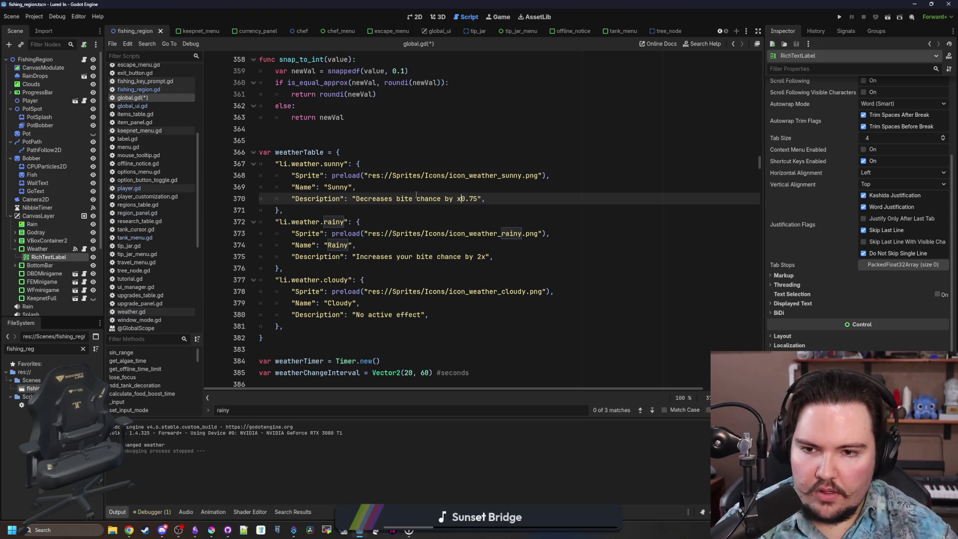
# - Change 'x0.75' in the Sunny description to '25%'
pyautogui.click(441, 205)
pyautogui.click(477, 199)
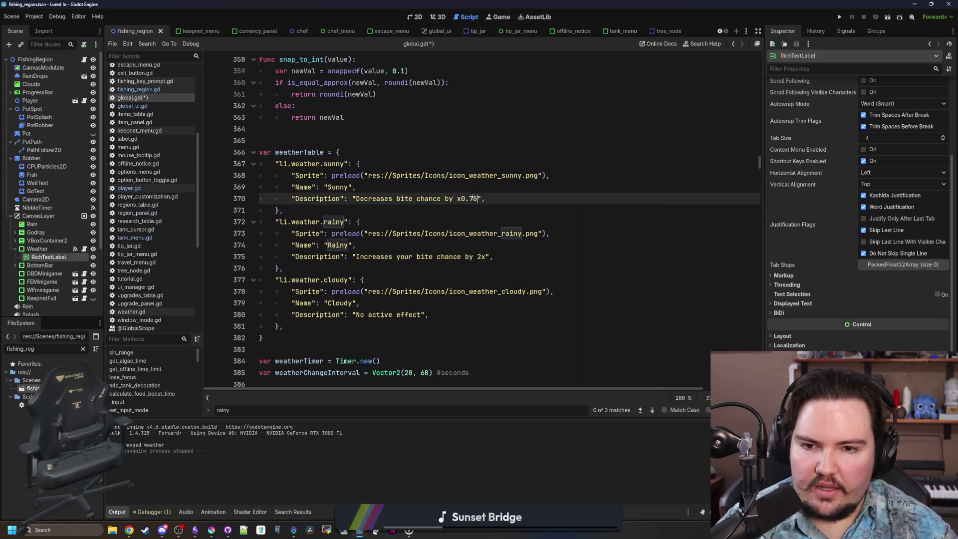
pyautogui.moveTo(478, 198); pyautogui.dragTo(458, 199)
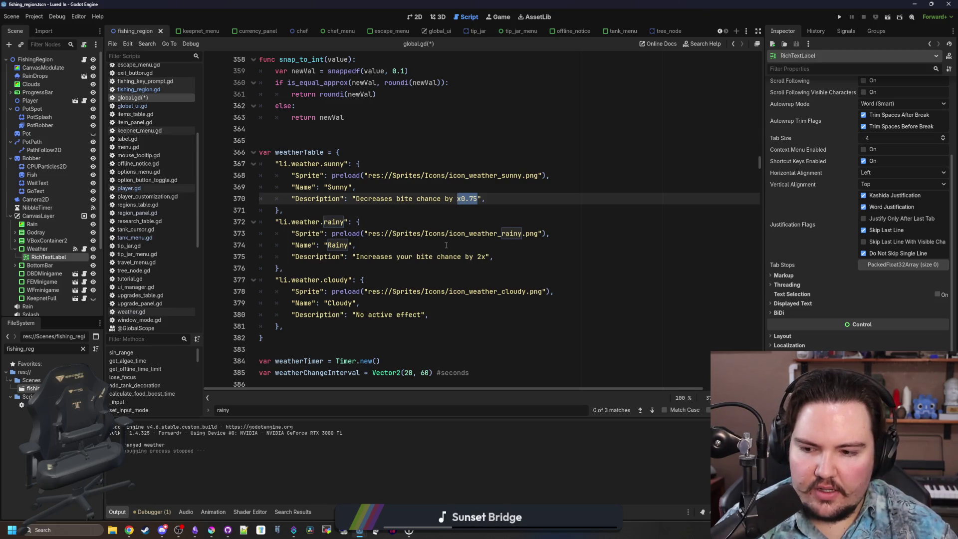
pyautogui.write('25%')
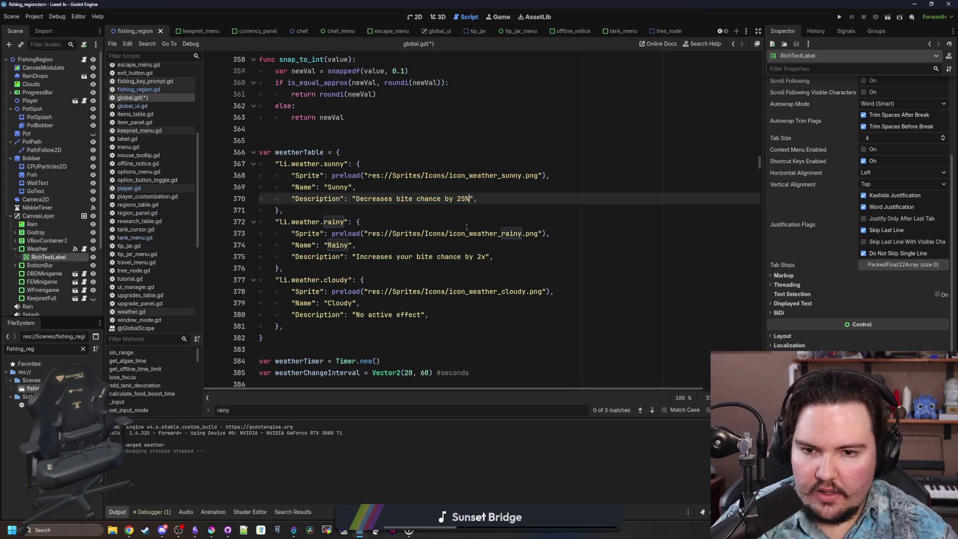
pyautogui.click(419, 212)
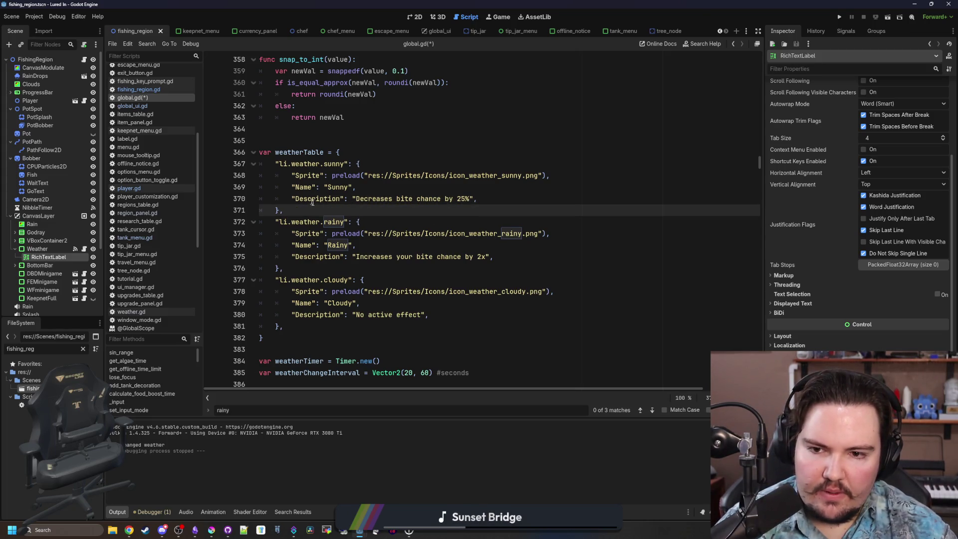
# - Change the rainy description's 'Increases' to 'Doubles' and 'by' to 'to'
pyautogui.click(484, 256)
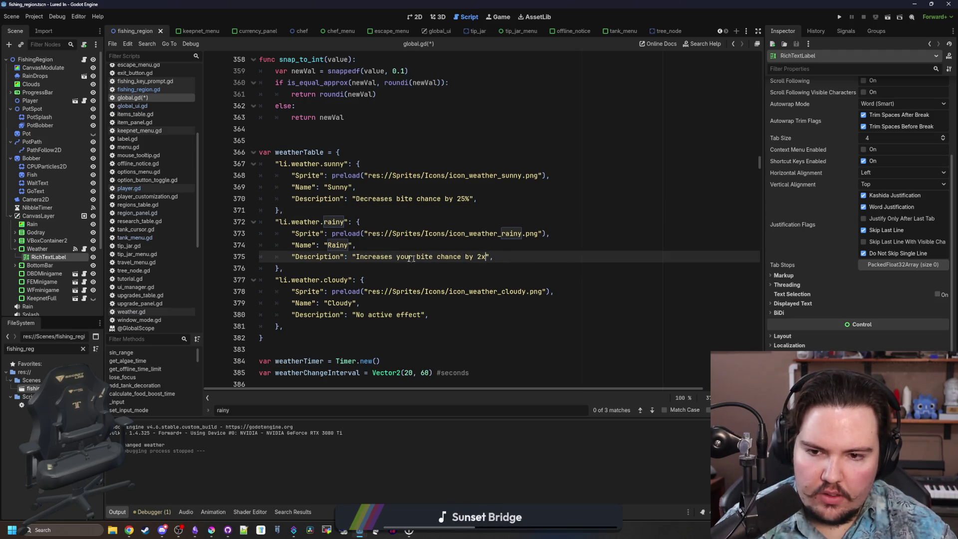
pyautogui.doubleClick(384, 256)
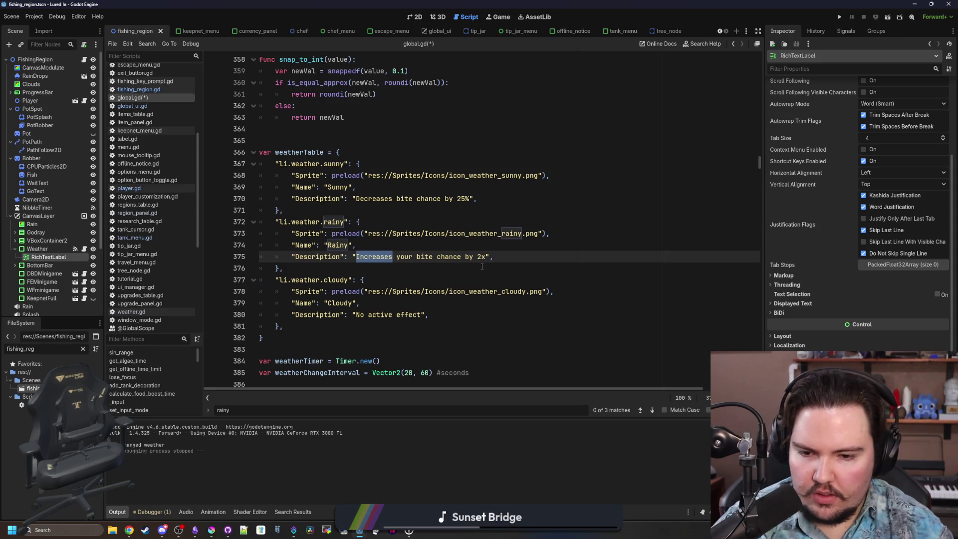
pyautogui.write('Doubles')
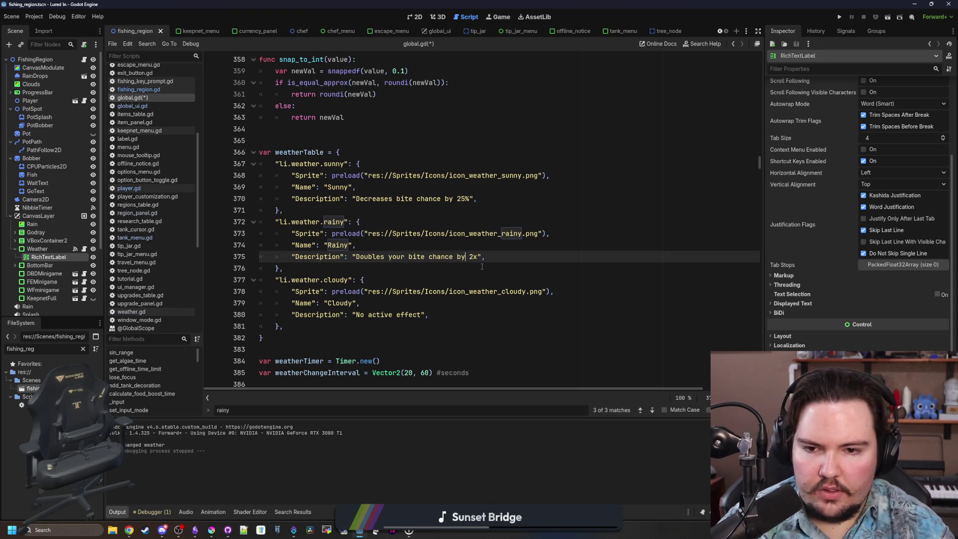
pyautogui.press('BackSpace')
pyautogui.press('BackSpace')
pyautogui.write('to')
pyautogui.click(482, 266)
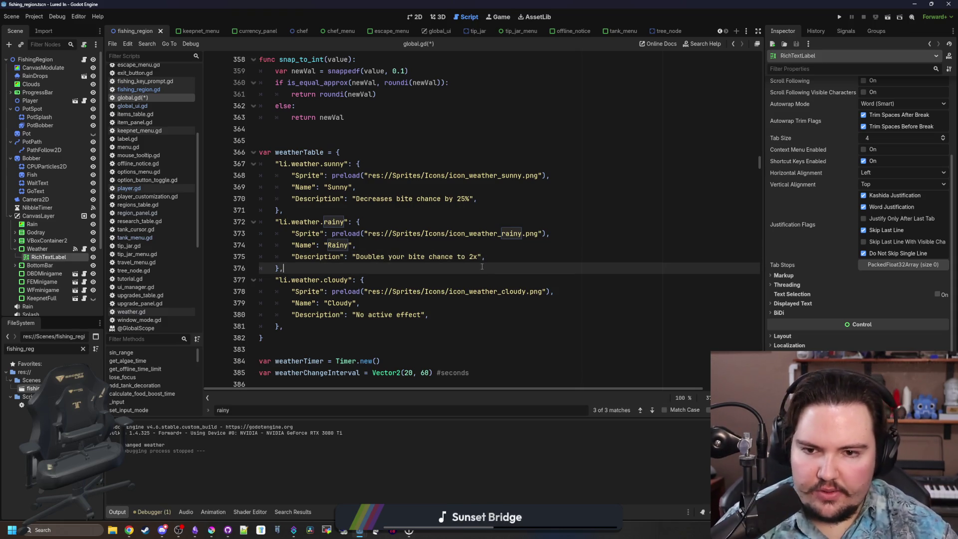
pyautogui.press('Up')
pyautogui.press('Up')
pyautogui.press('Up')
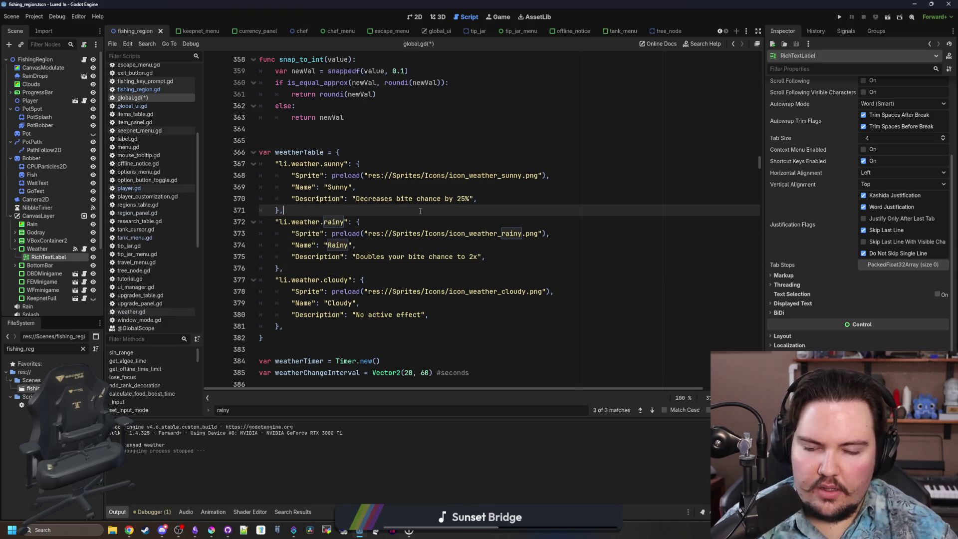
# - Save global.gd and switch to the Lured In changelog notes
pyautogui.hotkey('ctrl', 's')
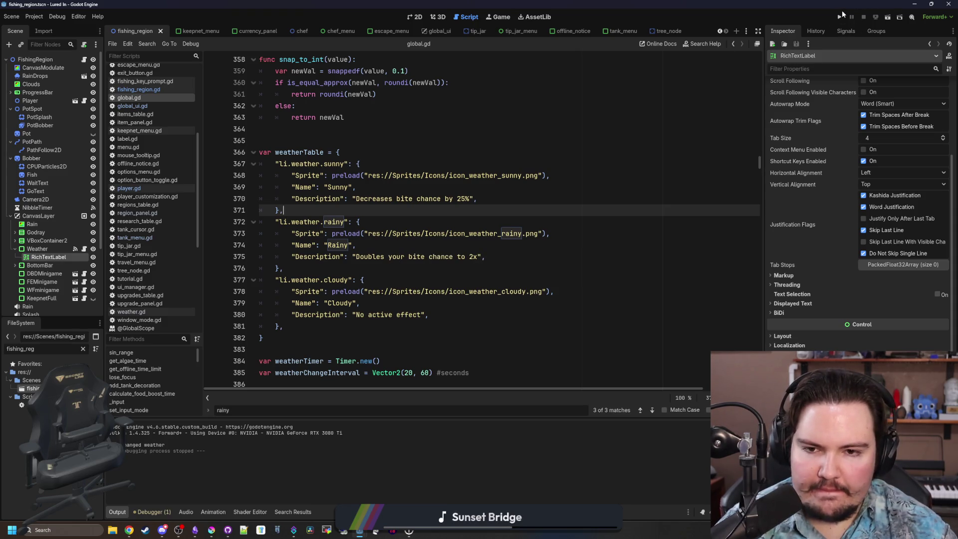
pyautogui.click(291, 141)
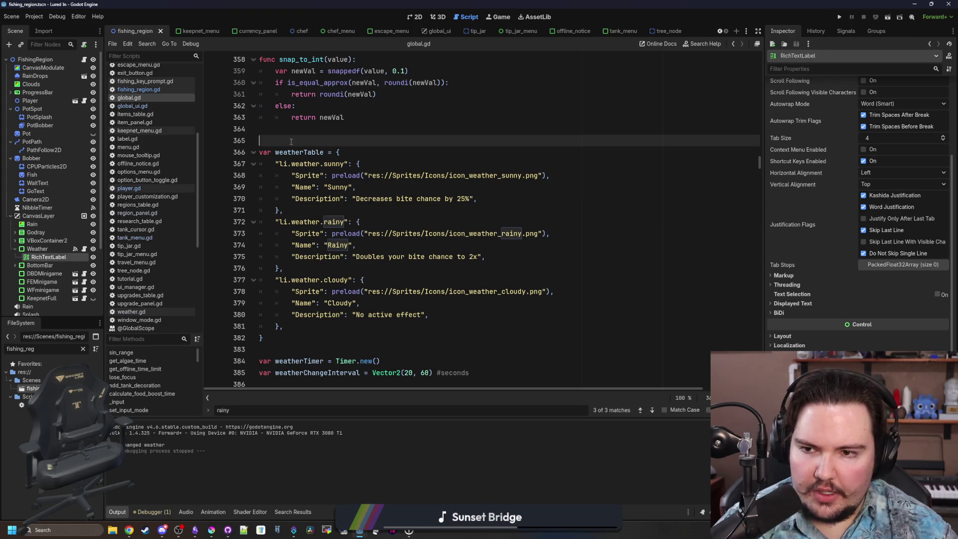
pyautogui.hotkey('ctrl', 's')
pyautogui.hotkey('ctrl', 's')
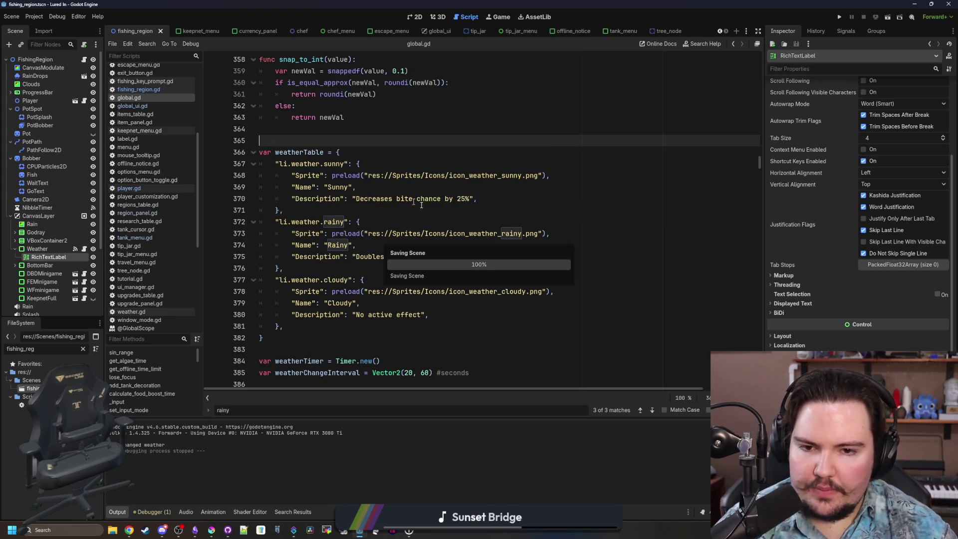
pyautogui.hotkey('alt', 'Tab')
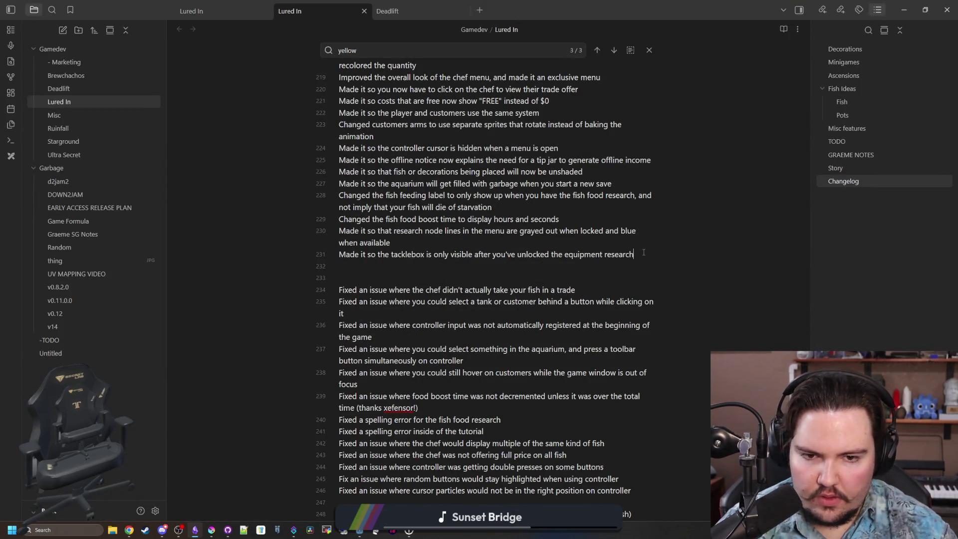
# - Add a new changelog line after line 231: 'Made it so sunny weather decreases bite chance by 25%'
pyautogui.press('Return')
pyautogui.write('Made it so rainy ')
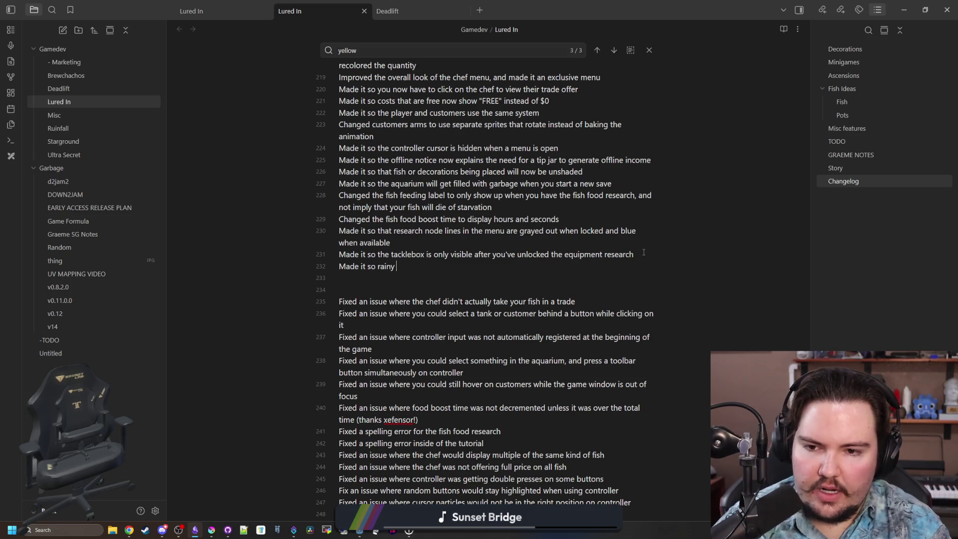
pyautogui.press('BackSpace')
pyautogui.press('BackSpace')
pyautogui.press('BackSpace')
pyautogui.press('BackSpace')
pyautogui.press('BackSpace')
pyautogui.press('BackSpace')
pyautogui.write('sunny weathe')
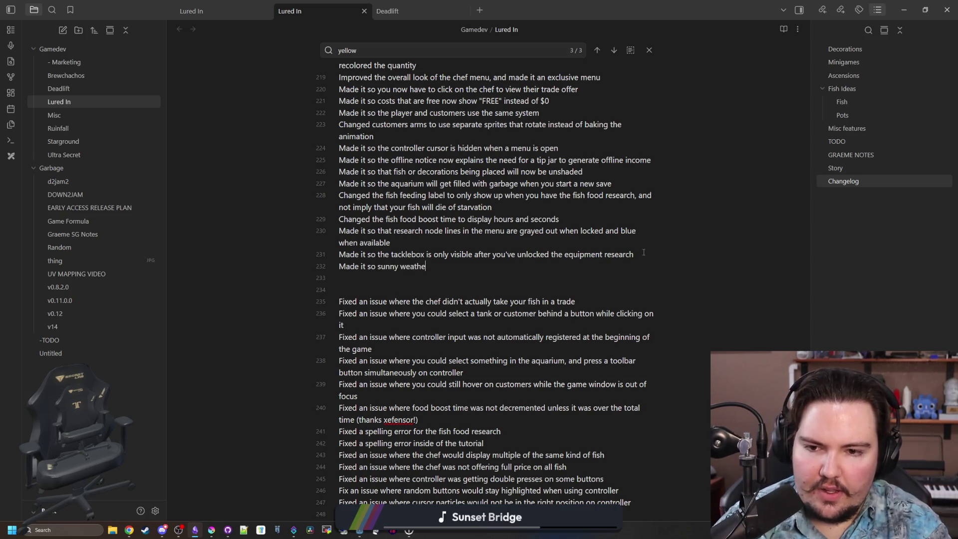
pyautogui.write('r decreases bite c')
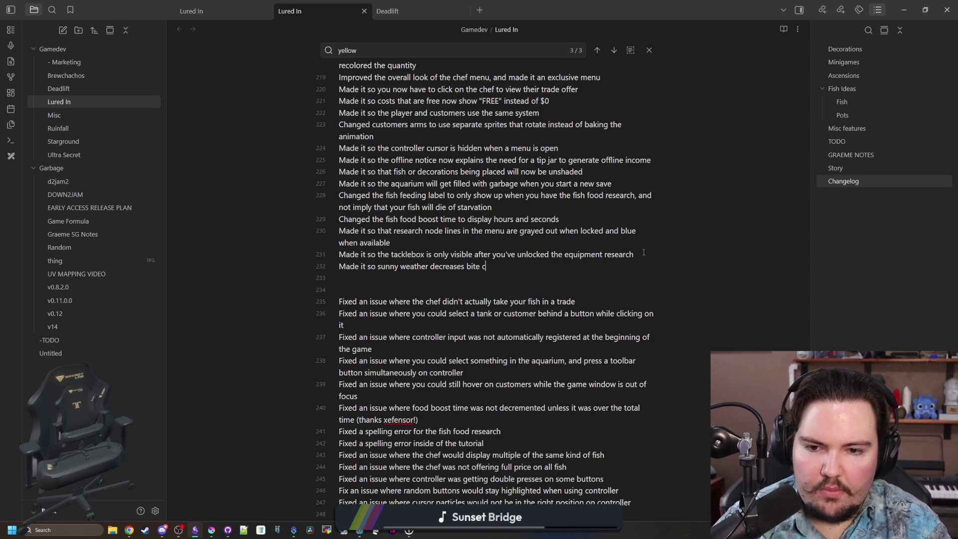
pyautogui.write('hance by25')
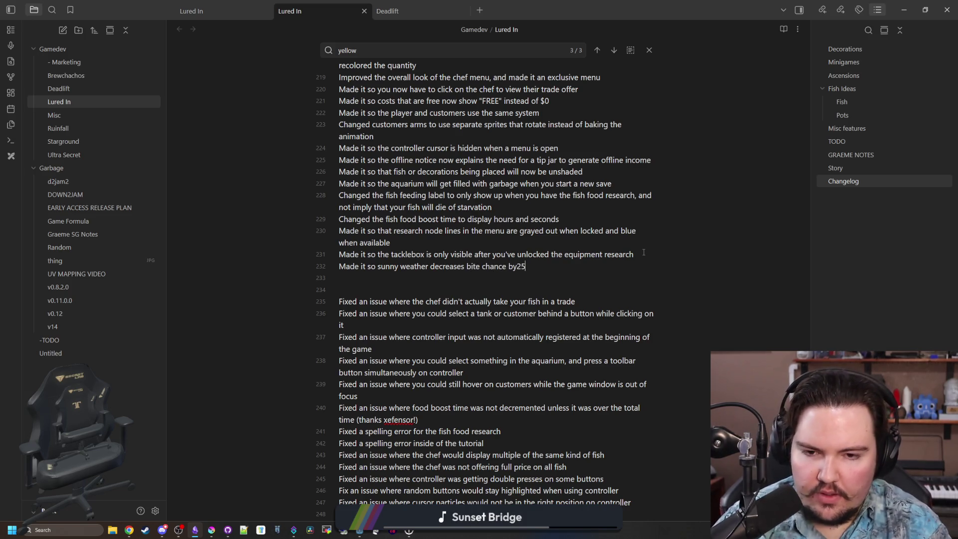
pyautogui.press('BackSpace')
pyautogui.press('BackSpace')
pyautogui.write('25%')
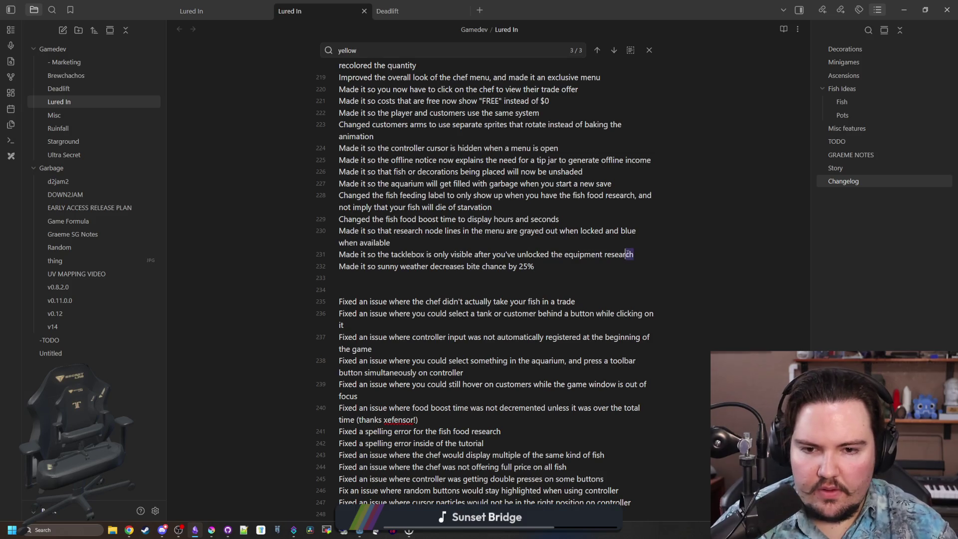
pyautogui.click(642, 242)
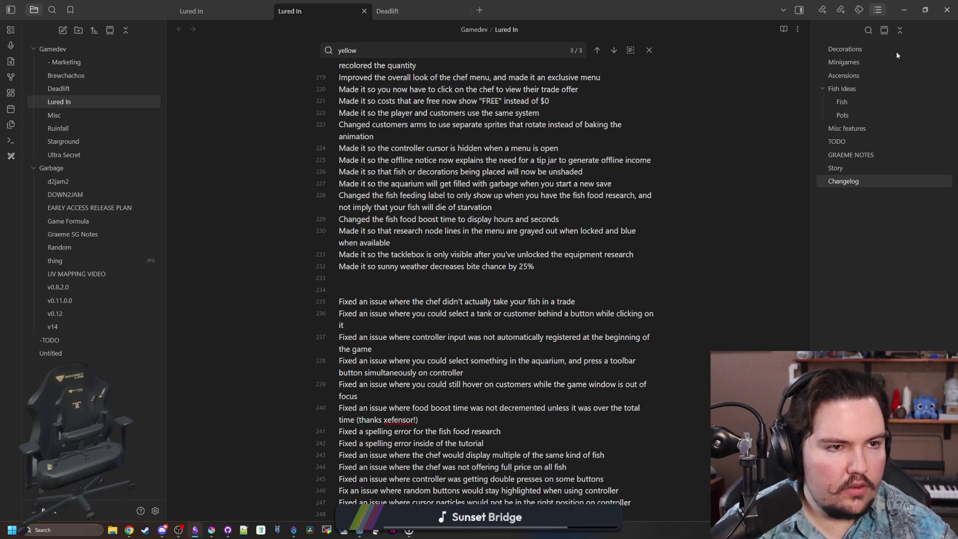
# - Tick off the fullscreen exit popup task
pyautogui.scroll(15, 496, 174)
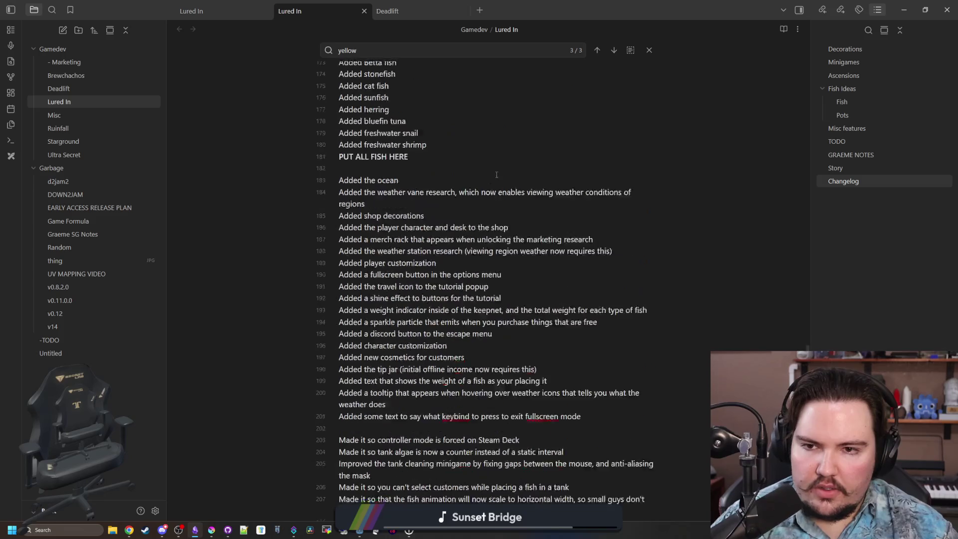
pyautogui.scroll(2, 485, 270)
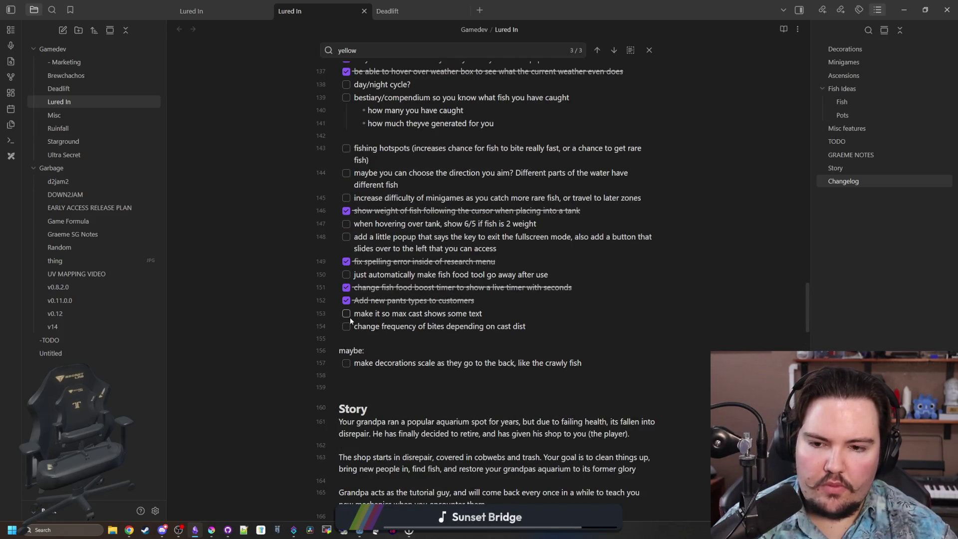
pyautogui.scroll(2, 389, 332)
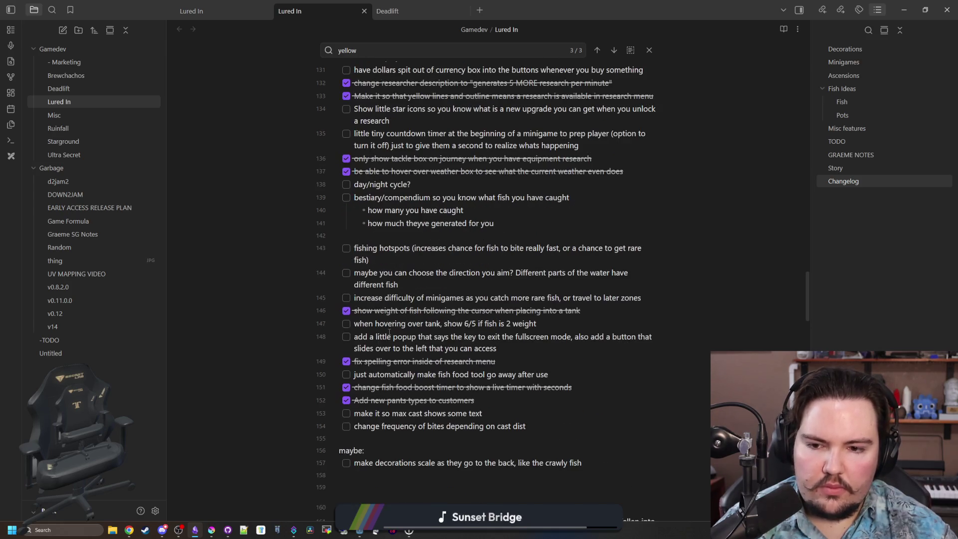
pyautogui.click(346, 337)
# - Select the fish net animation task line, leaving it unchecked
pyautogui.scroll(1, 399, 367)
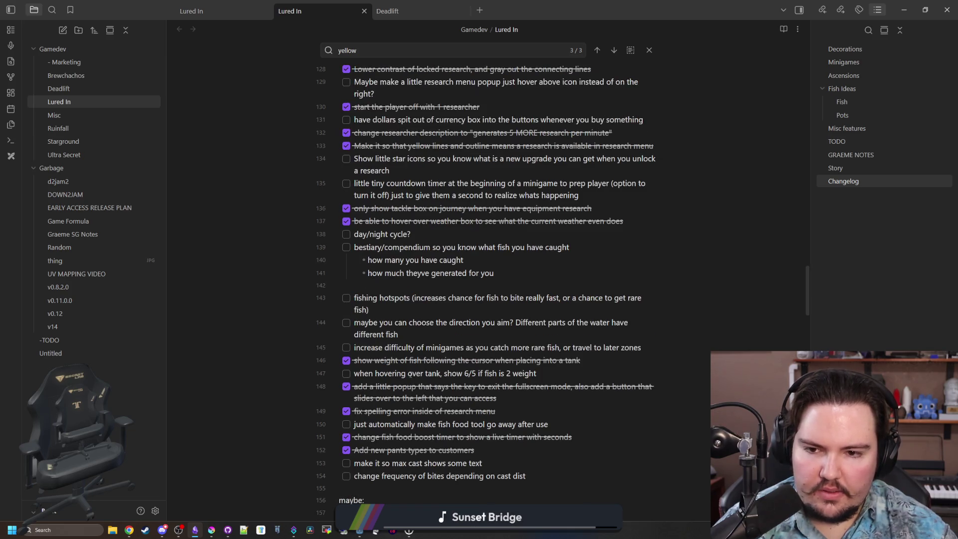
pyautogui.scroll(3, 374, 341)
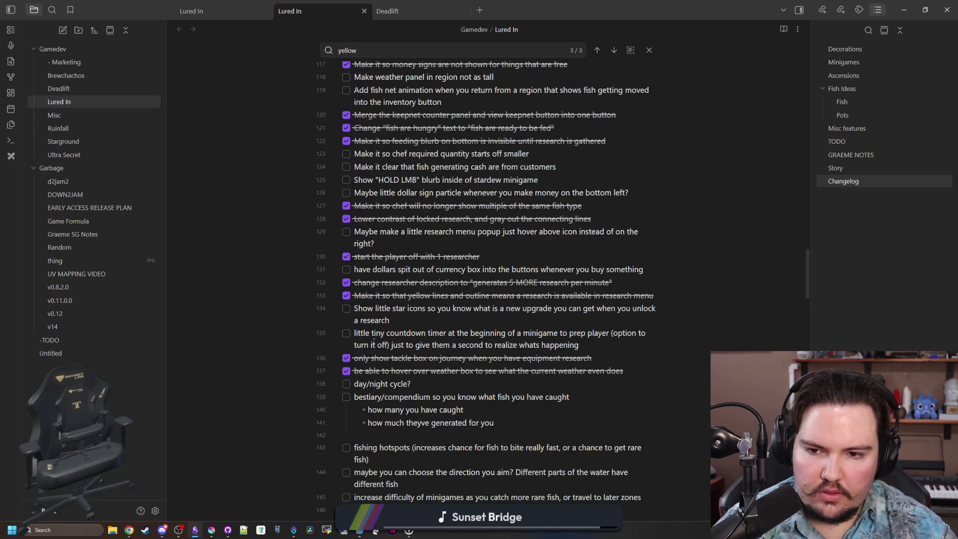
pyautogui.scroll(3, 385, 292)
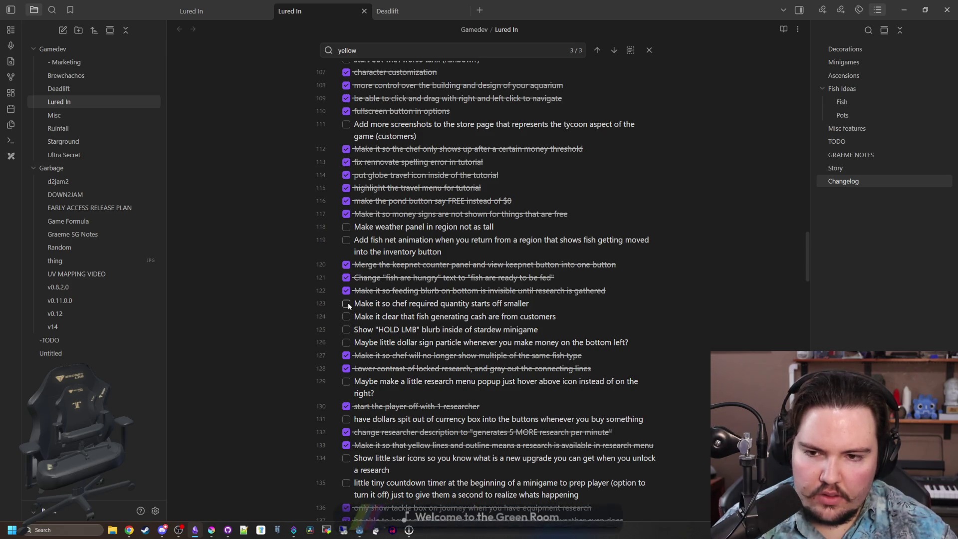
pyautogui.scroll(2, 348, 302)
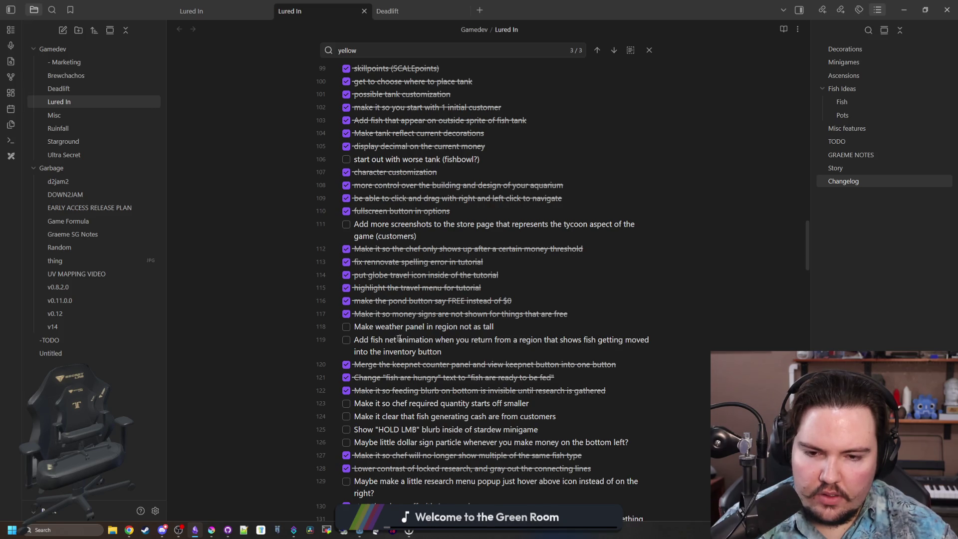
pyautogui.tripleClick(456, 355)
pyautogui.click(360, 340)
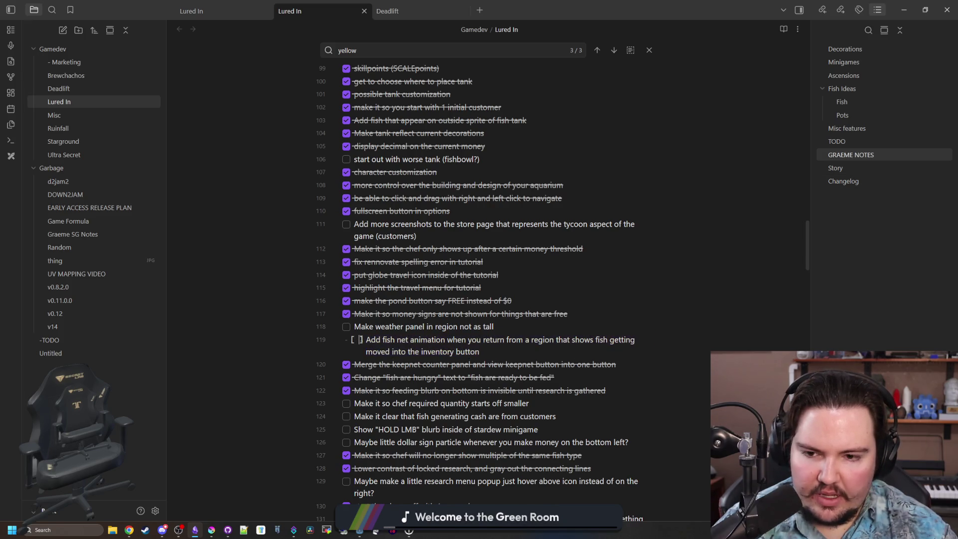
pyautogui.click(393, 327)
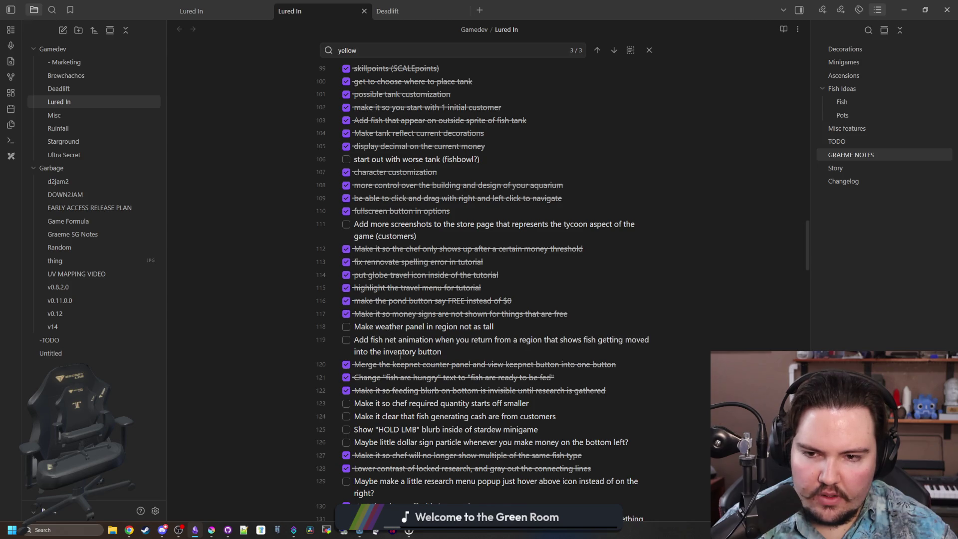
# - Check off the 'make full power matter' and 'make it so max cast shows some text' tasks
pyautogui.scroll(2, 403, 341)
pyautogui.scroll(4, 396, 322)
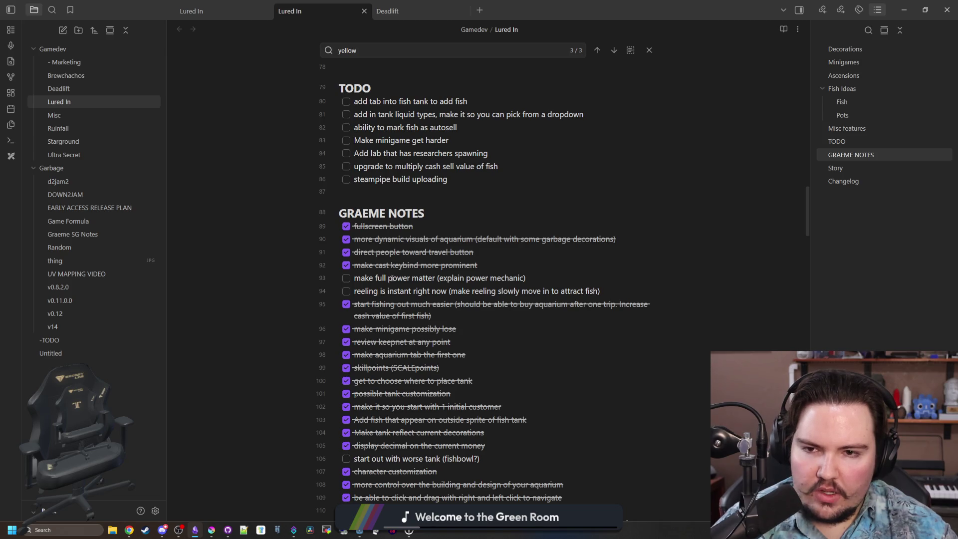
pyautogui.scroll(-12, 468, 308)
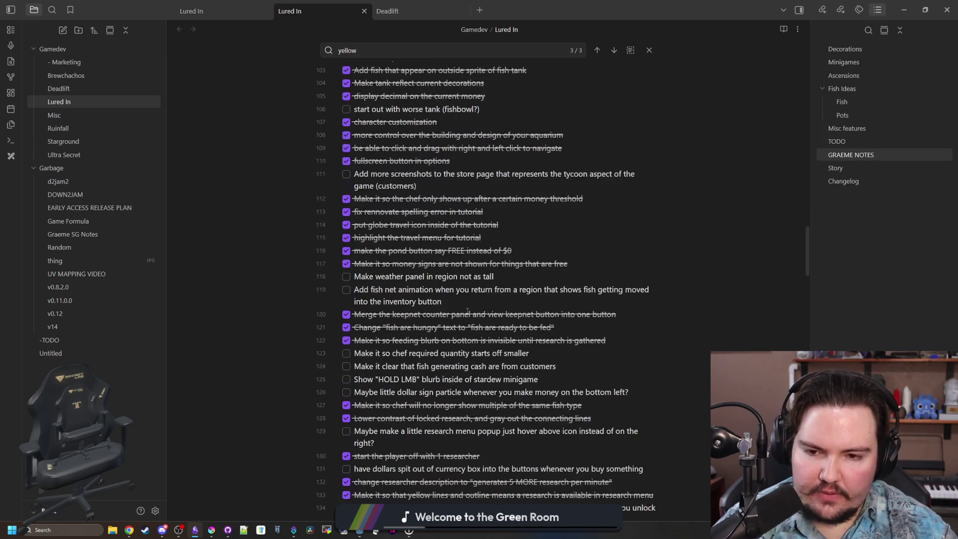
pyautogui.scroll(-4, 468, 311)
pyautogui.scroll(16, 344, 194)
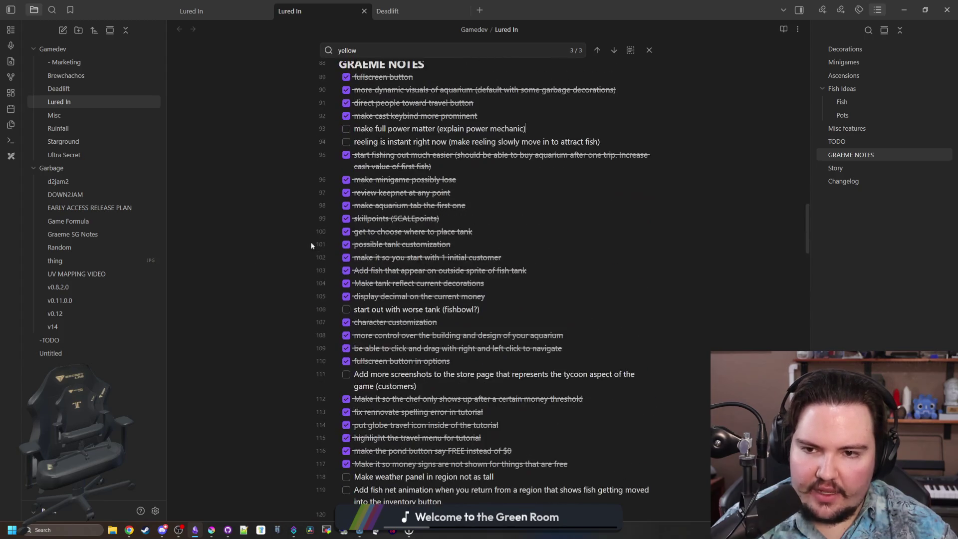
pyautogui.click(346, 278)
pyautogui.scroll(-16, 523, 320)
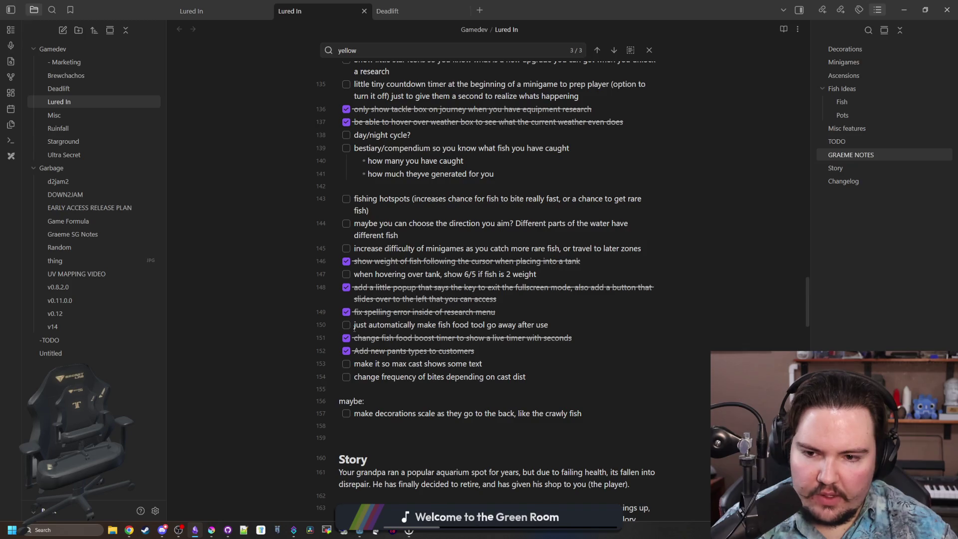
pyautogui.click(345, 366)
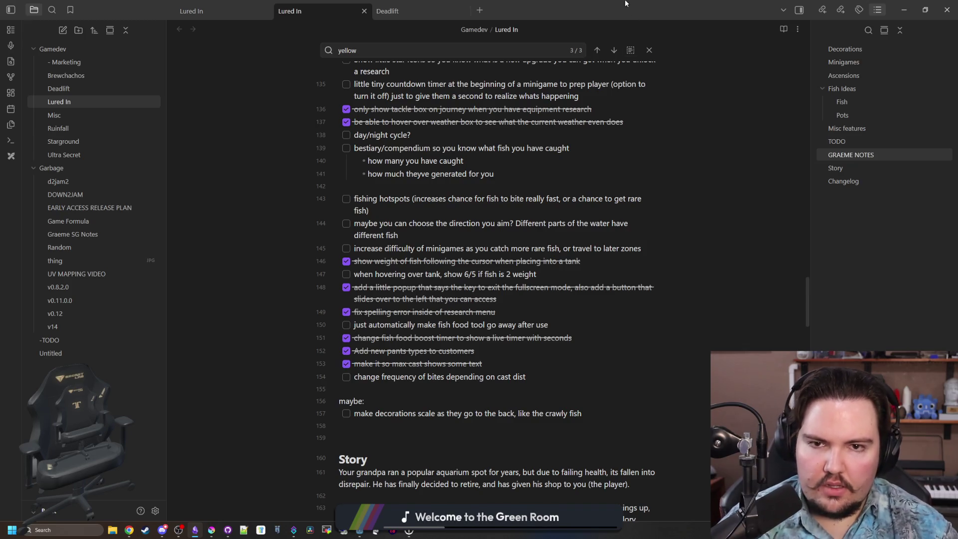
pyautogui.hotkey('alt', 'Tab')
# - Filter FileSystem for 'fishing_re', show the fishing_region scene in 2D, and save it
pyautogui.click(407, 210)
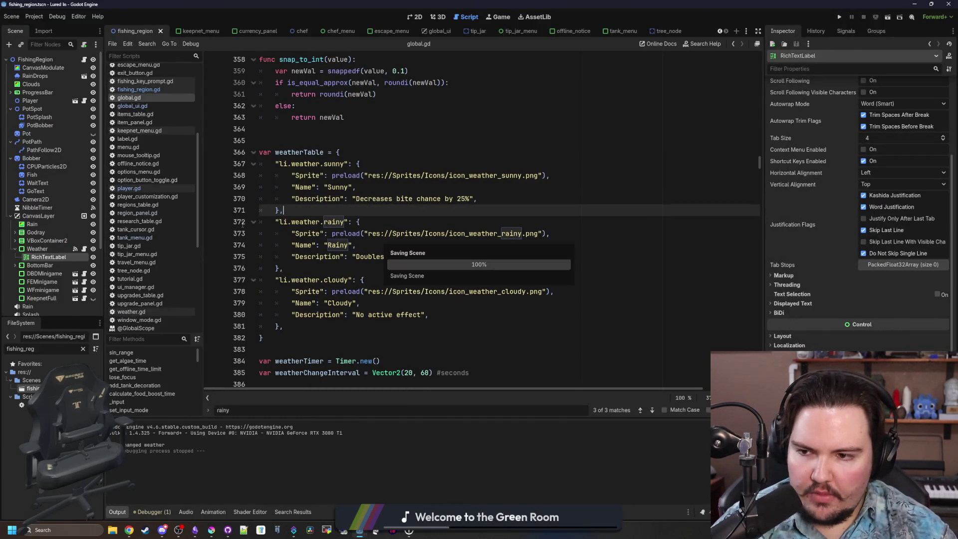
pyautogui.click(84, 349)
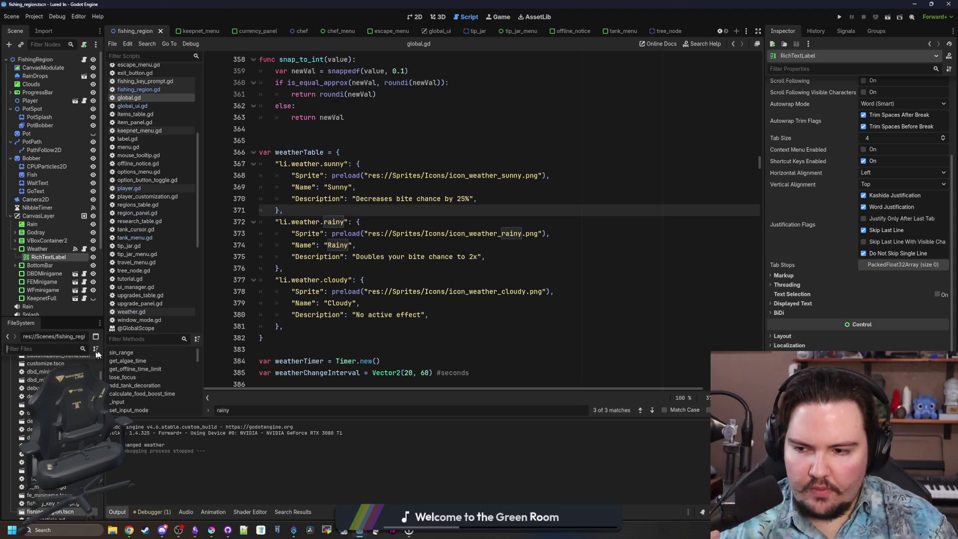
pyautogui.click(68, 348)
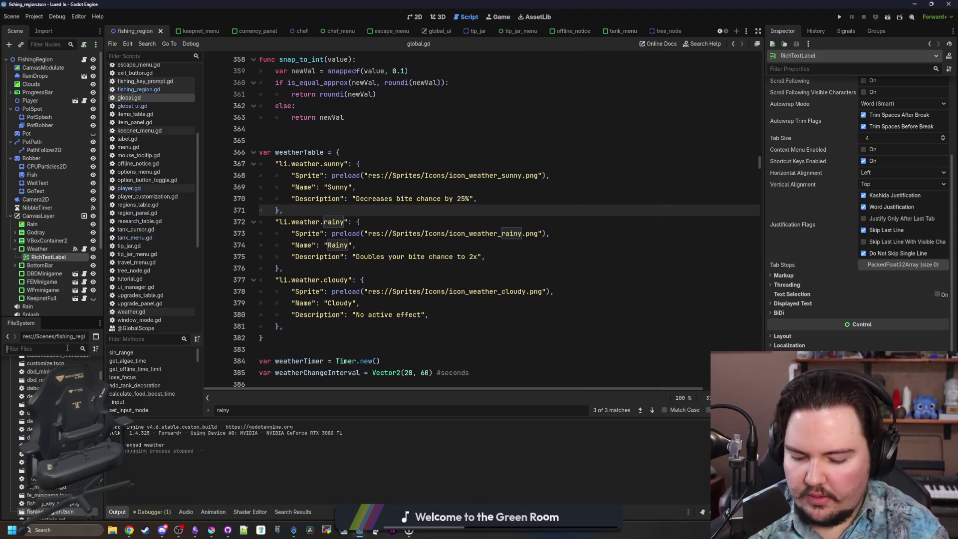
pyautogui.write('fishing_re')
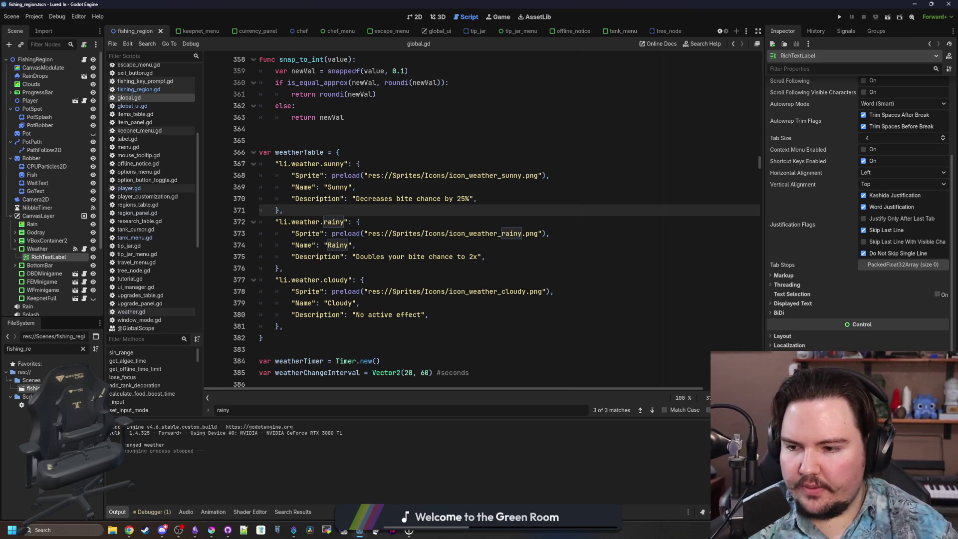
pyautogui.click(409, 16)
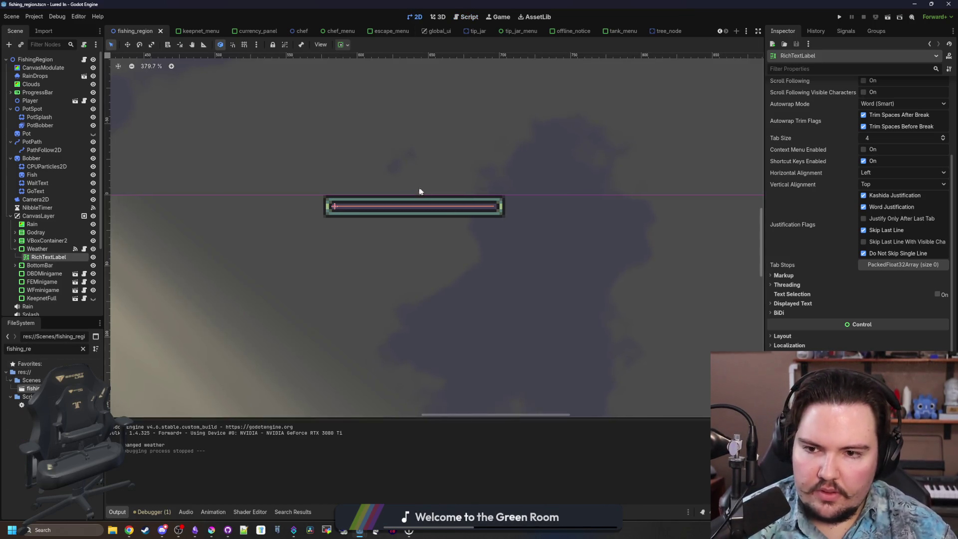
pyautogui.scroll(-3, 122, 113)
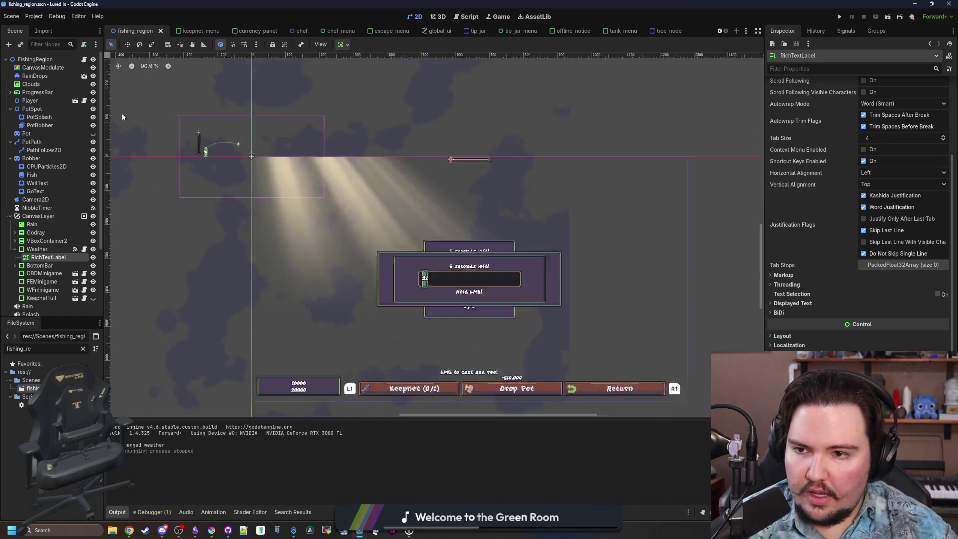
pyautogui.scroll(8, 210, 126)
pyautogui.hotkey('ctrl', 's')
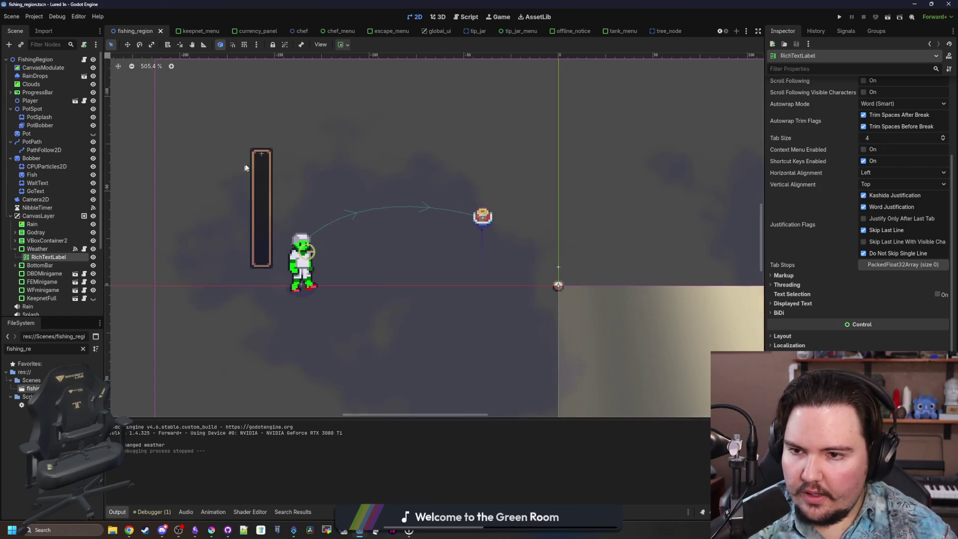
# - Select the ProgressBar bite bar, expand its children, and cancel a child-node attempt
pyautogui.click(259, 162)
pyautogui.click(11, 93)
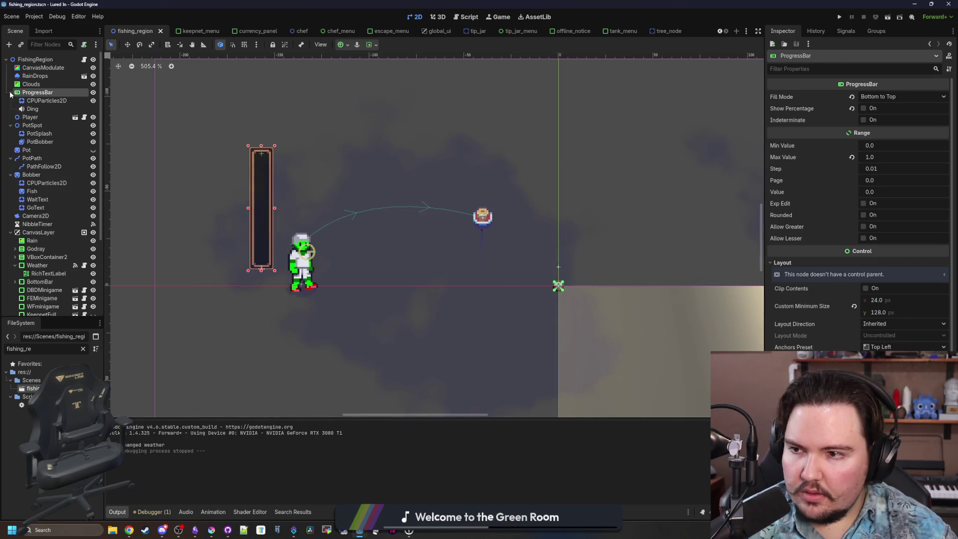
pyautogui.click(47, 100)
pyautogui.rightClick(49, 93)
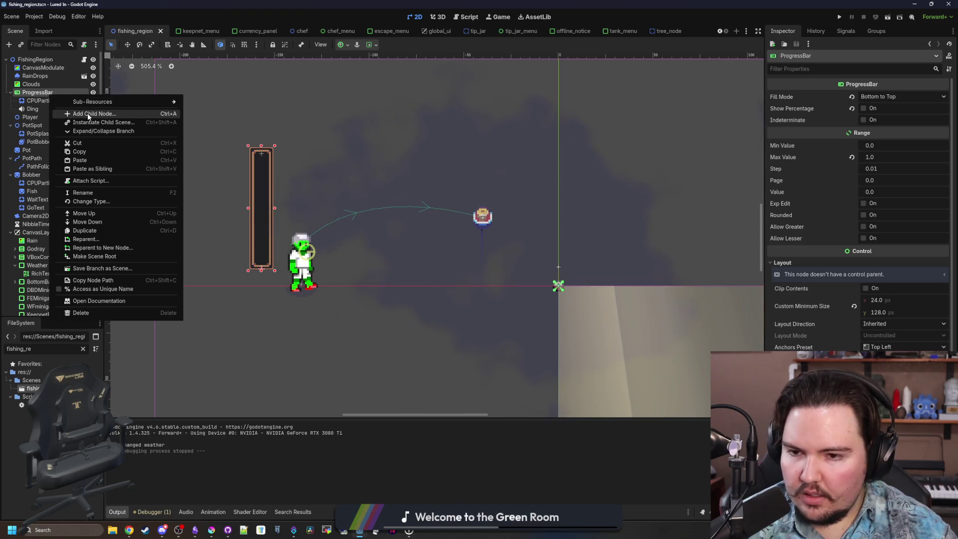
pyautogui.click(88, 113)
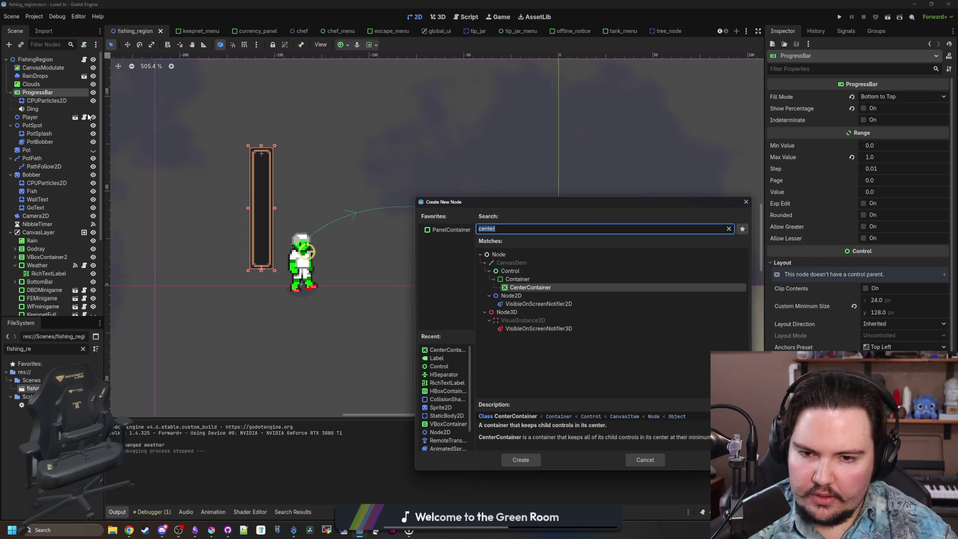
pyautogui.click(746, 204)
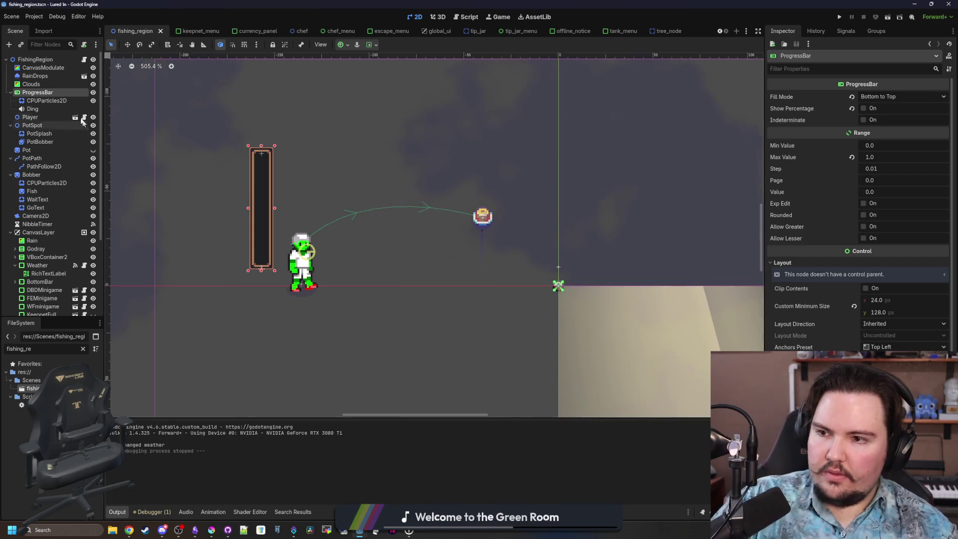
# - Duplicate CPUParticles2D, then delete the duplicate CPUParticles2D2
pyautogui.rightClick(62, 100)
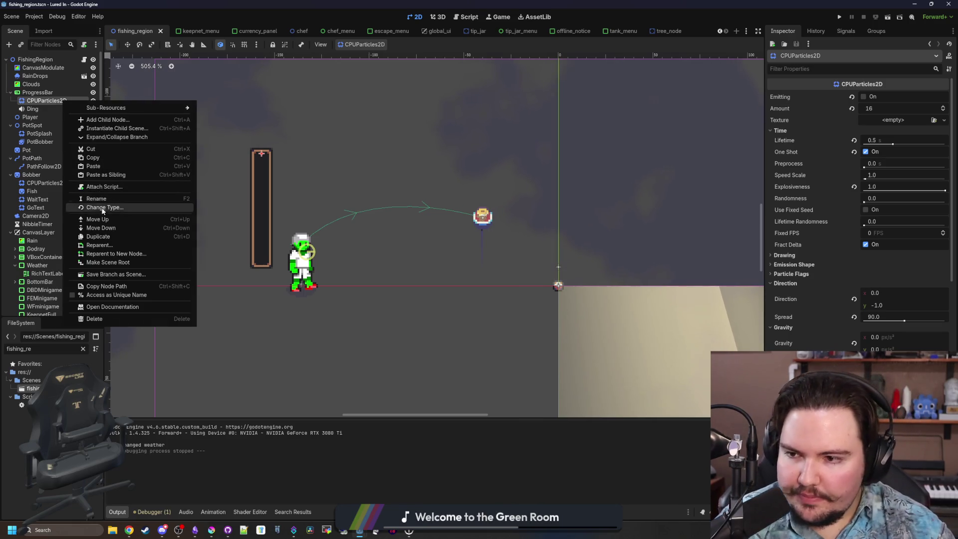
pyautogui.click(80, 236)
pyautogui.rightClick(44, 107)
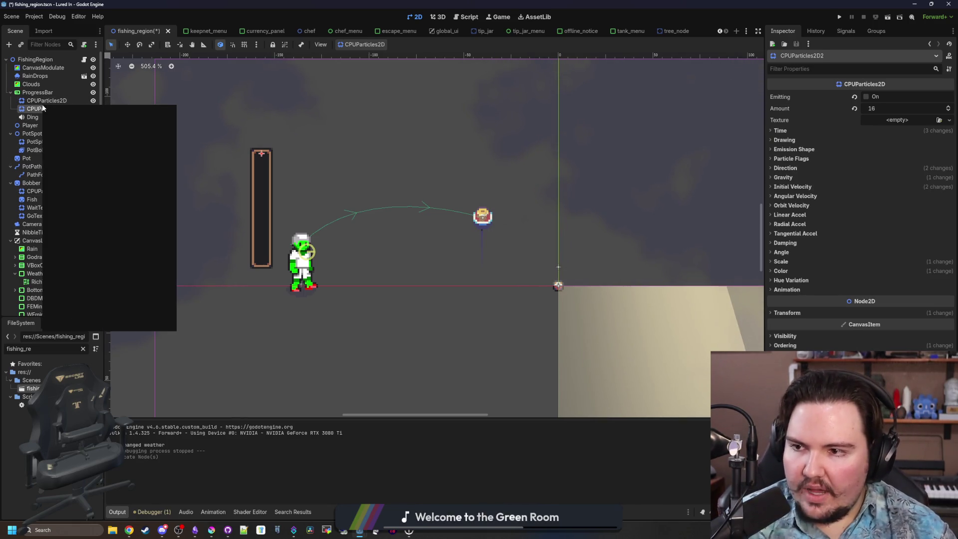
pyautogui.click(80, 323)
pyautogui.click(456, 275)
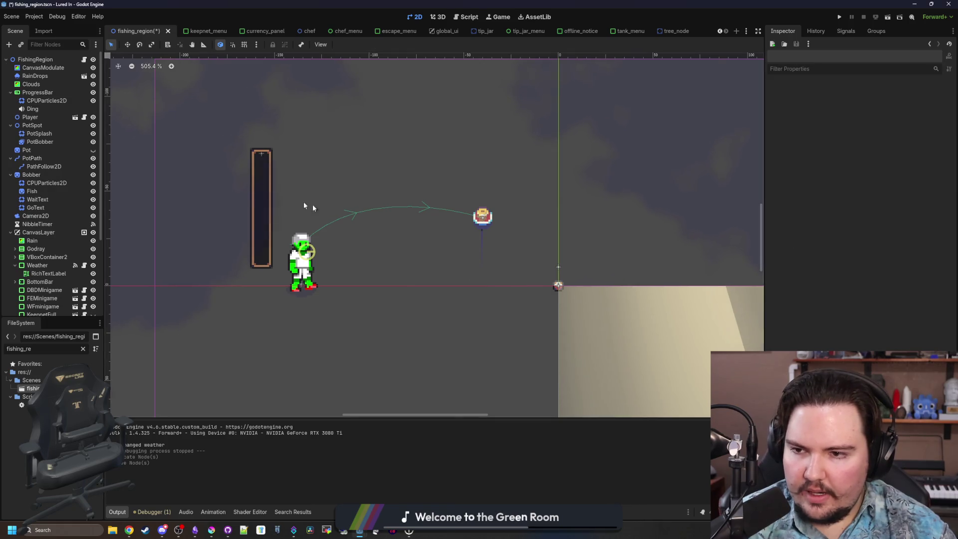
pyautogui.scroll(-9, 313, 204)
pyautogui.scroll(6, 265, 199)
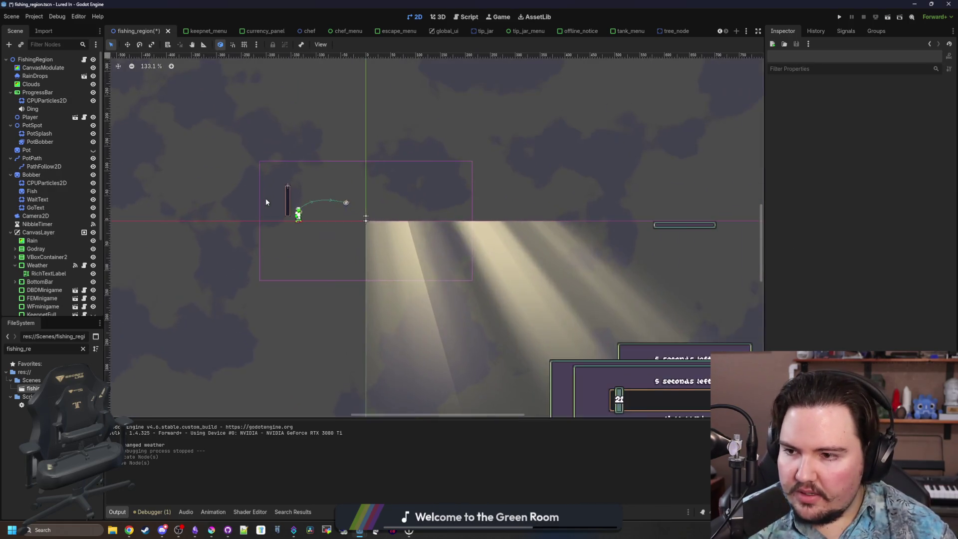
# - Reselect ProgressBar and begin adding a child node under it
pyautogui.click(37, 199)
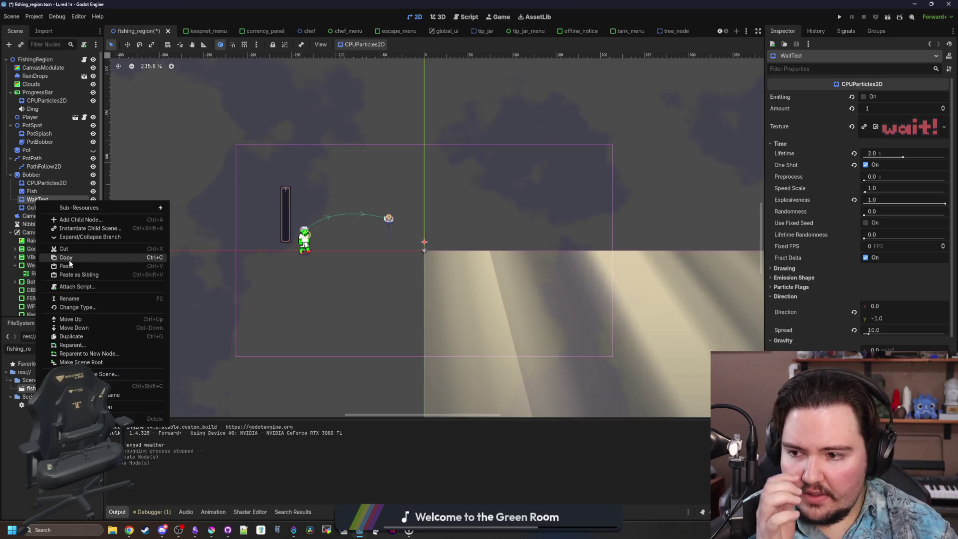
pyautogui.click(37, 92)
pyautogui.click(38, 93)
pyautogui.rightClick(37, 93)
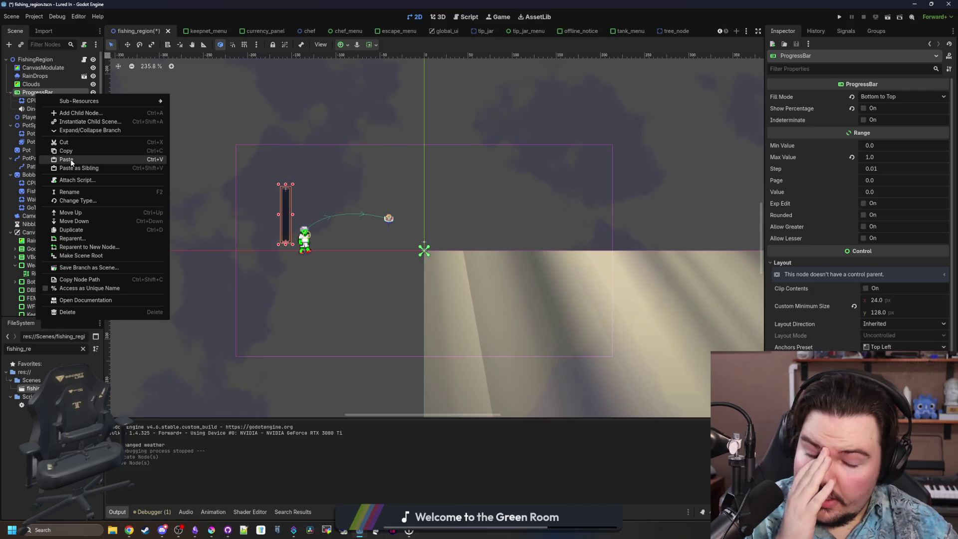
pyautogui.click(28, 92)
pyautogui.rightClick(28, 93)
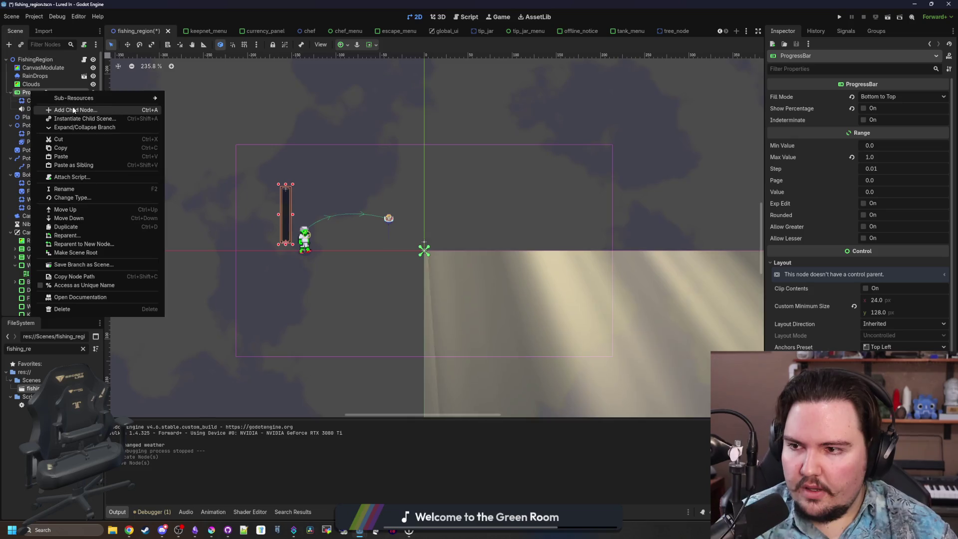
pyautogui.click(70, 110)
# - Add a Label under ProgressBar with the text '2x Bite Rate!'
pyautogui.write('lab')
pyautogui.press('Escape')
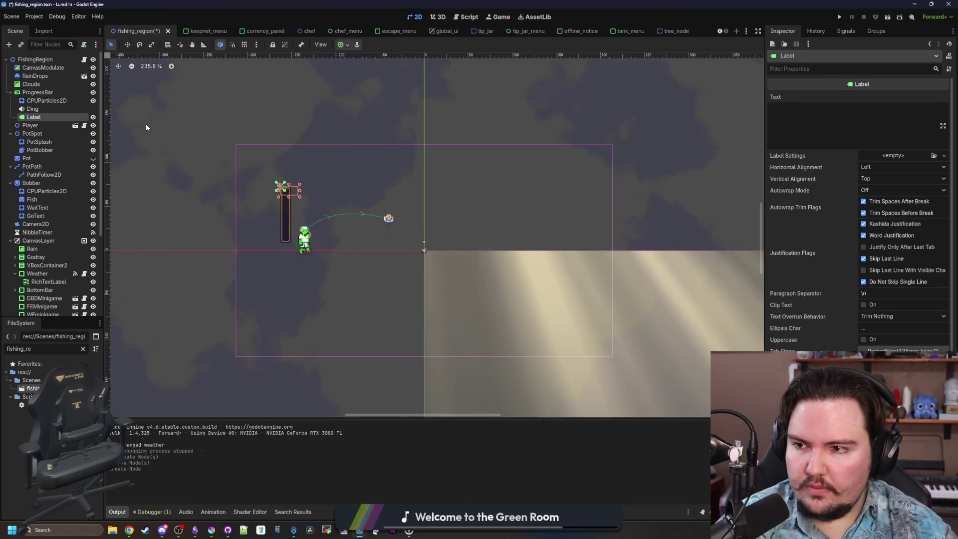
pyautogui.scroll(6, 255, 178)
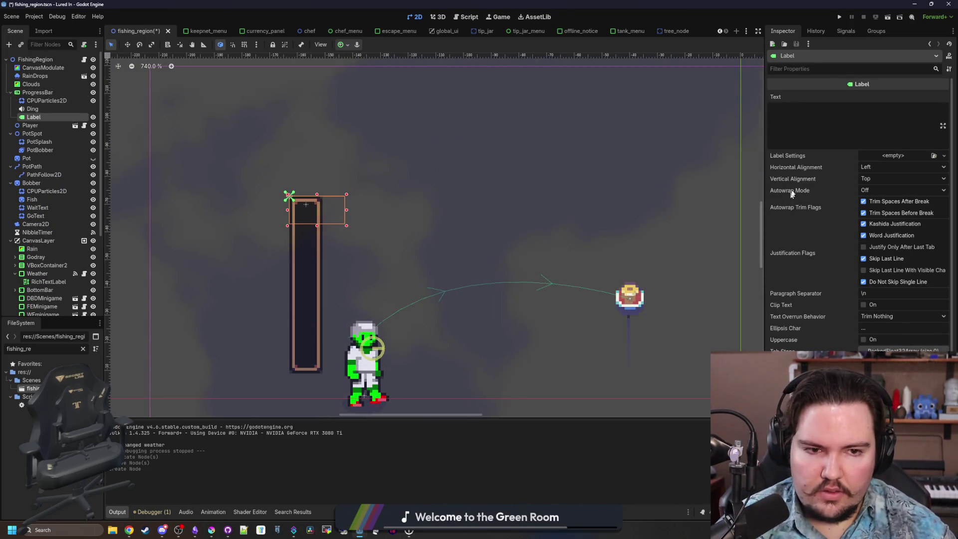
pyautogui.click(822, 124)
pyautogui.write('2x')
pyautogui.press('BackSpace')
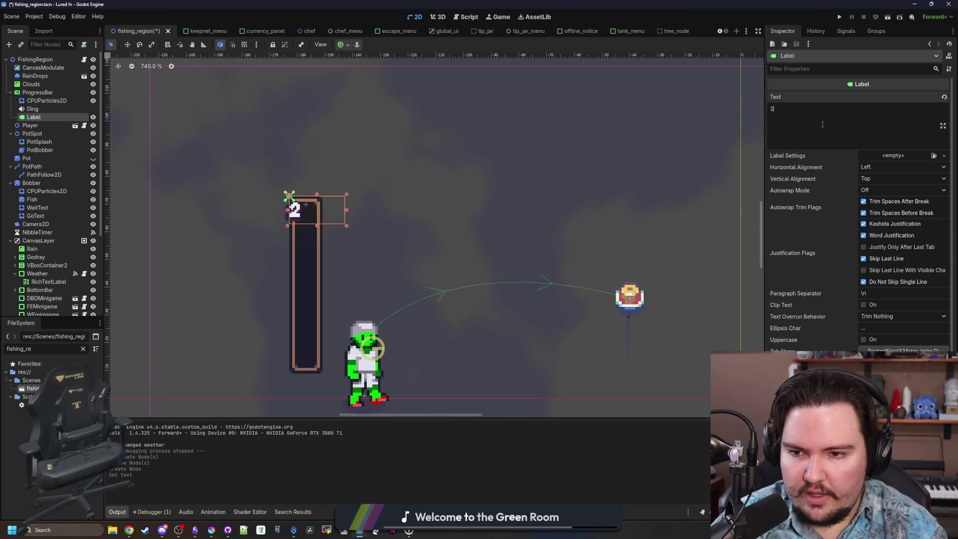
pyautogui.write('x bite cha=')
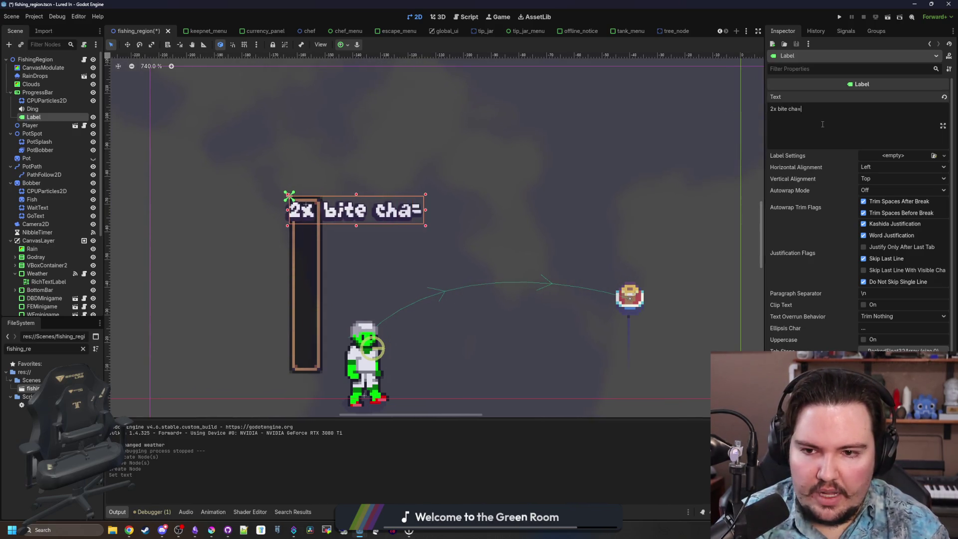
pyautogui.press('BackSpace')
pyautogui.press('BackSpace')
pyautogui.press('BackSpace')
pyautogui.press('BackSpace')
pyautogui.write('rate!')
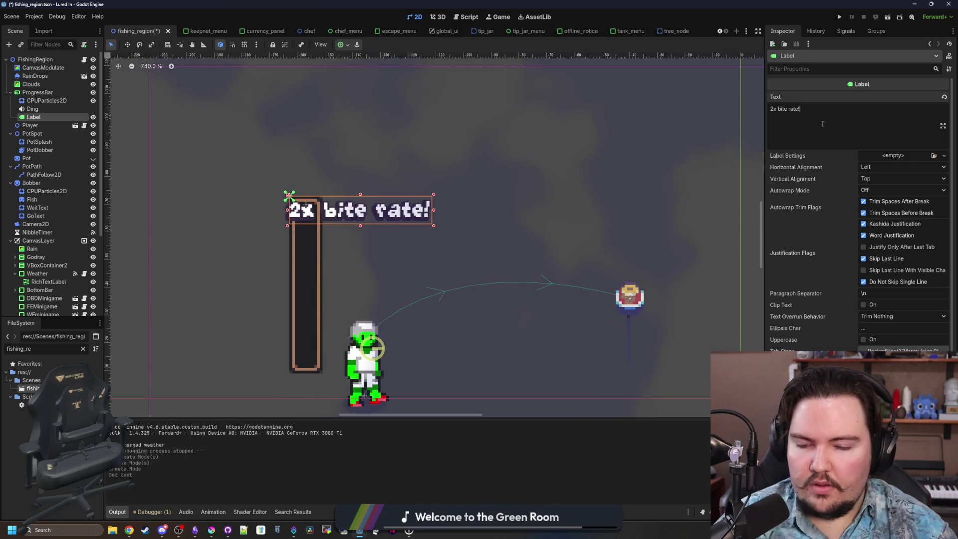
pyautogui.press('Left')
pyautogui.press('Left')
pyautogui.press('Left')
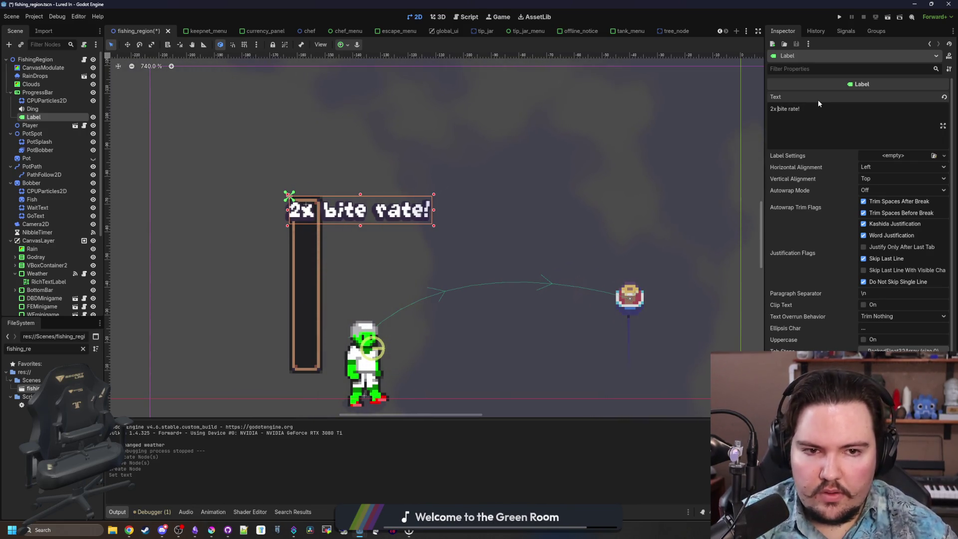
pyautogui.press('BackSpace')
pyautogui.press('BackSpace')
pyautogui.write('B')
pyautogui.press('Right')
pyautogui.press('Right')
pyautogui.press('Right')
pyautogui.press('BackSpace')
pyautogui.write('R')
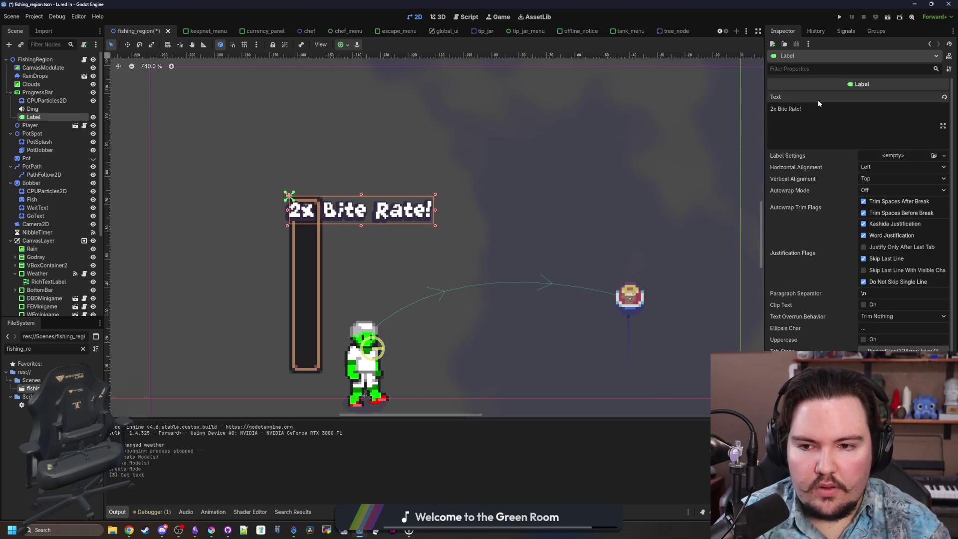
# - Align the label text to the bottom vertically and center it horizontally
pyautogui.click(868, 178)
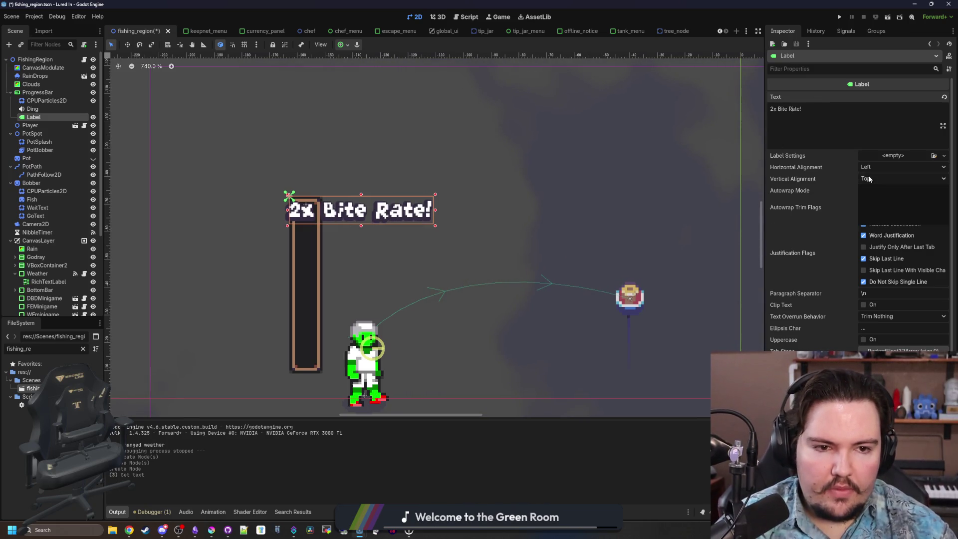
pyautogui.click(882, 209)
pyautogui.click(876, 167)
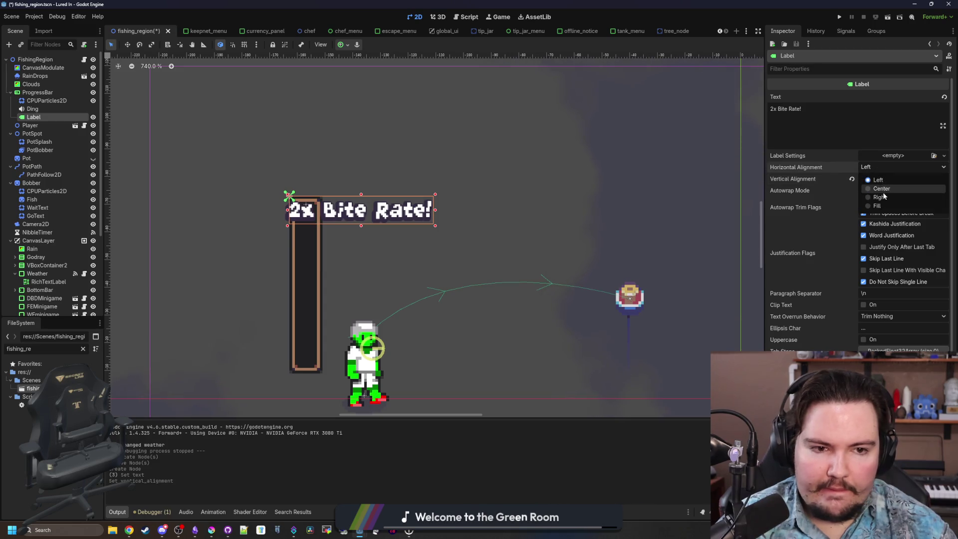
pyautogui.click(881, 189)
# - Try and undo a minimum width change, check the 104×20 Transform size, and save the scene
pyautogui.scroll(2, 475, 246)
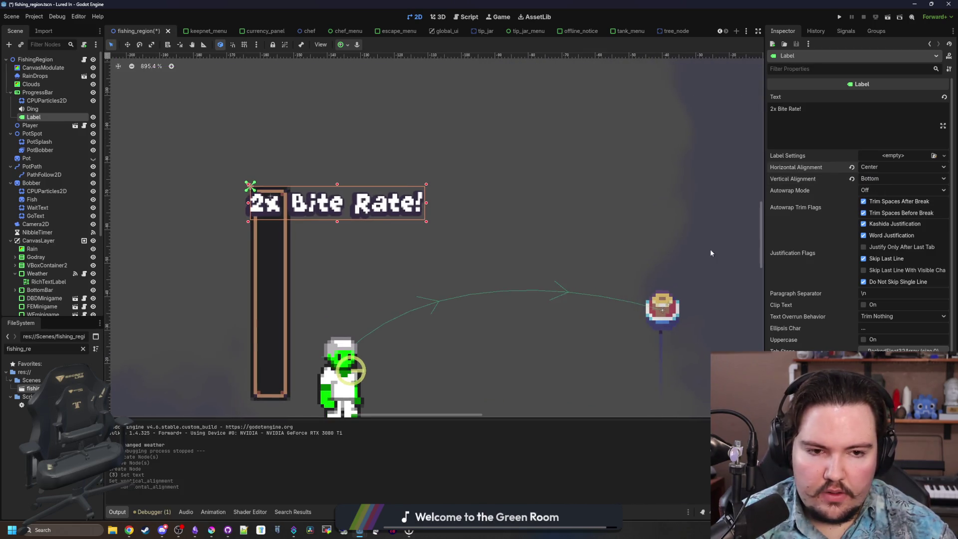
pyautogui.scroll(-3, 854, 307)
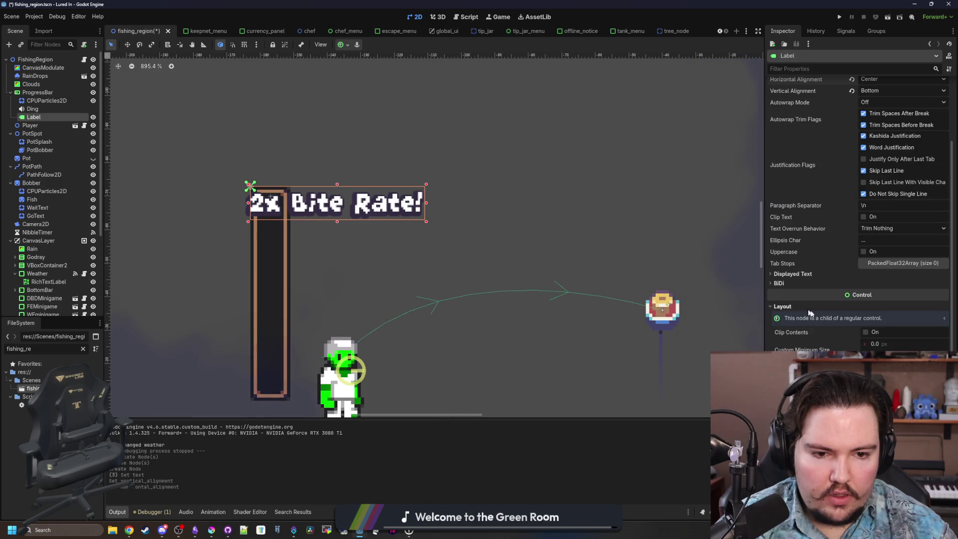
pyautogui.moveTo(885, 343); pyautogui.dragTo(898, 343)
pyautogui.hotkey('ctrl', 'z')
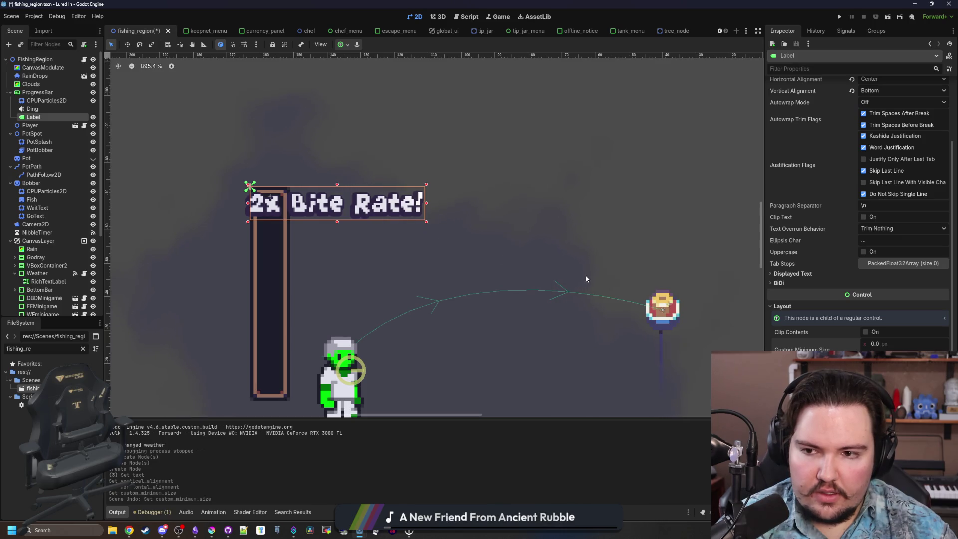
pyautogui.click(804, 273)
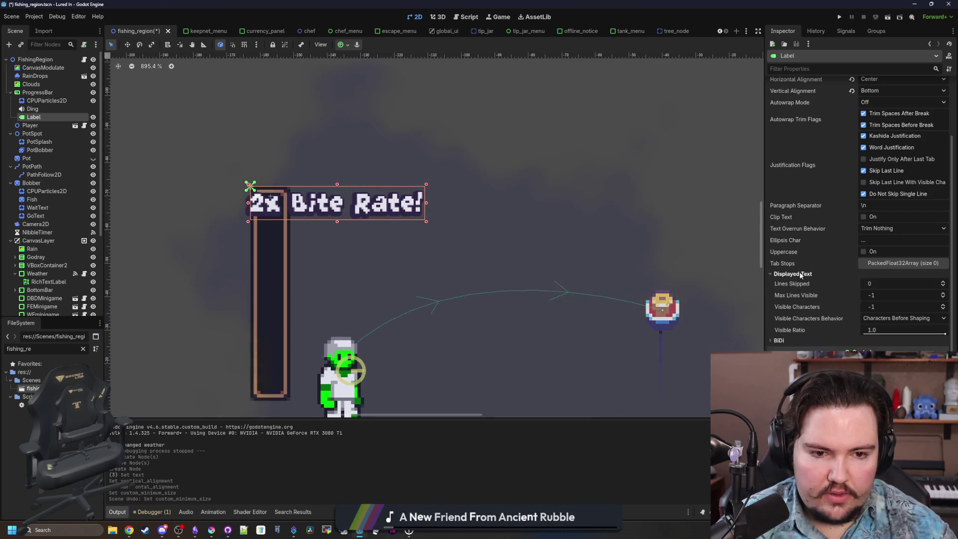
pyautogui.click(812, 273)
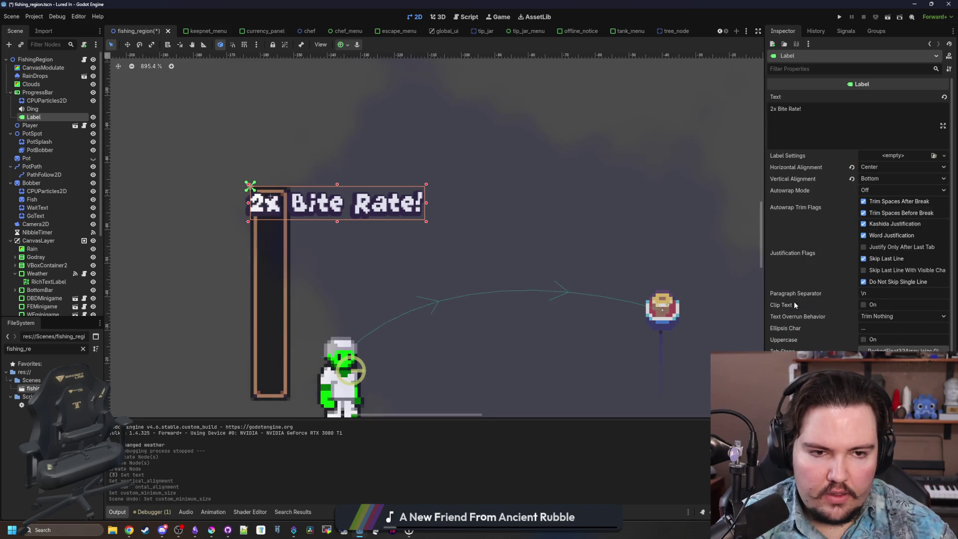
pyautogui.scroll(-3, 794, 301)
pyautogui.click(802, 306)
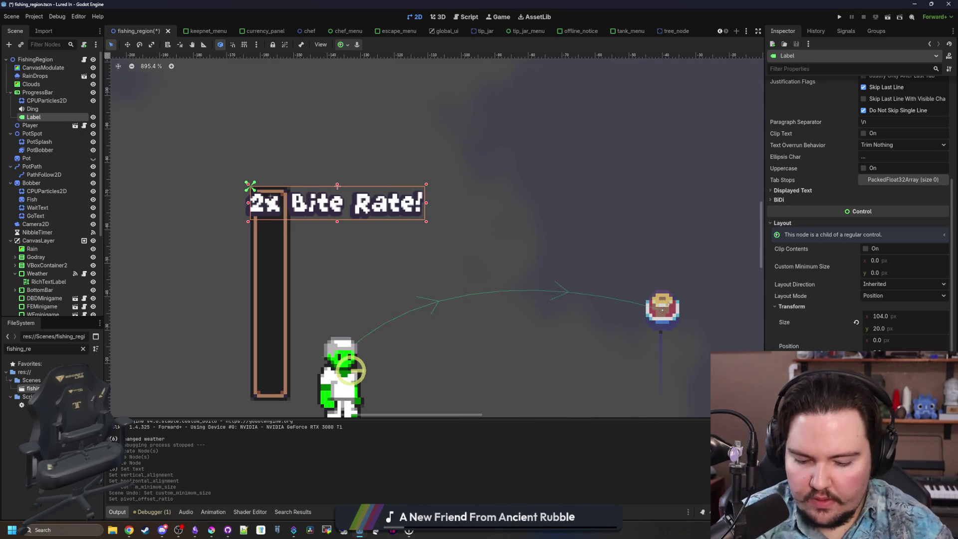
pyautogui.hotkey('ctrl', 's')
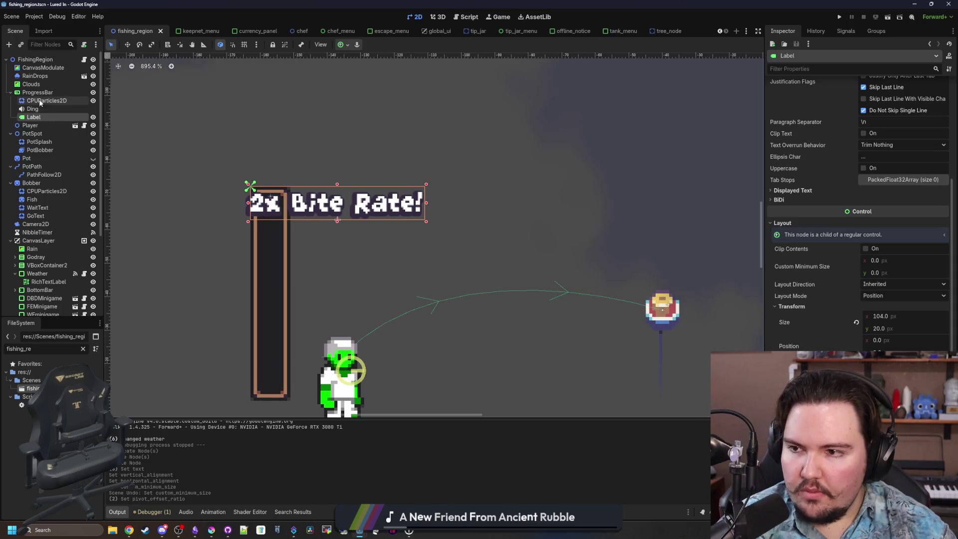
pyautogui.rightClick(41, 94)
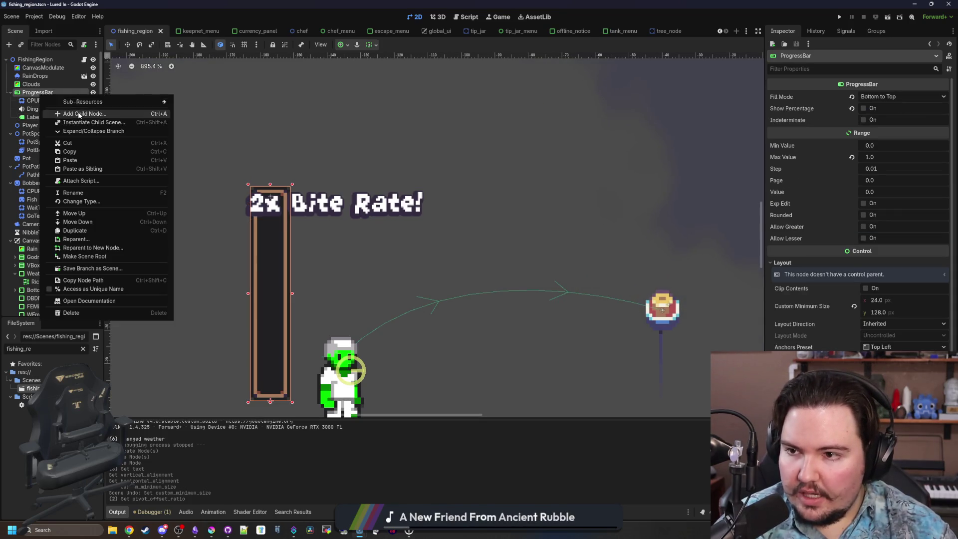
# - Add a Control child under ProgressBar and set its size to 0, 0
pyautogui.click(80, 114)
pyautogui.write('control')
pyautogui.press('Return')
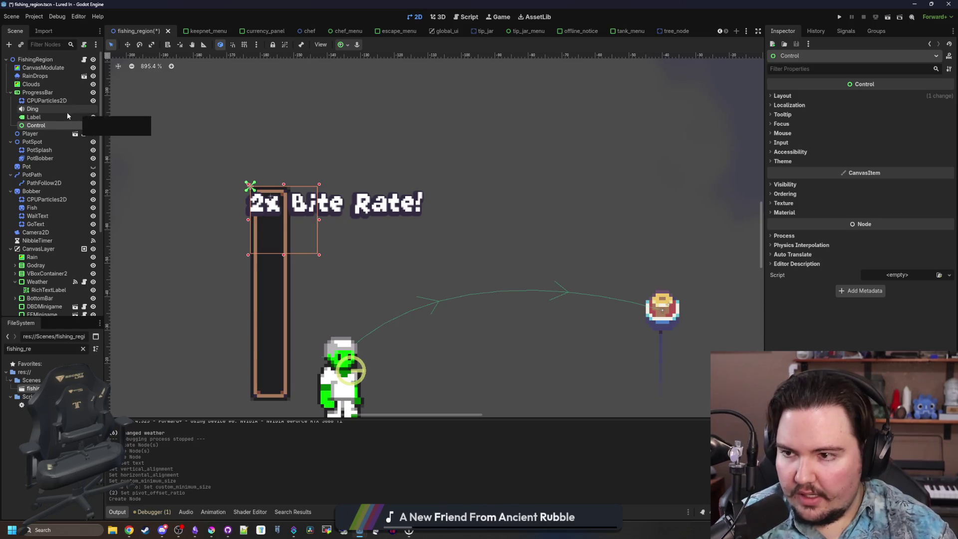
pyautogui.click(799, 93)
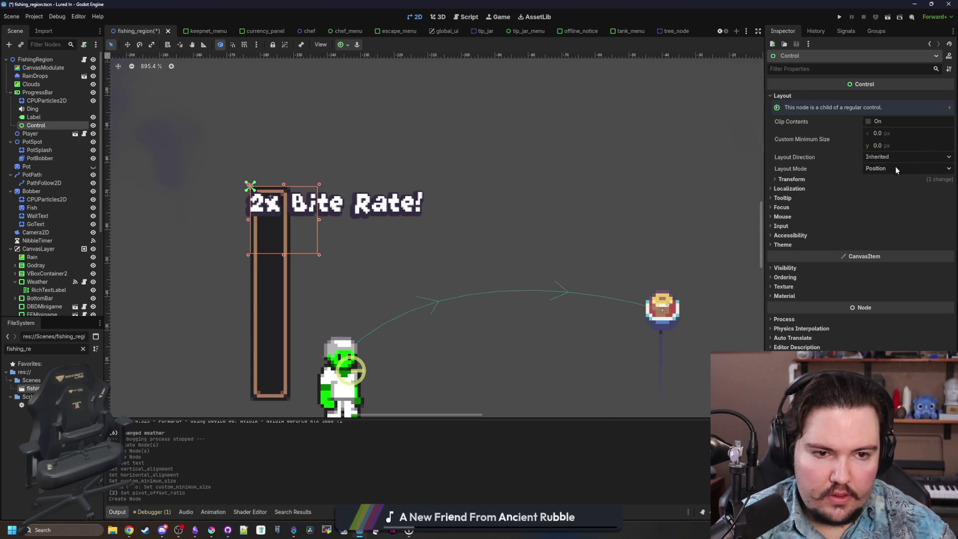
pyautogui.click(827, 177)
pyautogui.click(888, 189)
pyautogui.write('0')
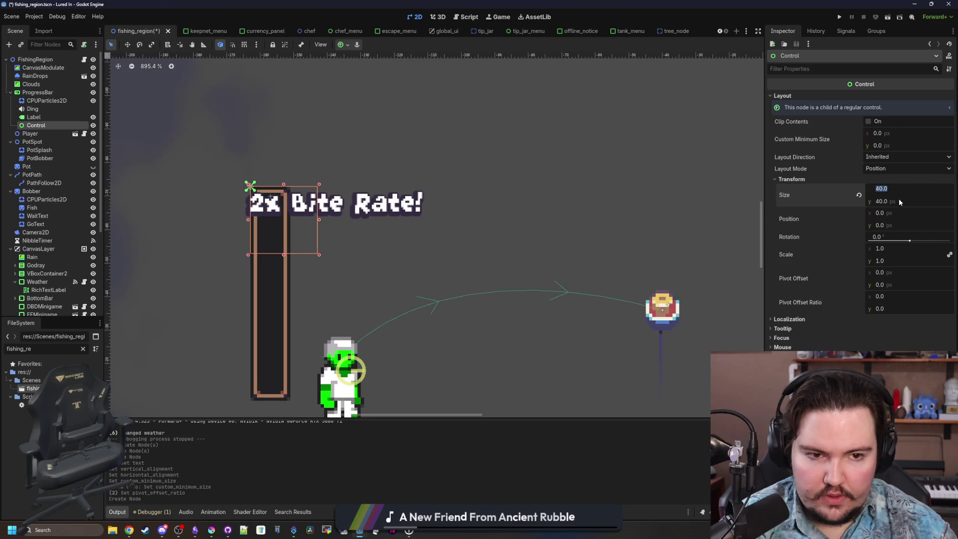
pyautogui.press('Tab')
pyautogui.write('0')
pyautogui.press('Return')
# - Move the Label into the new Control and anchor it with the Center Bottom preset
pyautogui.click(38, 118)
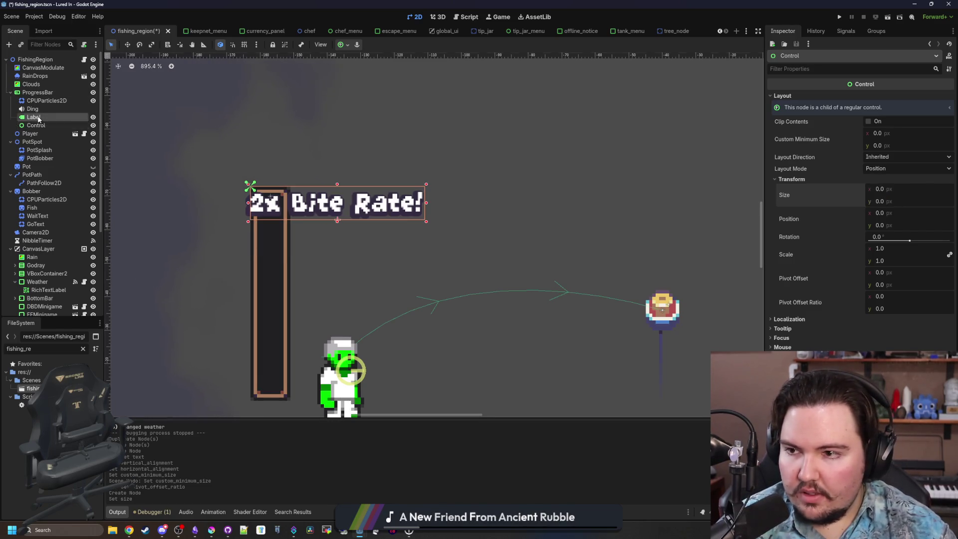
pyautogui.moveTo(37, 127); pyautogui.dragTo(37, 126)
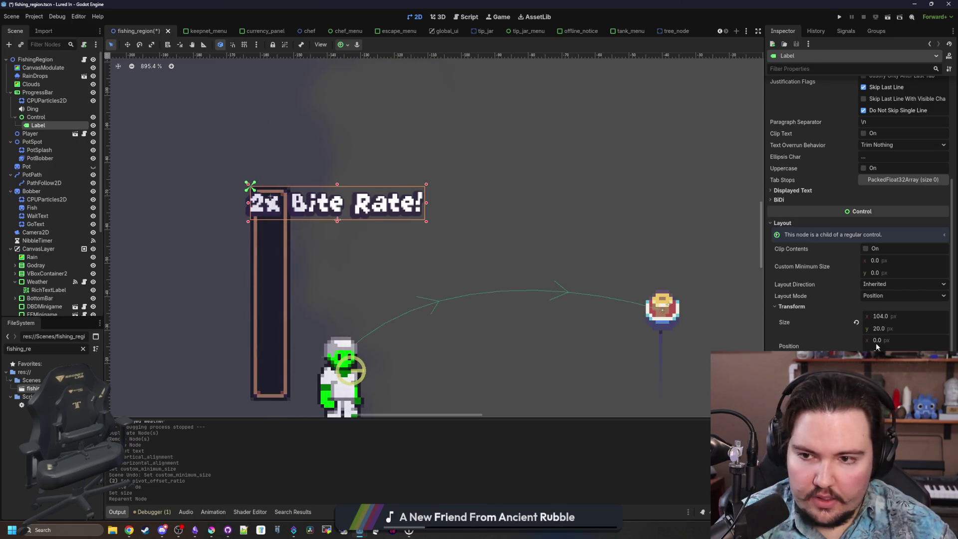
pyautogui.click(888, 296)
pyautogui.click(890, 318)
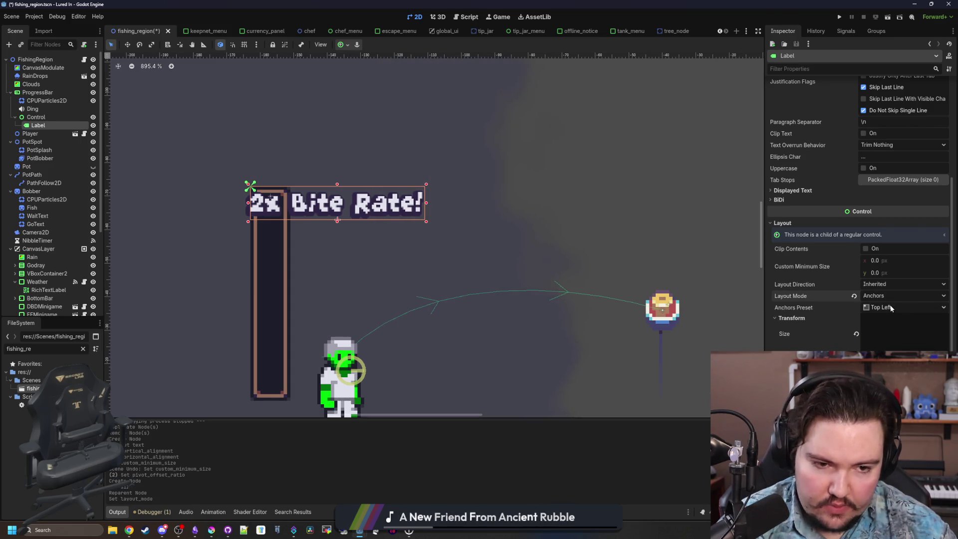
pyautogui.click(891, 308)
pyautogui.click(888, 394)
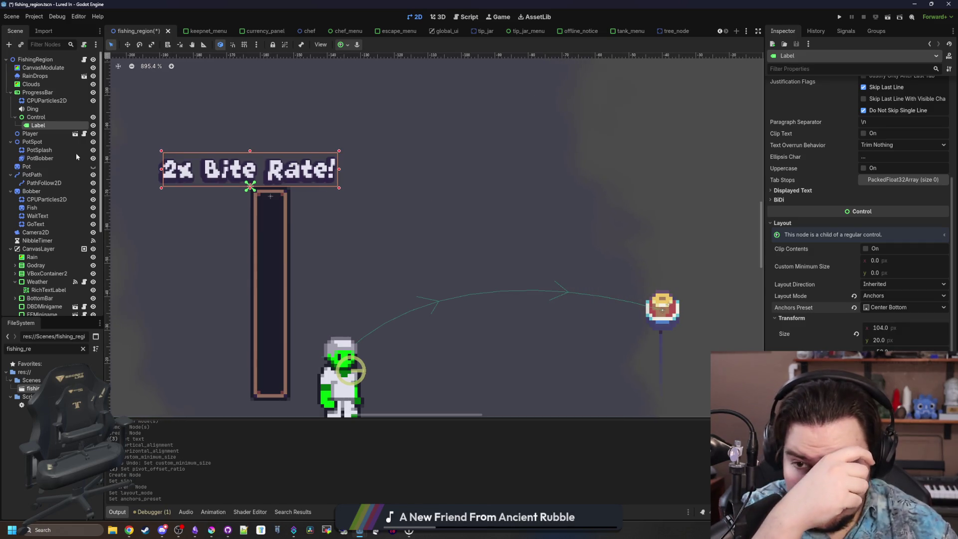
# - Drag the Control so the label sits centred over the bite bar
pyautogui.click(36, 117)
pyautogui.scroll(5, 199, 170)
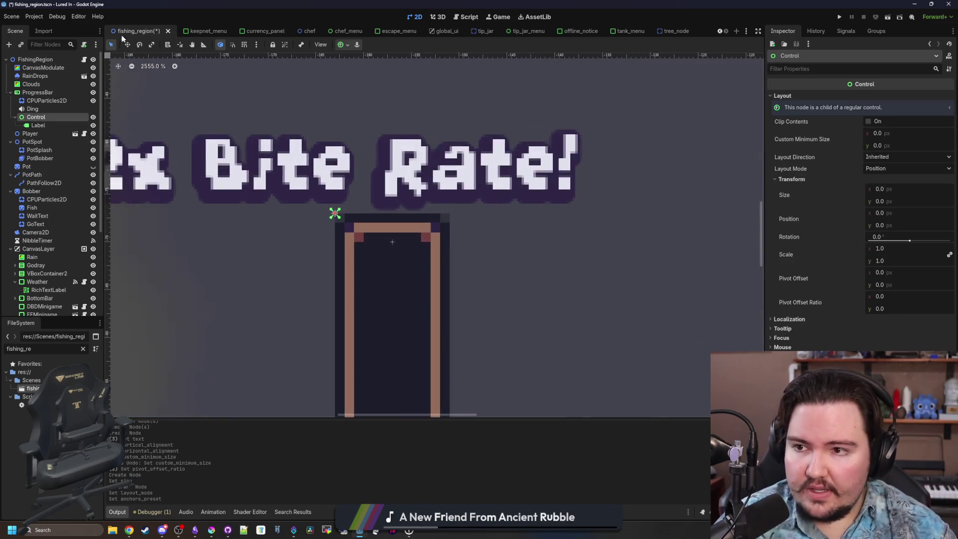
pyautogui.click(128, 44)
pyautogui.moveTo(334, 216)
pyautogui.mouseDown()
pyautogui.moveTo(406, 250)
pyautogui.moveTo(420, 248)
pyautogui.moveTo(418, 234)
pyautogui.mouseUp()
# - Save the scene with the label's Control in its current spot
pyautogui.scroll(-6, 334, 223)
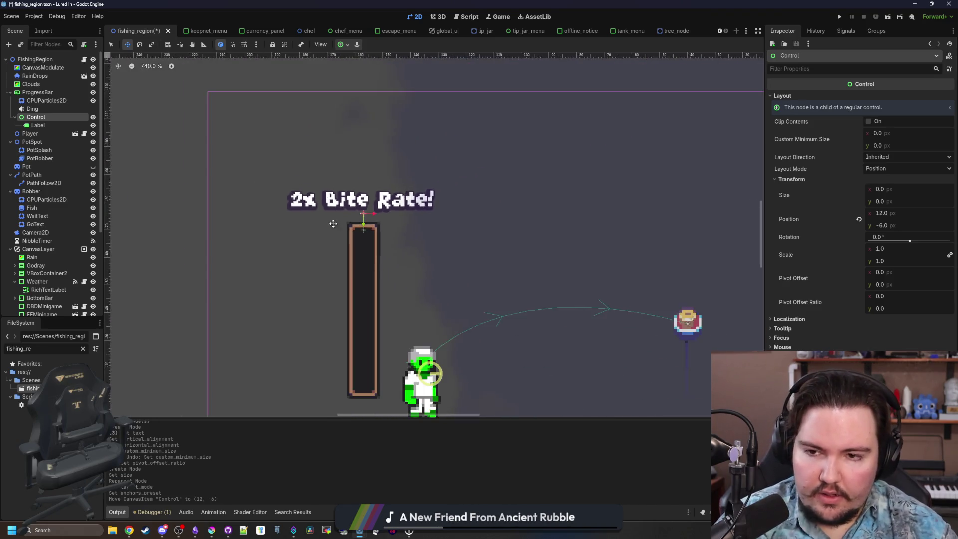
pyautogui.scroll(-4, 333, 223)
pyautogui.scroll(3, 349, 239)
pyautogui.hotkey('ctrl', 's')
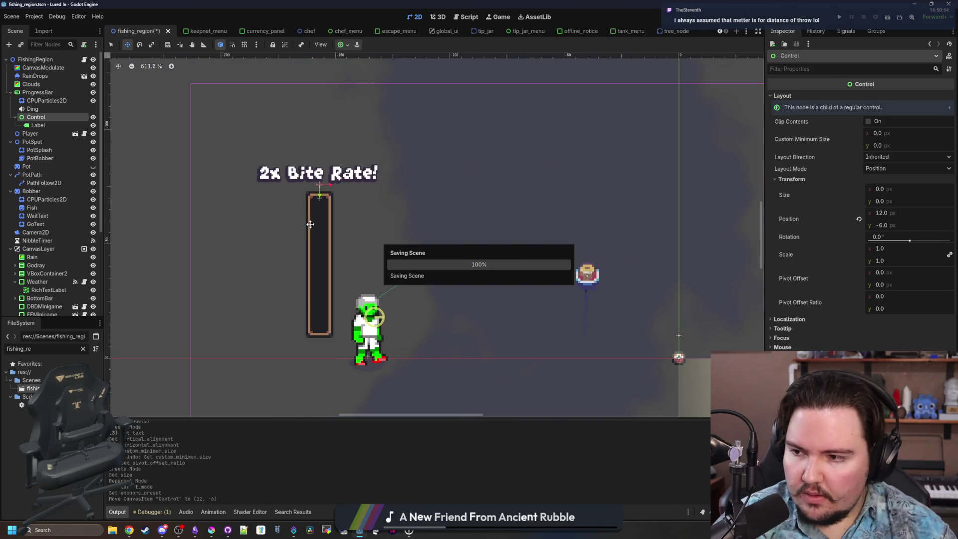
pyautogui.scroll(2, 355, 206)
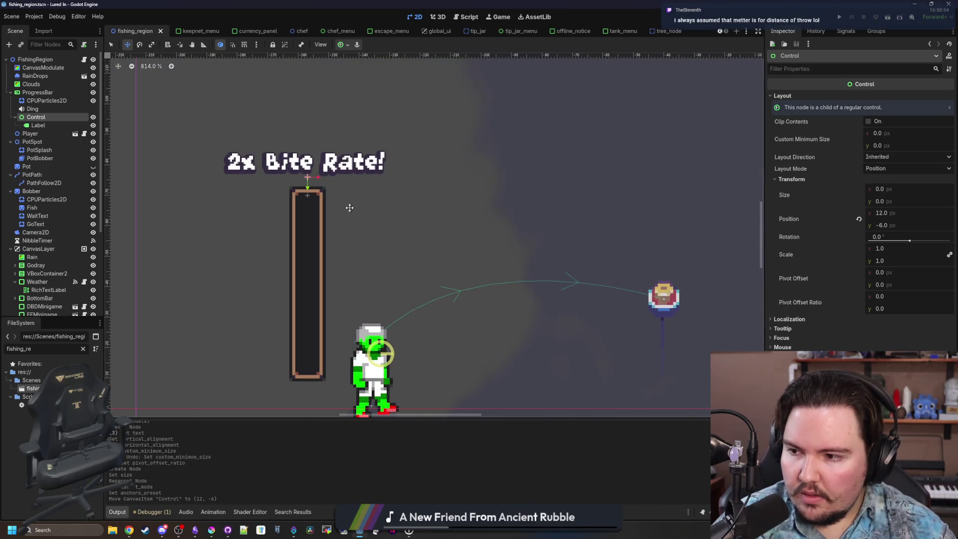
pyautogui.hotkey('ctrl', 's')
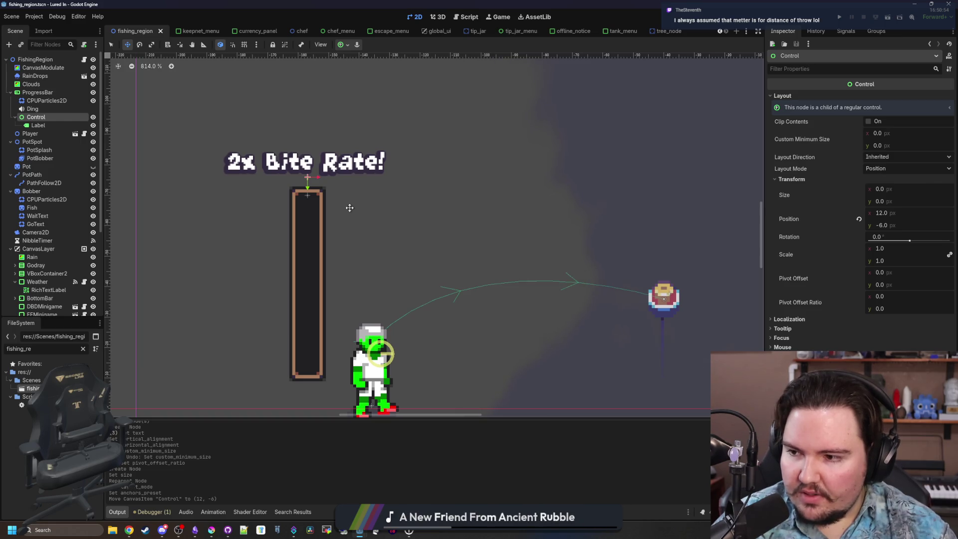
pyautogui.scroll(-1, 299, 199)
pyautogui.hotkey('ctrl', 's')
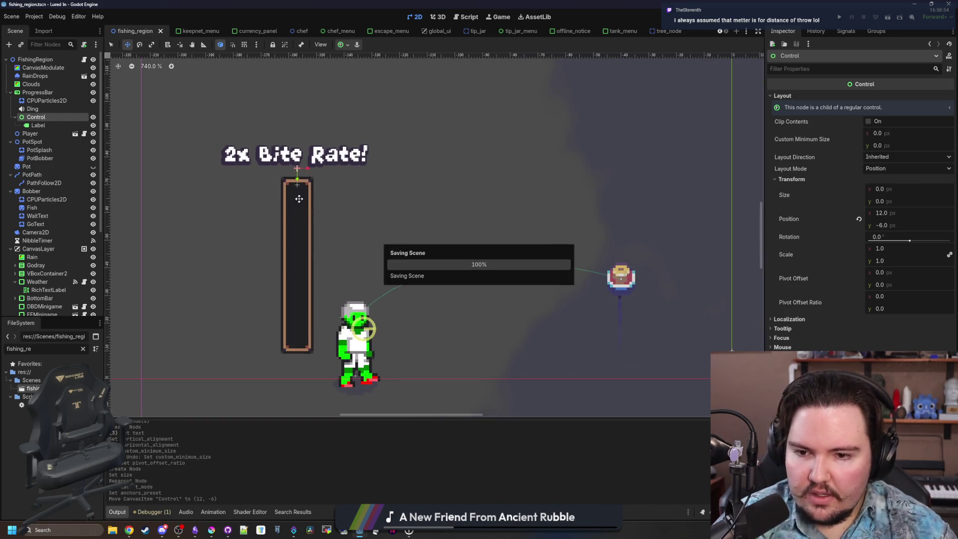
# - Nudge the Control up to (12, -8), just above the bite bar, and save
pyautogui.scroll(-5, 299, 199)
pyautogui.scroll(15, 309, 193)
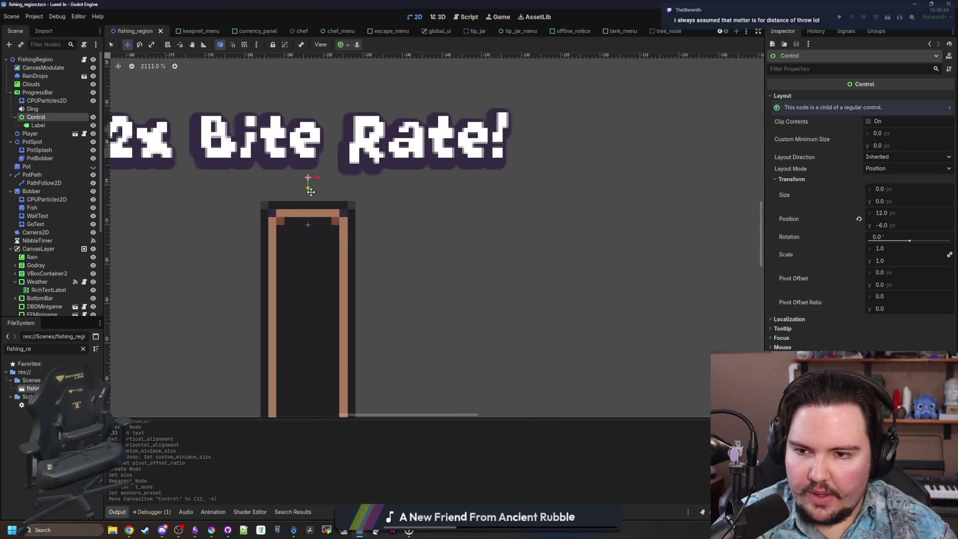
pyautogui.moveTo(308, 185); pyautogui.dragTo(307, 164)
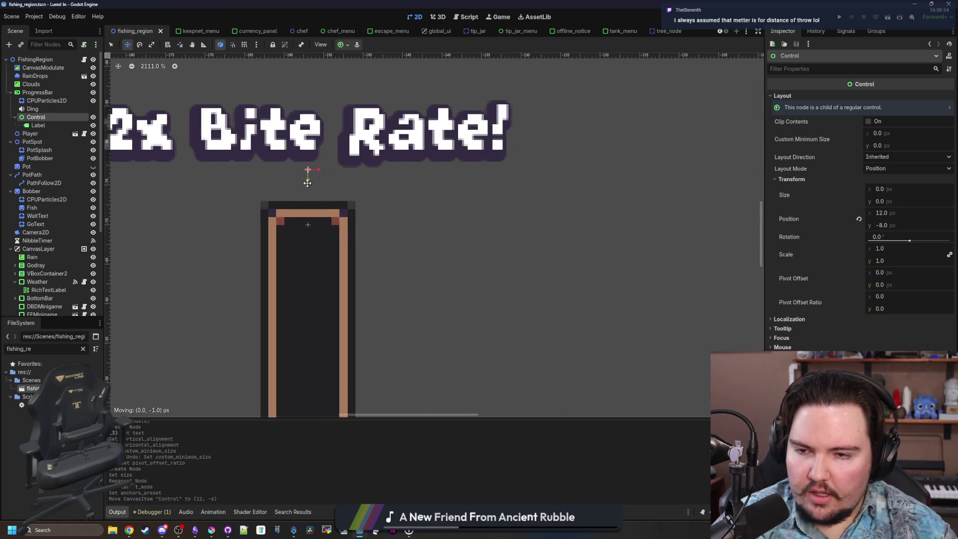
pyautogui.scroll(-18, 304, 219)
pyautogui.scroll(5, 305, 227)
pyautogui.hotkey('ctrl', 's')
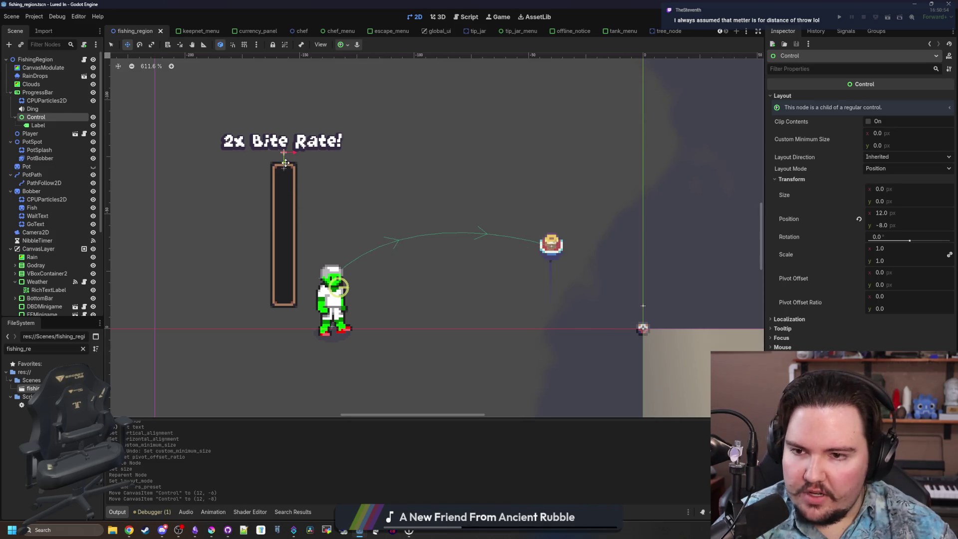
pyautogui.hotkey('ctrl', 's')
pyautogui.scroll(-3, 275, 247)
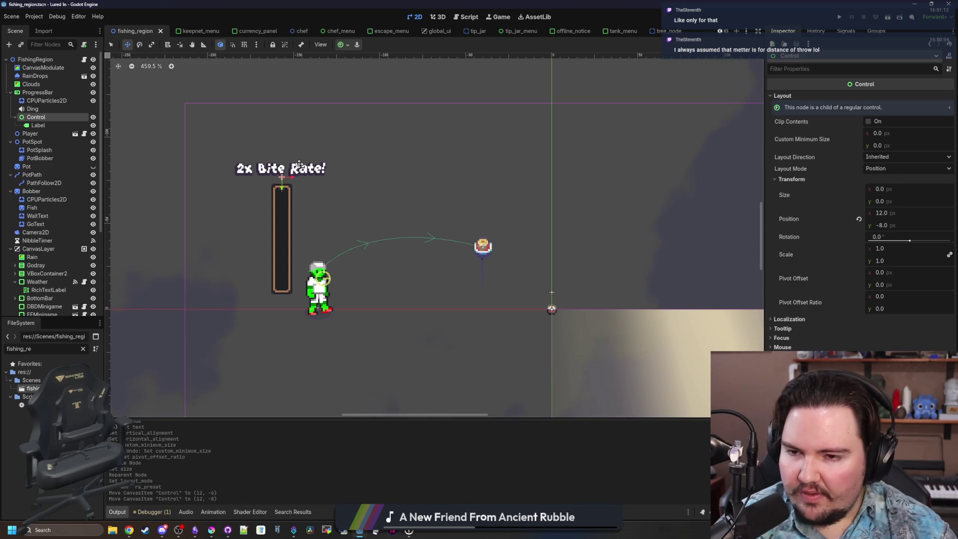
pyautogui.scroll(8, 262, 161)
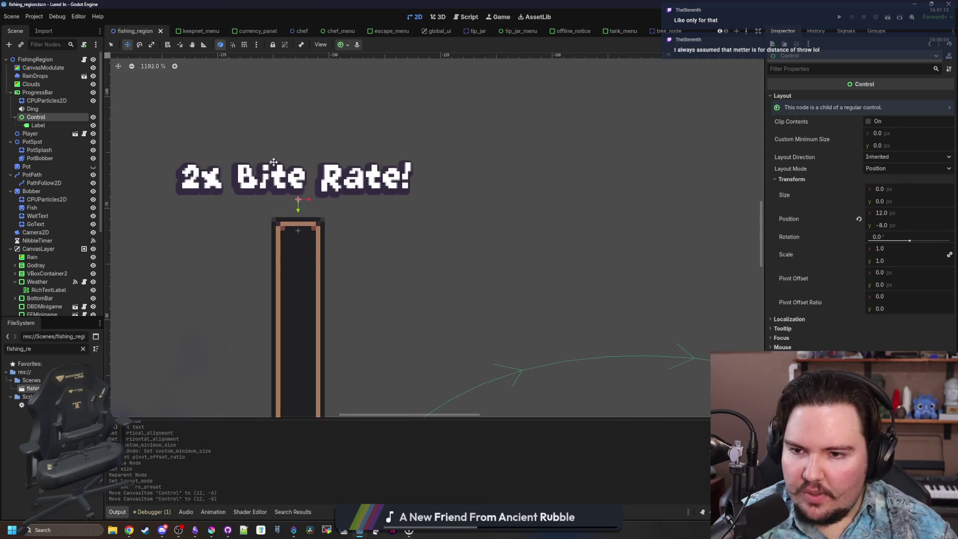
pyautogui.scroll(-6, 277, 185)
pyautogui.scroll(-5, 277, 186)
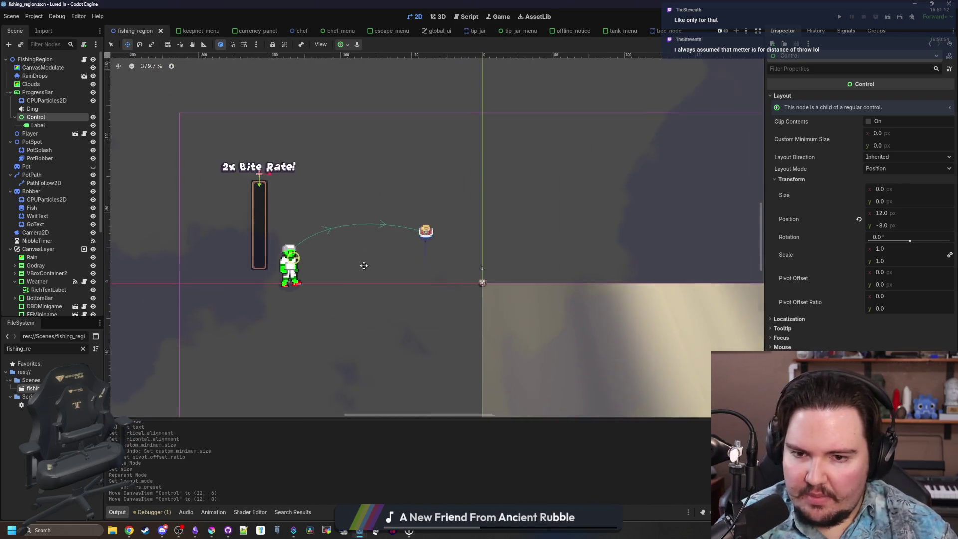
pyautogui.scroll(3, 255, 198)
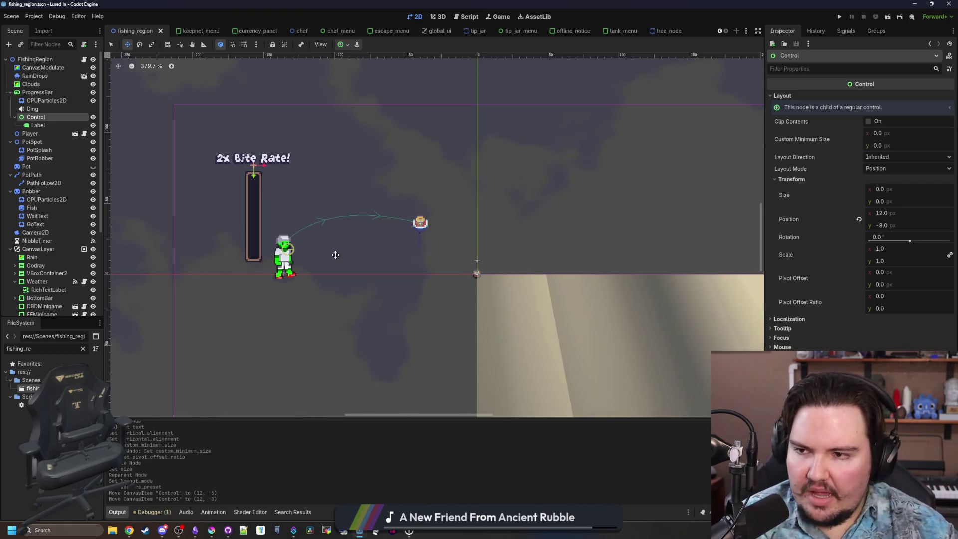
# - Zoom the canvas to check the '2x Bite Rate!' text sits centred above the bar
pyautogui.scroll(5, 230, 154)
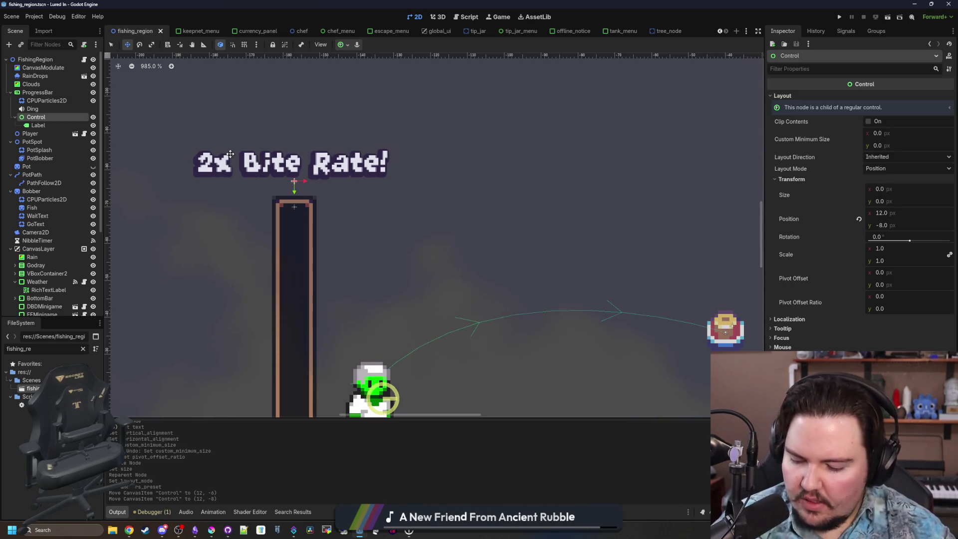
pyautogui.scroll(-6, 230, 154)
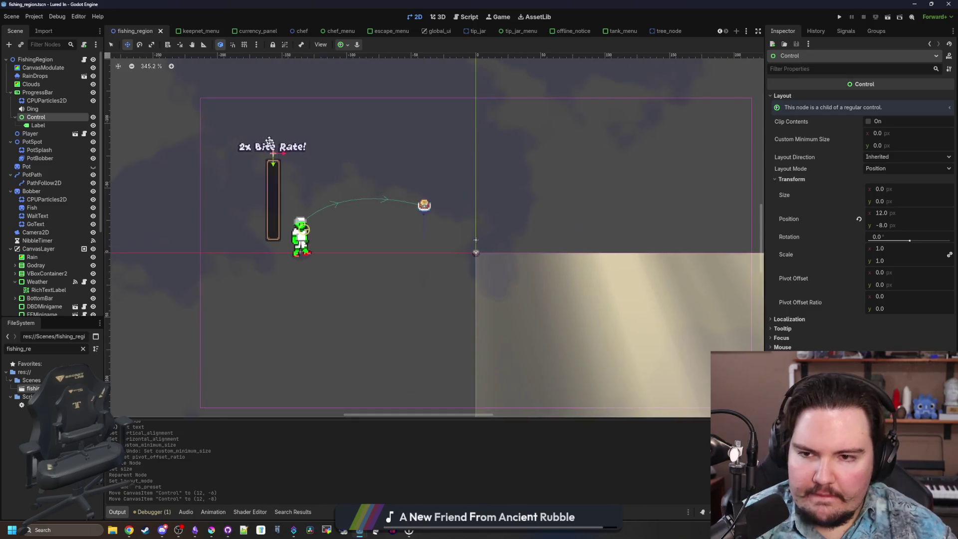
pyautogui.scroll(4, 270, 141)
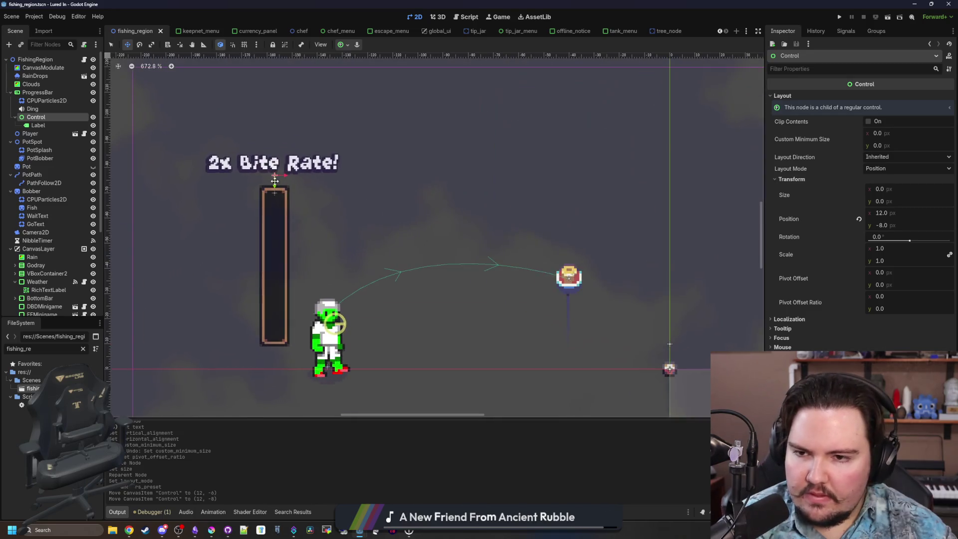
# - In fishing_region.gd, find the perfect-cast CPUParticles line and make room below it
pyautogui.click(85, 60)
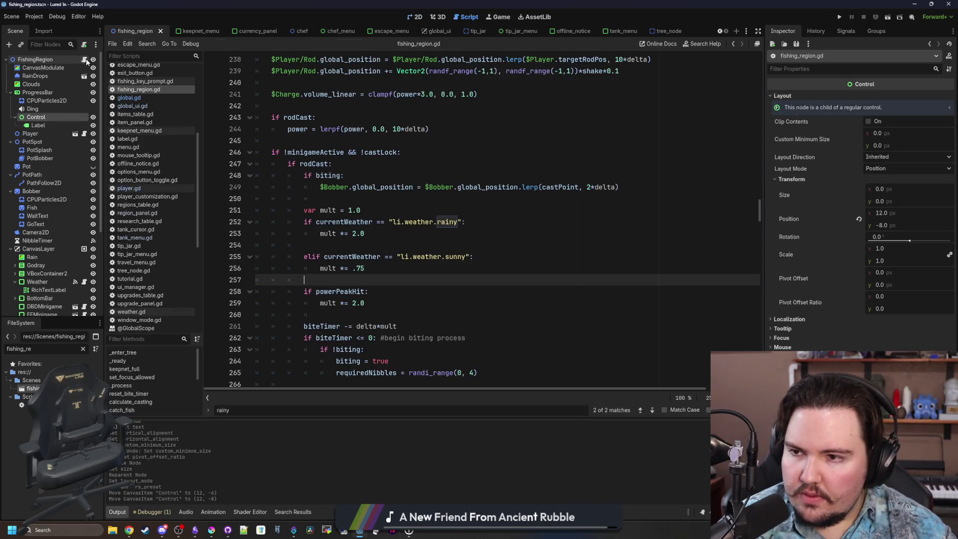
pyautogui.click(364, 194)
pyautogui.scroll(-5, 339, 199)
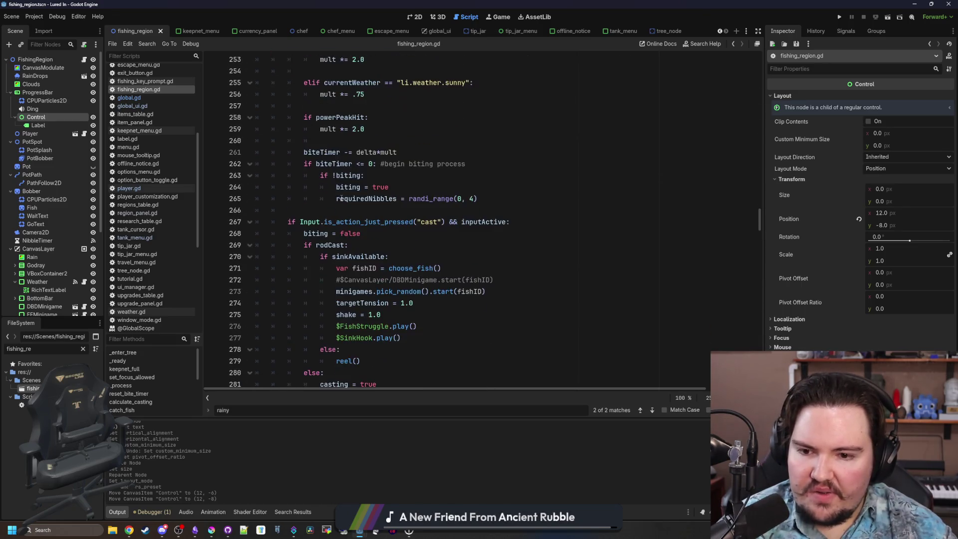
pyautogui.click(382, 227)
pyautogui.hotkey('ctrl', 'f')
pyautogui.write('CPU')
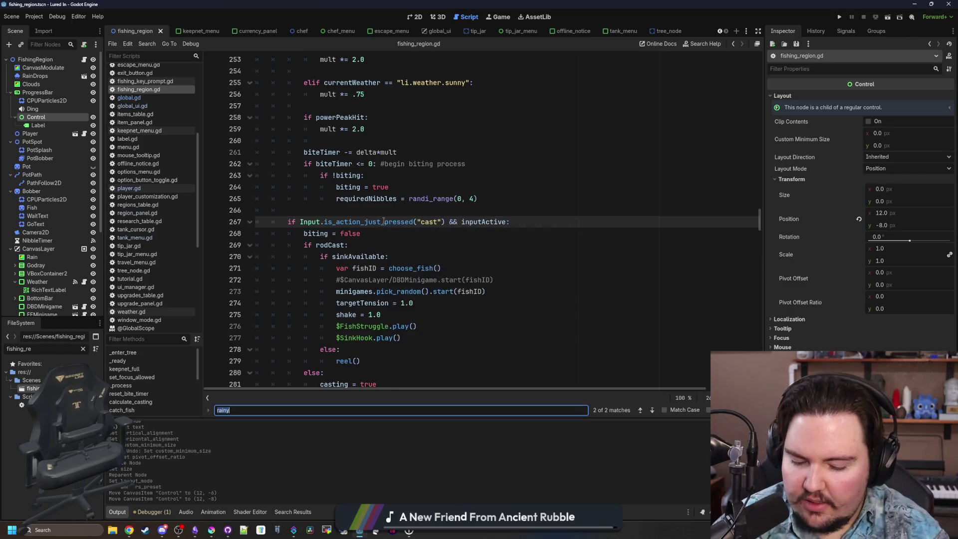
pyautogui.write('Par')
pyautogui.click(525, 225)
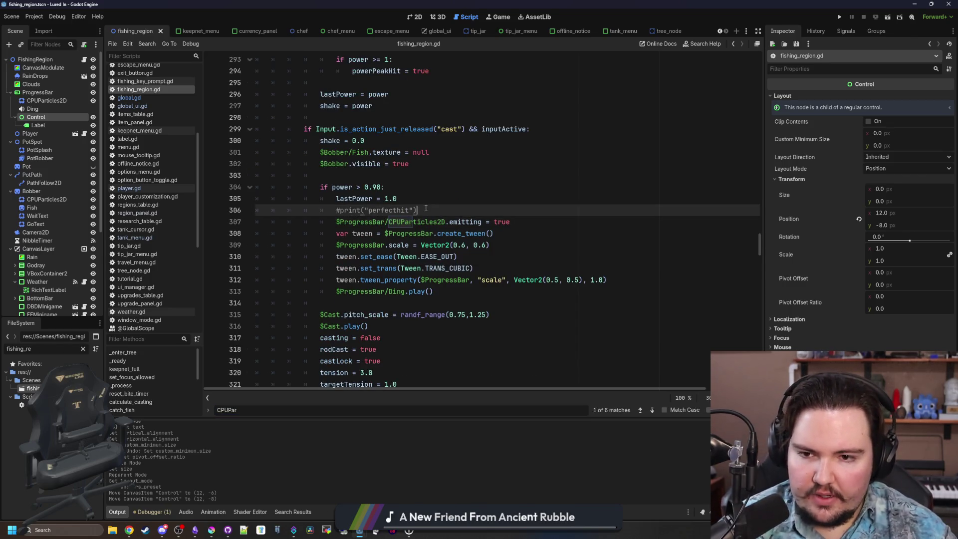
pyautogui.press('Return')
pyautogui.press('Return')
pyautogui.press('Return')
pyautogui.press('Up')
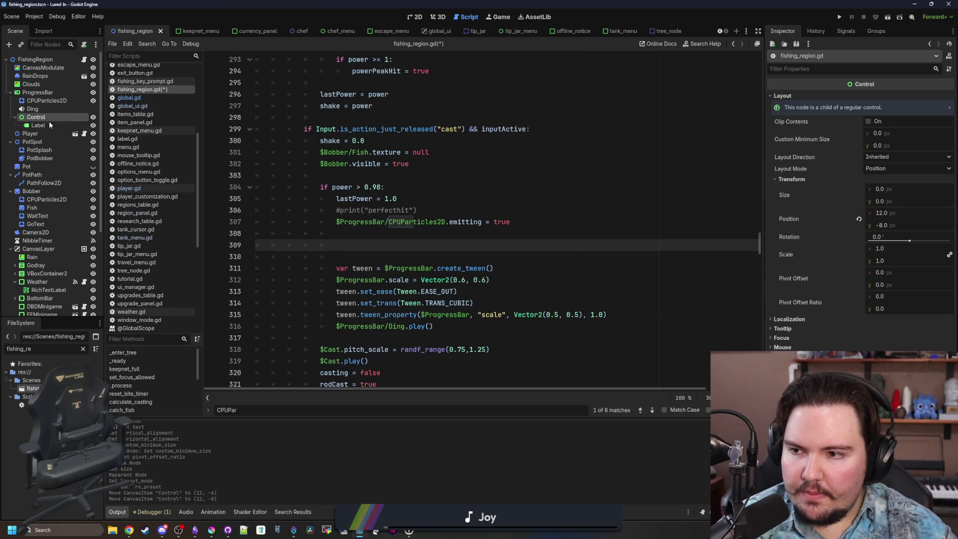
# - Add $ProgressBar/Control.visible = true in the power > 0.98 branch
pyautogui.moveTo(48, 119)
pyautogui.mouseDown()
pyautogui.moveTo(363, 247)
pyautogui.moveTo(427, 242)
pyautogui.mouseUp()
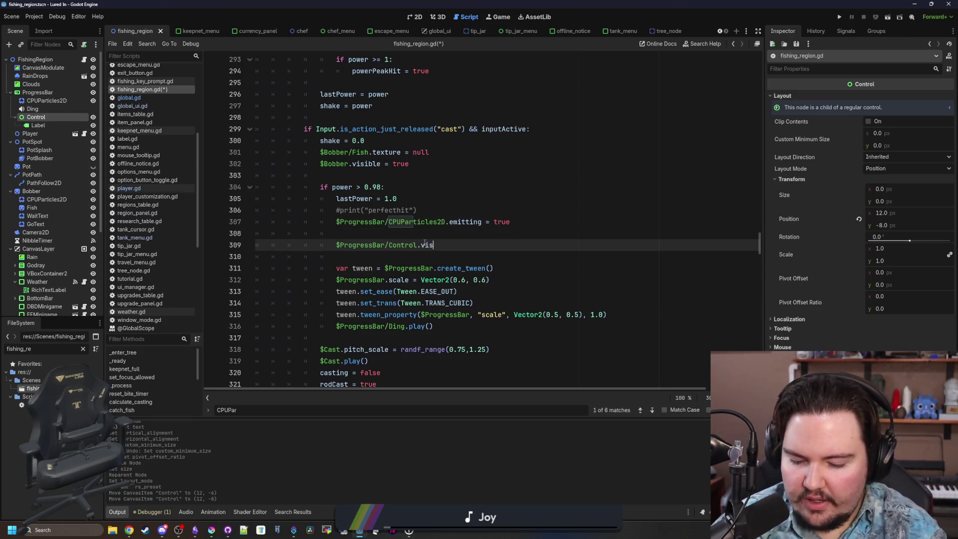
pyautogui.press('Return')
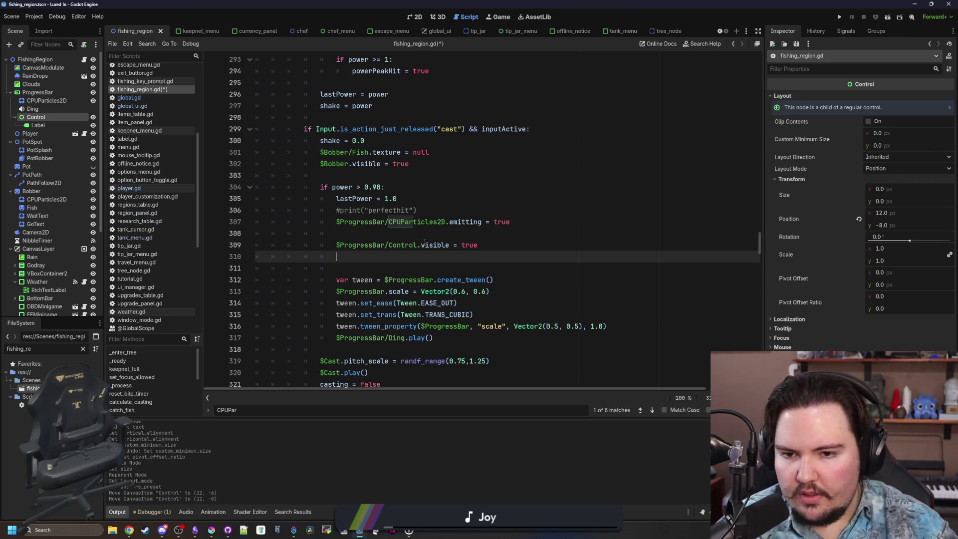
pyautogui.click(415, 242)
pyautogui.hotkey('ctrl', 'shift', 'Left')
pyautogui.hotkey('ctrl', 'shift', 'Left')
pyautogui.hotkey('ctrl', 'shift', 'Left')
pyautogui.hotkey('ctrl', 'c')
pyautogui.press('Down')
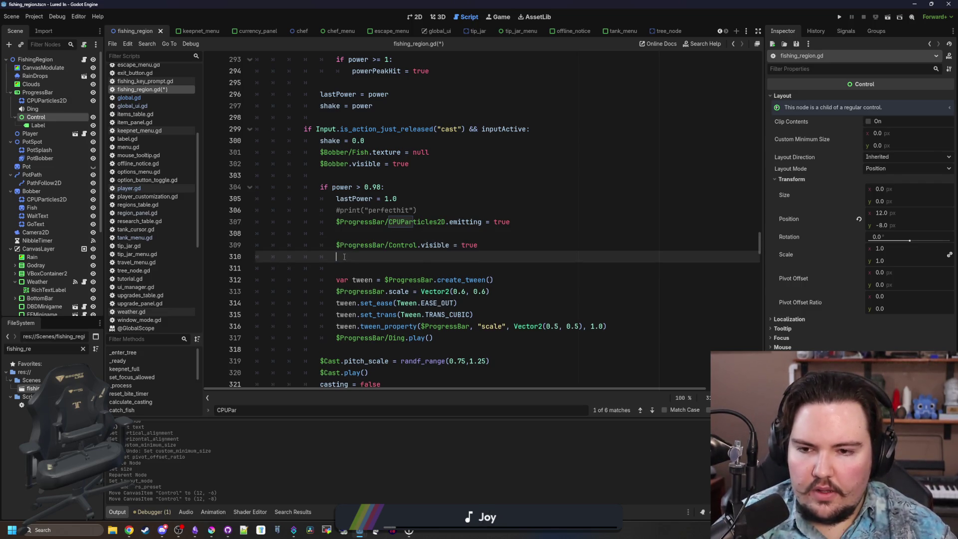
pyautogui.hotkey('ctrl', 'v')
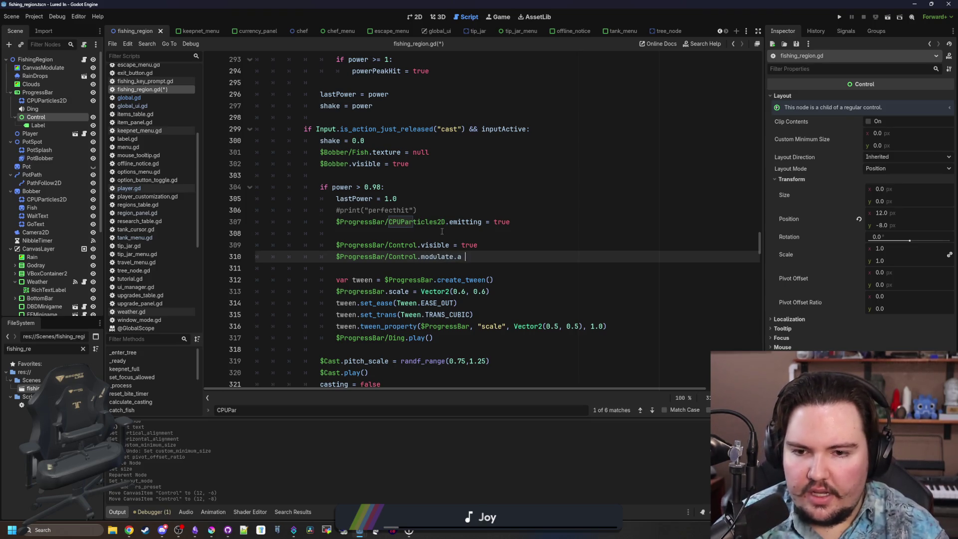
pyautogui.write('= 1.0')
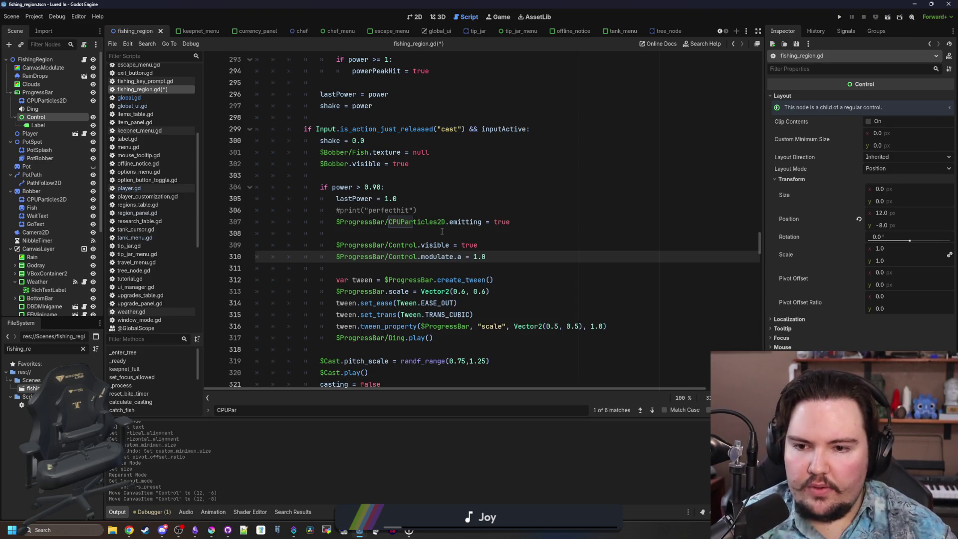
pyautogui.scroll(20, 391, 230)
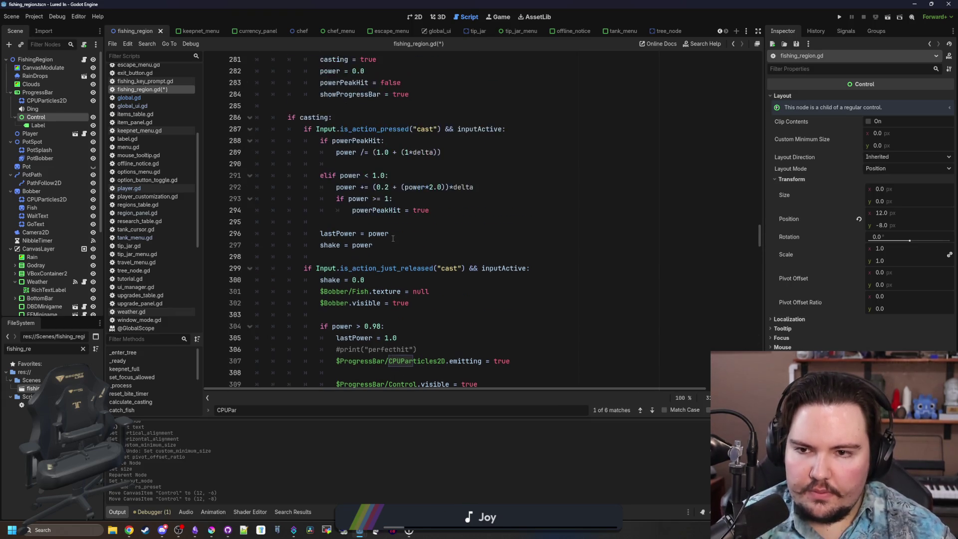
pyautogui.scroll(-20, 392, 230)
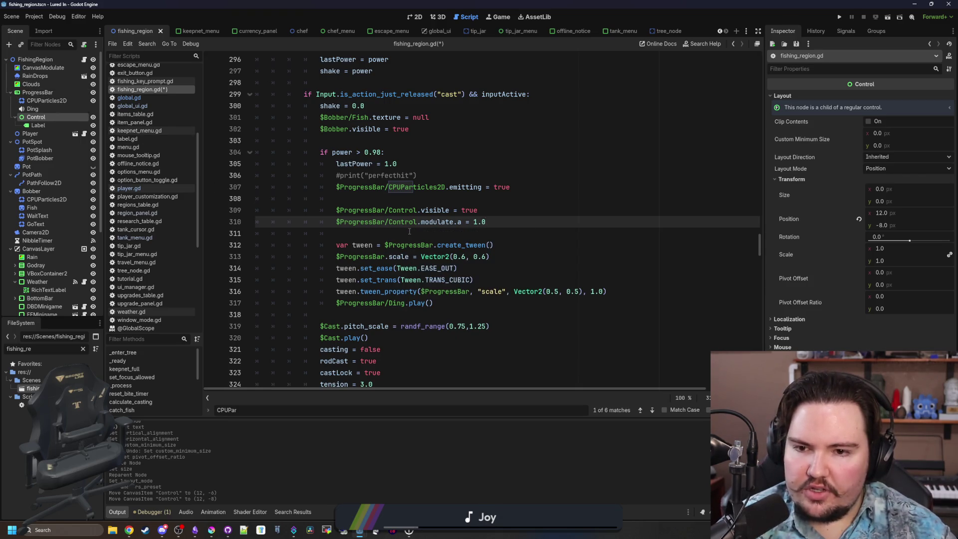
# - Delete the unneeded modulate.a line and select the Control visibility line for reuse
pyautogui.moveTo(495, 218); pyautogui.dragTo(256, 221)
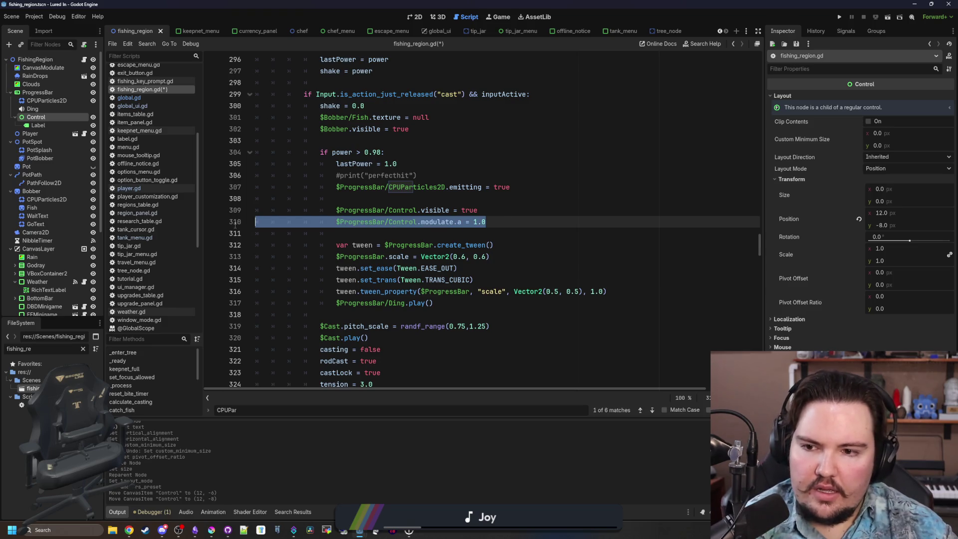
pyautogui.press('BackSpace')
pyautogui.press('BackSpace')
pyautogui.moveTo(479, 210); pyautogui.dragTo(329, 209)
pyautogui.hotkey('ctrl', 'c')
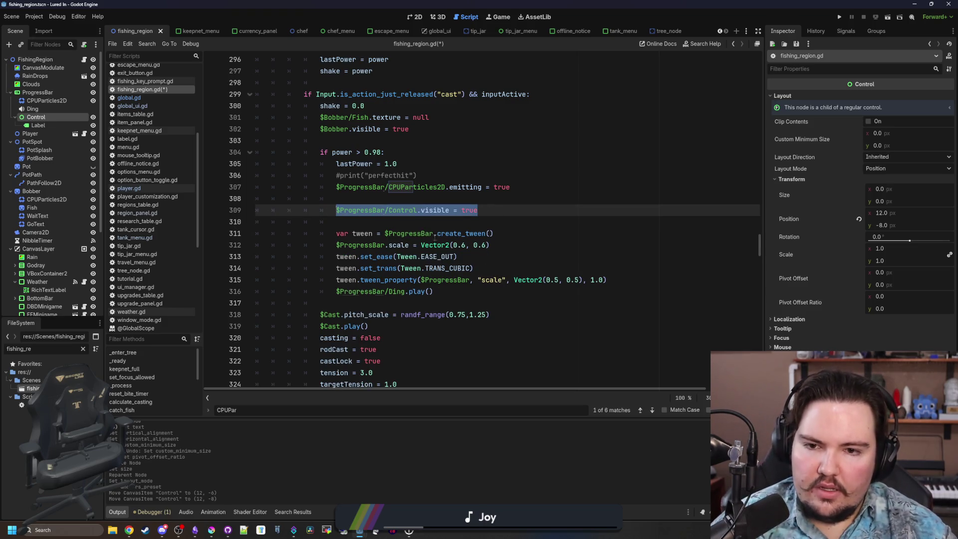
pyautogui.scroll(16, 400, 202)
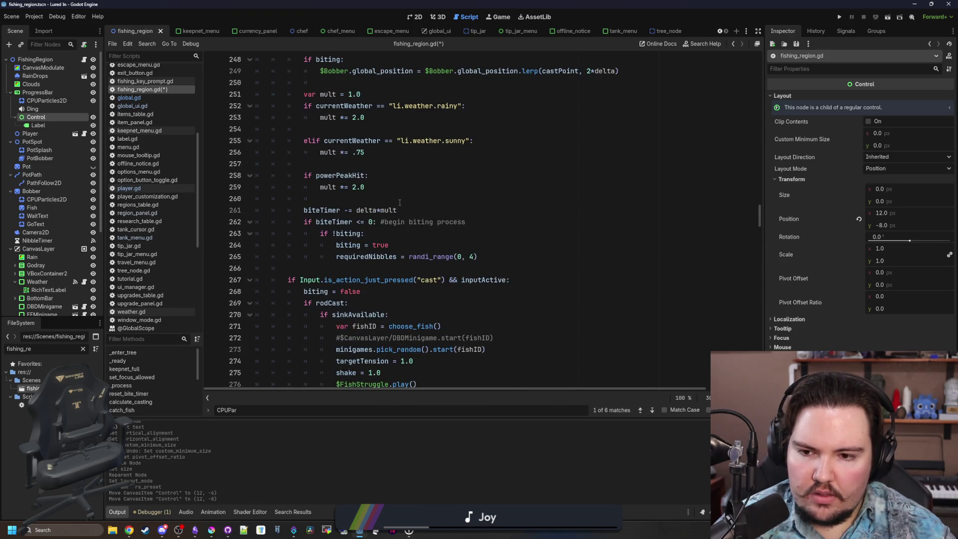
pyautogui.scroll(6, 400, 202)
pyautogui.scroll(3, 399, 202)
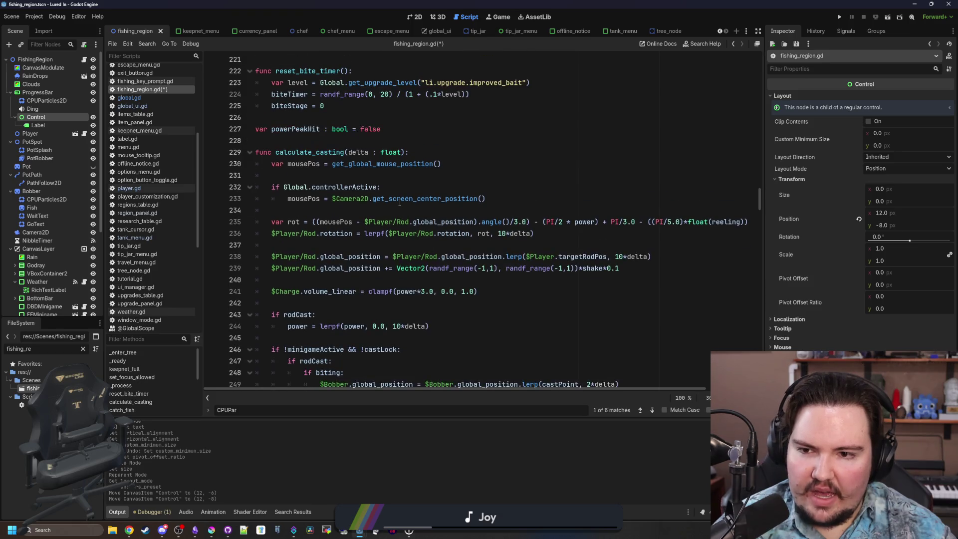
pyautogui.scroll(2, 399, 202)
pyautogui.scroll(11, 355, 204)
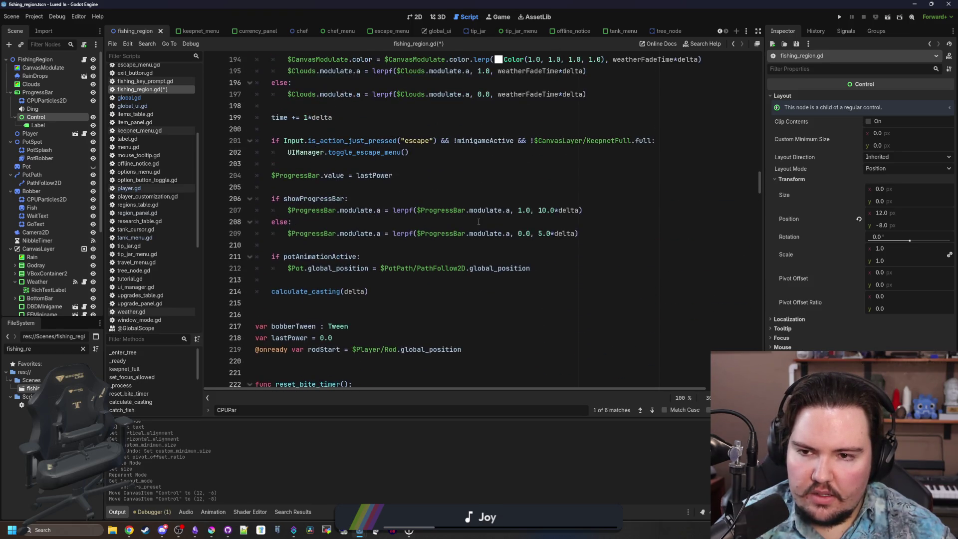
# - Paste the visibility line into _ready, set to hide the Control, and save
pyautogui.hotkey('ctrl', 'f')
pyautogui.write('_ready')
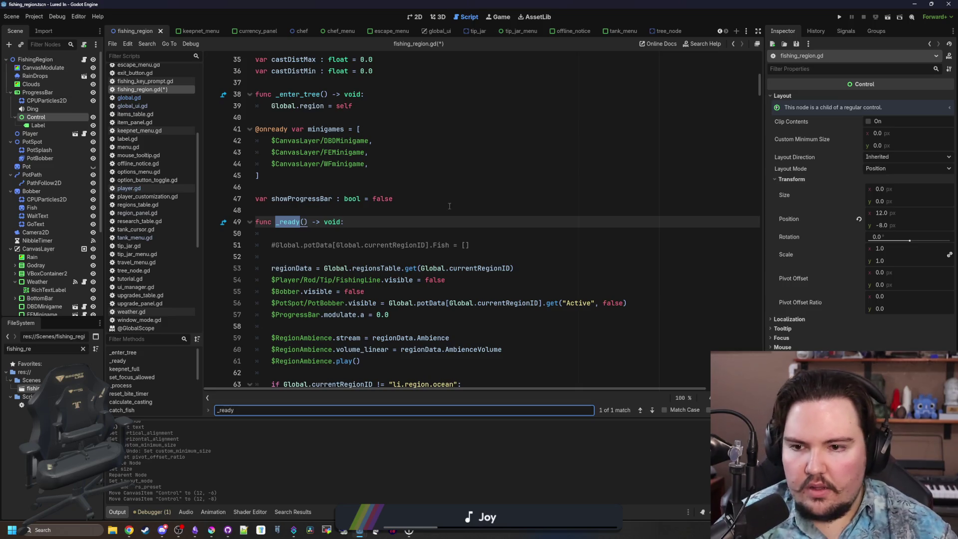
pyautogui.click(449, 233)
pyautogui.hotkey('ctrl', 'v')
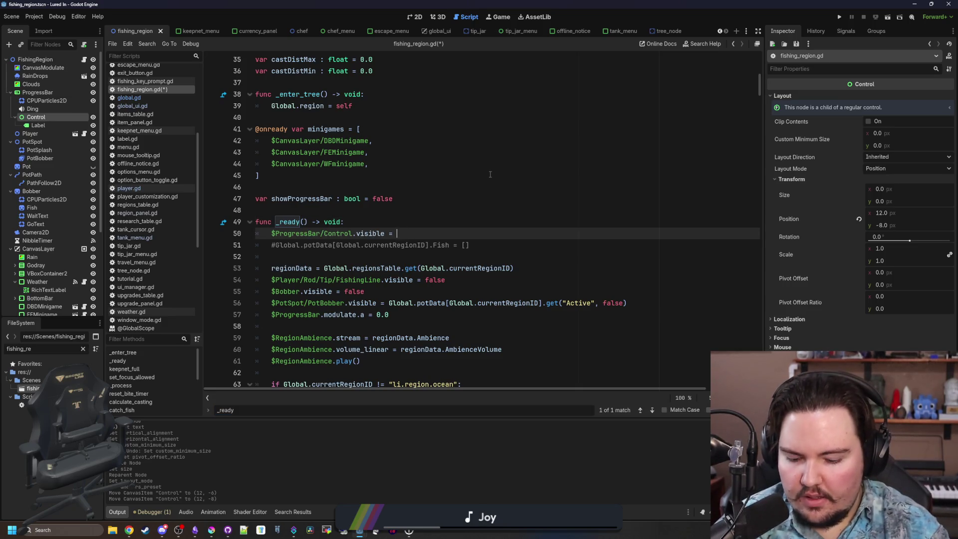
pyautogui.click(490, 174)
pyautogui.hotkey('ctrl', 's')
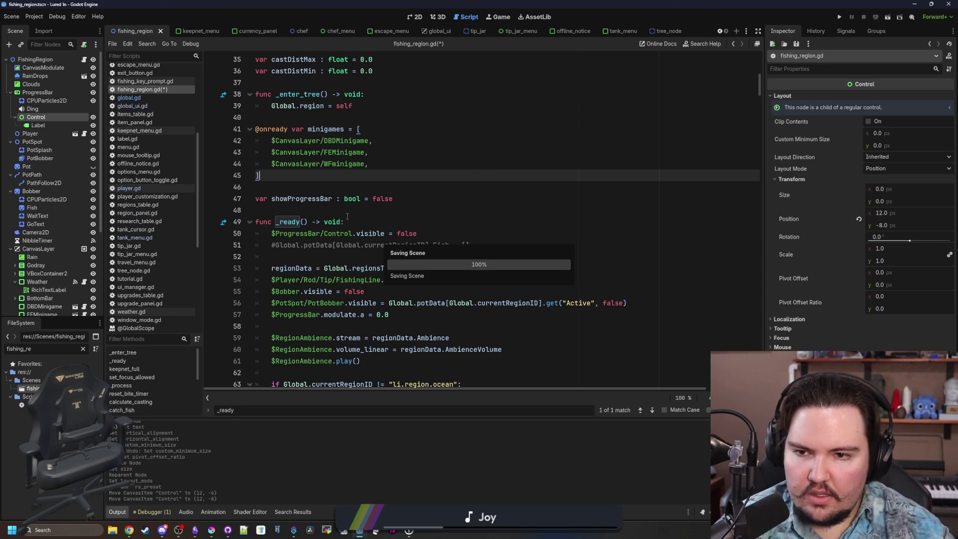
pyautogui.click(347, 217)
pyautogui.hotkey('ctrl', 'shift', 'f')
# - Search for progressBar to locate where showProgressBar is set true on a new cast
pyautogui.write('progre')
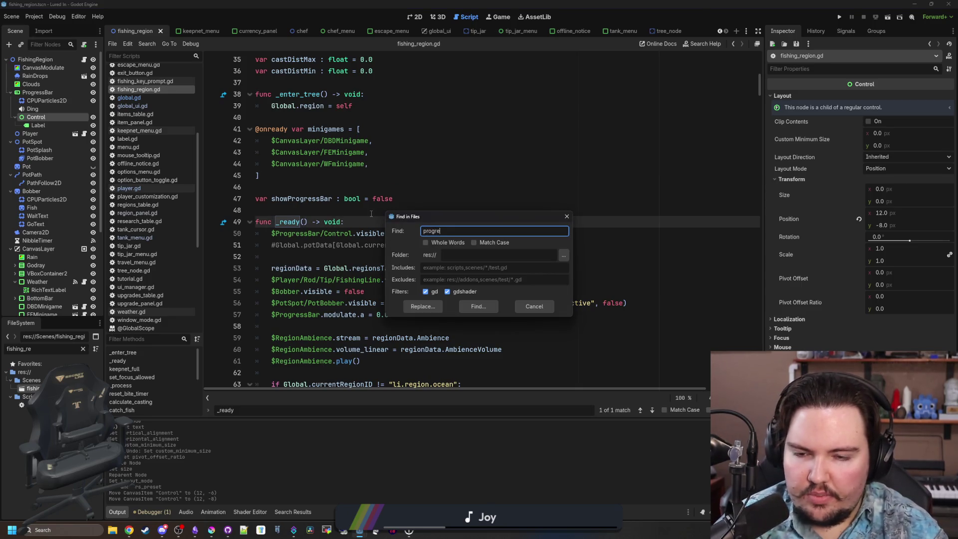
pyautogui.write('Bar')
pyautogui.press('Return')
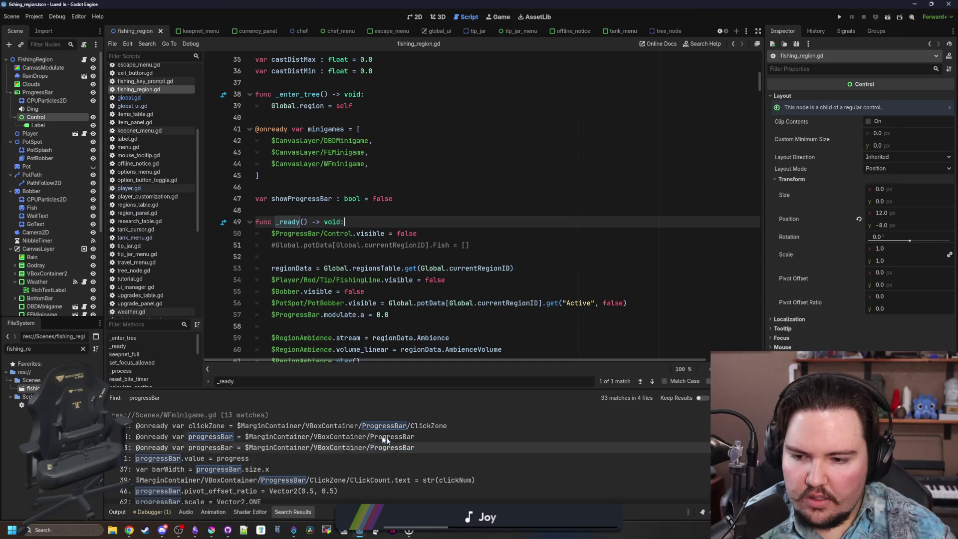
pyautogui.hotkey('ctrl', 'f')
pyautogui.write('progre')
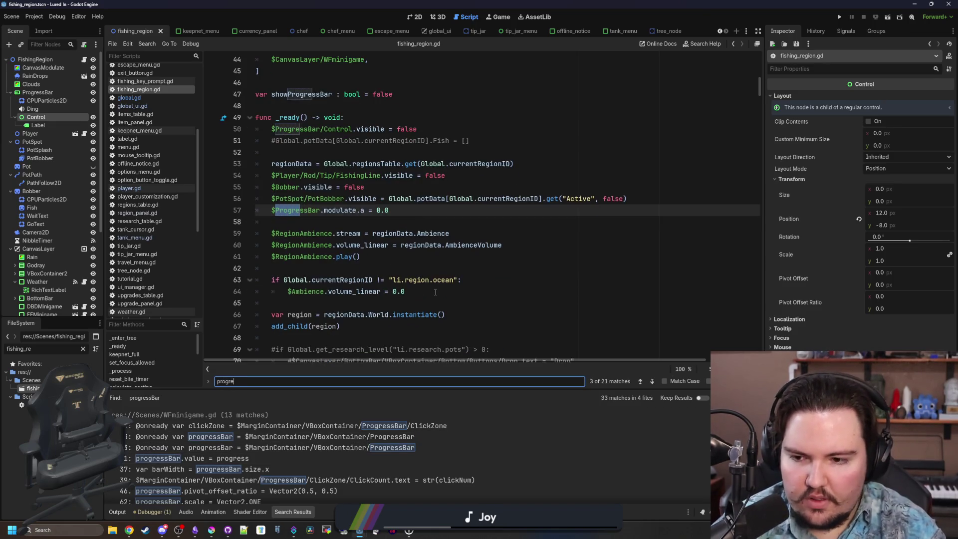
pyautogui.write('ssBar')
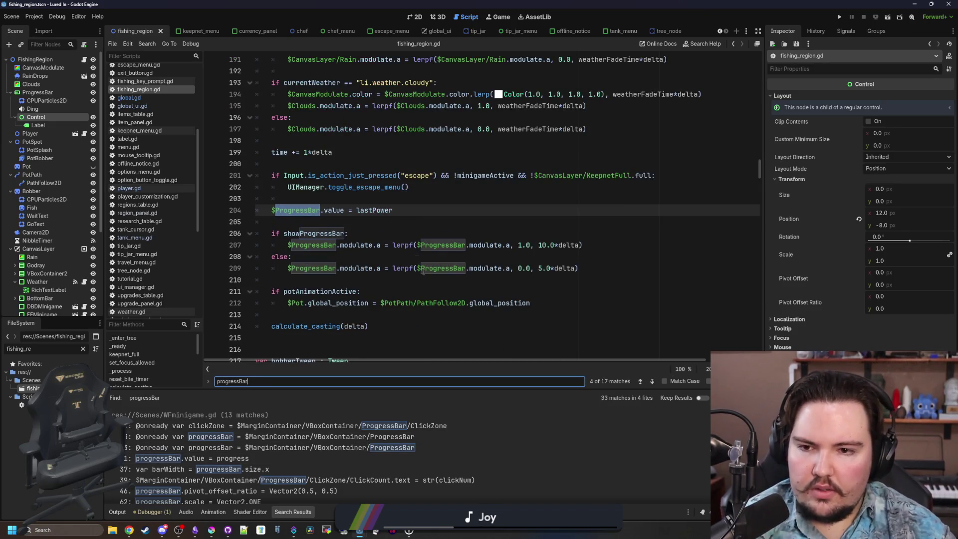
pyautogui.press('Return')
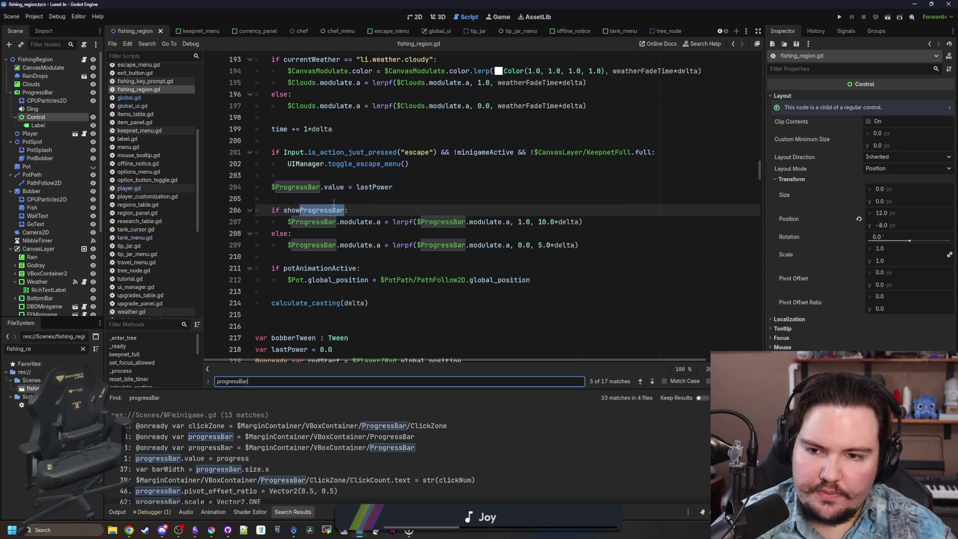
pyautogui.press('Return')
pyautogui.press('Return')
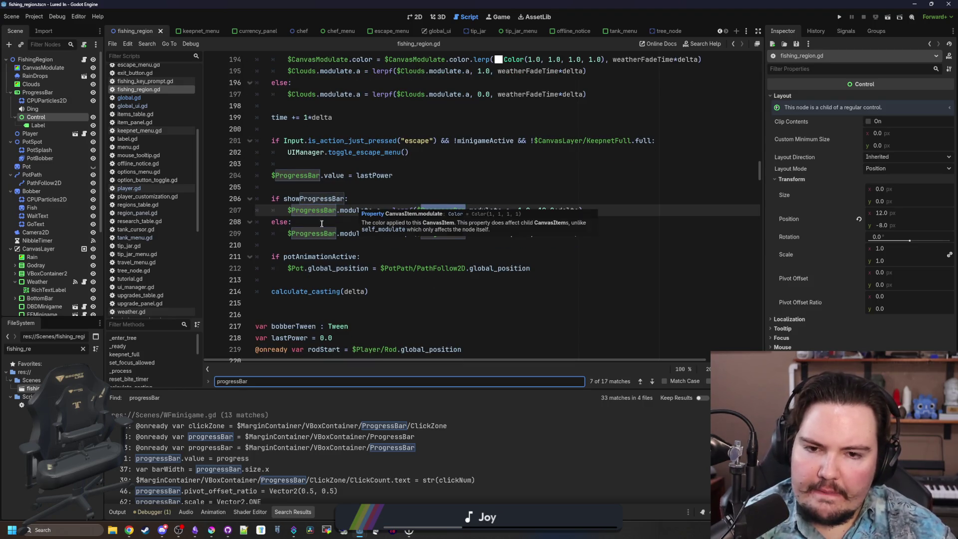
pyautogui.press('Return')
pyautogui.press('Return')
pyautogui.press('Return')
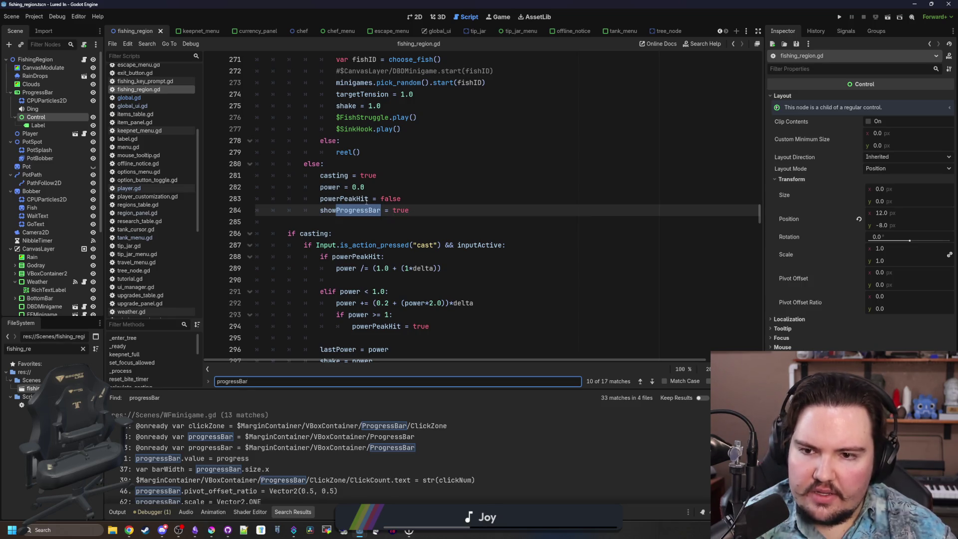
pyautogui.scroll(3, 408, 225)
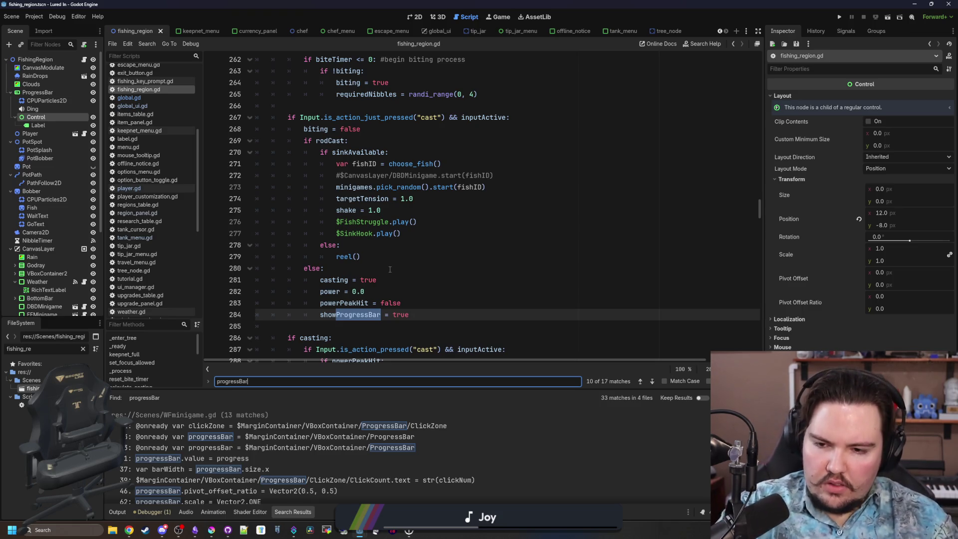
# - Insert $ProgressBar/Control.visible = false on line 285 after the showProgressBar line
pyautogui.click(446, 320)
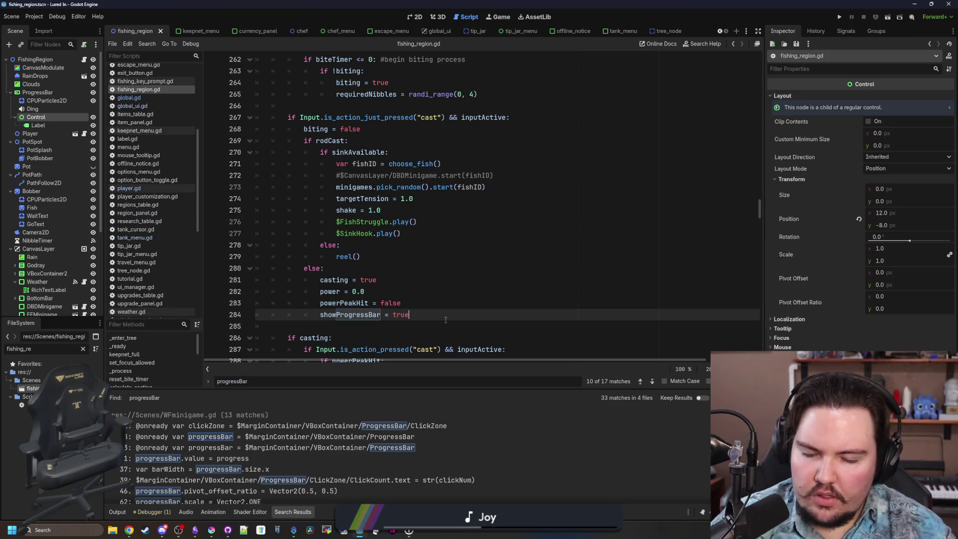
pyautogui.press('Return')
pyautogui.hotkey('ctrl', 'v')
pyautogui.write('alse')
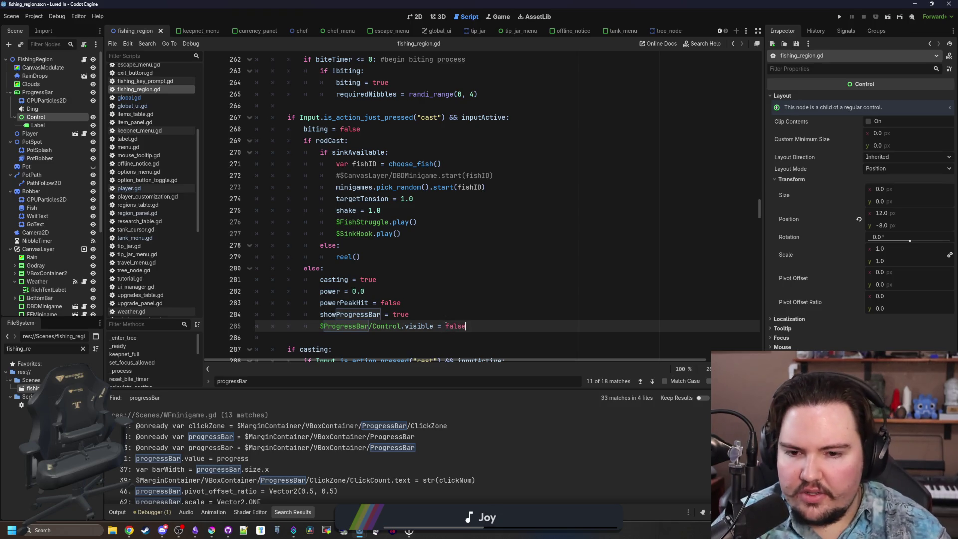
pyautogui.press('Up')
pyautogui.press('Up')
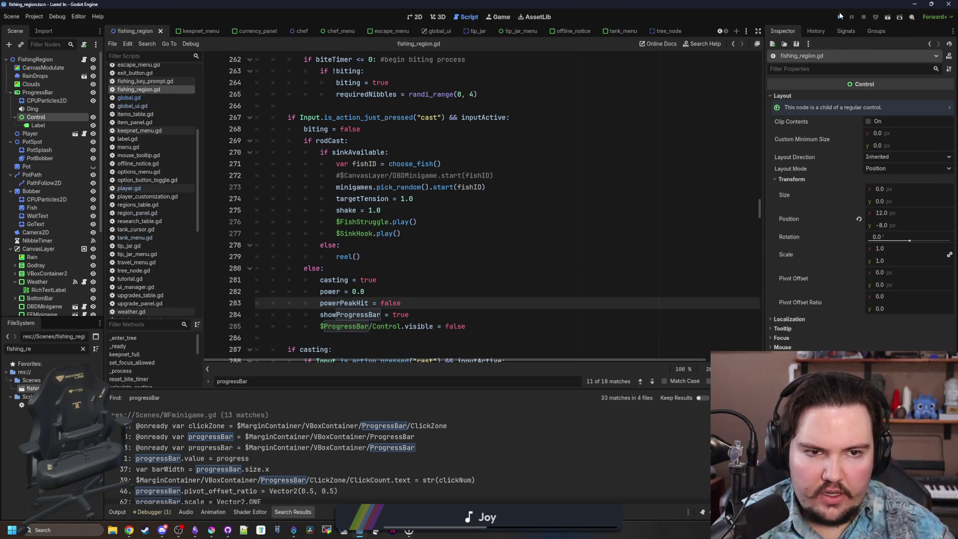
# - Run Lured In, dismiss the Welcome Back popup, and travel to the Pond
pyautogui.click(840, 16)
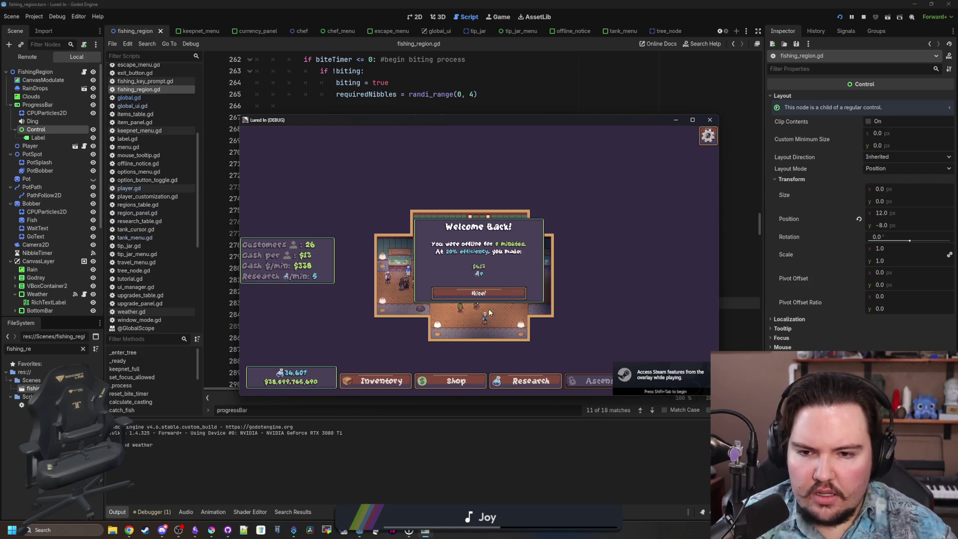
pyautogui.click(487, 295)
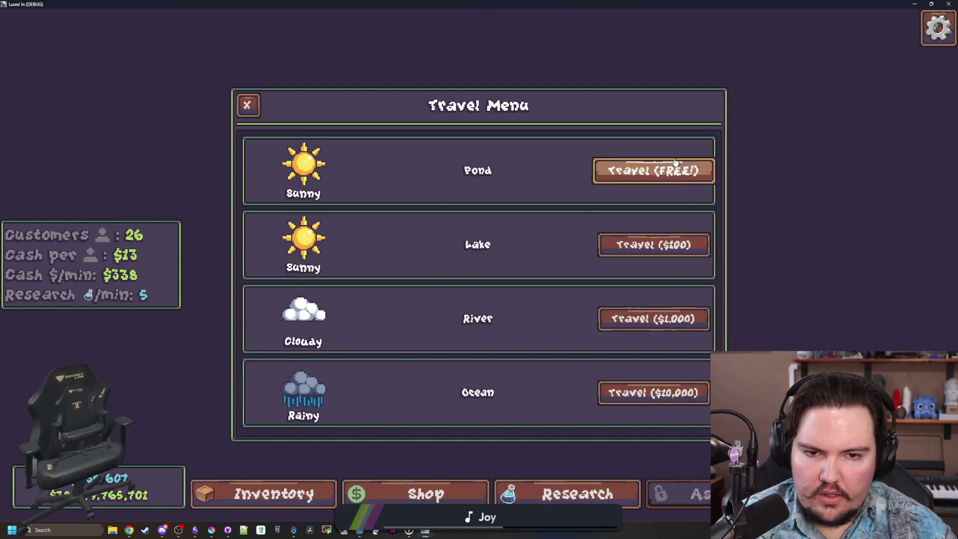
pyautogui.click(675, 162)
# - Cast and reel in several times at the Pond to test the label
pyautogui.moveTo(456, 209); pyautogui.dragTo(459, 209)
pyautogui.click(459, 209)
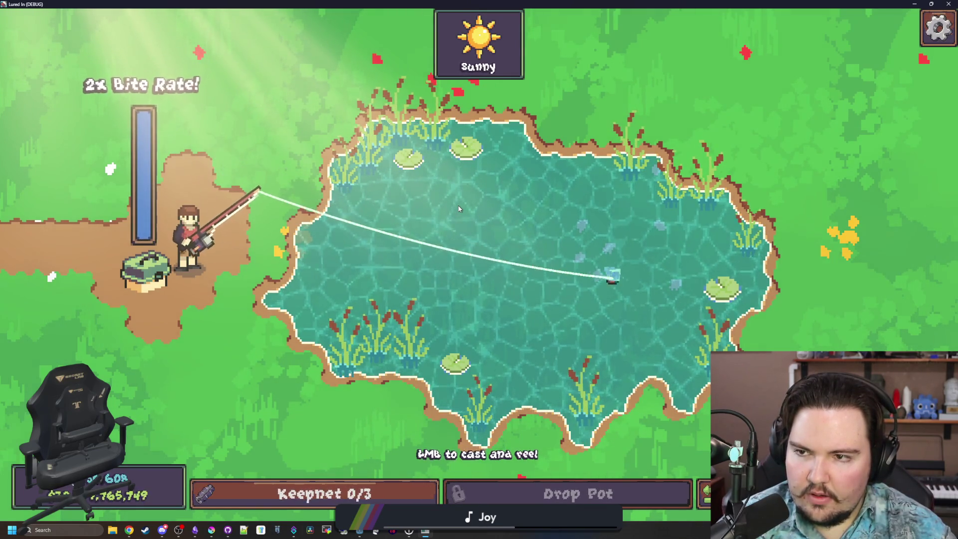
pyautogui.click(538, 230)
pyautogui.moveTo(539, 229); pyautogui.dragTo(538, 198)
pyautogui.click(538, 230)
pyautogui.click(539, 231)
pyautogui.click(539, 233)
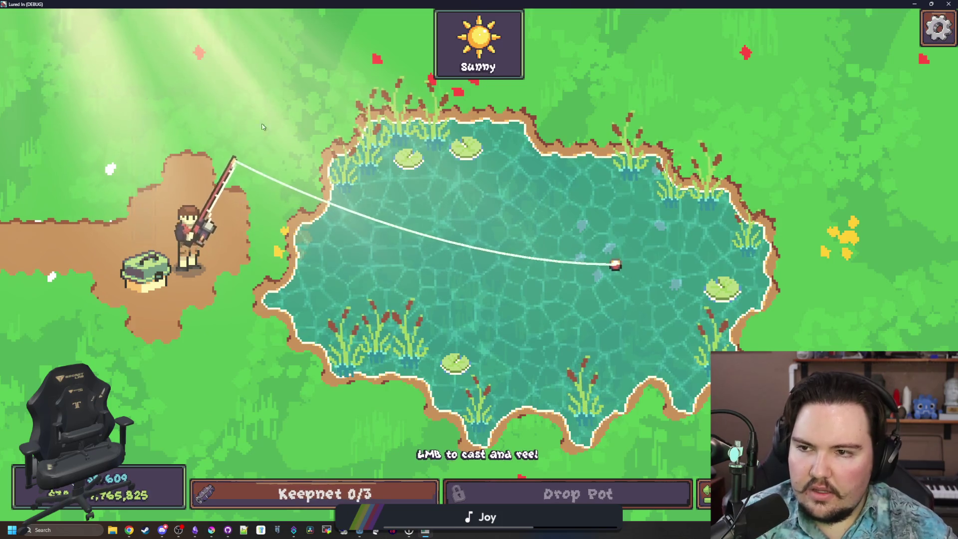
pyautogui.click(600, 213)
pyautogui.moveTo(599, 214); pyautogui.dragTo(599, 214)
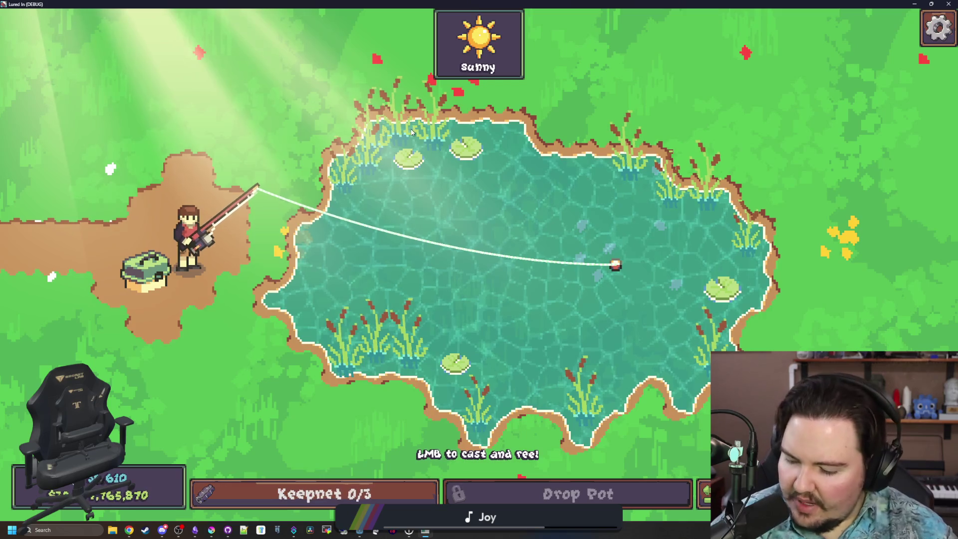
# - Make a few more Pond casts, then leave with Escape to pick another location
pyautogui.click(449, 195)
pyautogui.moveTo(454, 202); pyautogui.dragTo(398, 178)
pyautogui.click(398, 178)
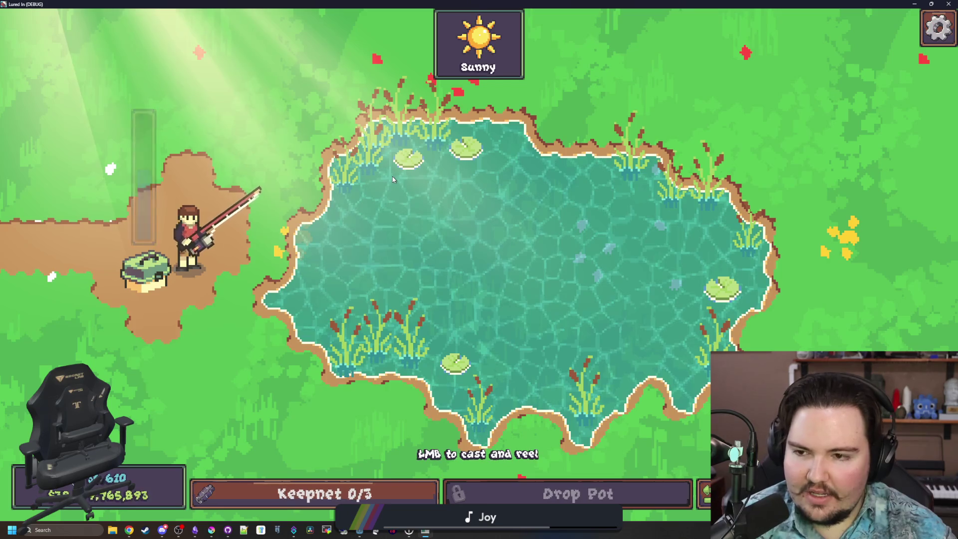
pyautogui.click(310, 277)
pyautogui.click(311, 277)
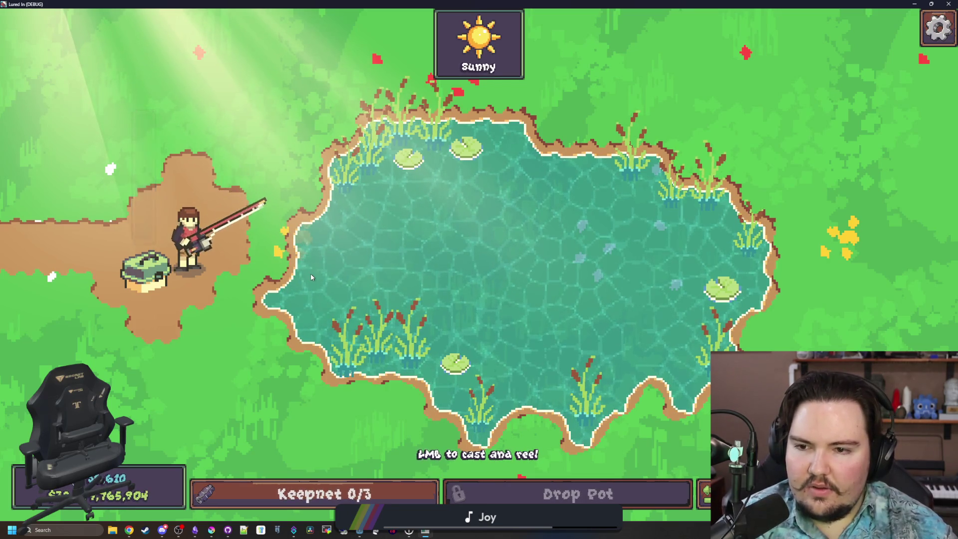
pyautogui.click(311, 277)
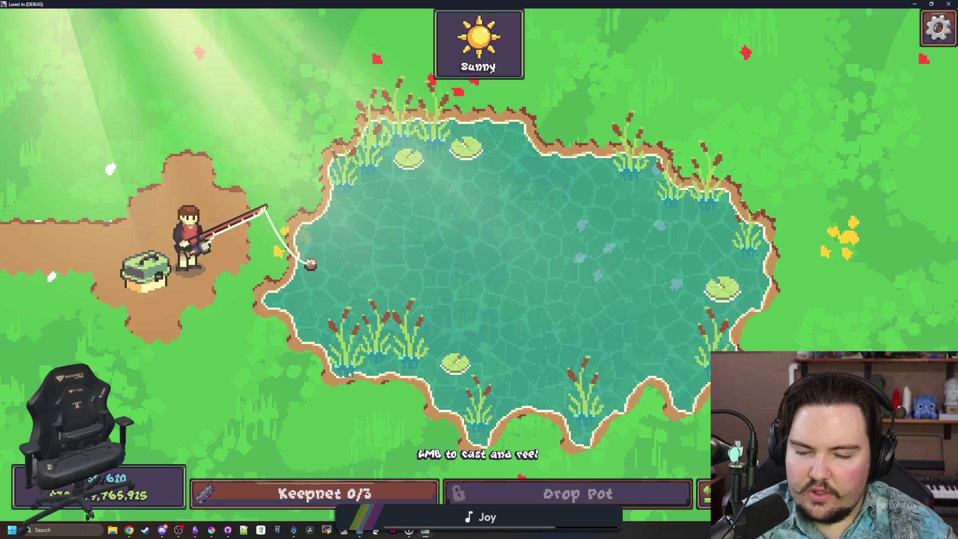
pyautogui.click(421, 242)
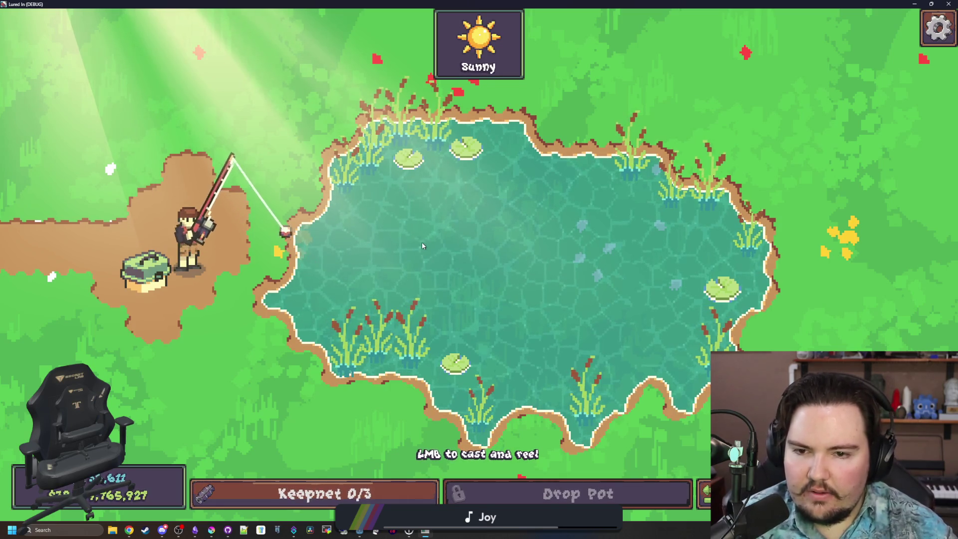
pyautogui.moveTo(421, 241); pyautogui.dragTo(423, 235)
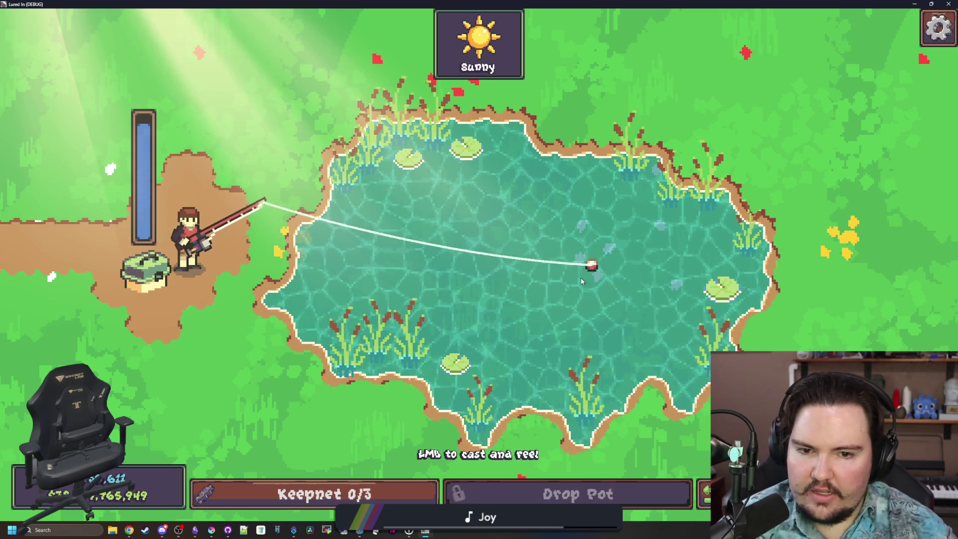
pyautogui.moveTo(332, 267); pyautogui.dragTo(421, 242)
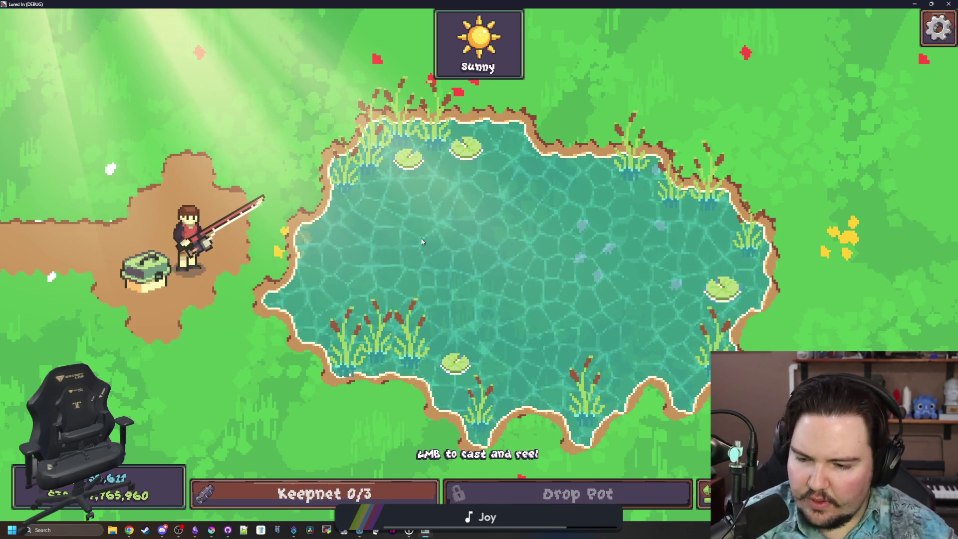
pyautogui.press('Escape')
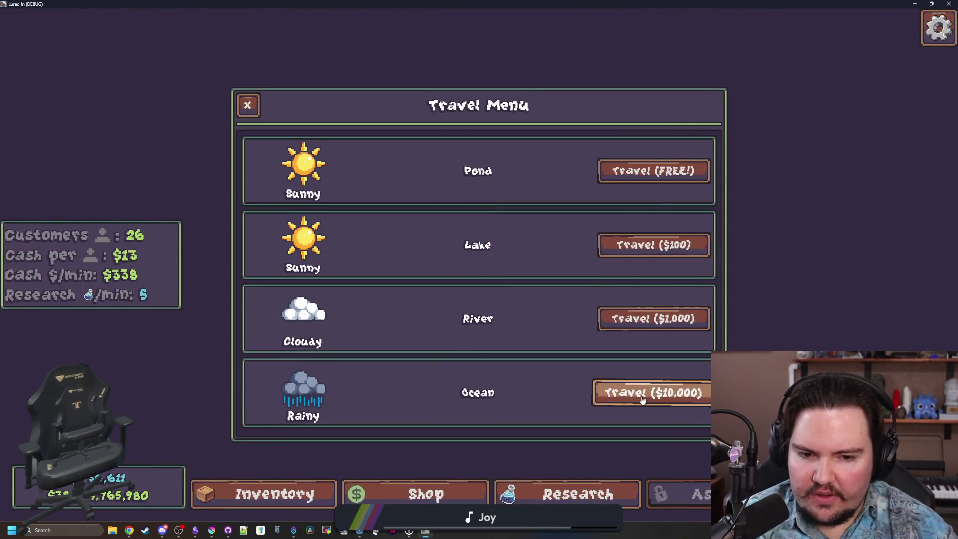
# - Travel to the Ocean and hook a fish with a perfect cast showing 2x Bite Rate!
pyautogui.click(641, 397)
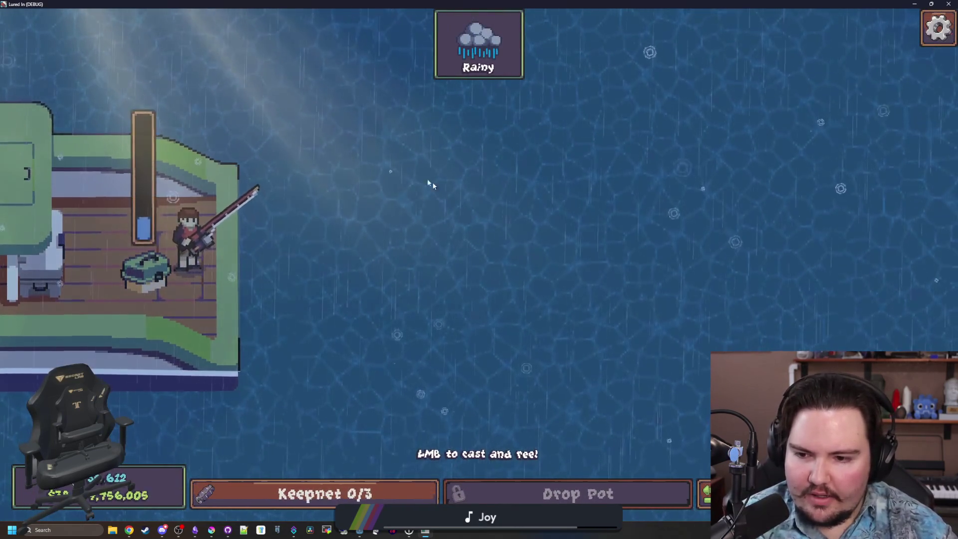
pyautogui.moveTo(428, 181); pyautogui.dragTo(380, 140)
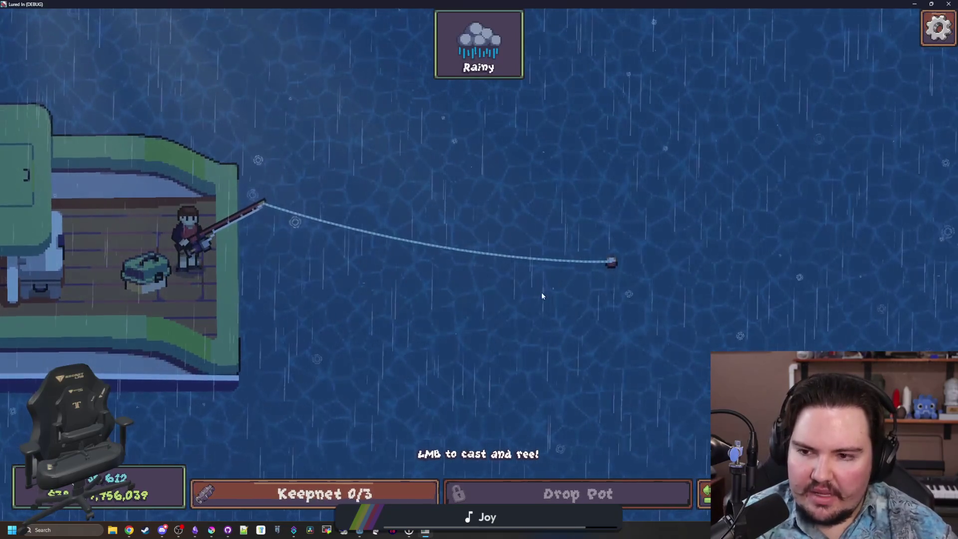
pyautogui.click(523, 267)
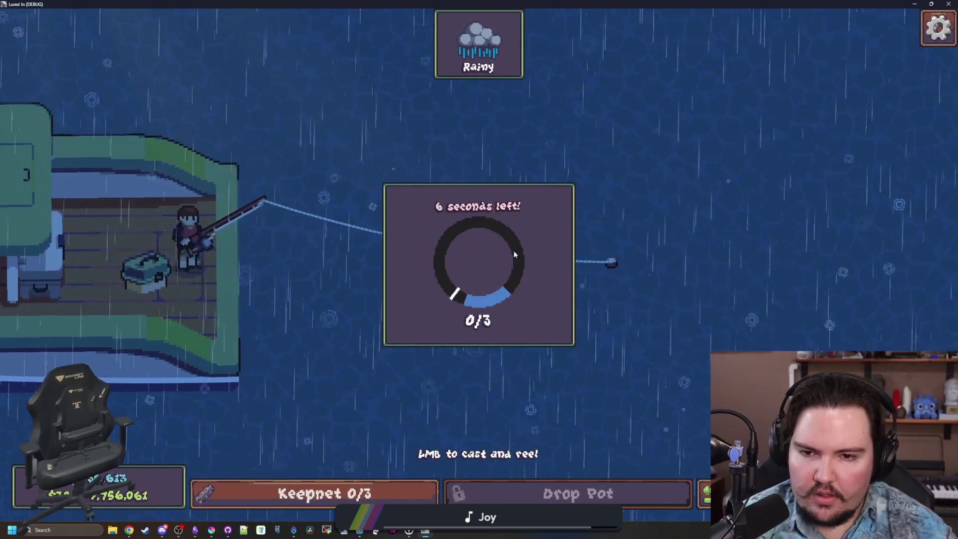
# - Hit the reel target arc three times to land a Herring, then browser-search 'stardew valley bubbles'
pyautogui.click(514, 250)
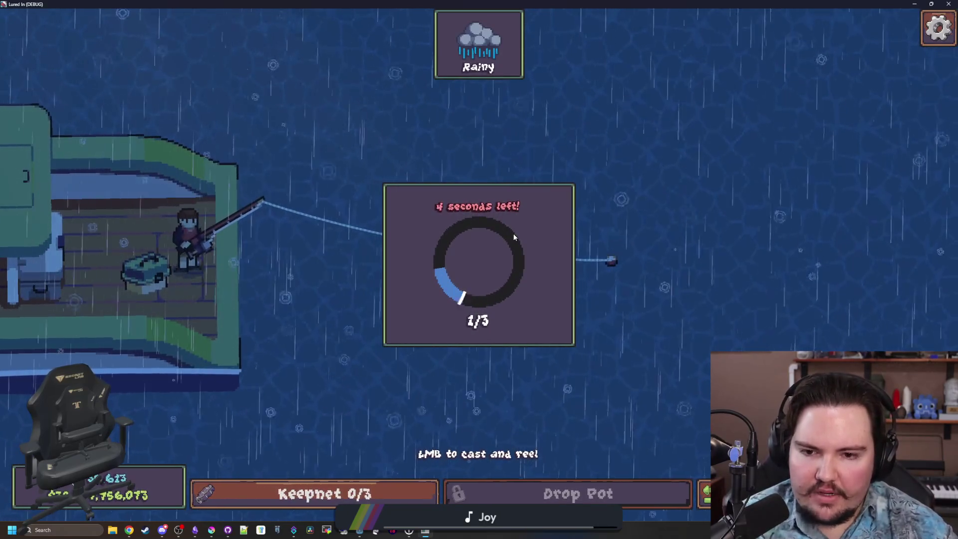
pyautogui.click(513, 232)
pyautogui.click(514, 236)
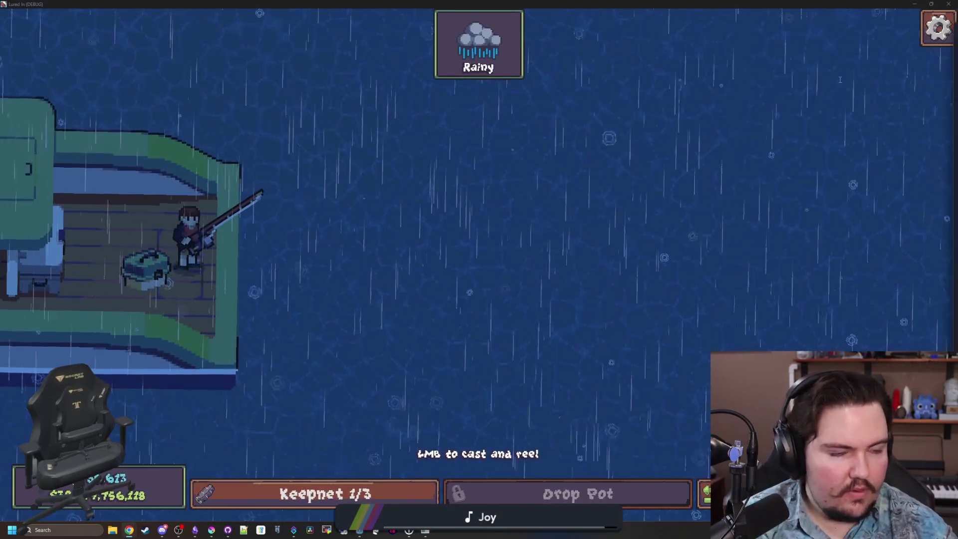
pyautogui.press('super+2')
pyautogui.write('stardew val')
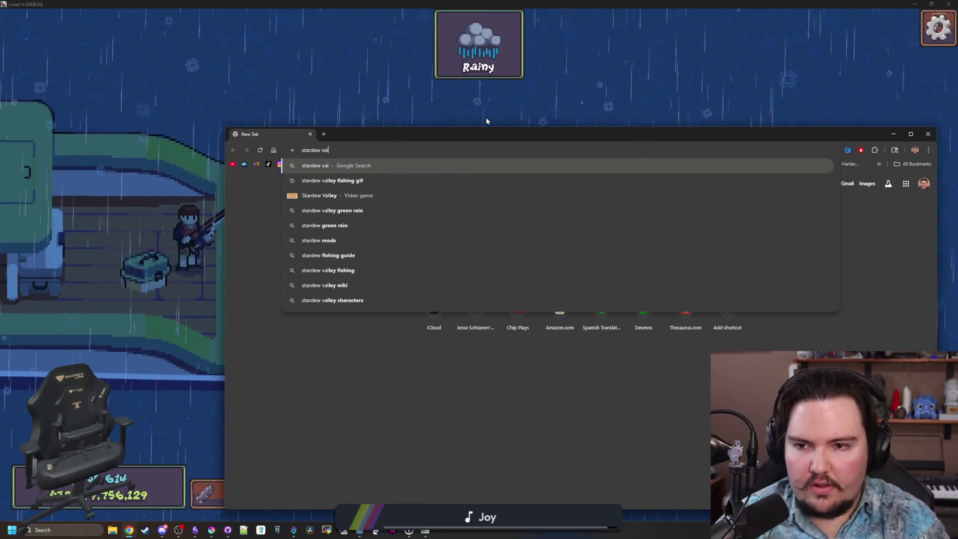
pyautogui.write('ley bubbles')
# - Search Google Images for 'stardew valley bubbles' and preview the Wiki, Steam and IGN images
pyautogui.press('Return')
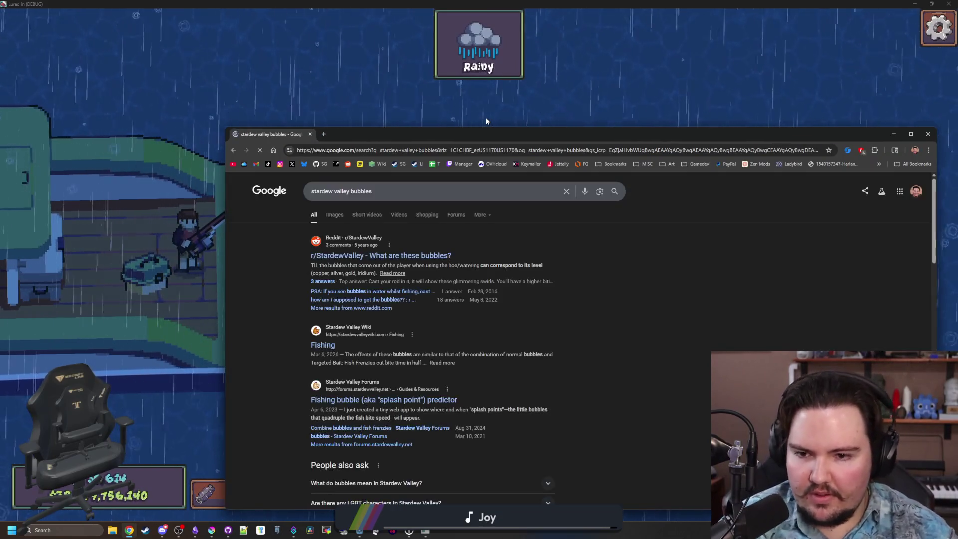
pyautogui.click(335, 215)
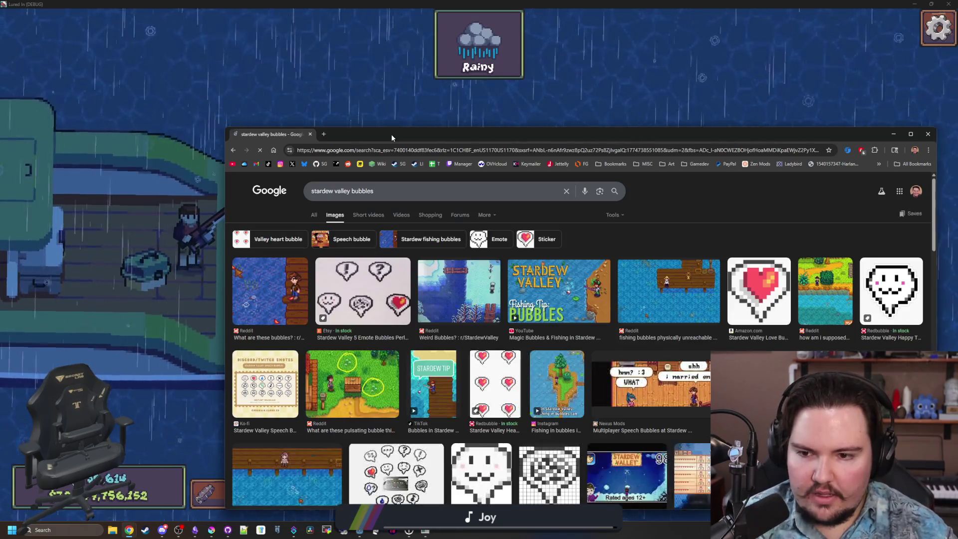
pyautogui.doubleClick(391, 134)
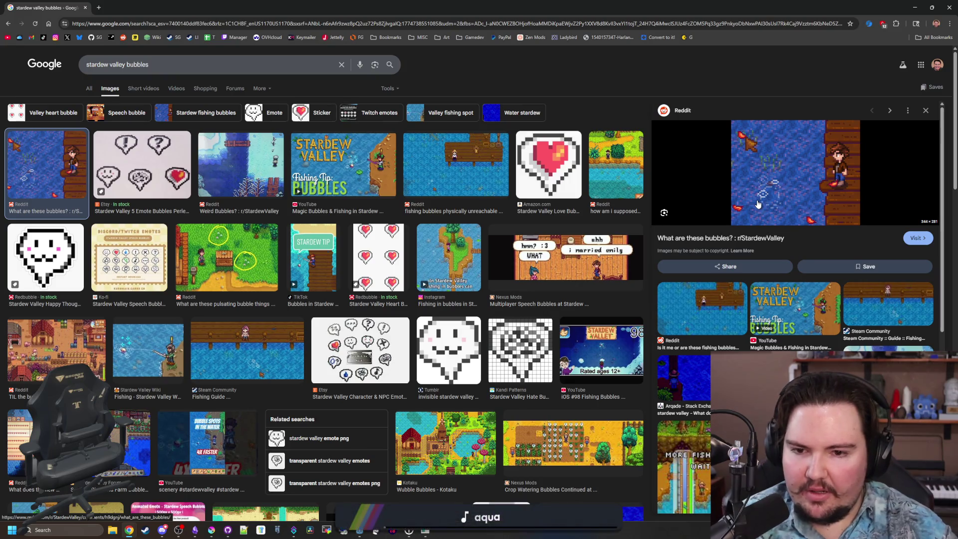
pyautogui.click(145, 366)
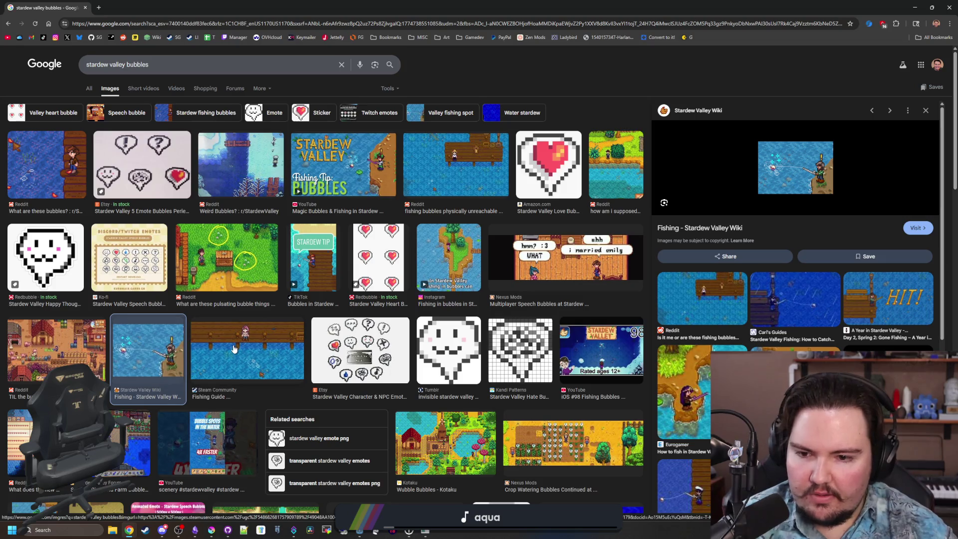
pyautogui.click(234, 349)
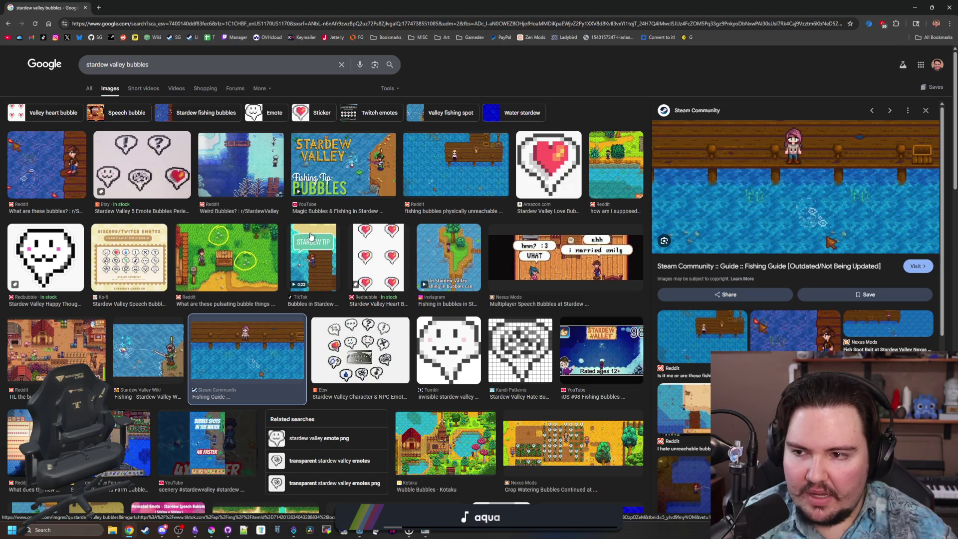
pyautogui.scroll(-3, 477, 260)
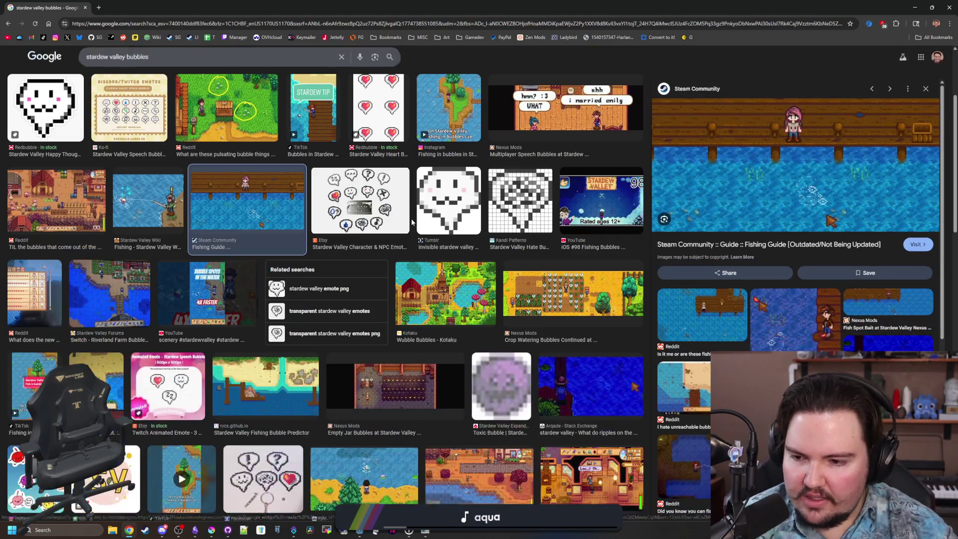
pyautogui.scroll(-3, 499, 177)
pyautogui.click(399, 312)
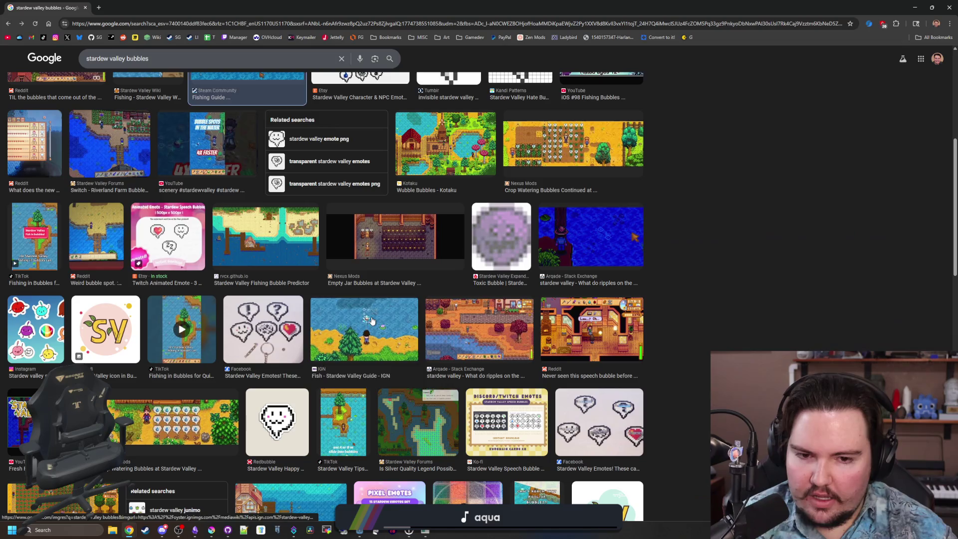
# - Browse further image results, then return to the Lured In game and charge a cast
pyautogui.scroll(-5, 394, 180)
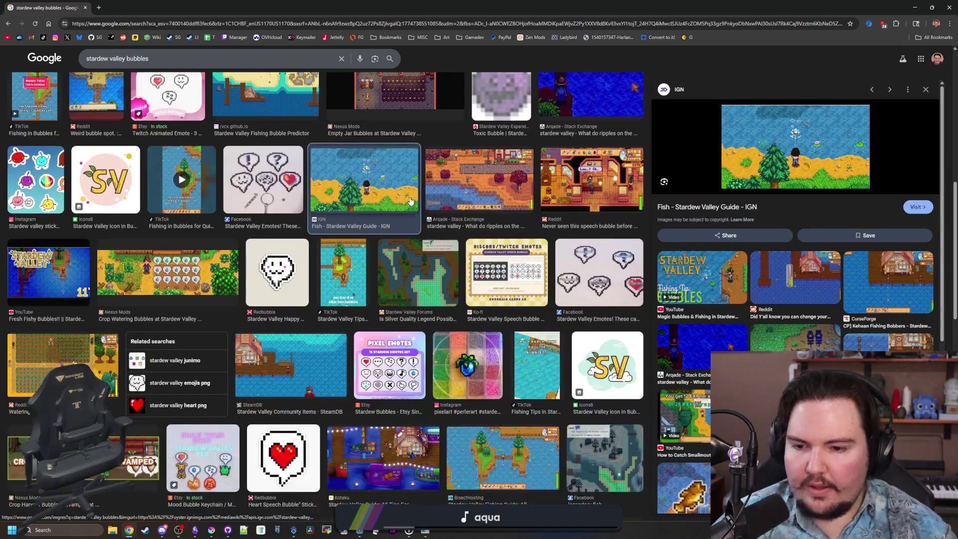
pyautogui.scroll(-3, 410, 201)
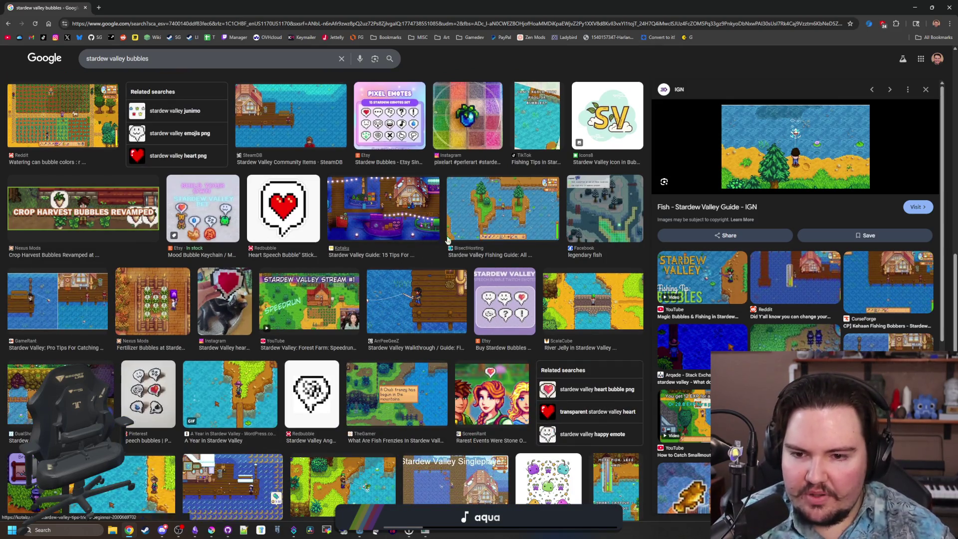
pyautogui.scroll(-5, 434, 192)
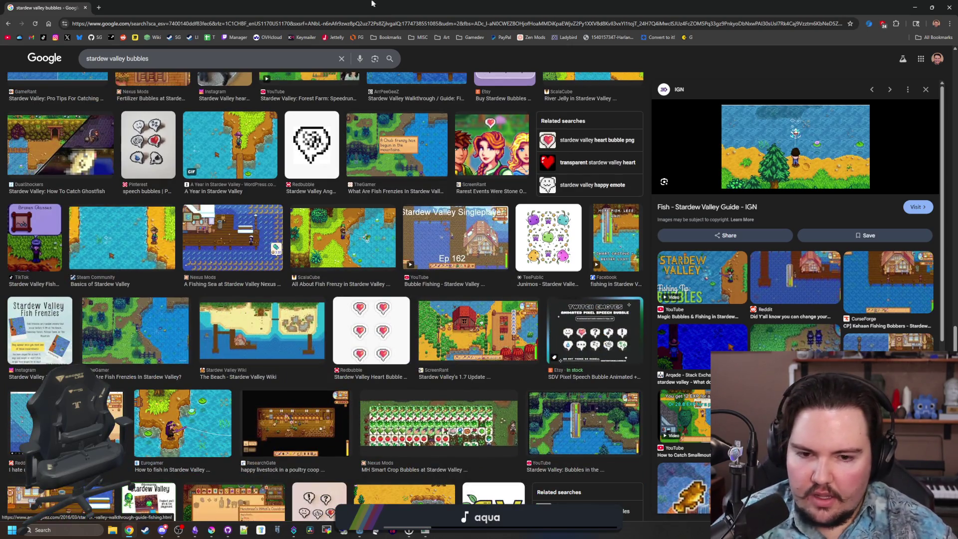
pyautogui.hotkey('alt', 'Tab')
pyautogui.moveTo(373, 251)
pyautogui.mouseDown()
pyautogui.moveTo(242, 128)
pyautogui.moveTo(159, 123)
pyautogui.moveTo(346, 209)
pyautogui.mouseUp()
# - Make a series of charged test casts onto the rainy water
pyautogui.click(435, 206)
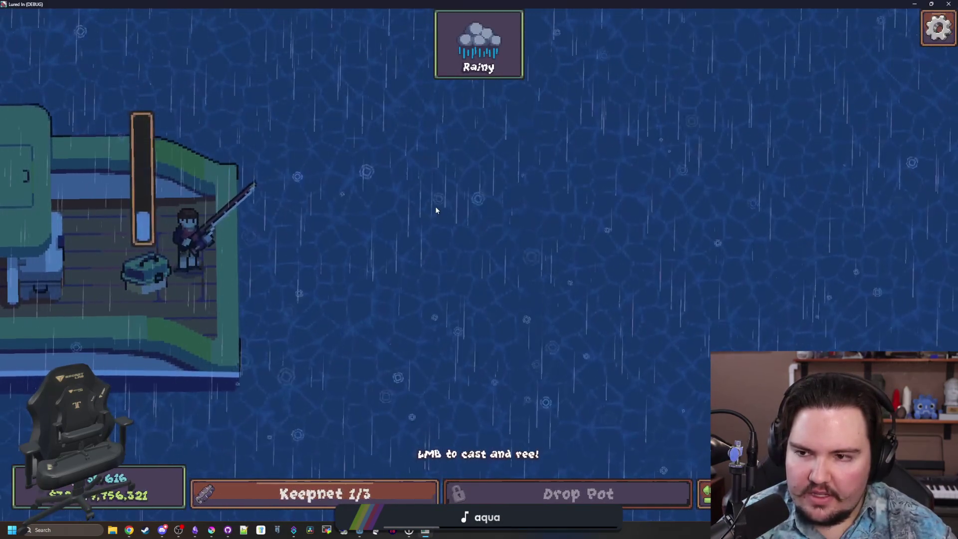
pyautogui.moveTo(435, 210)
pyautogui.mouseDown()
pyautogui.moveTo(424, 203)
pyautogui.moveTo(433, 221)
pyautogui.moveTo(417, 248)
pyautogui.moveTo(397, 220)
pyautogui.moveTo(419, 195)
pyautogui.moveTo(457, 347)
pyautogui.moveTo(399, 343)
pyautogui.mouseUp()
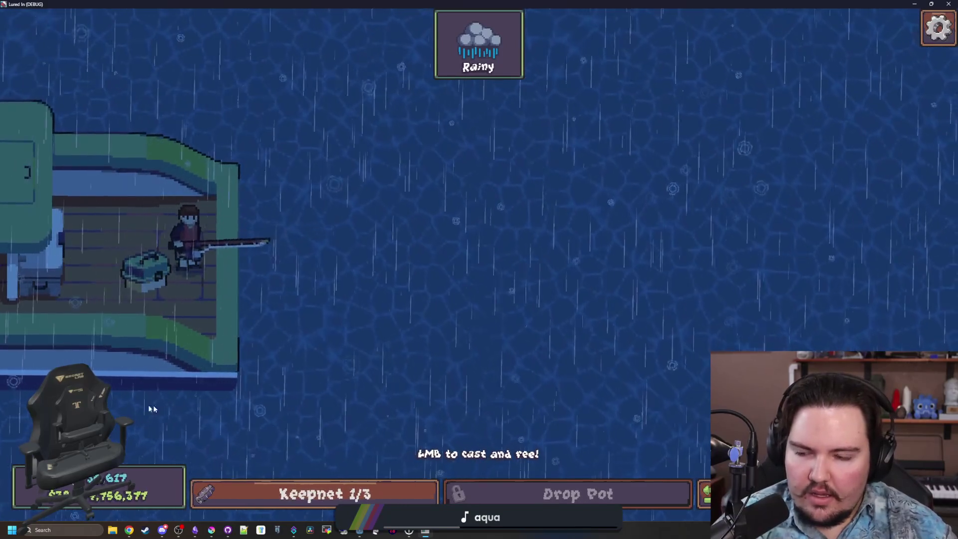
pyautogui.moveTo(364, 385)
pyautogui.mouseDown()
pyautogui.moveTo(331, 161)
pyautogui.moveTo(345, 100)
pyautogui.mouseUp()
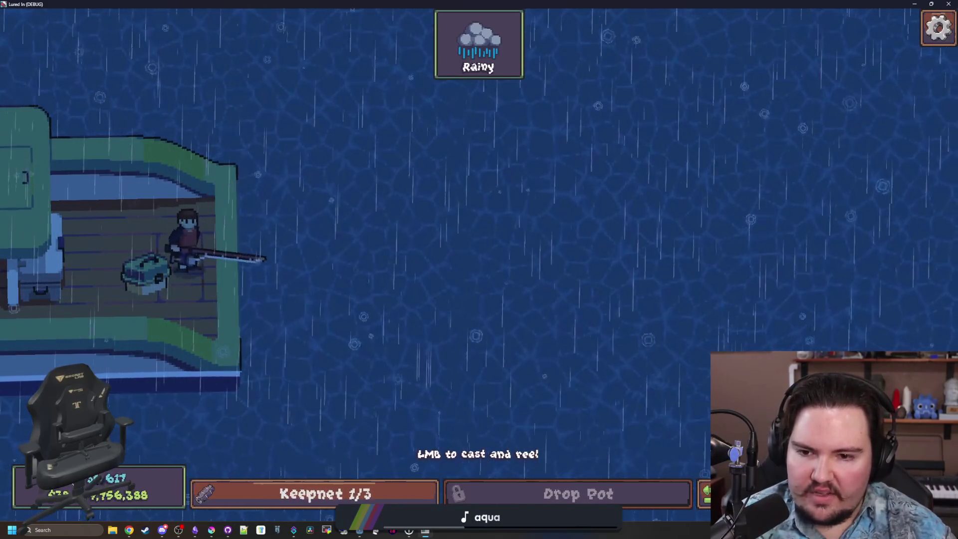
pyautogui.moveTo(329, 150)
pyautogui.mouseDown()
pyautogui.moveTo(309, 209)
pyautogui.moveTo(189, 108)
pyautogui.moveTo(125, 433)
pyautogui.mouseUp()
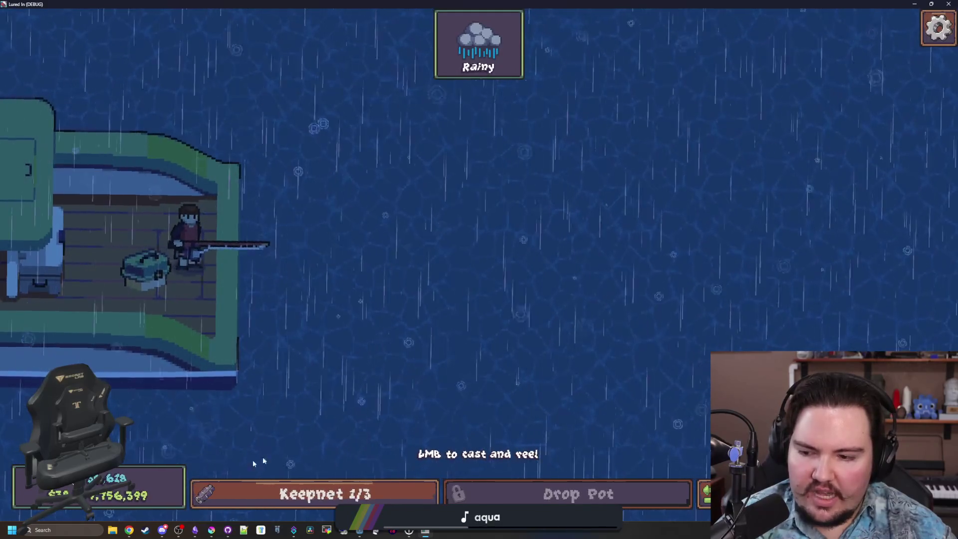
pyautogui.moveTo(253, 459)
pyautogui.mouseDown()
pyautogui.moveTo(239, 39)
pyautogui.moveTo(507, 100)
pyautogui.moveTo(519, 164)
pyautogui.mouseUp()
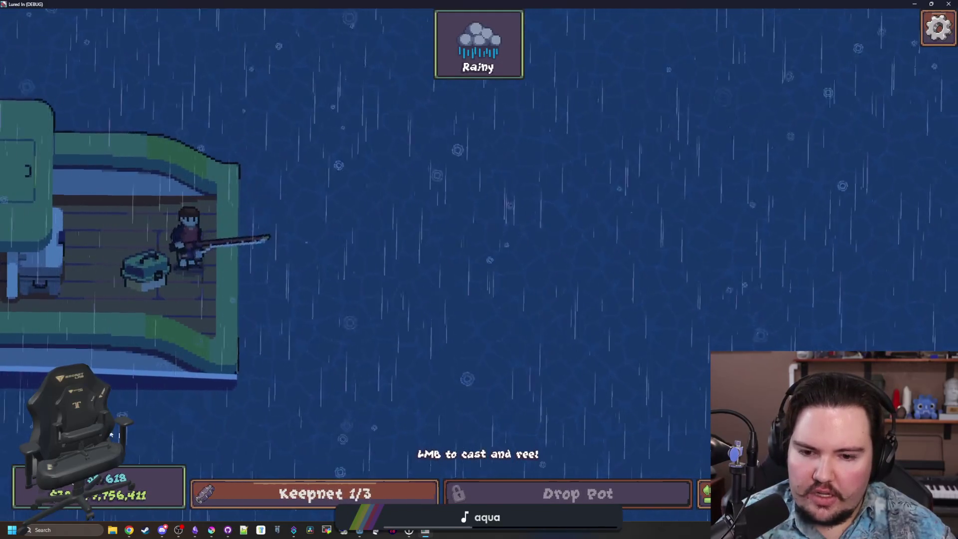
pyautogui.moveTo(111, 434)
pyautogui.mouseDown()
pyautogui.moveTo(657, 425)
pyautogui.moveTo(406, 135)
pyautogui.moveTo(549, 154)
pyautogui.moveTo(544, 181)
pyautogui.mouseUp()
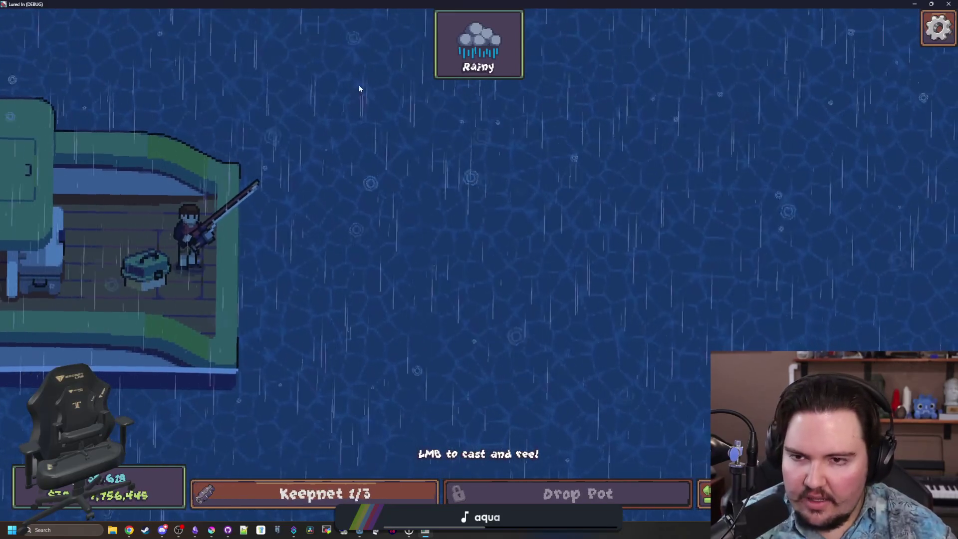
pyautogui.moveTo(413, 90)
pyautogui.mouseDown()
pyautogui.moveTo(402, 112)
pyautogui.moveTo(393, 103)
pyautogui.mouseUp()
pyautogui.click(394, 103)
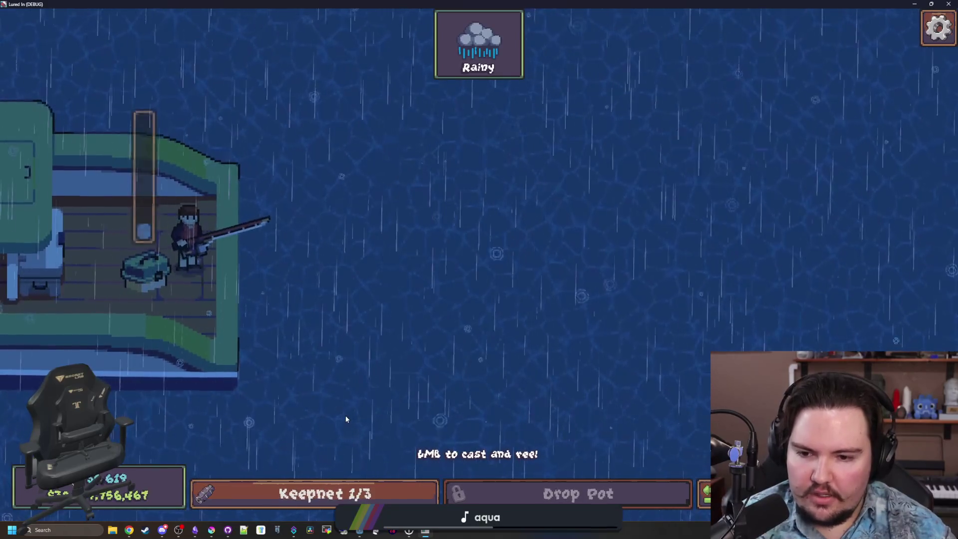
# - Cast and reel in twice more, then return to the shop and open the Travel Menu
pyautogui.moveTo(345, 418); pyautogui.dragTo(345, 417)
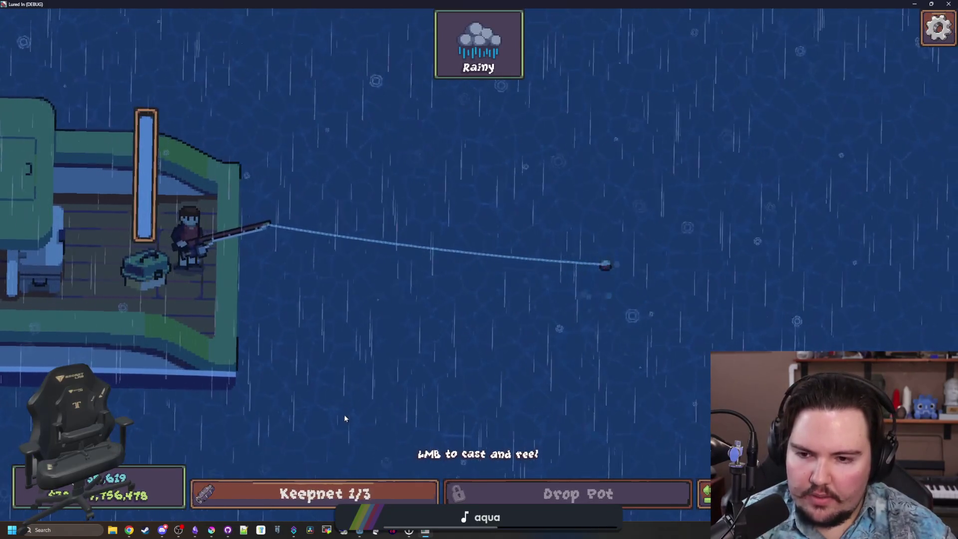
pyautogui.click(344, 418)
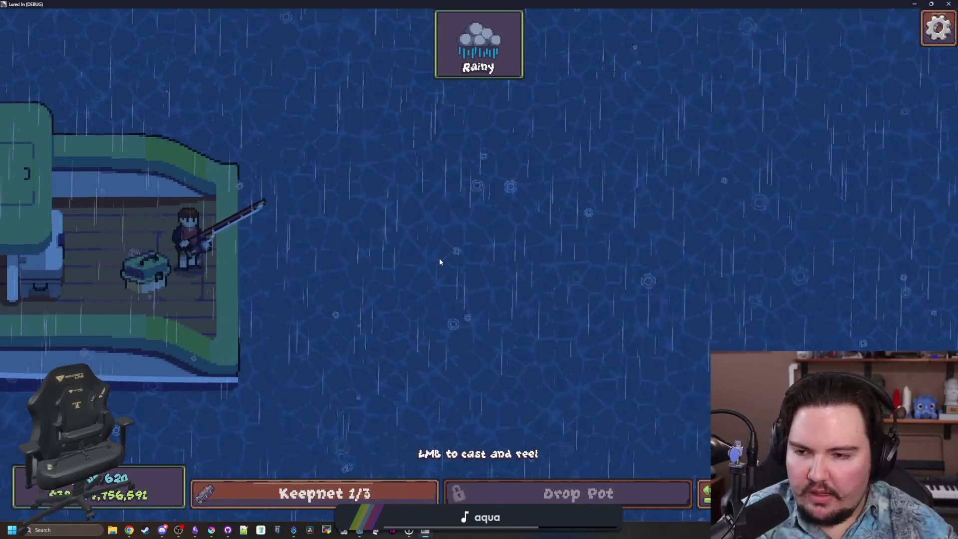
pyautogui.moveTo(329, 141)
pyautogui.mouseDown()
pyautogui.moveTo(457, 139)
pyautogui.moveTo(448, 129)
pyautogui.mouseUp()
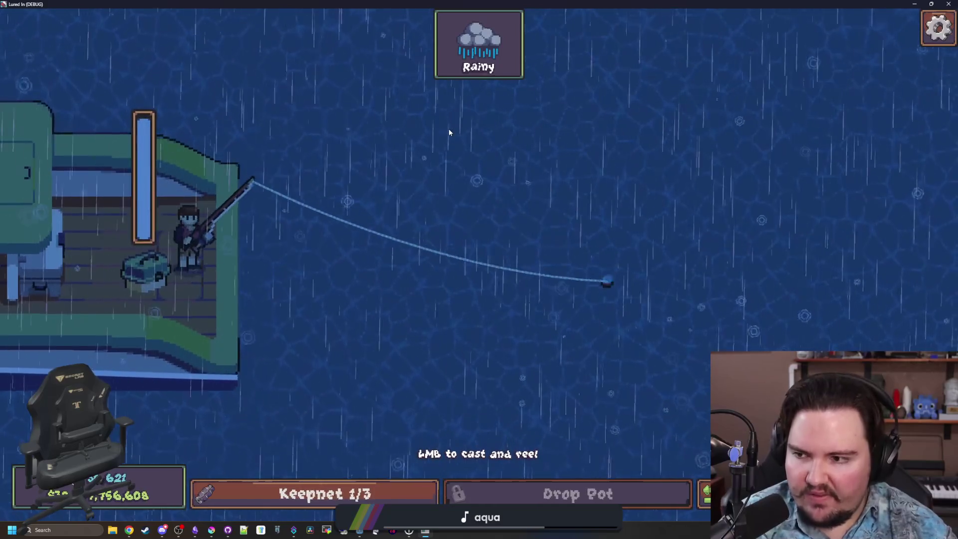
pyautogui.click(589, 210)
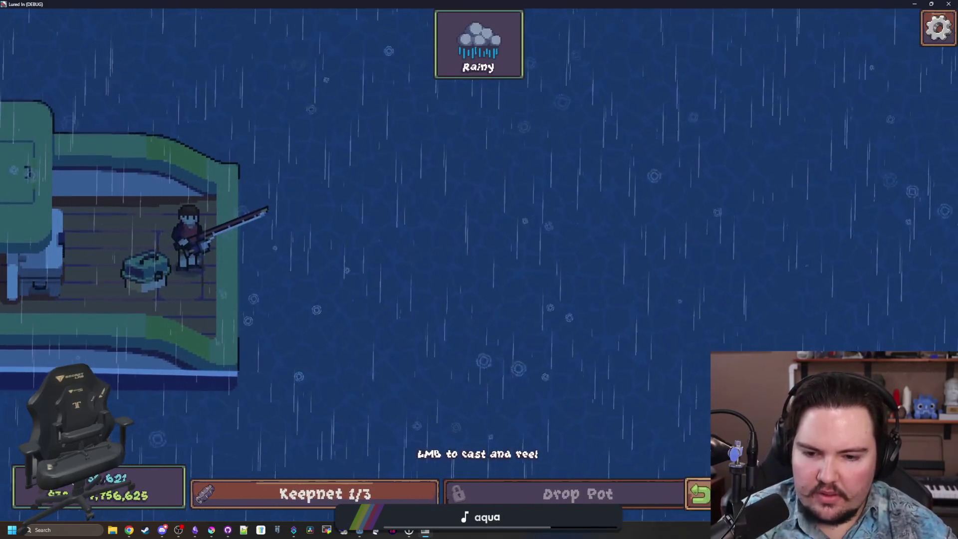
pyautogui.press('Escape')
pyautogui.press('t')
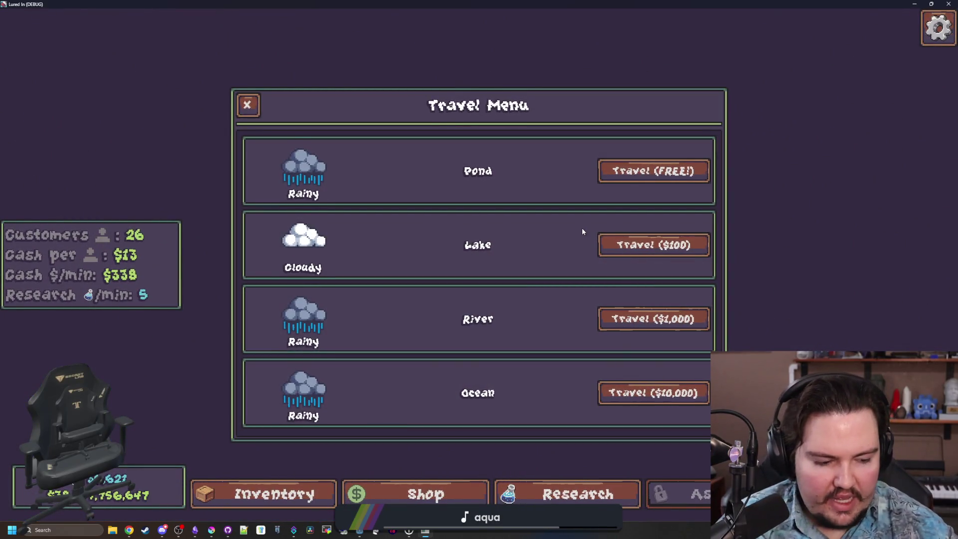
# - Travel to the Lake and cast and reel in the line there
pyautogui.click(626, 258)
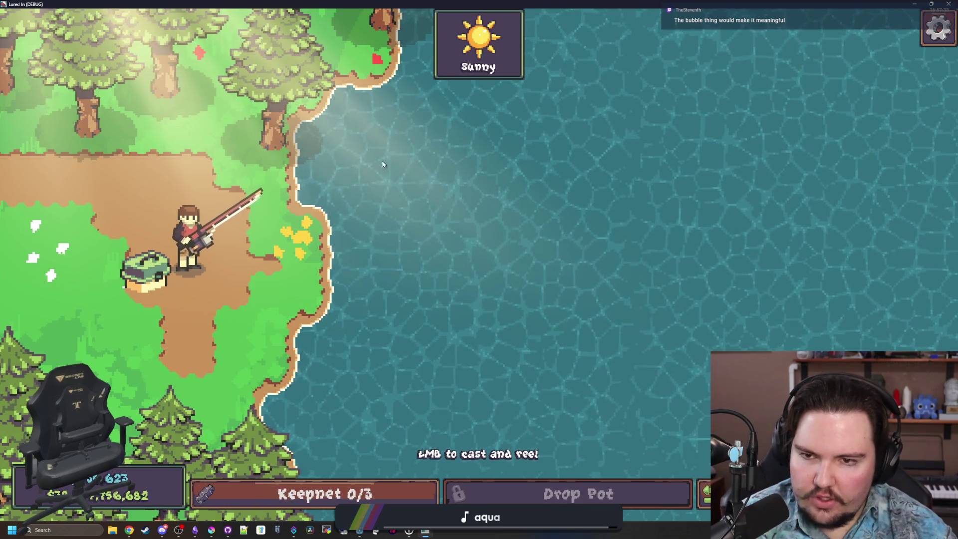
pyautogui.click(408, 120)
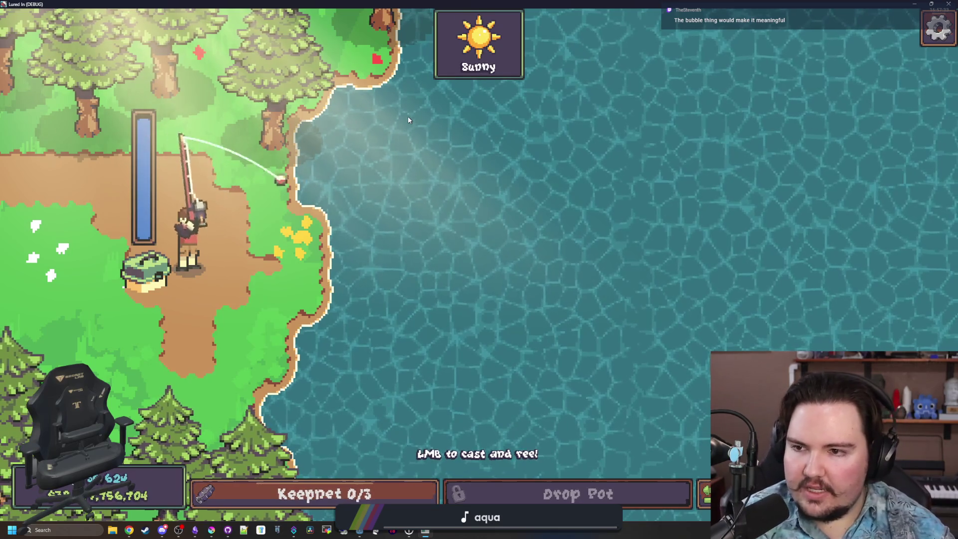
pyautogui.click(408, 119)
pyautogui.click(408, 119)
# - Return to the shop, travel to the free Pond and cast to trigger 2x Bite Rate!
pyautogui.press('Tab')
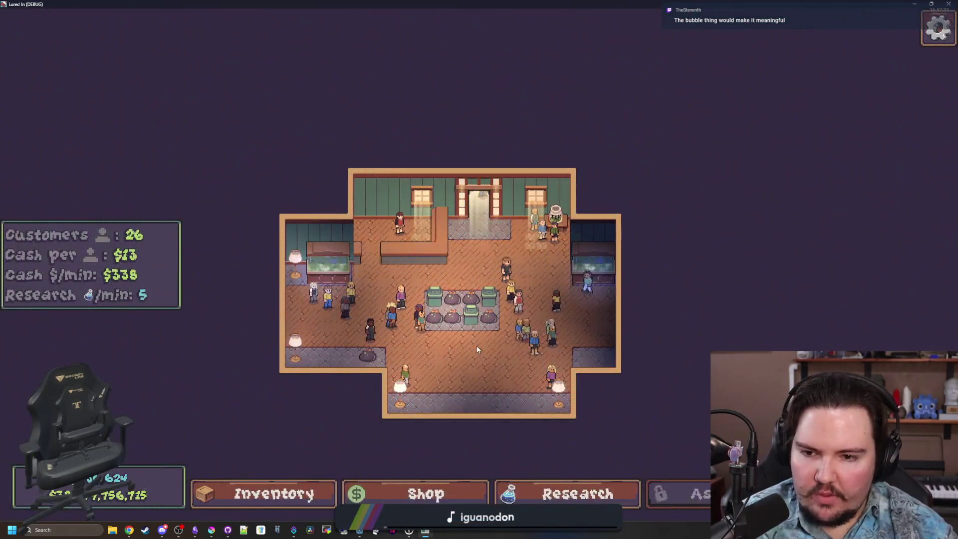
pyautogui.press('t')
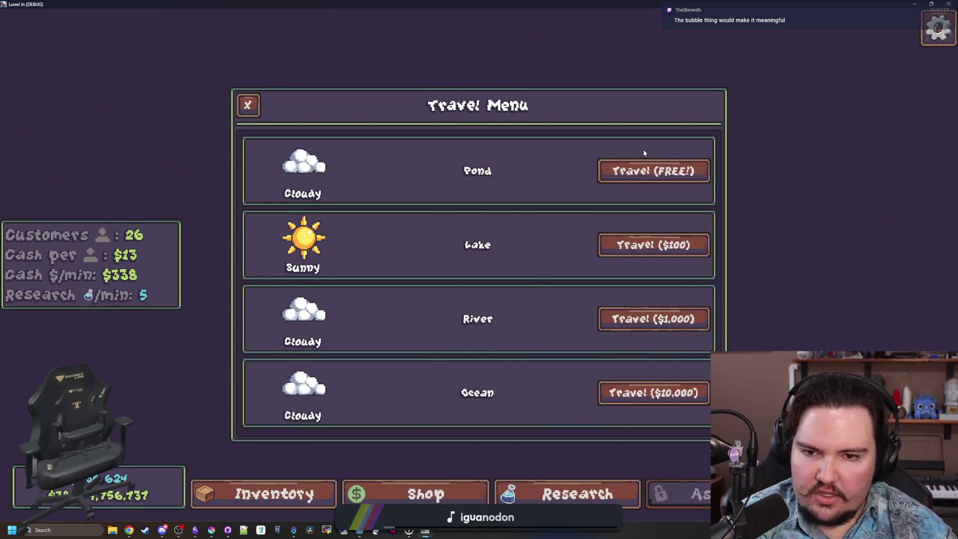
pyautogui.click(641, 170)
pyautogui.click(516, 241)
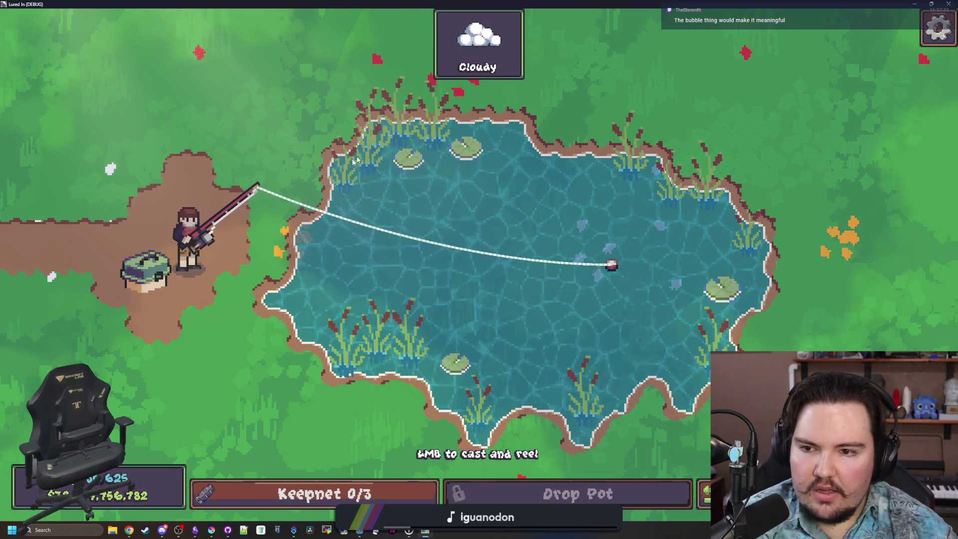
# - Reel in and recast at the Pond several times, ending with a perfect cast showing 2x Bite Rate!
pyautogui.click(569, 50)
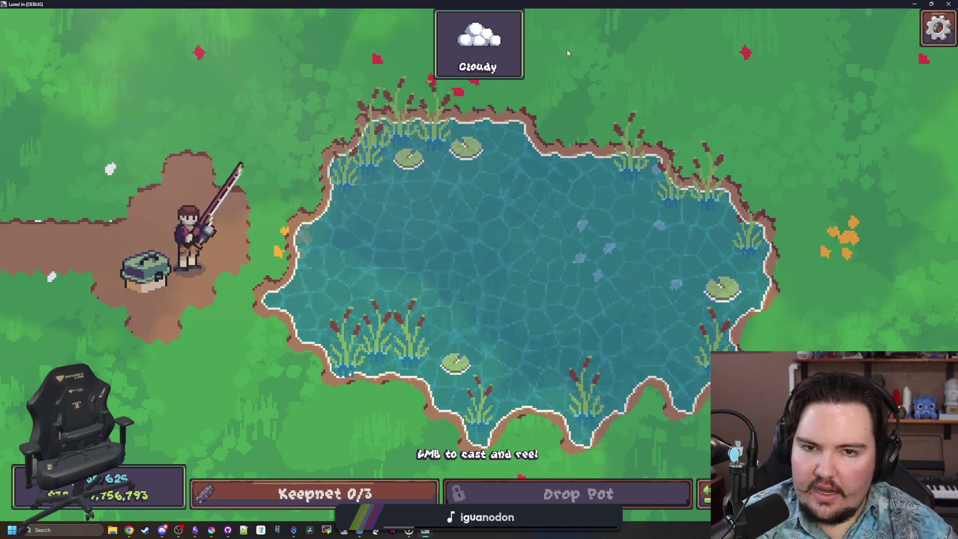
pyautogui.click(570, 50)
pyautogui.click(570, 49)
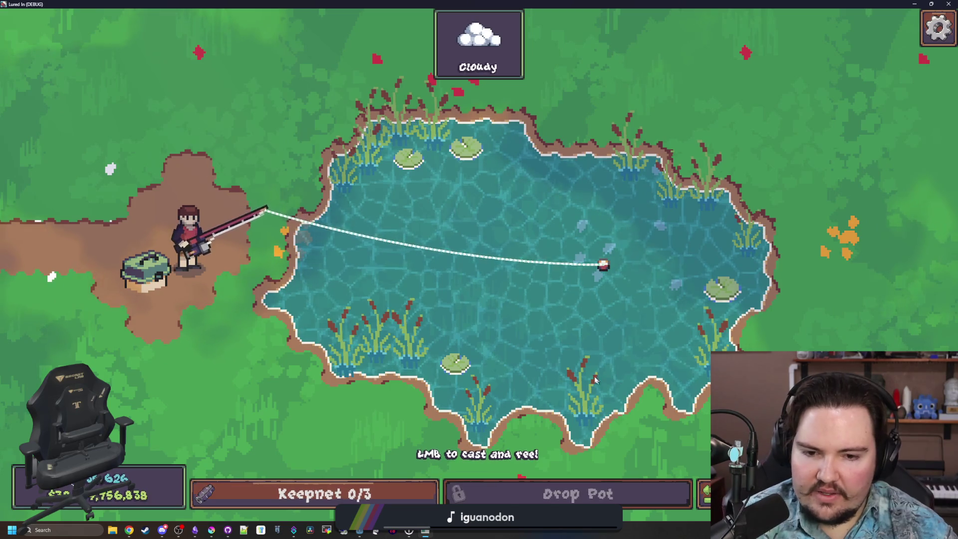
pyautogui.click(367, 415)
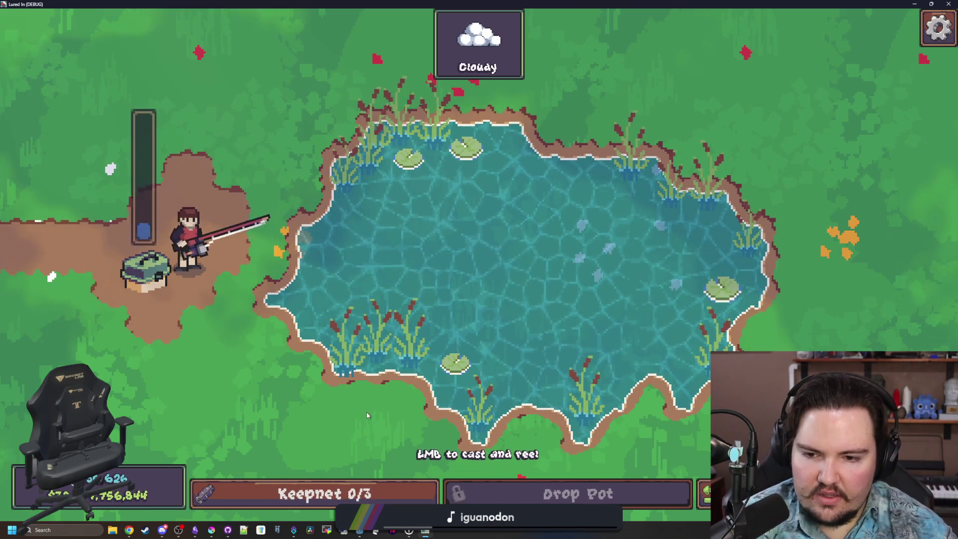
pyautogui.click(387, 430)
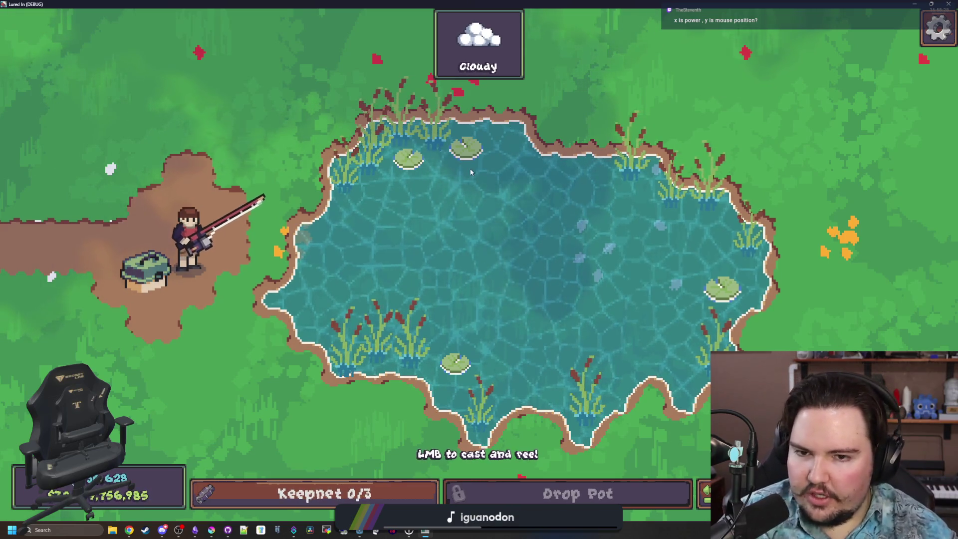
pyautogui.moveTo(481, 294); pyautogui.dragTo(482, 294)
pyautogui.click(492, 110)
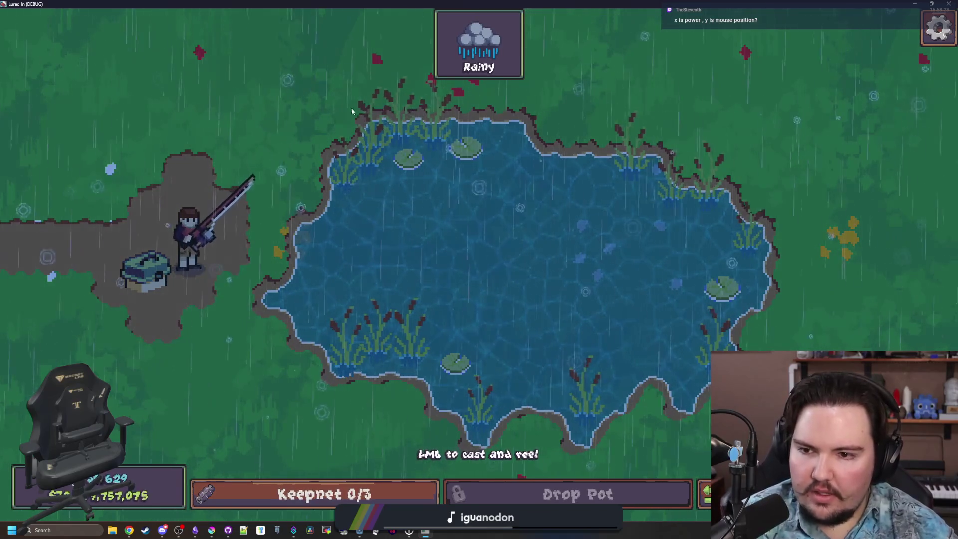
pyautogui.click(348, 121)
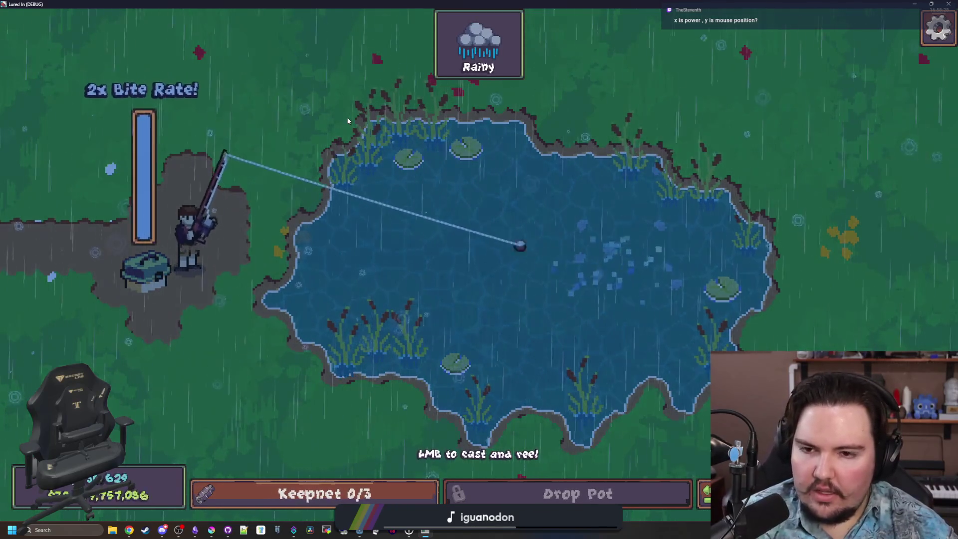
# - Cast and reel at the Pond until a Bluegill is caught, then dismiss the catch
pyautogui.click(397, 189)
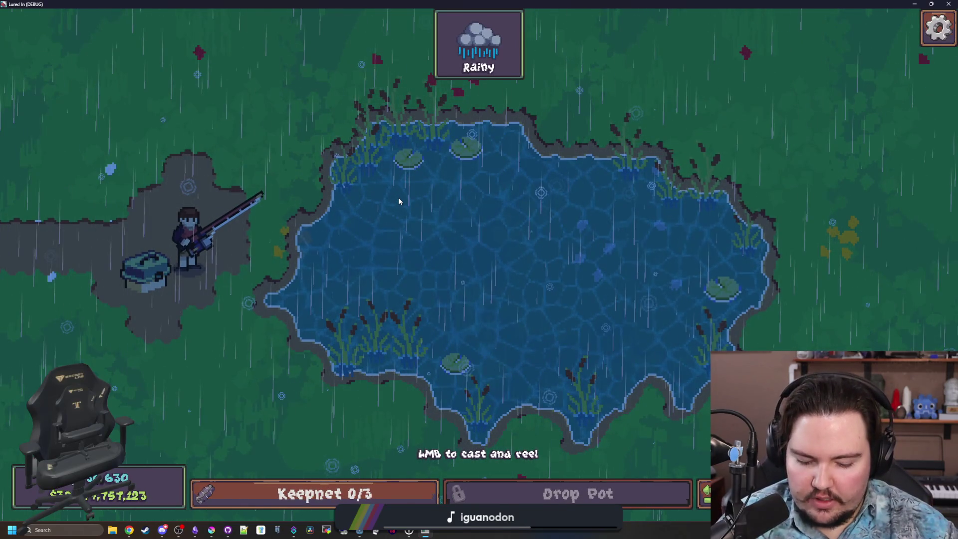
pyautogui.click(398, 199)
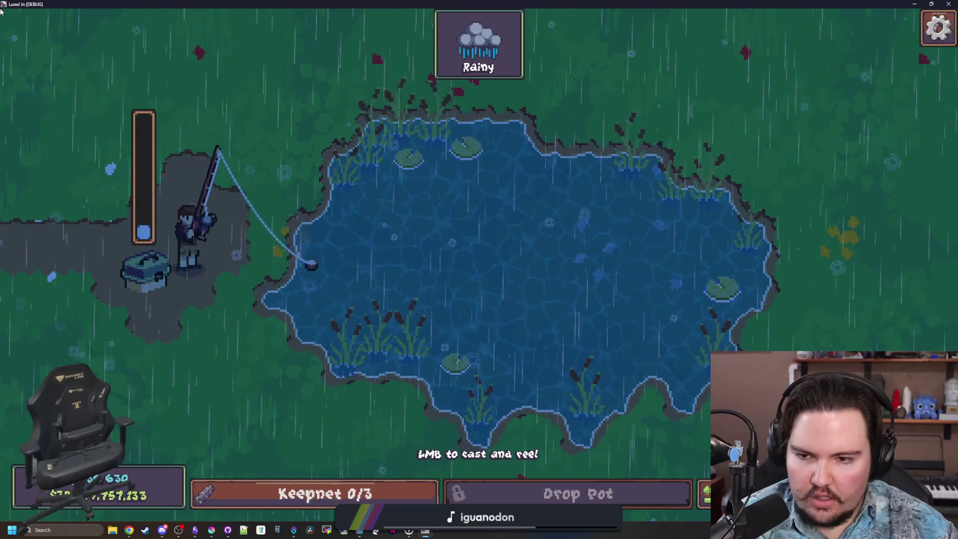
pyautogui.click(1, 11)
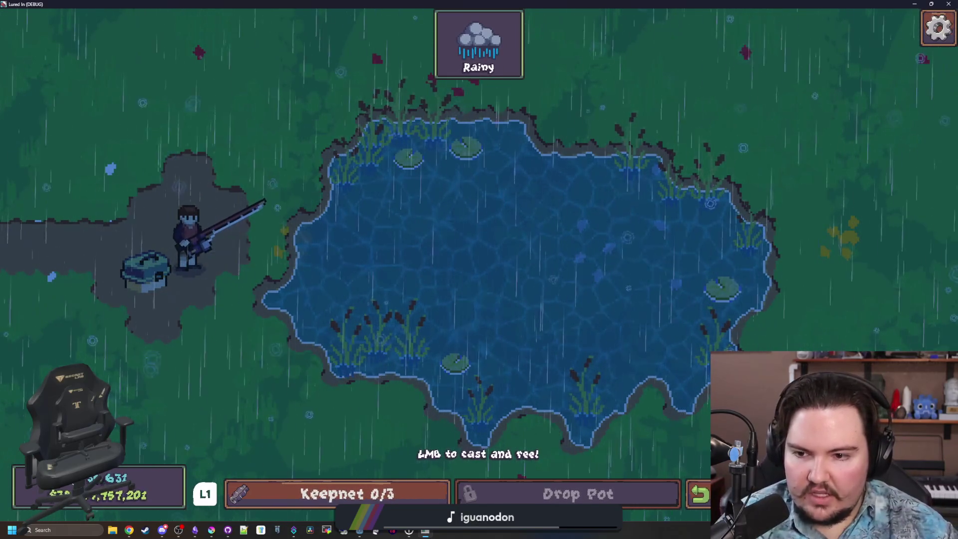
pyautogui.moveTo(371, 47); pyautogui.dragTo(370, 47)
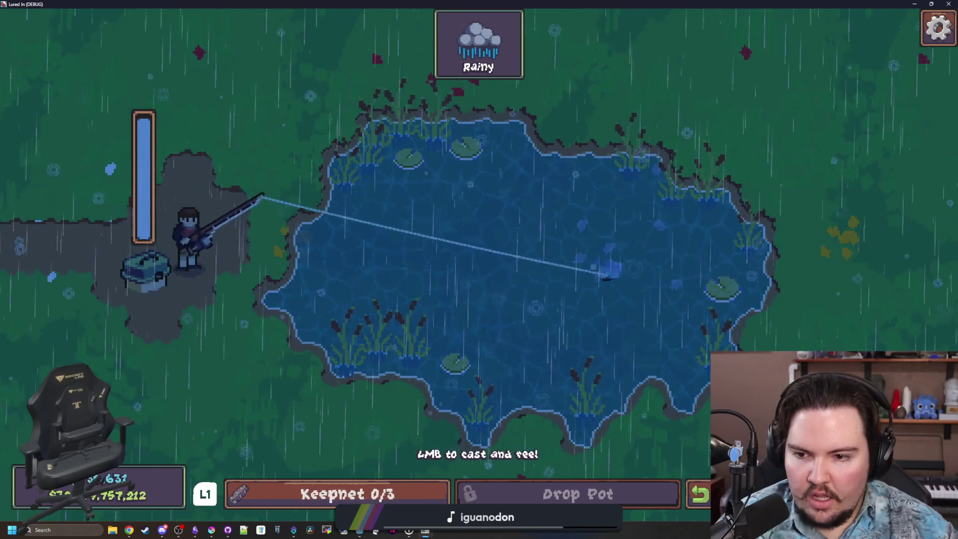
pyautogui.click(371, 47)
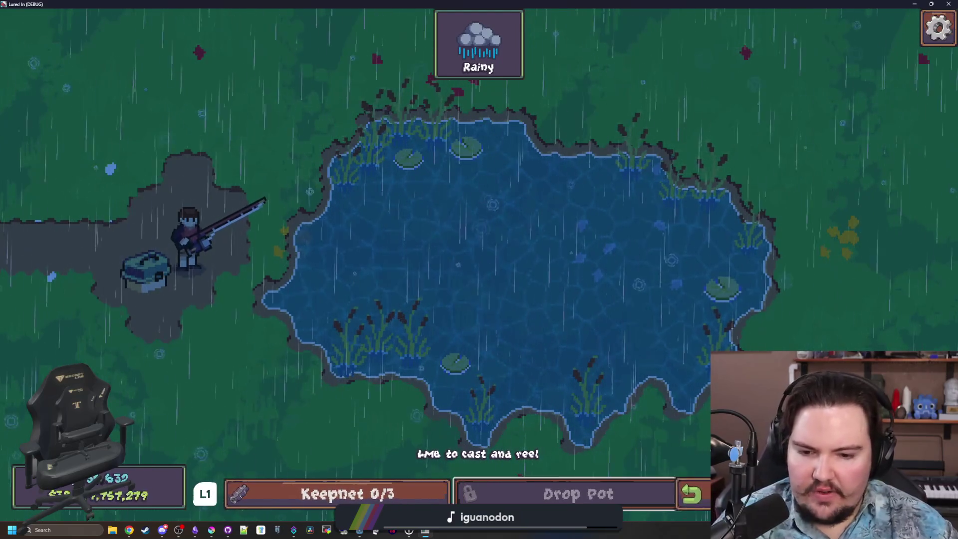
pyautogui.click(370, 46)
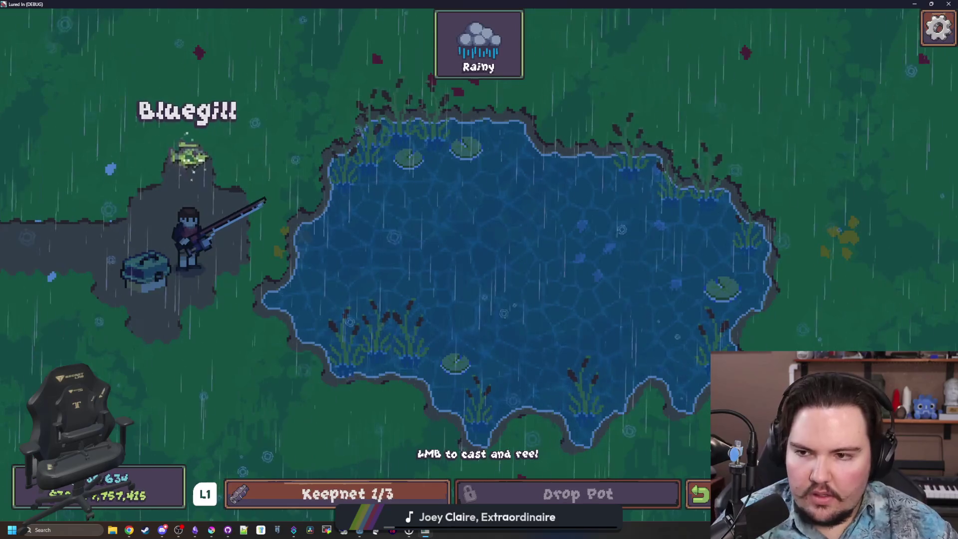
pyautogui.click(370, 47)
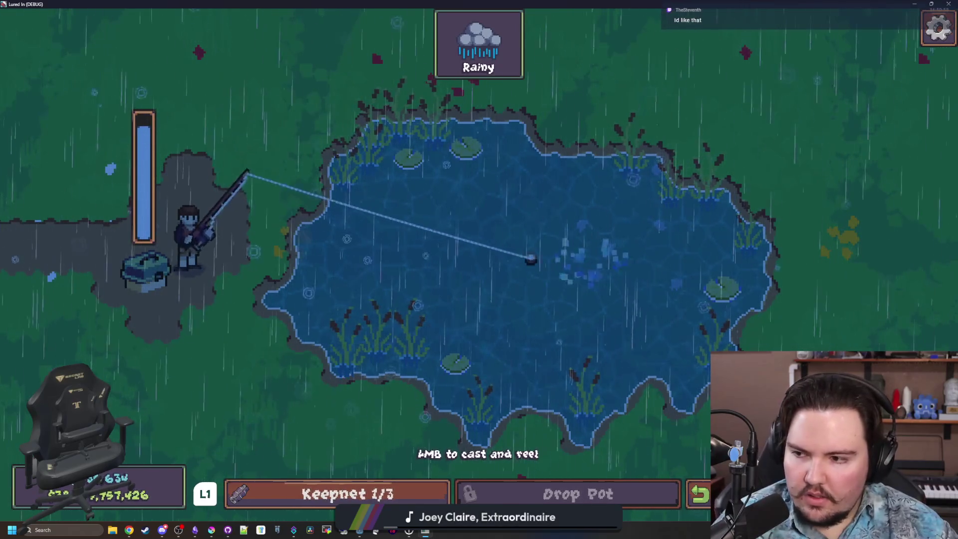
# - Recast into the pond, finishing with a full-power cast for the 2x Bite Rate! bonus
pyautogui.click(370, 46)
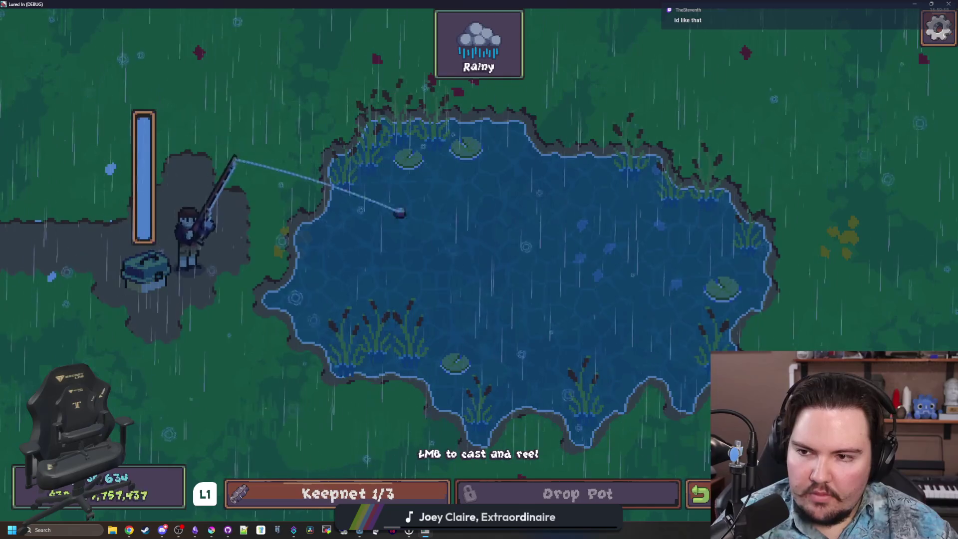
pyautogui.click(370, 46)
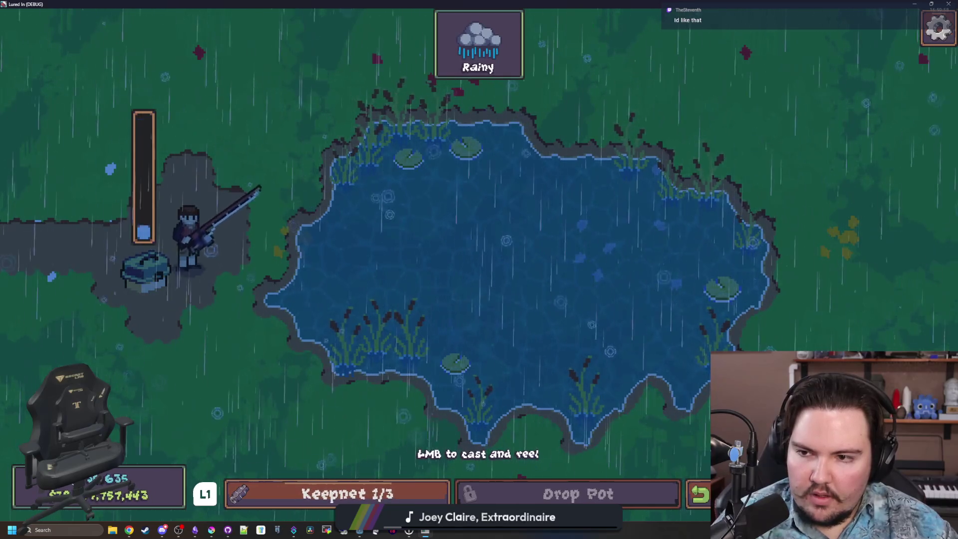
pyautogui.click(370, 47)
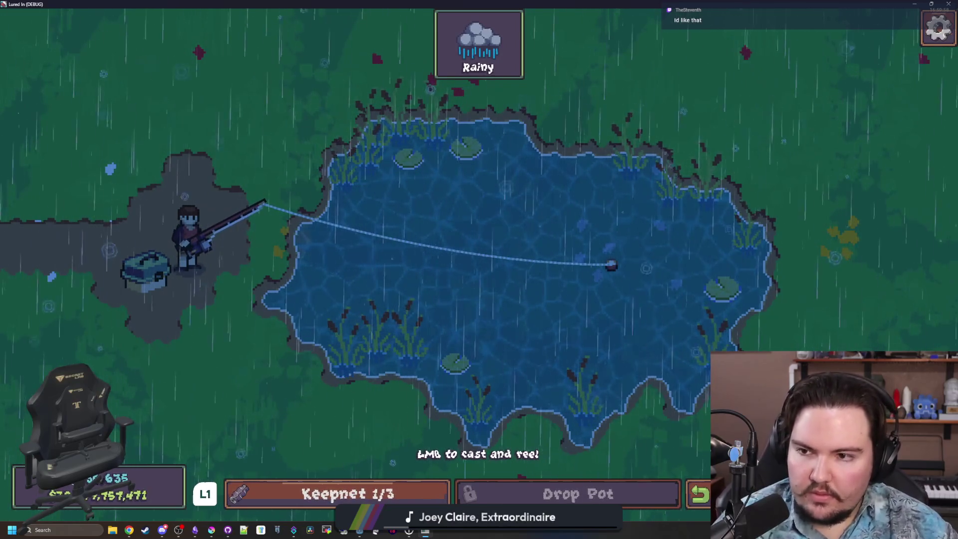
# - Inspect the casting code near line 284 of fishing_region.gd, then return to and enlarge the game window
pyautogui.hotkey('alt', 'Tab')
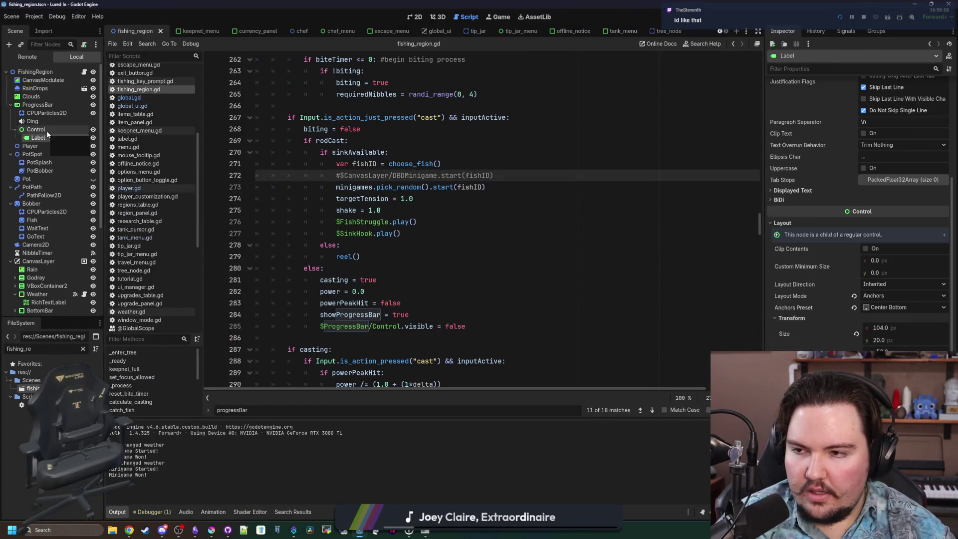
pyautogui.scroll(-3, 858, 225)
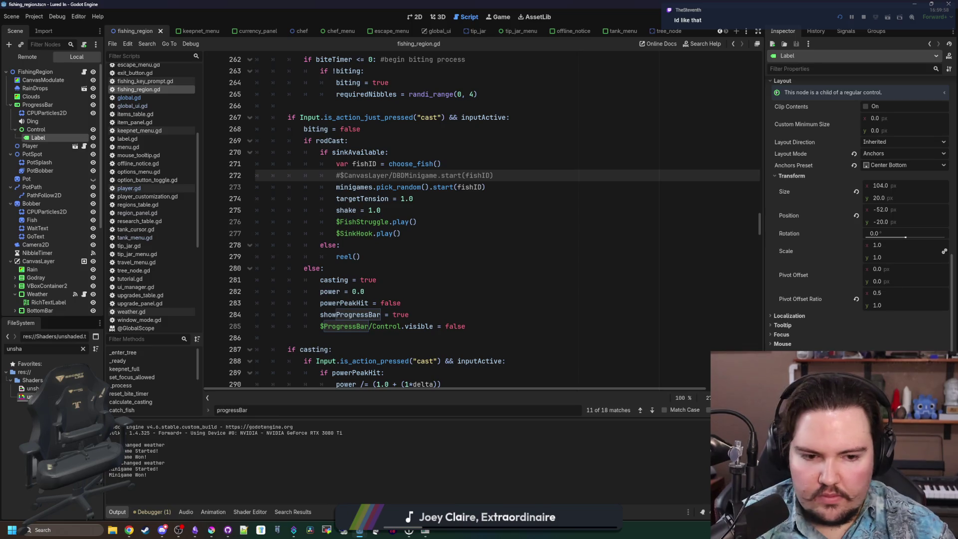
pyautogui.click(409, 314)
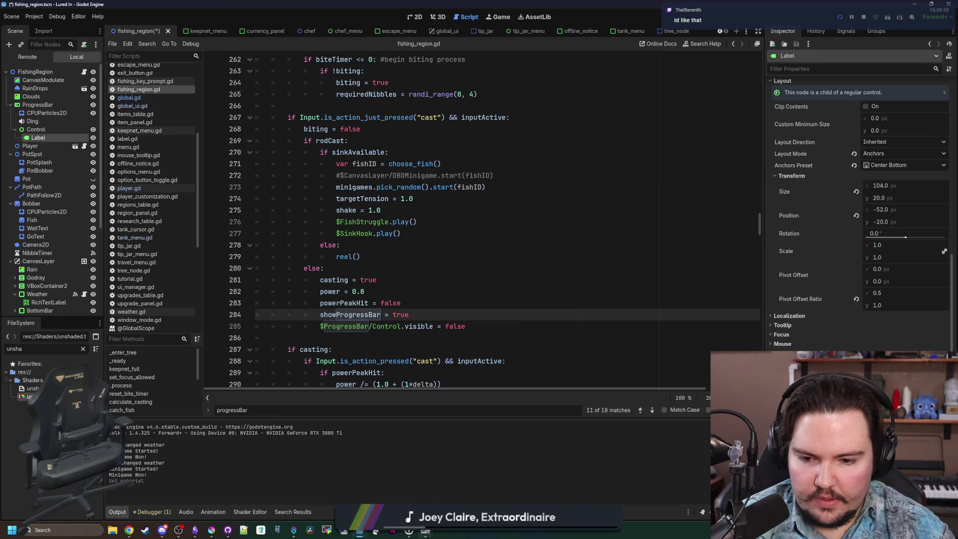
pyautogui.hotkey('alt', 'Tab')
pyautogui.moveTo(559, 298); pyautogui.dragTo(559, 1)
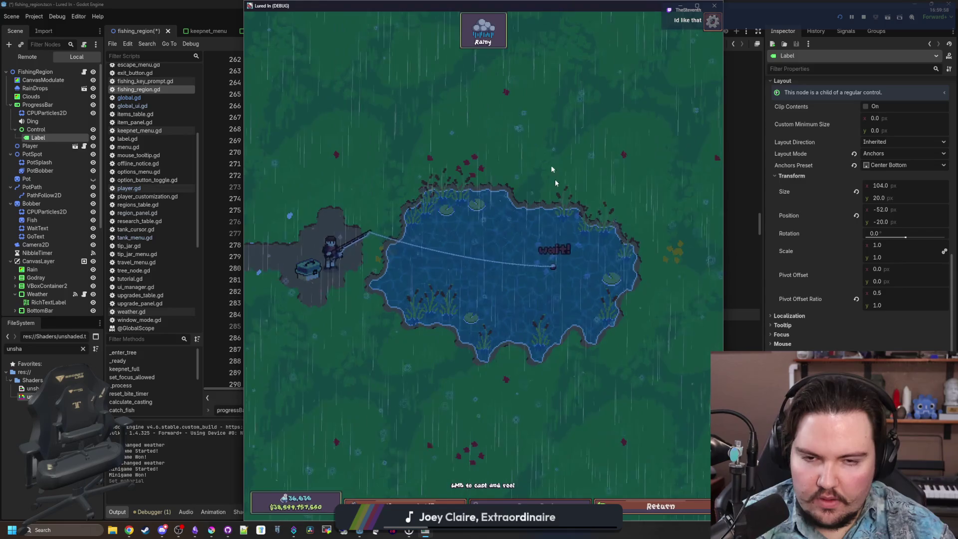
# - Maximise the game window, cast, and reel in the biting fish
pyautogui.doubleClick(487, 6)
pyautogui.click(500, 160)
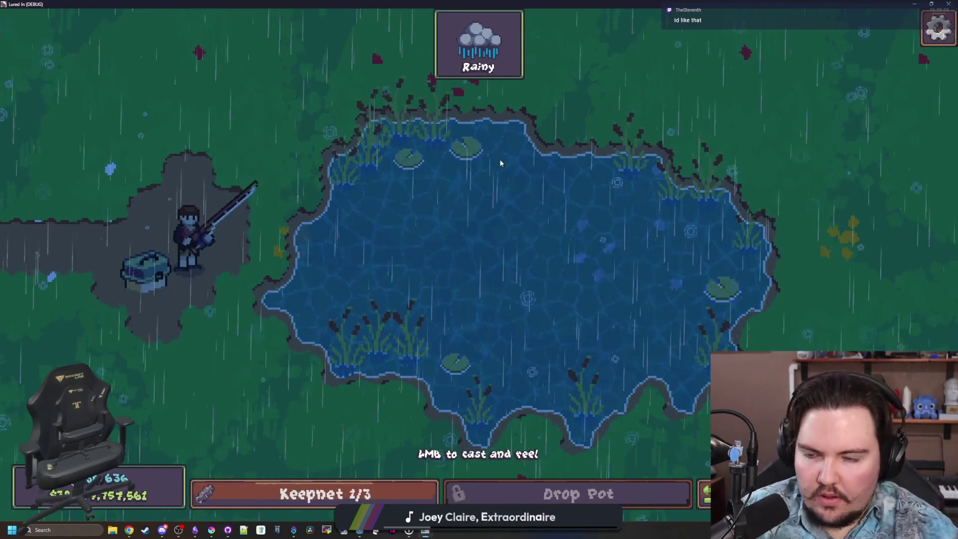
pyautogui.moveTo(500, 160); pyautogui.dragTo(501, 163)
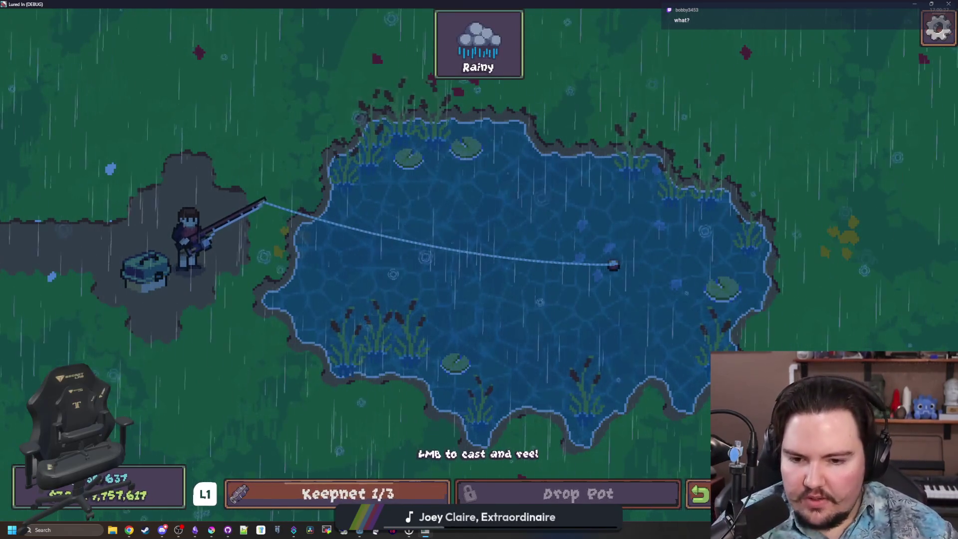
pyautogui.click(371, 47)
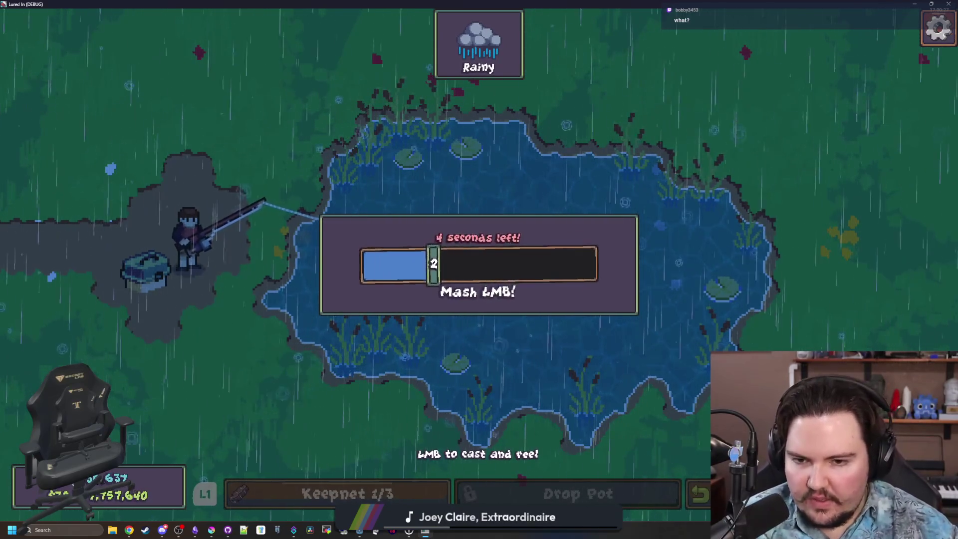
pyautogui.click(370, 46)
pyautogui.click(370, 47)
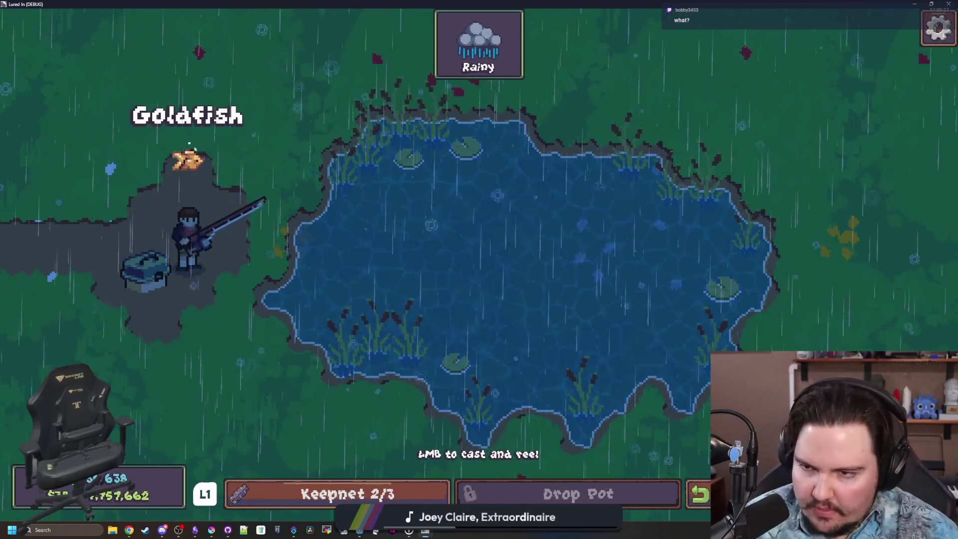
# - Cast and reel repeatedly until a perfect cast shows 2x Bite Rate!
pyautogui.click(370, 46)
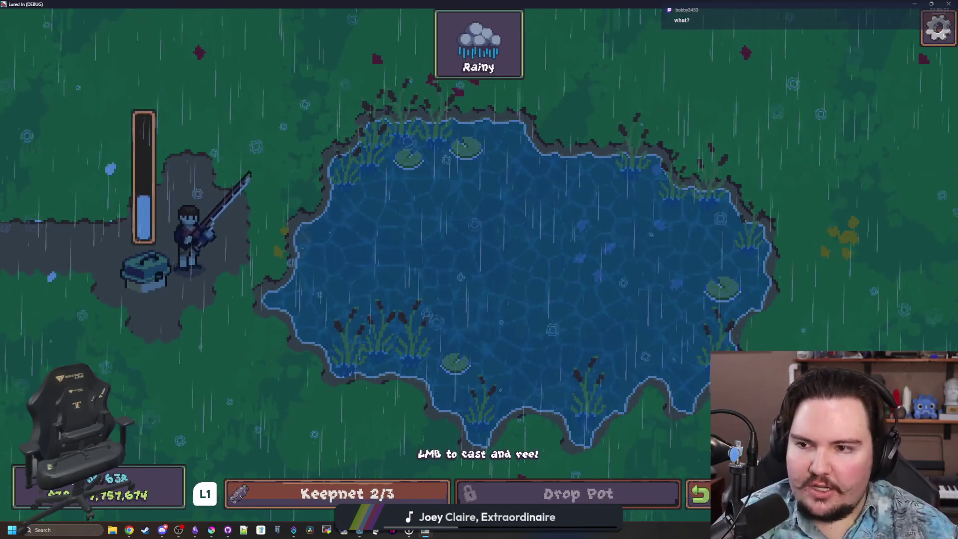
pyautogui.click(370, 46)
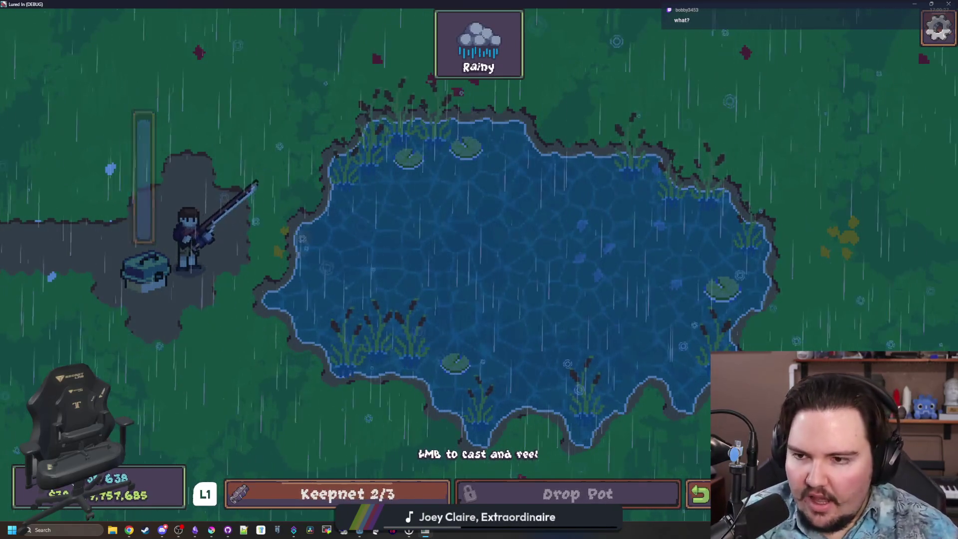
pyautogui.click(370, 47)
pyautogui.click(370, 47)
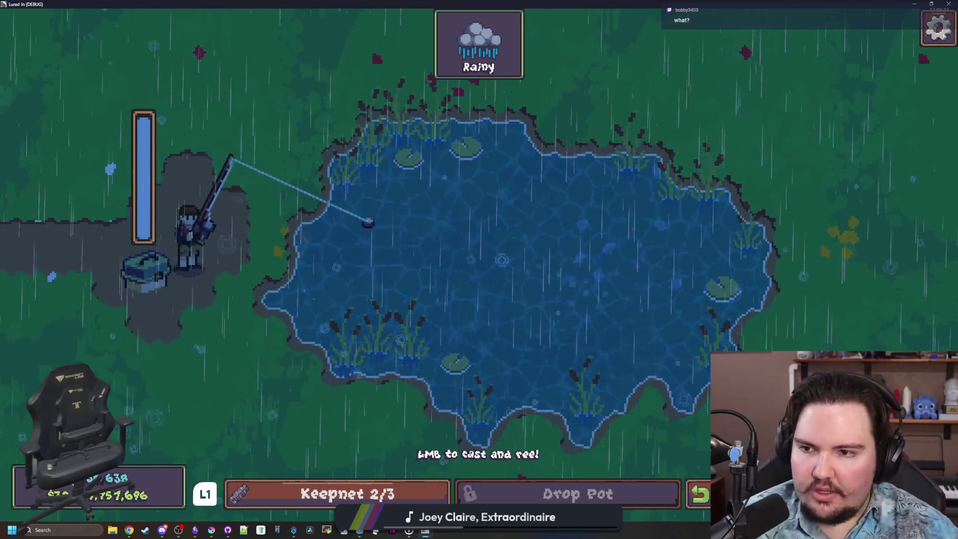
pyautogui.click(370, 47)
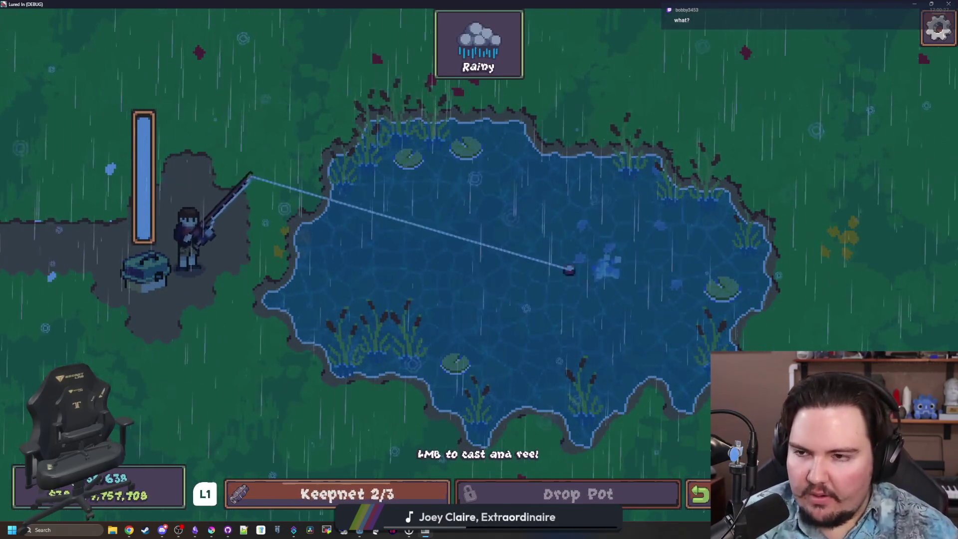
pyautogui.click(370, 46)
pyautogui.click(370, 46)
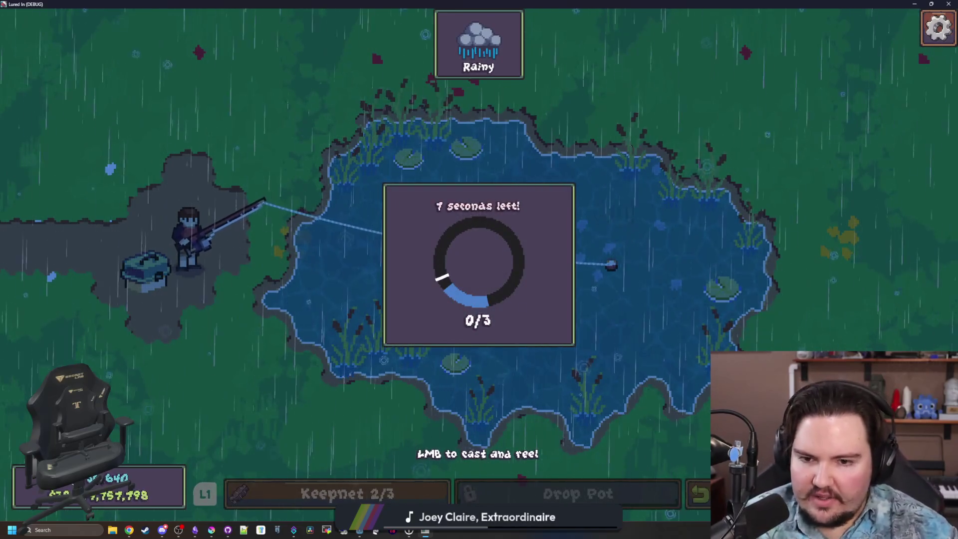
# - Hit the timing zone in the reel minigame to catch the fish
pyautogui.click(370, 46)
pyautogui.click(370, 46)
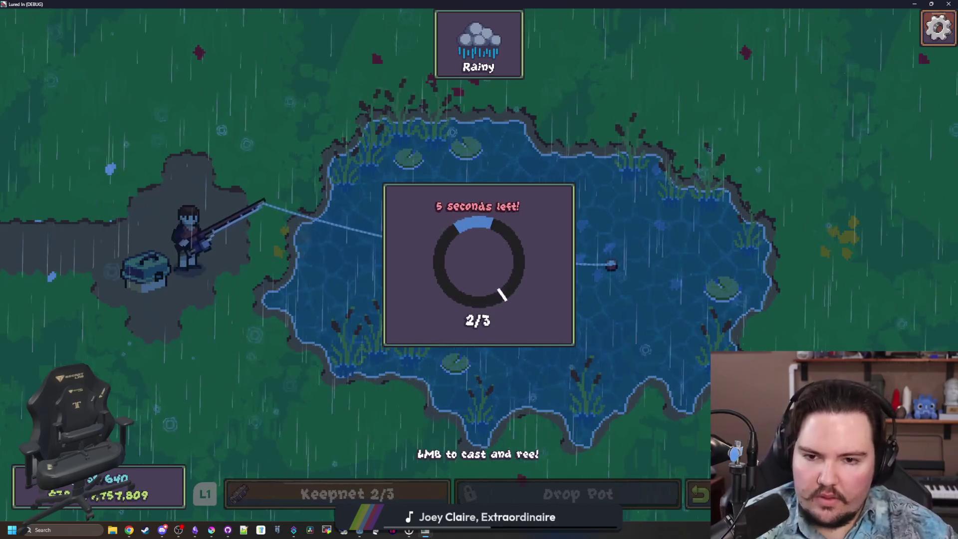
pyautogui.click(371, 47)
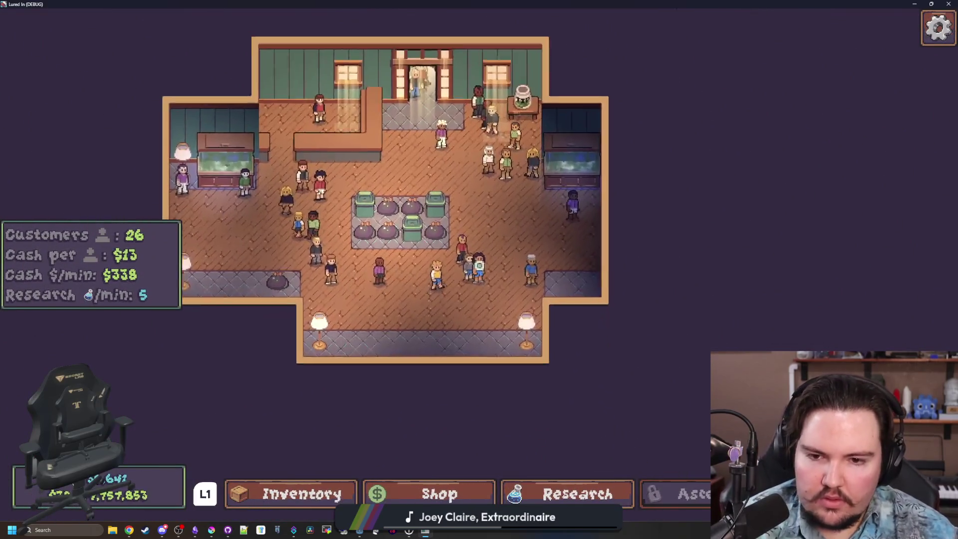
# - Walk the player around the counter area and busy shop floor
pyautogui.press('d')
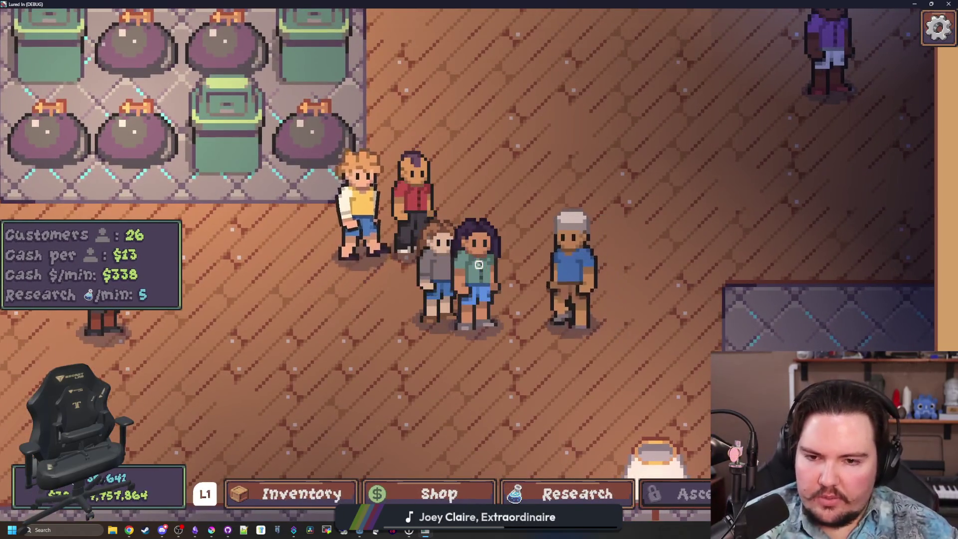
pyautogui.press('d')
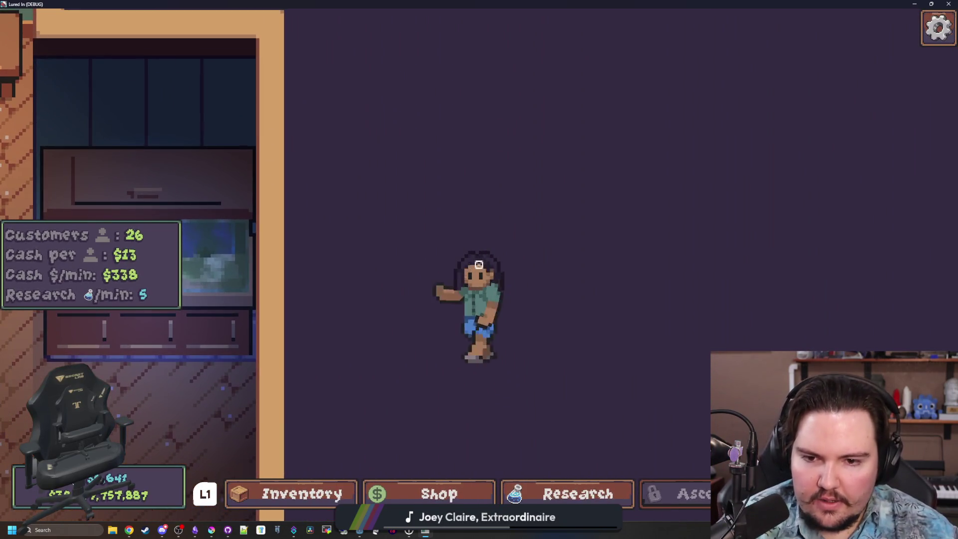
pyautogui.press('a')
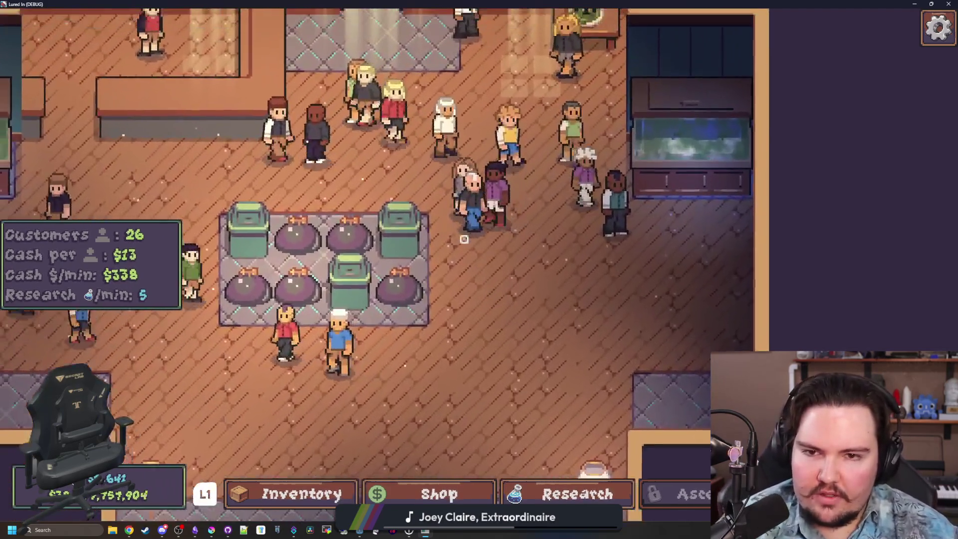
pyautogui.press('w')
pyautogui.press('d')
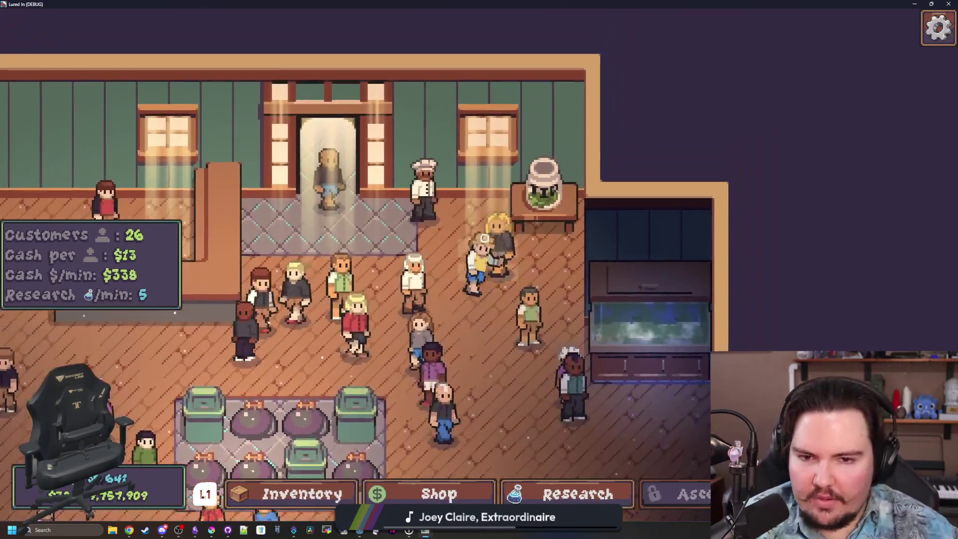
pyautogui.press('a')
pyautogui.press('s')
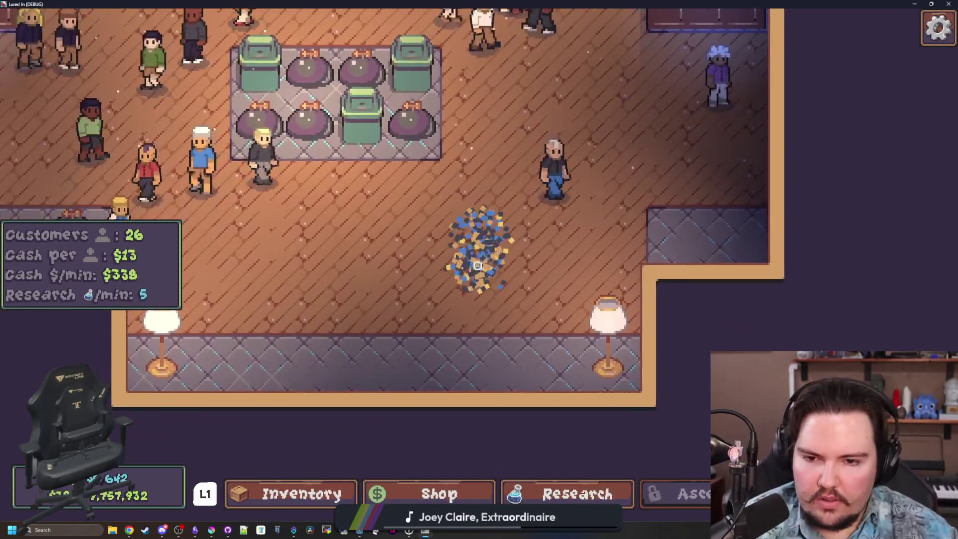
pyautogui.press('a')
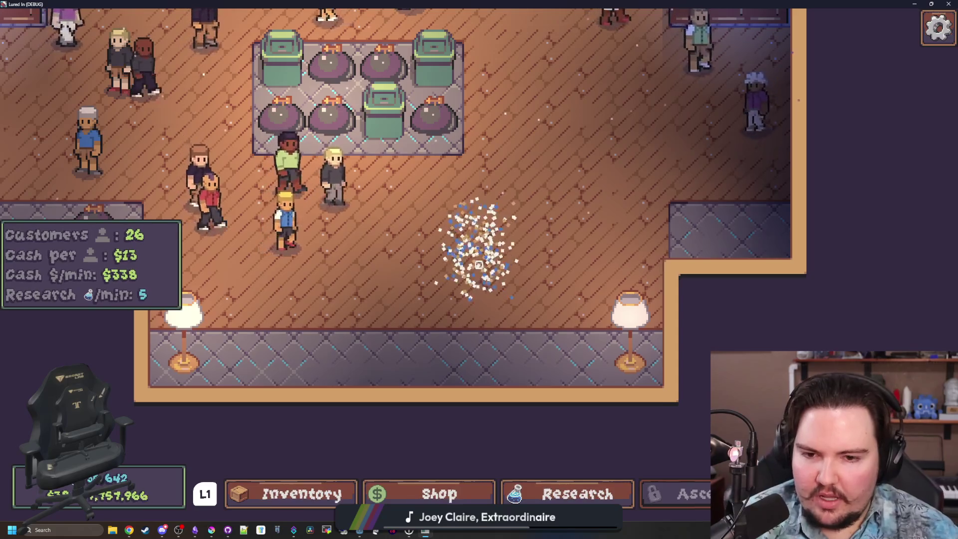
pyautogui.press('a')
pyautogui.press('d')
pyautogui.click(471, 249)
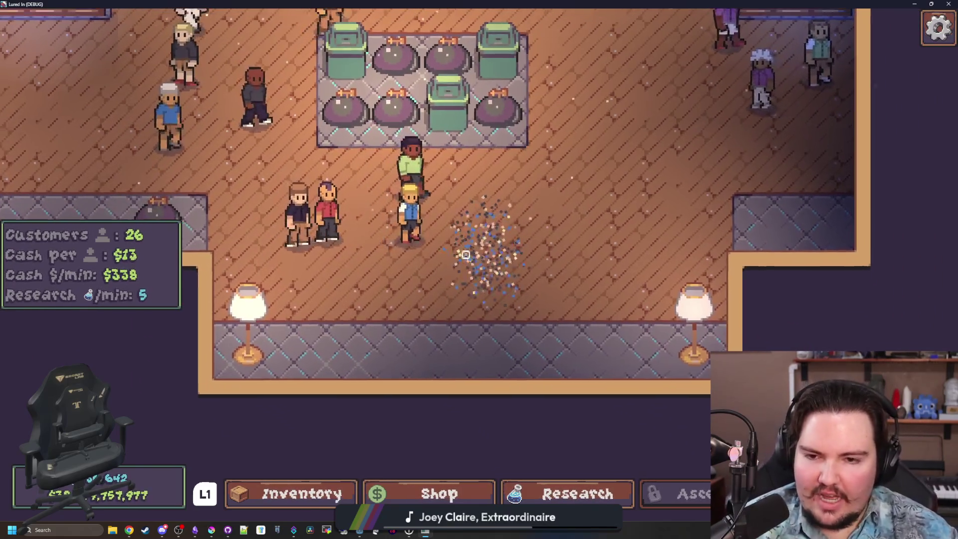
pyautogui.press('a')
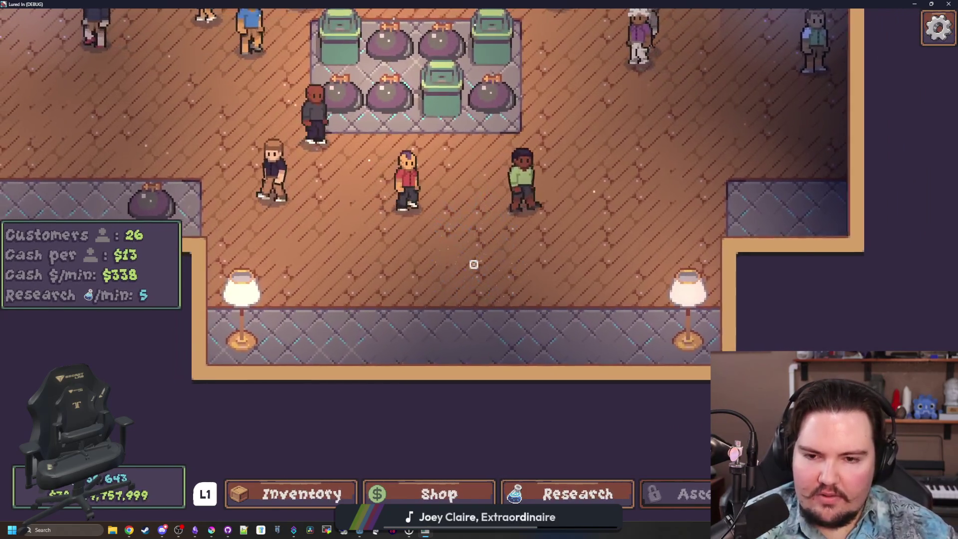
# - Walk the player across the shop to the aquarium and open Fish Tank 2's details
pyautogui.press('d')
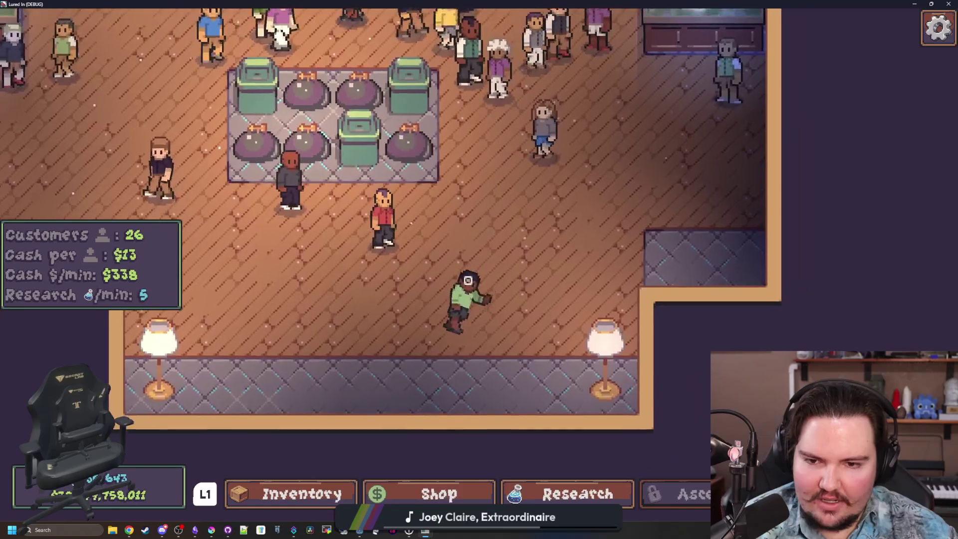
pyautogui.press('s')
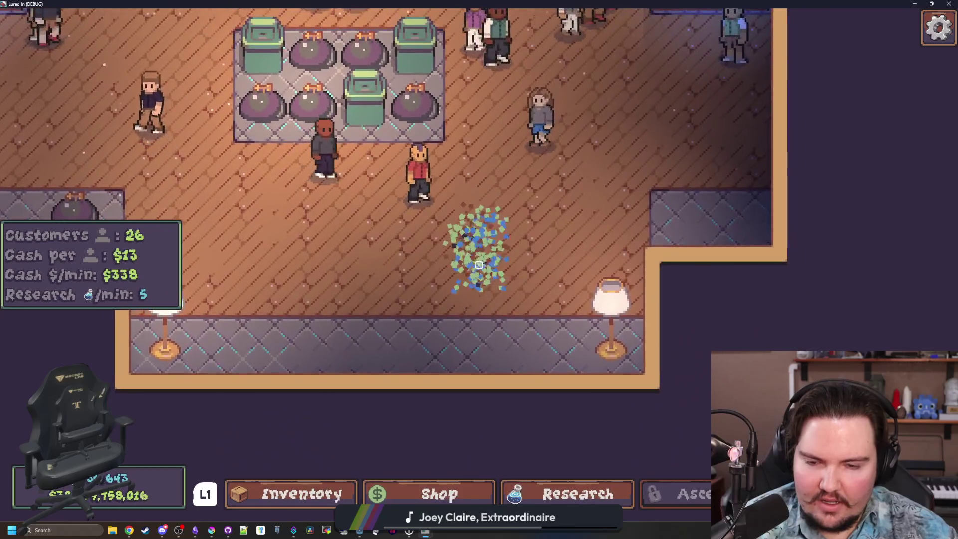
pyautogui.press('a')
pyautogui.press('s')
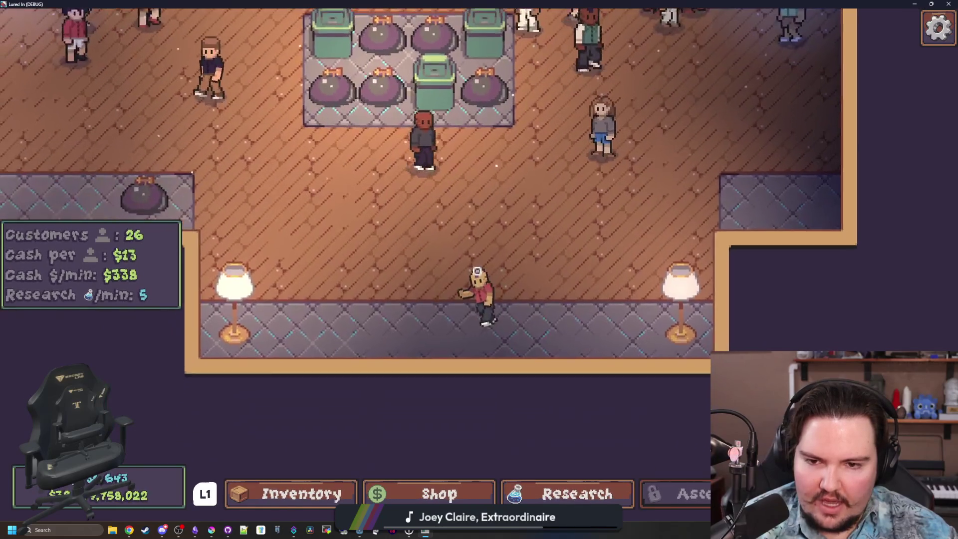
pyautogui.press('w')
pyautogui.press('s')
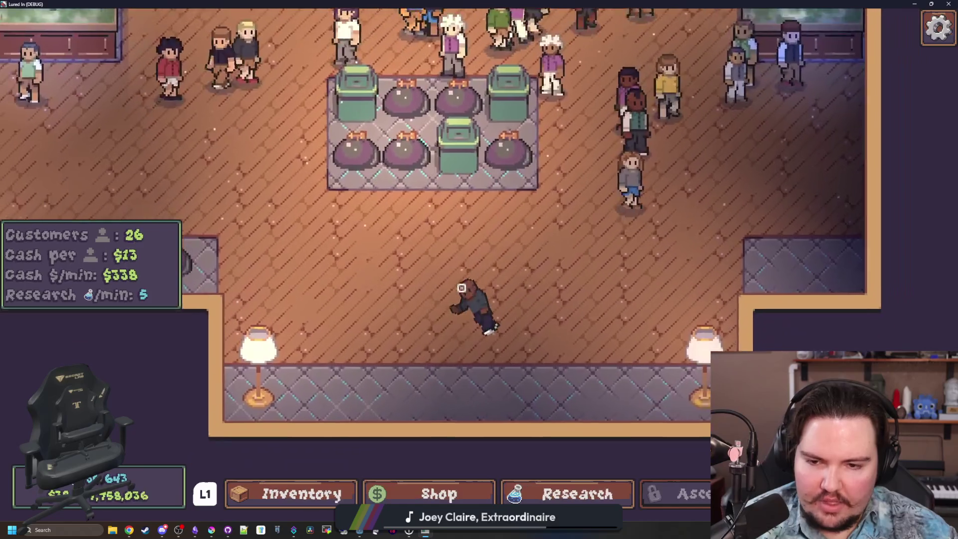
pyautogui.press('a')
pyautogui.press('s')
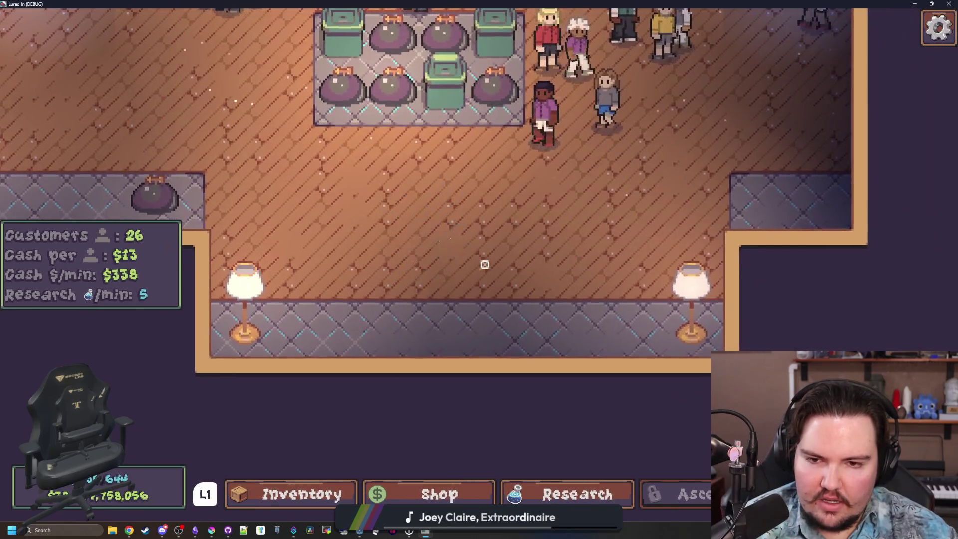
pyautogui.press('s')
pyautogui.press('a')
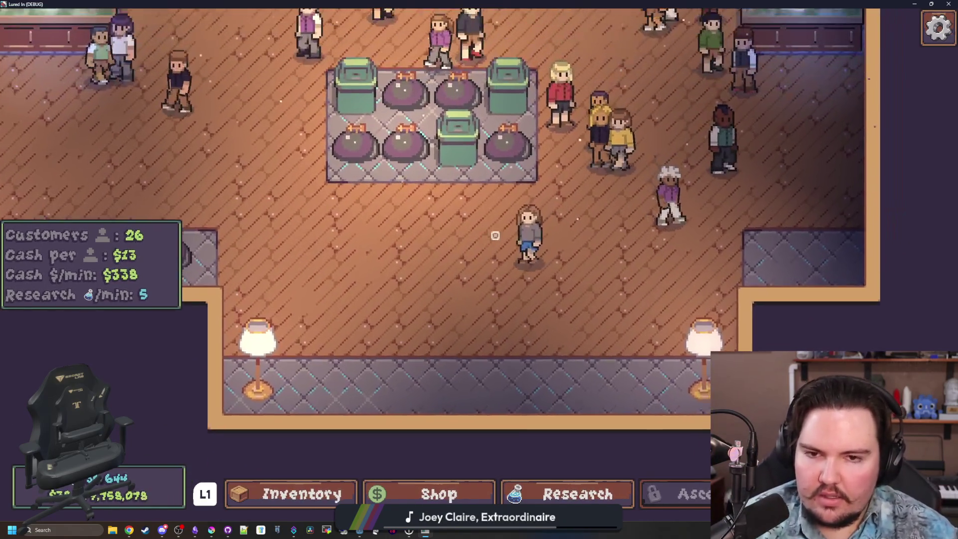
pyautogui.press('s')
pyautogui.press('d')
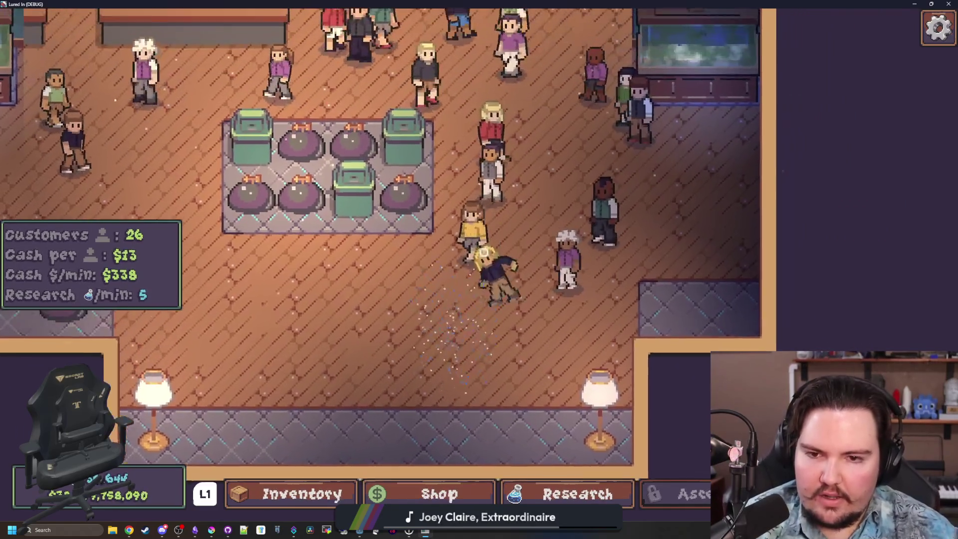
pyautogui.press('w')
pyautogui.press('a')
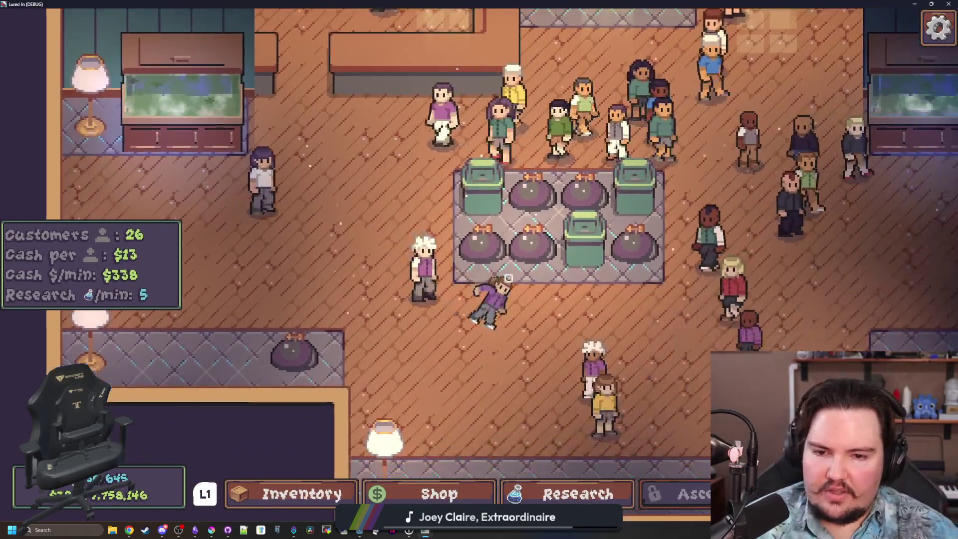
pyautogui.press('d')
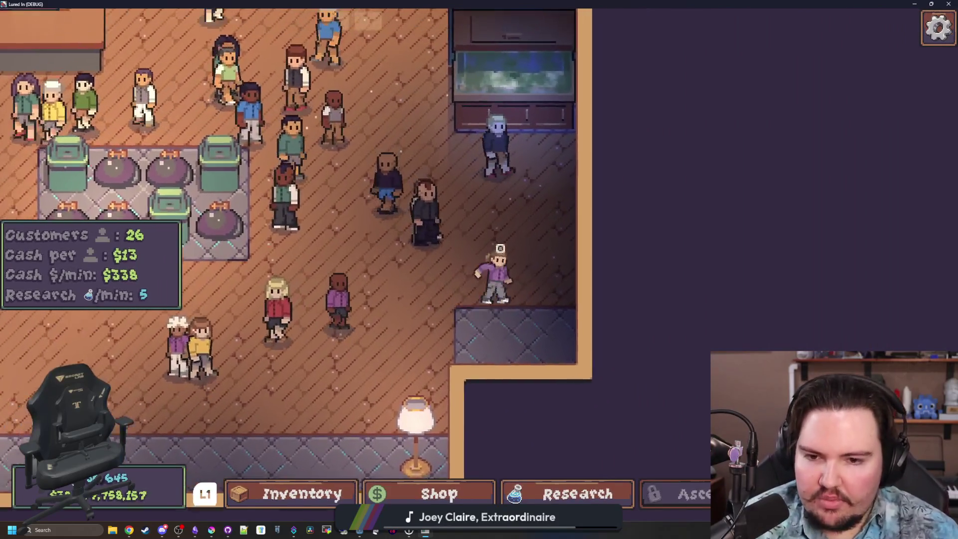
pyautogui.press('w')
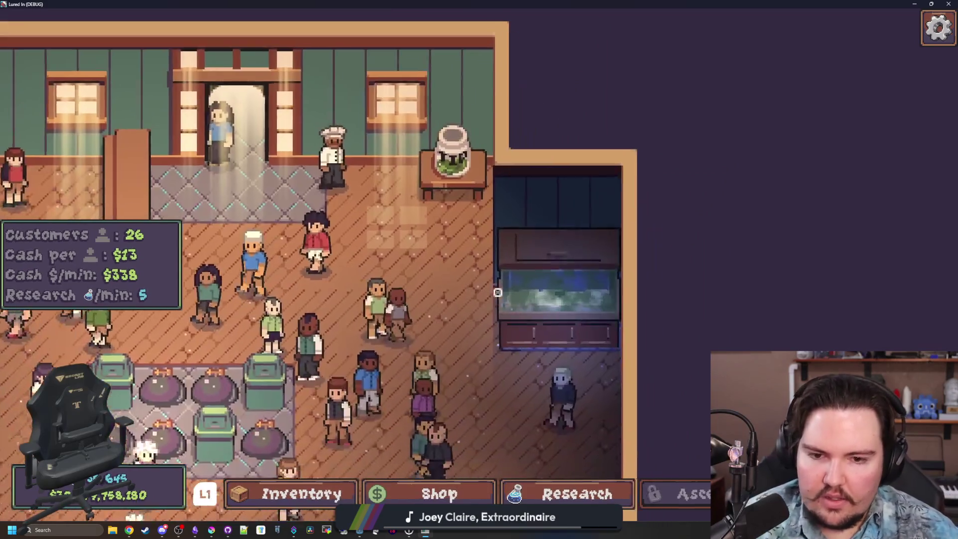
pyautogui.click(497, 292)
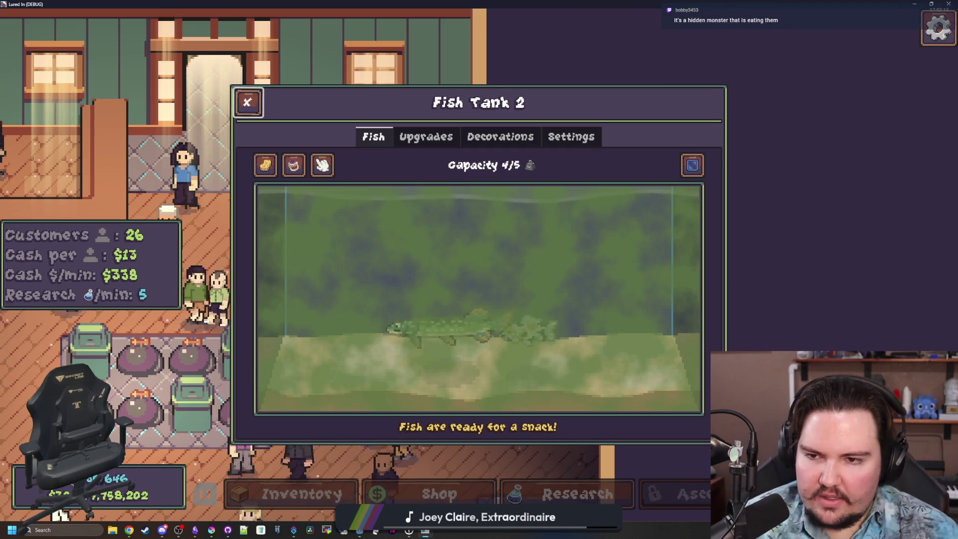
# - Close Fish Tank 2, pan across the floor and pick up the teal-shirted customer
pyautogui.click(248, 101)
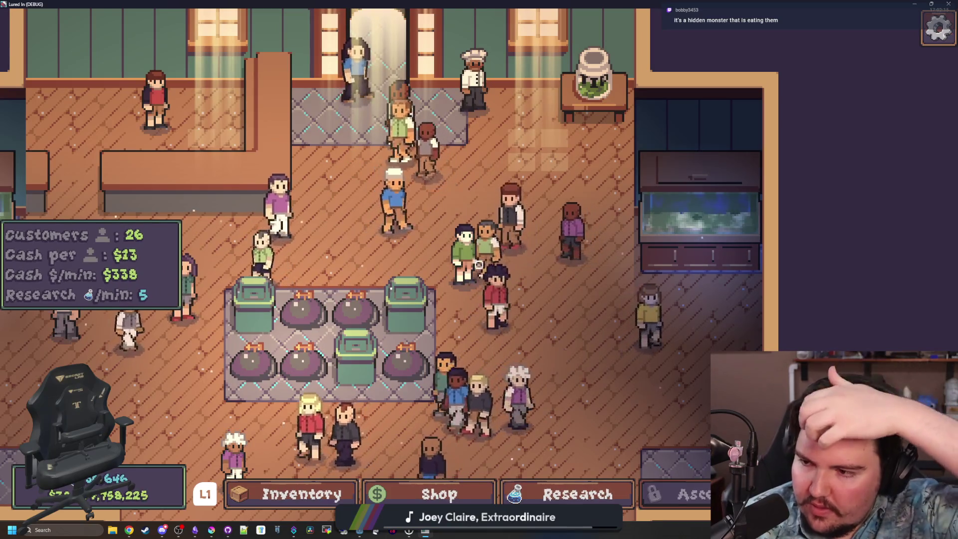
pyautogui.moveTo(478, 265)
pyautogui.mouseDown()
pyautogui.moveTo(613, 302)
pyautogui.moveTo(608, 329)
pyautogui.moveTo(598, 276)
pyautogui.moveTo(847, 187)
pyautogui.mouseUp()
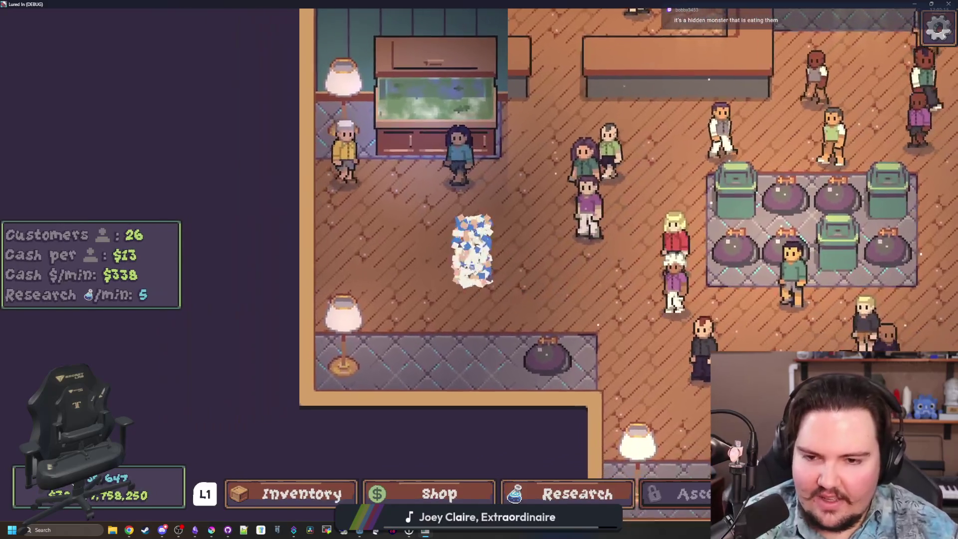
pyautogui.moveTo(460, 256)
pyautogui.mouseDown()
pyautogui.moveTo(449, 278)
pyautogui.moveTo(477, 261)
pyautogui.moveTo(478, 220)
pyautogui.moveTo(469, 225)
pyautogui.moveTo(496, 253)
pyautogui.mouseUp()
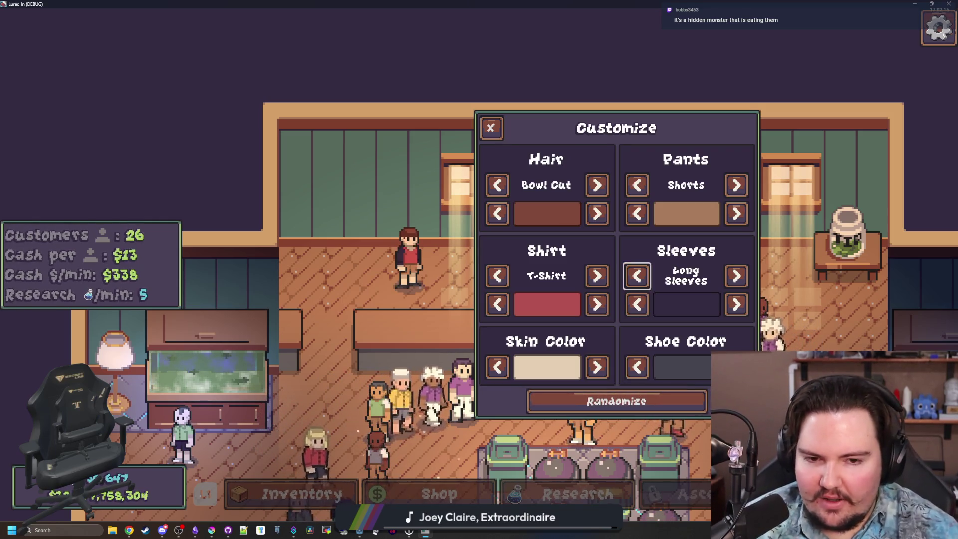
# - Close the customer Customize window and zoom in to view the tip jar's Offline Income
pyautogui.press('Escape')
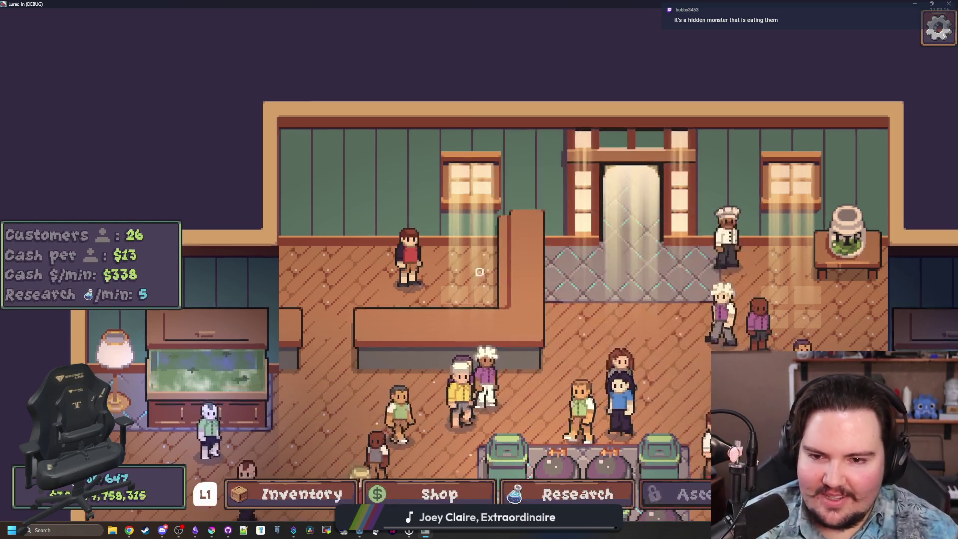
pyautogui.scroll(5, 479, 269)
pyautogui.scroll(-5, 490, 260)
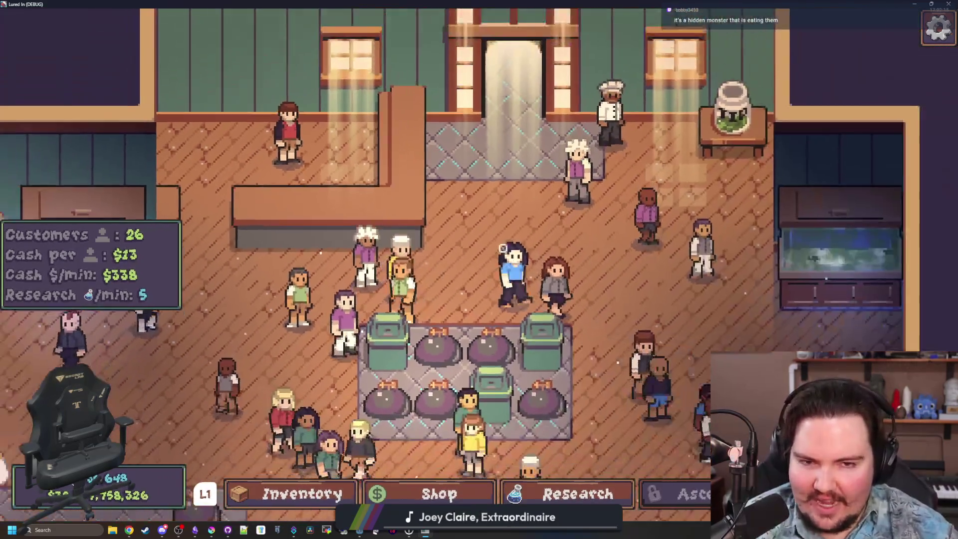
pyautogui.scroll(5, 490, 260)
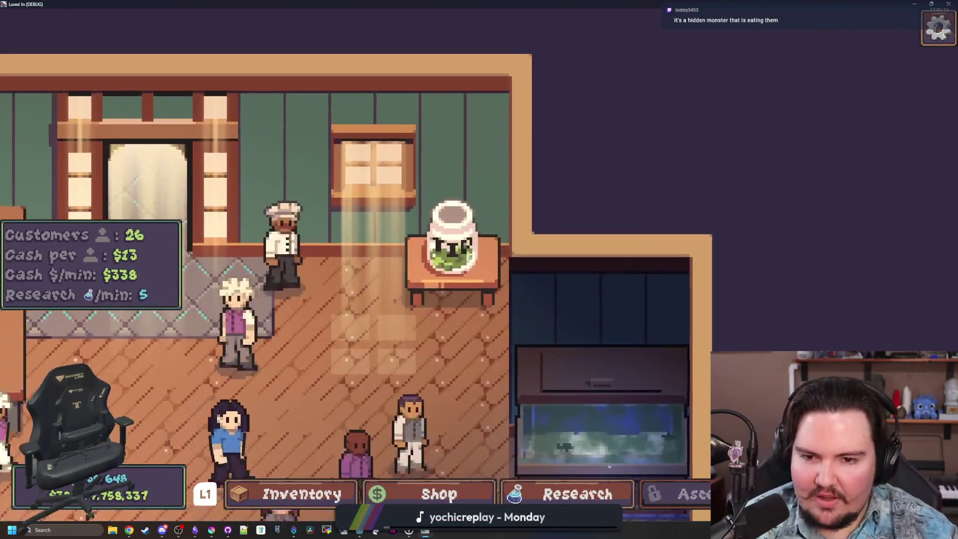
pyautogui.click(464, 264)
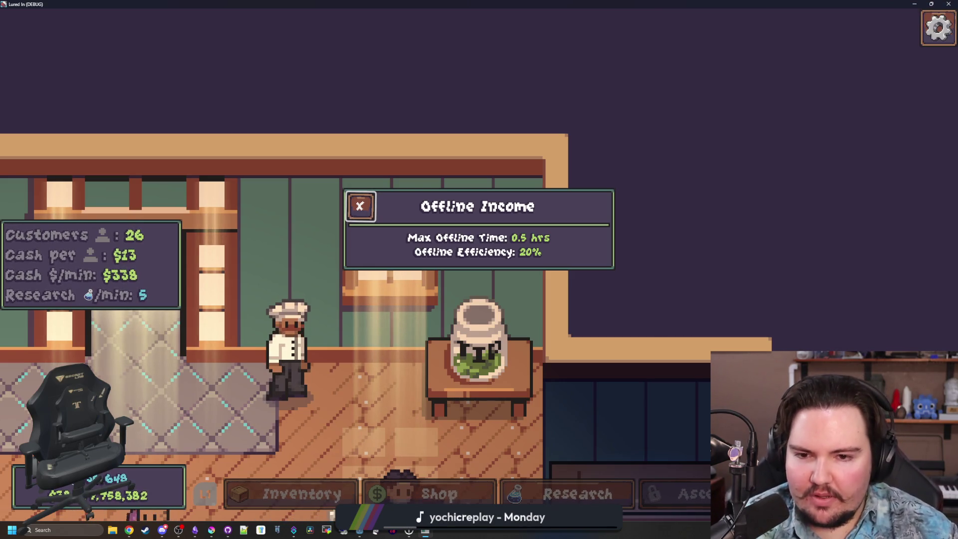
# - Zoom out and open the Edit settings for an item on the lower floor
pyautogui.scroll(-4, 479, 264)
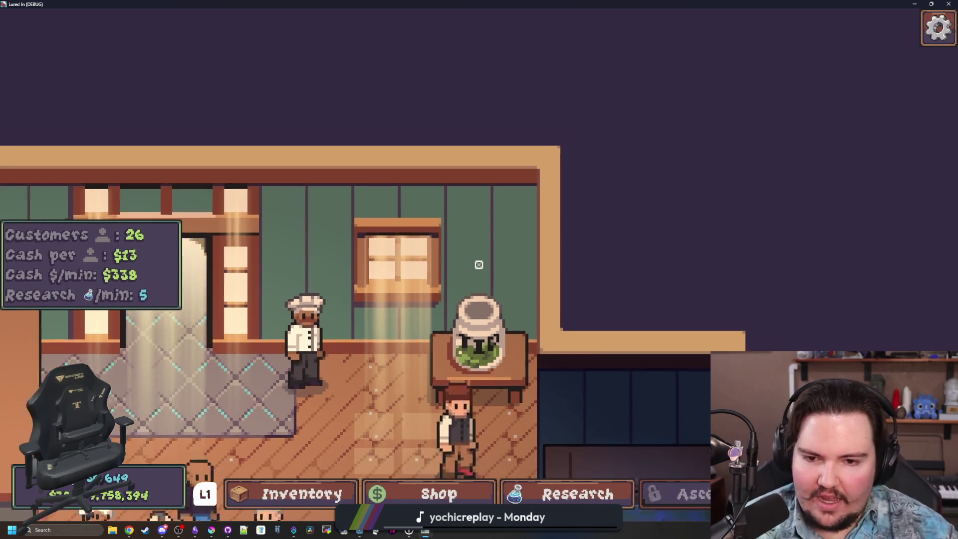
pyautogui.scroll(-5, 473, 297)
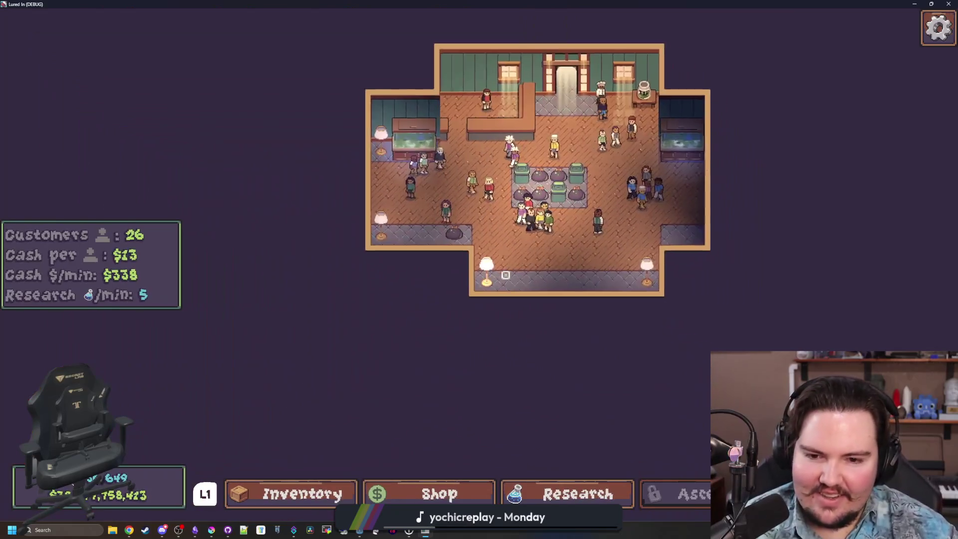
pyautogui.scroll(5, 506, 275)
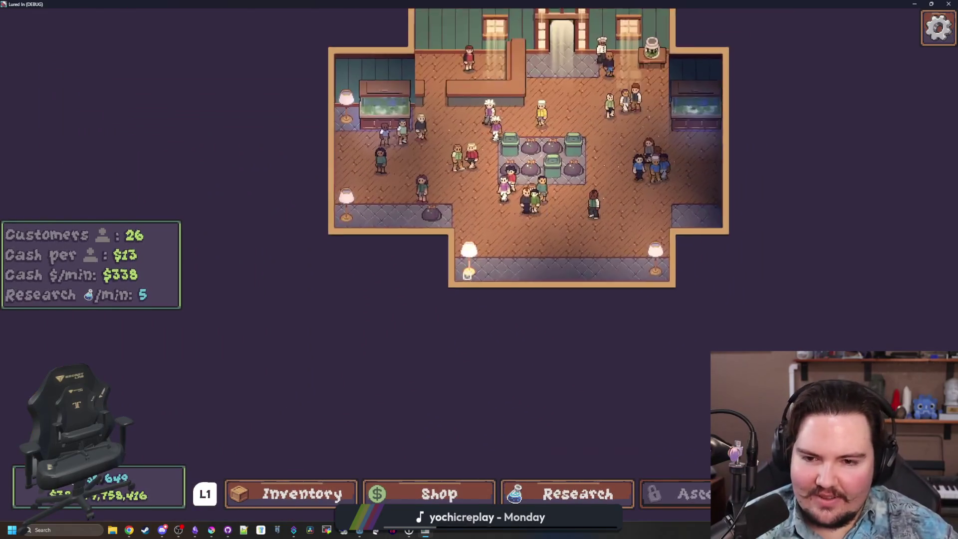
pyautogui.click(519, 265)
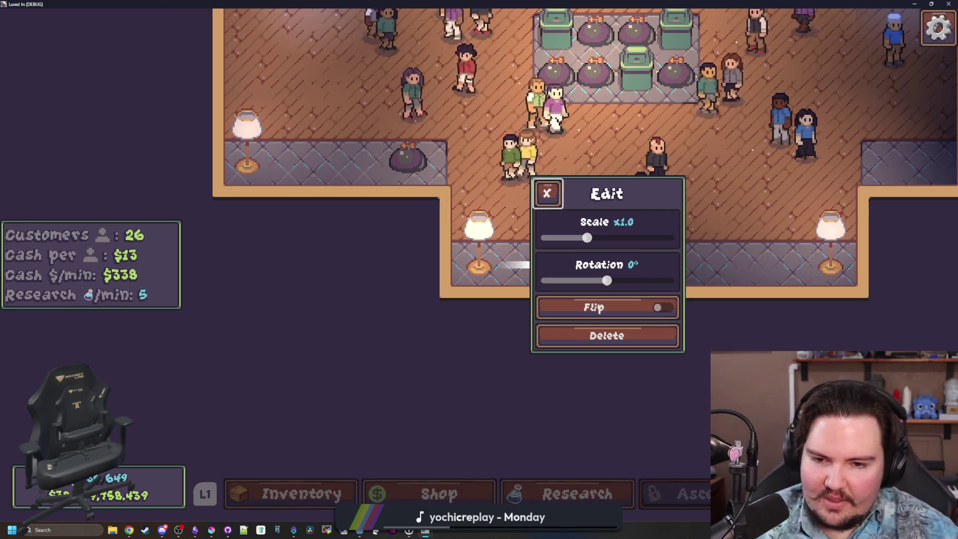
# - Close the item's Edit window, open and close the pink sack's Edit, then walk toward the chef
pyautogui.click(547, 193)
pyautogui.scroll(-2, 499, 224)
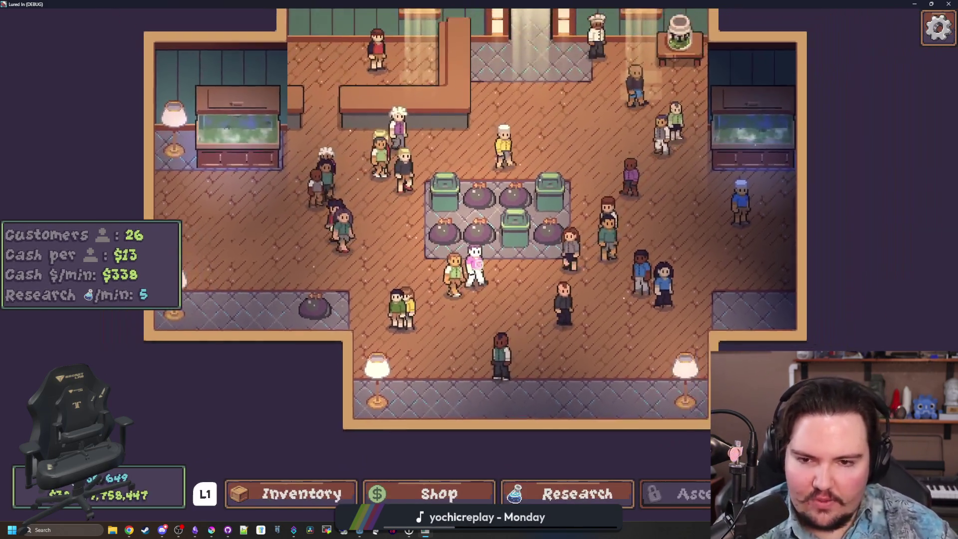
pyautogui.scroll(3, 477, 264)
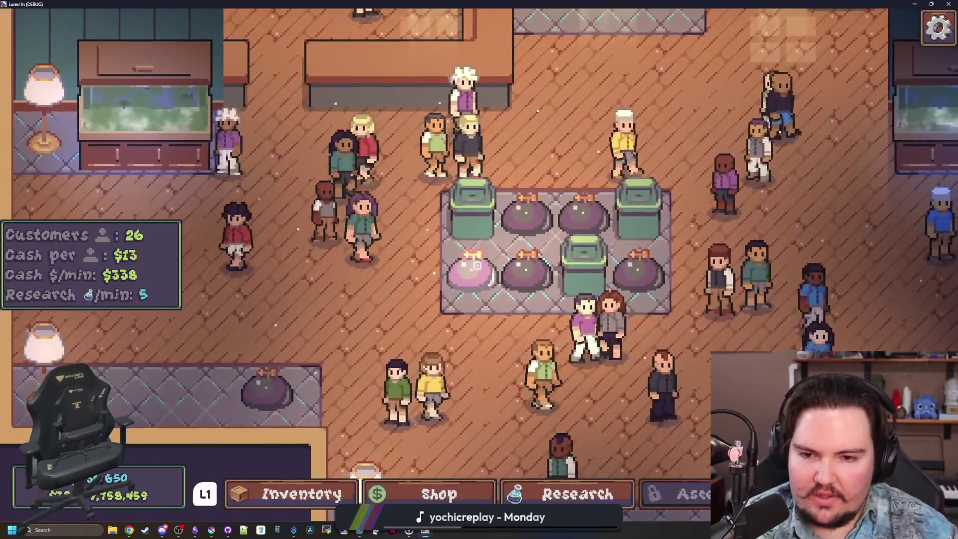
pyautogui.click(476, 265)
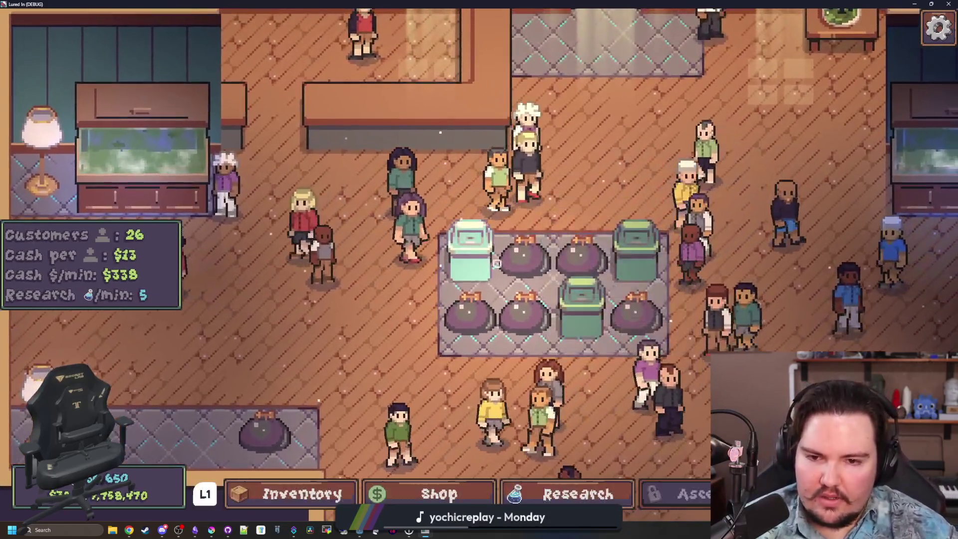
pyautogui.click(497, 263)
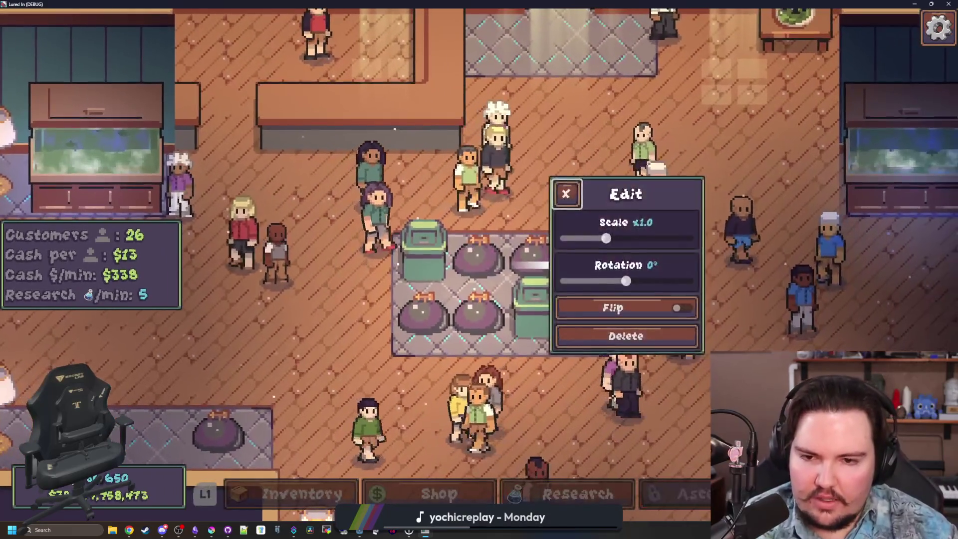
pyautogui.press('Escape')
pyautogui.press('w')
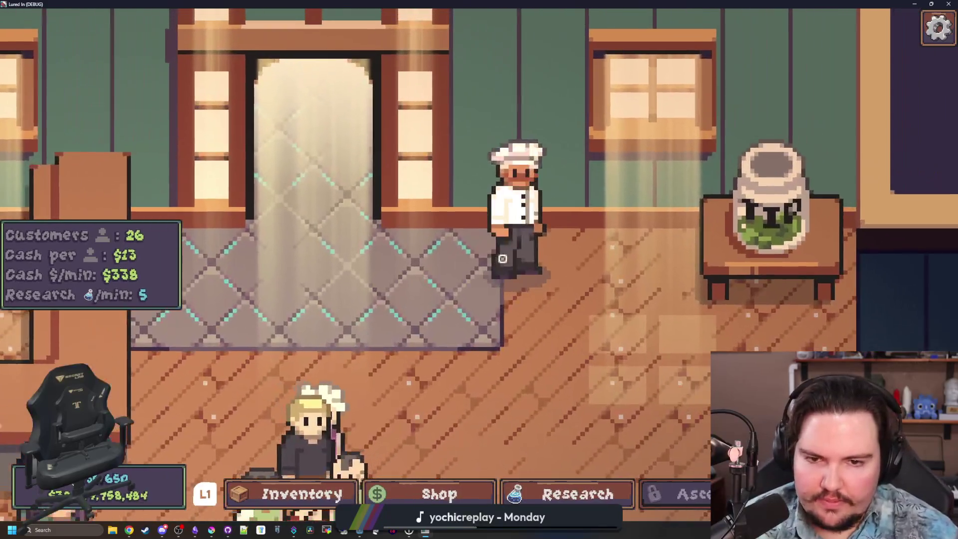
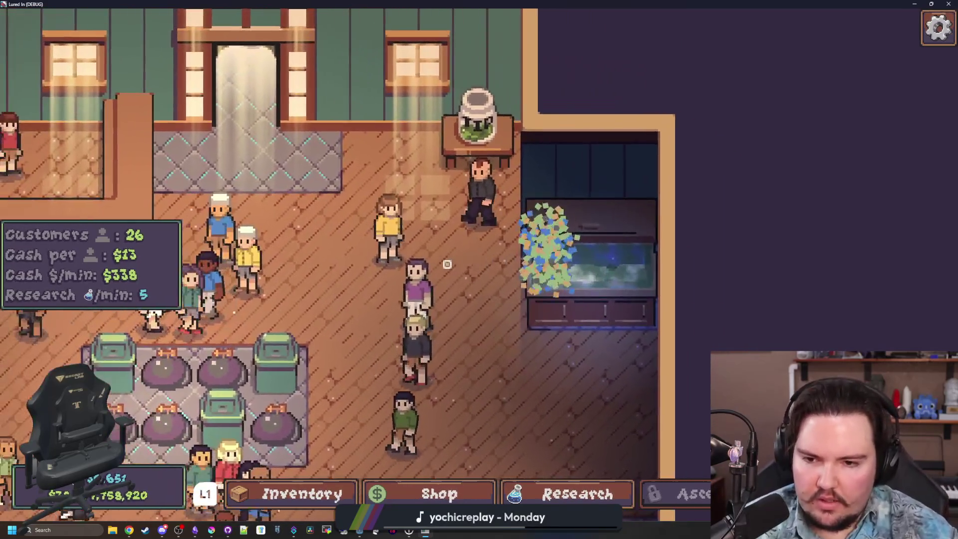
# - Drop four waiting customers into the Lured In fish tank, then leave the fullscreen game
pyautogui.moveTo(419, 285); pyautogui.dragTo(516, 267)
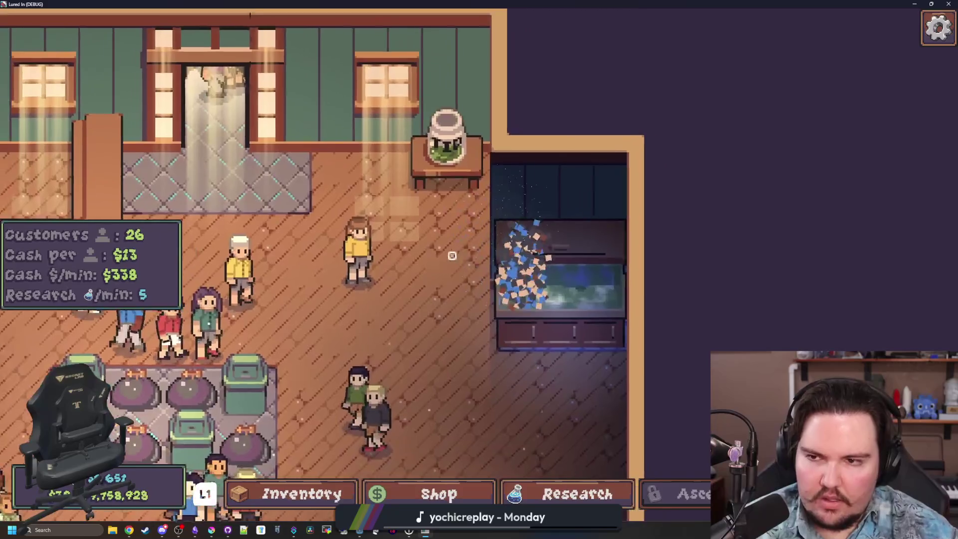
pyautogui.moveTo(357, 249); pyautogui.dragTo(588, 279)
pyautogui.moveTo(449, 279)
pyautogui.mouseDown()
pyautogui.moveTo(470, 282)
pyautogui.moveTo(539, 235)
pyautogui.moveTo(589, 140)
pyautogui.mouseUp()
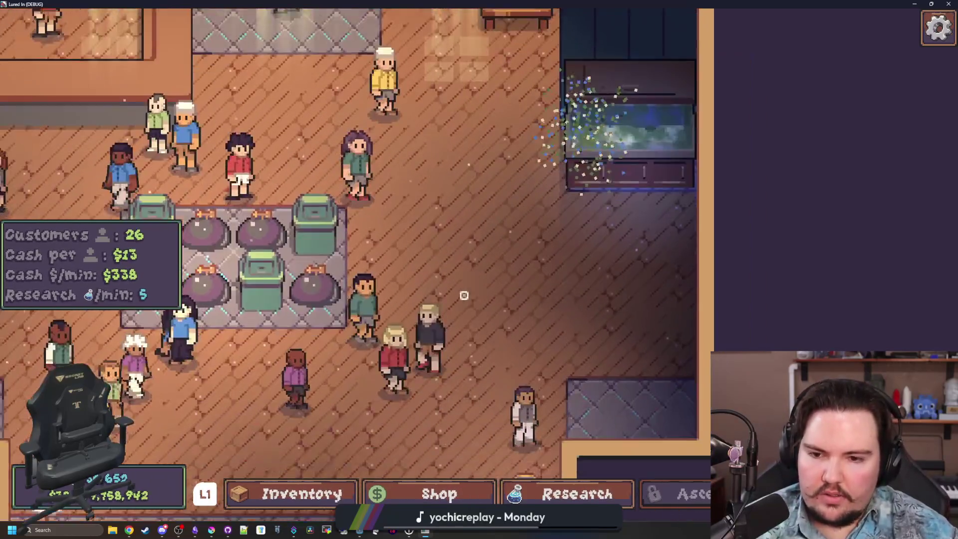
pyautogui.moveTo(464, 295)
pyautogui.mouseDown()
pyautogui.moveTo(496, 262)
pyautogui.moveTo(494, 227)
pyautogui.moveTo(501, 269)
pyautogui.moveTo(466, 263)
pyautogui.moveTo(499, 265)
pyautogui.moveTo(474, 261)
pyautogui.mouseUp()
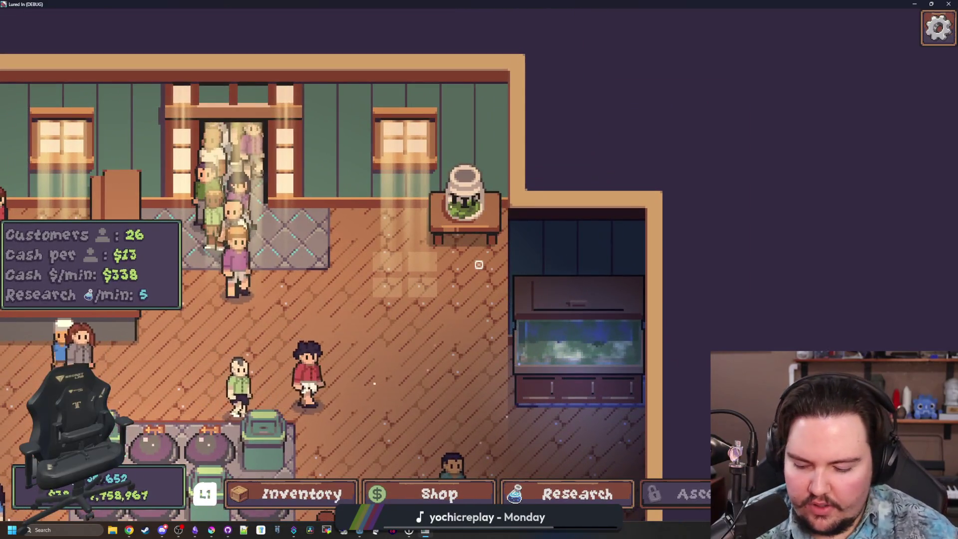
pyautogui.press('super')
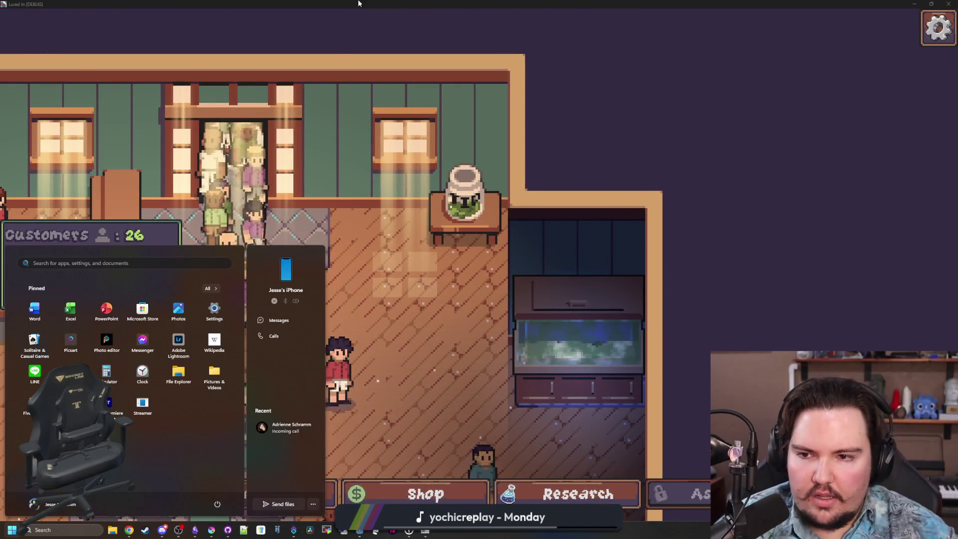
# - Return to the Godot script editor and place the caret after else on line 280
pyautogui.click(12, 407)
pyautogui.click(406, 210)
pyautogui.click(339, 270)
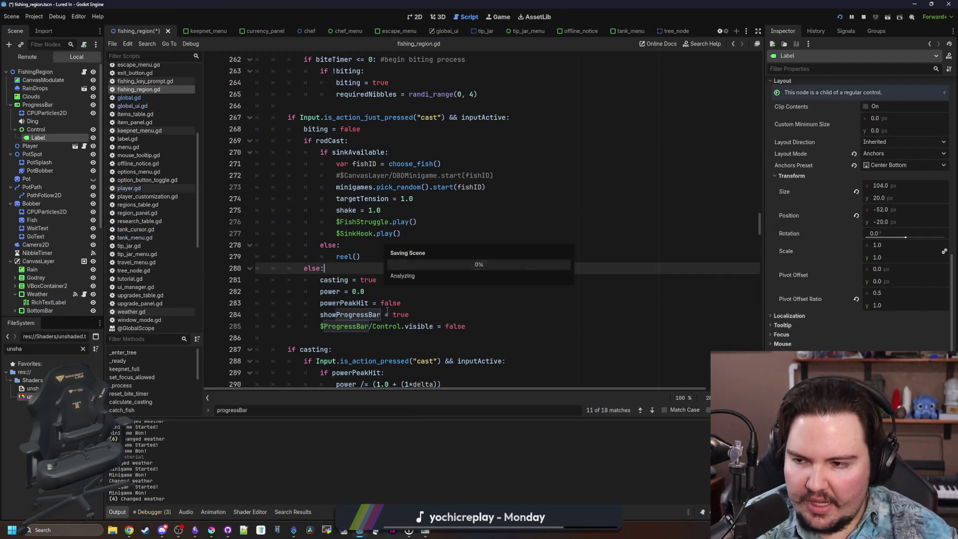
# - Filter the FileSystem dock for 'chef' and open chef.tscn in the 2D view
pyautogui.click(83, 349)
pyautogui.write('exca')
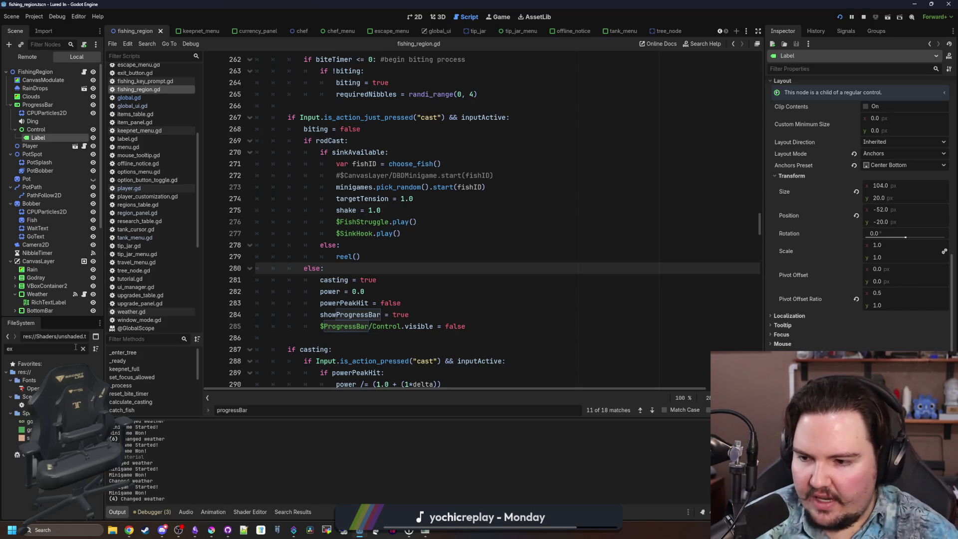
pyautogui.press('BackSpace')
pyautogui.press('BackSpace')
pyautogui.write('chef')
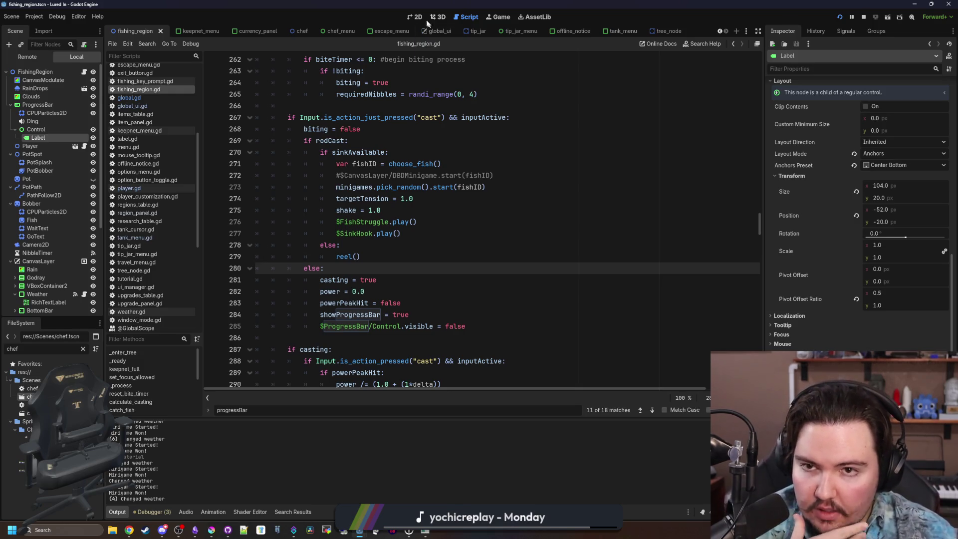
pyautogui.click(418, 17)
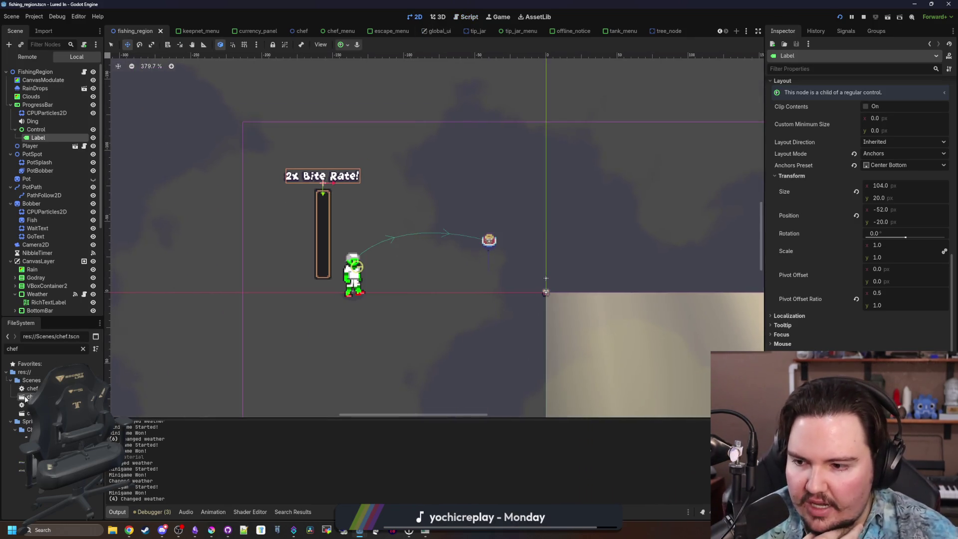
pyautogui.doubleClick(25, 397)
# - Move the Krita window toward the upper right and put it away
pyautogui.scroll(5, 389, 317)
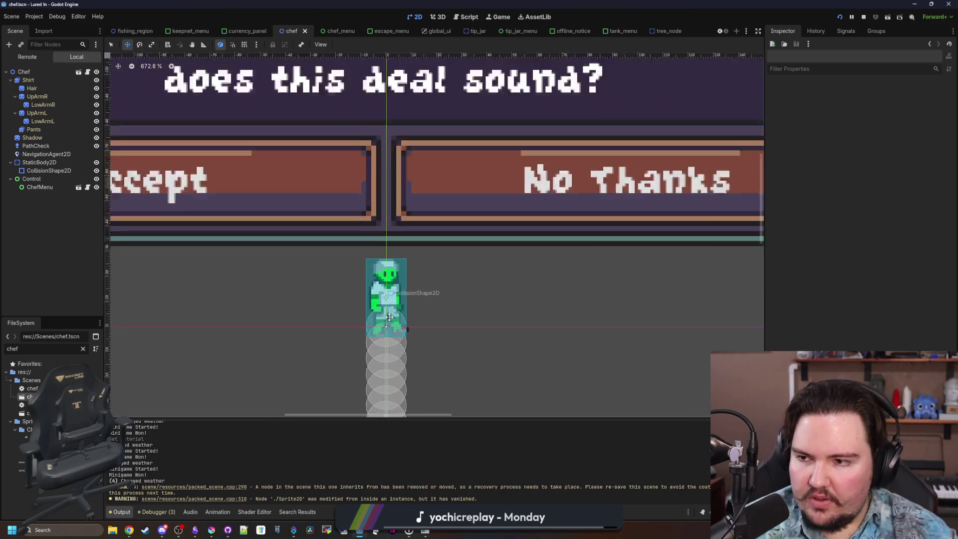
pyautogui.scroll(5, 389, 317)
pyautogui.click(212, 530)
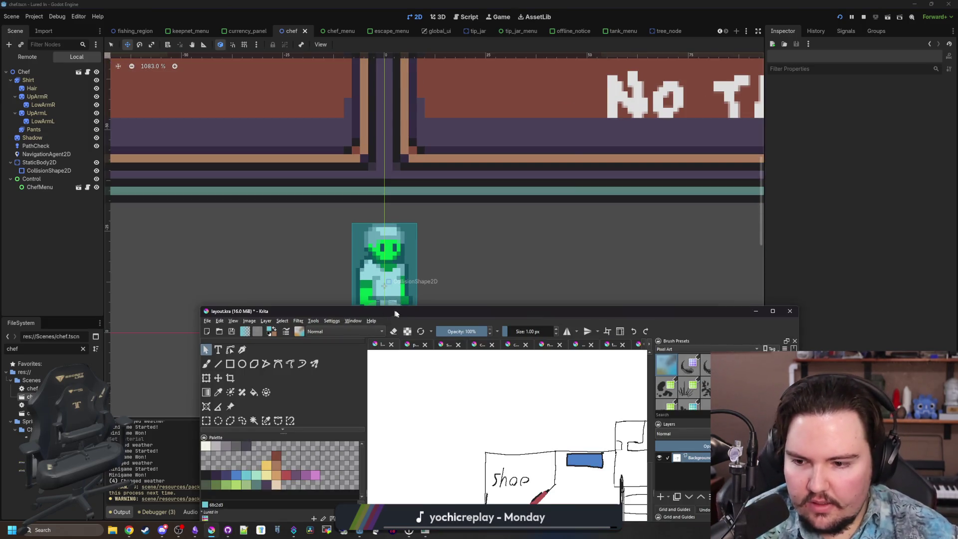
pyautogui.moveTo(396, 314)
pyautogui.mouseDown()
pyautogui.moveTo(577, 167)
pyautogui.moveTo(656, 83)
pyautogui.mouseUp()
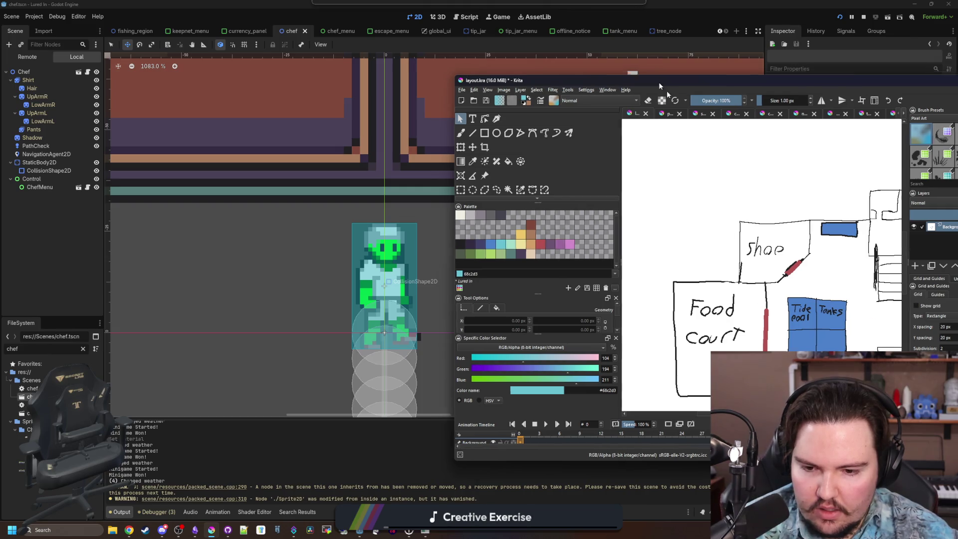
pyautogui.hotkey('alt', 'Tab')
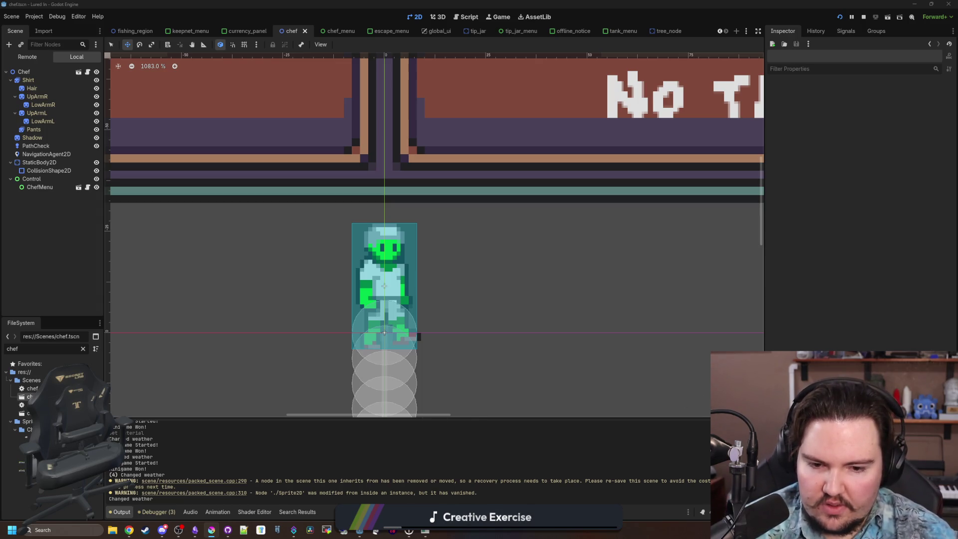
# - Save the chef scene and switch over to the Krita floor plan
pyautogui.hotkey('ctrl', 's')
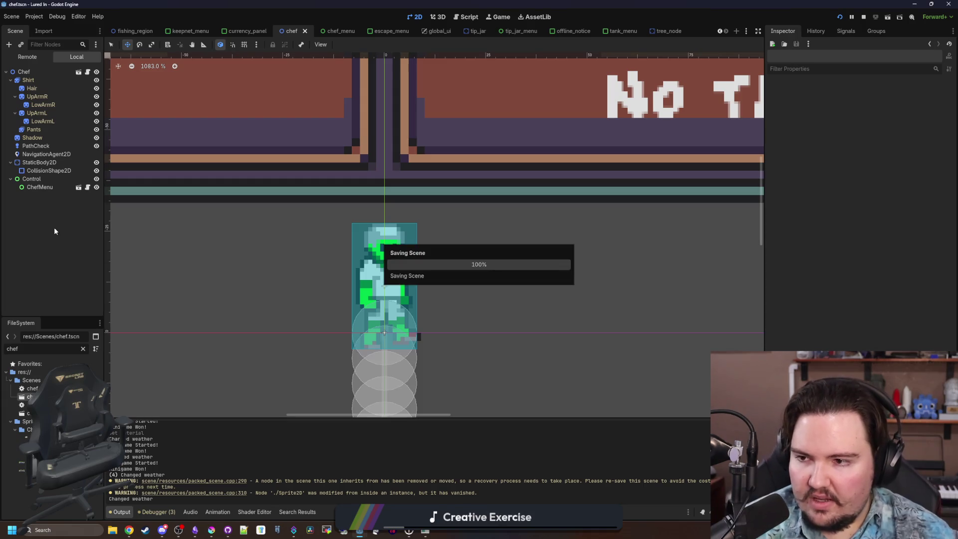
pyautogui.hotkey('ctrl', 's')
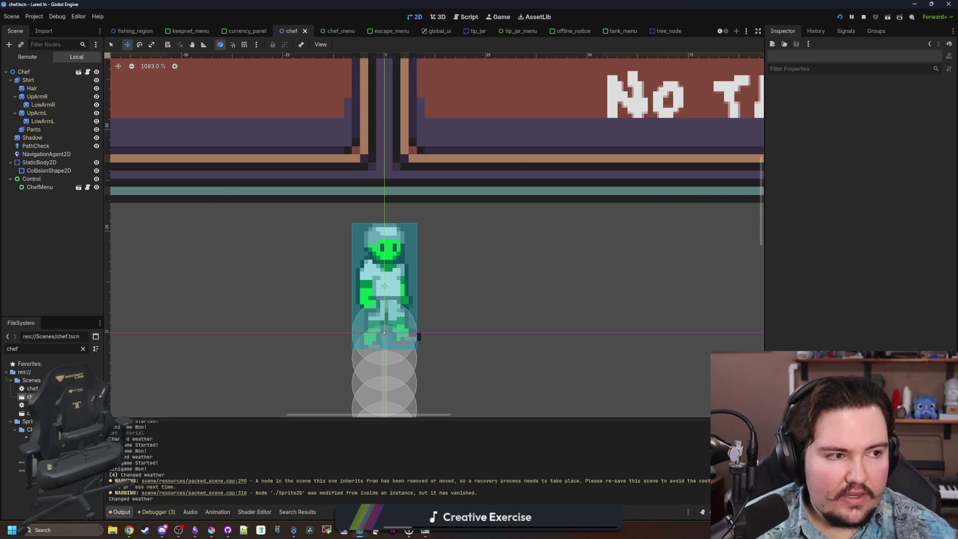
pyautogui.click(212, 529)
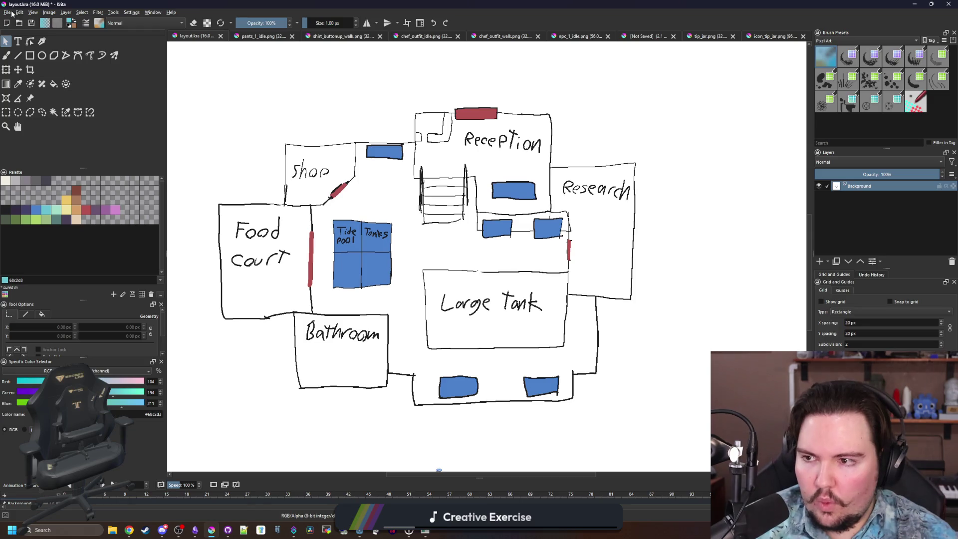
# - Create a new custom Krita document 8 pixels wide and 16 pixels high
pyautogui.click(7, 12)
pyautogui.click(22, 25)
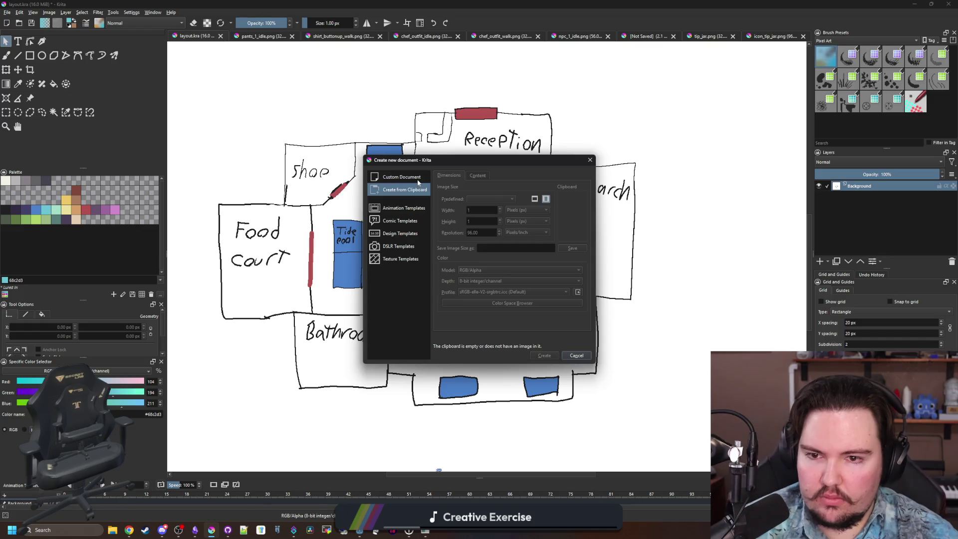
pyautogui.click(418, 180)
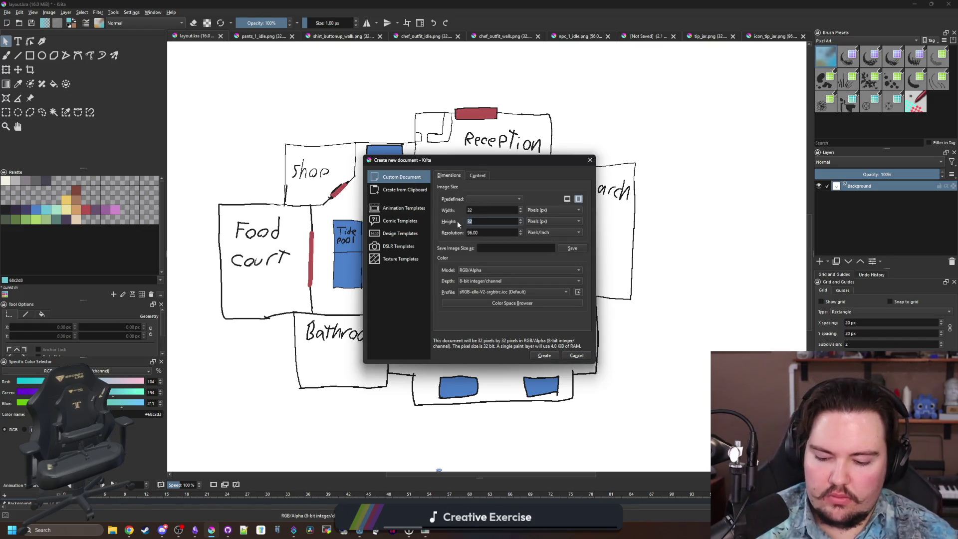
pyautogui.write('16')
pyautogui.doubleClick(477, 210)
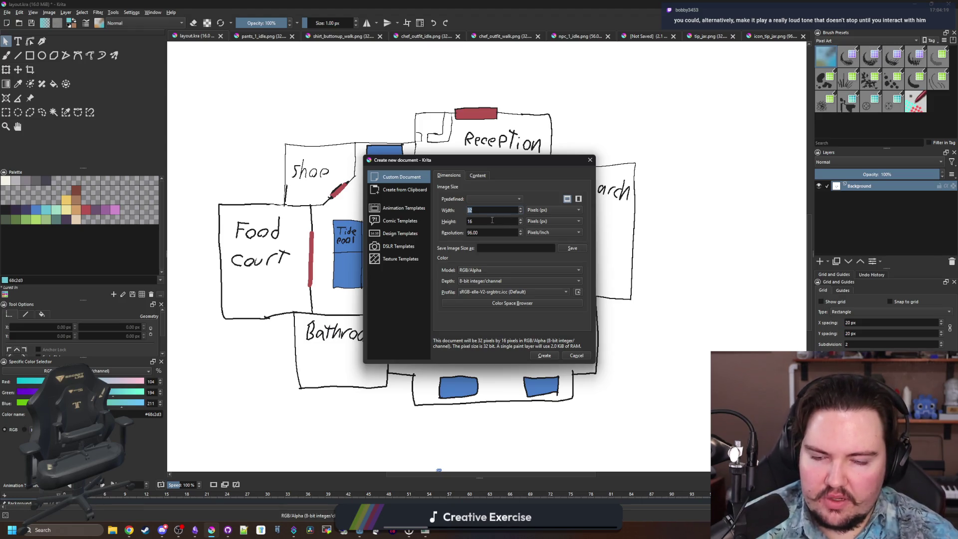
pyautogui.write('8')
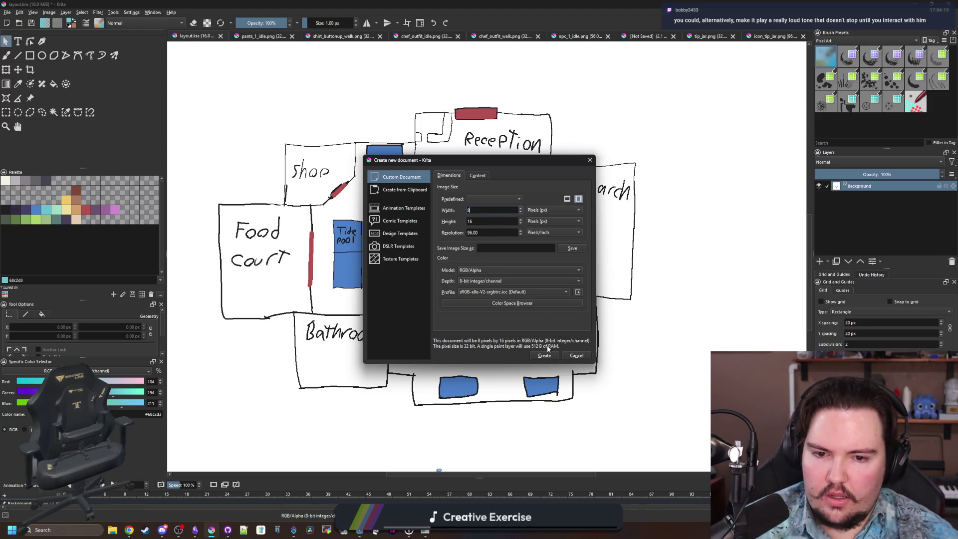
pyautogui.click(542, 356)
# - Paint a dark red b45252 ring with a three-pixel bar above it
pyautogui.scroll(-3, 499, 299)
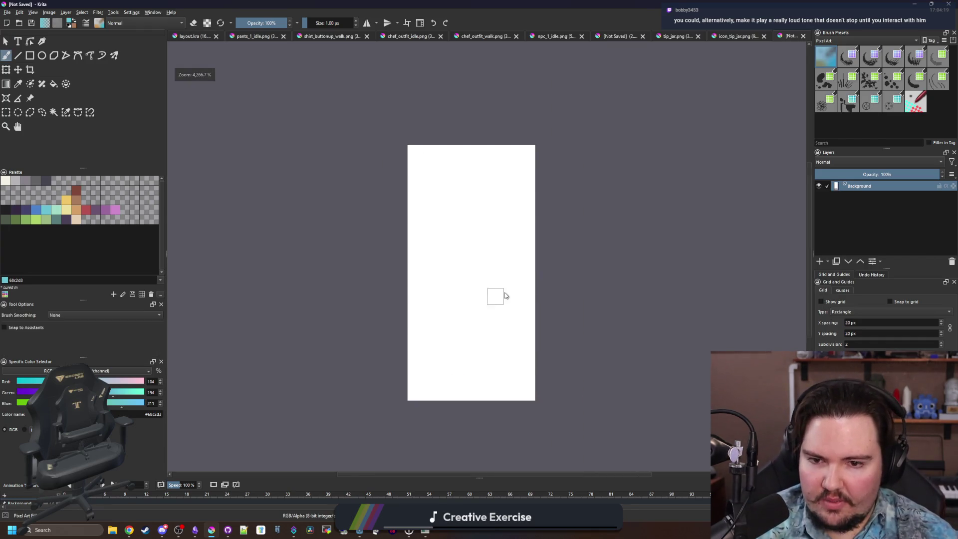
pyautogui.scroll(3, 307, 270)
pyautogui.click(85, 210)
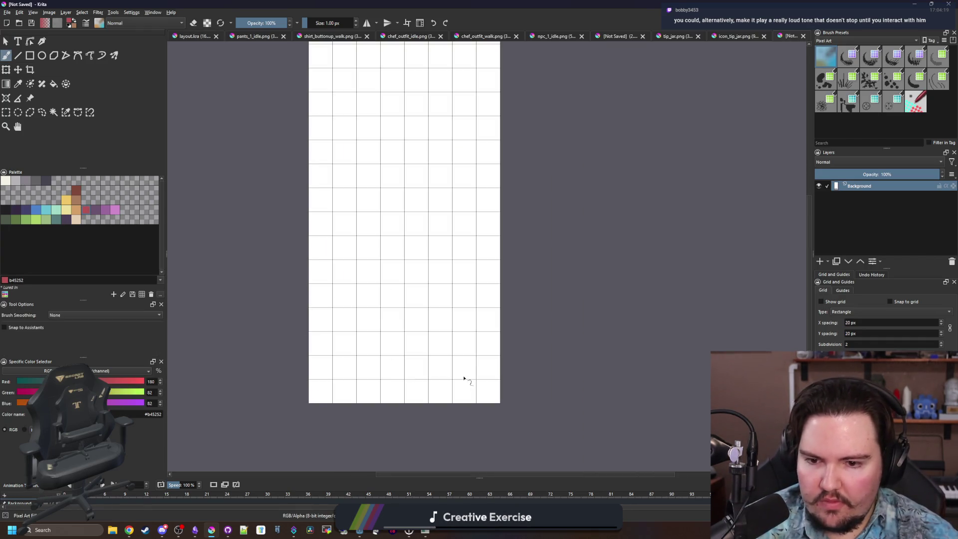
pyautogui.moveTo(389, 375)
pyautogui.mouseDown()
pyautogui.moveTo(348, 310)
pyautogui.moveTo(372, 272)
pyautogui.moveTo(415, 252)
pyautogui.moveTo(458, 295)
pyautogui.moveTo(451, 349)
pyautogui.mouseUp()
pyautogui.scroll(-2, 442, 336)
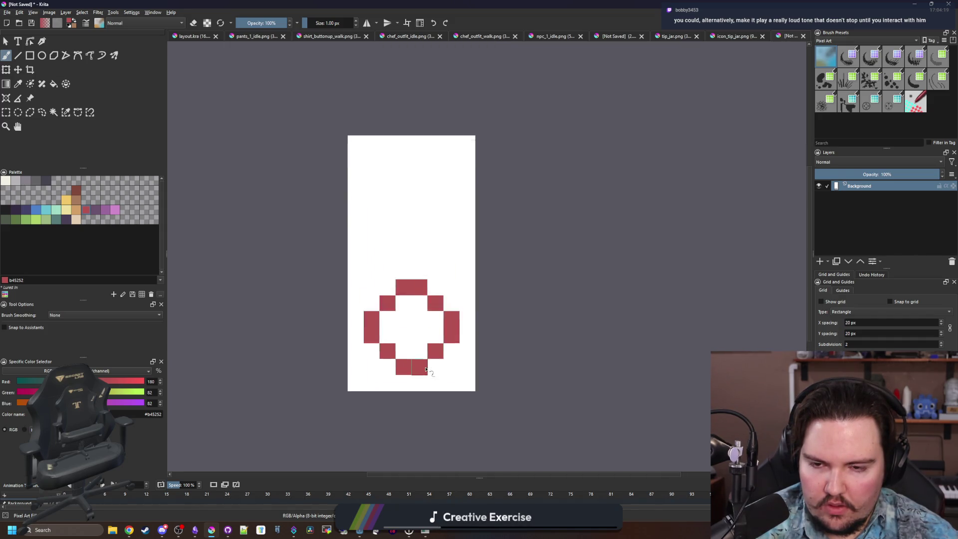
pyautogui.scroll(2, 407, 283)
pyautogui.moveTo(383, 280); pyautogui.dragTo(419, 278)
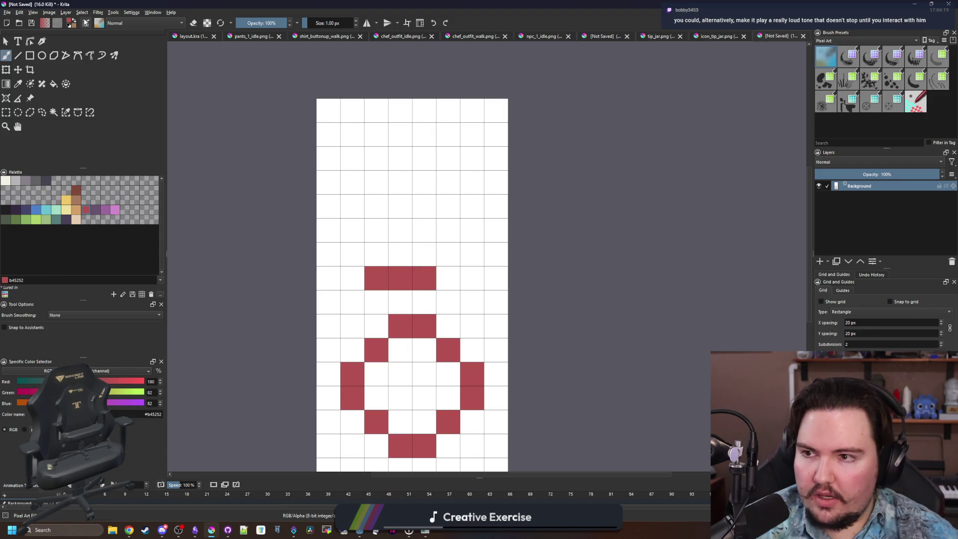
pyautogui.click(49, 12)
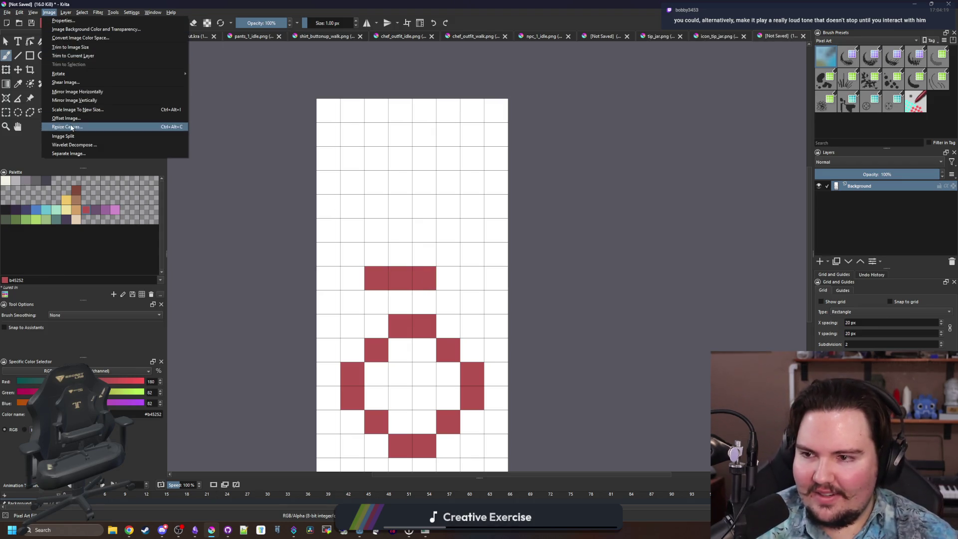
# - Resize the canvas to 8 by 24 and paint a three-pixel red bar along the top row
pyautogui.click(70, 124)
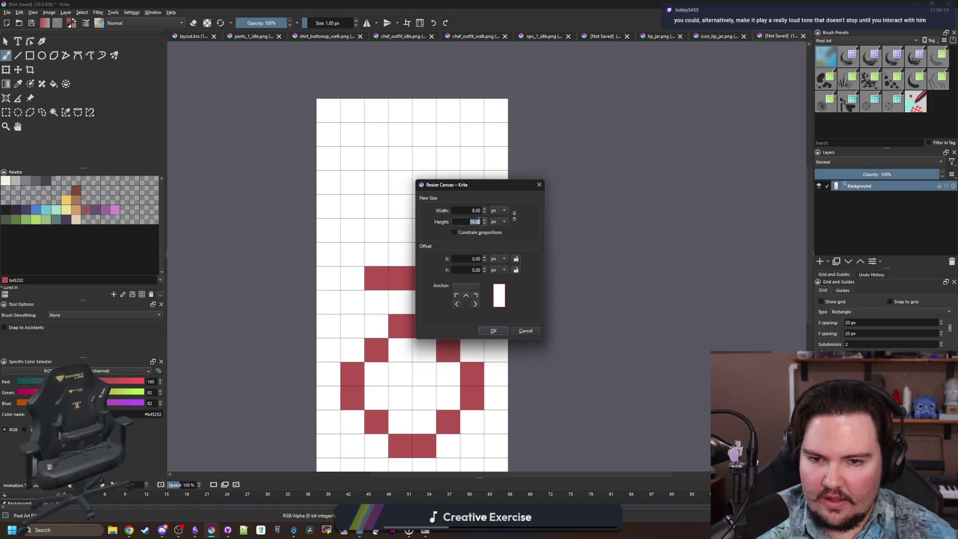
pyautogui.click(494, 330)
pyautogui.scroll(-2, 419, 246)
pyautogui.scroll(2, 419, 321)
pyautogui.scroll(-1, 414, 140)
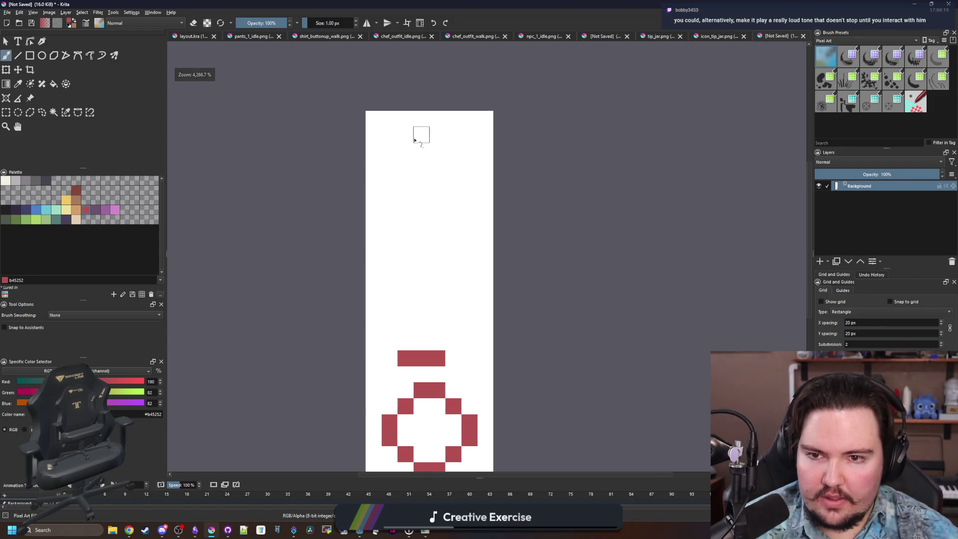
pyautogui.moveTo(412, 135)
pyautogui.mouseDown()
pyautogui.moveTo(444, 137)
pyautogui.moveTo(469, 204)
pyautogui.moveTo(470, 328)
pyautogui.moveTo(389, 305)
pyautogui.moveTo(390, 147)
pyautogui.mouseUp()
# - Fill the tall rectangle and the ring solid red
pyautogui.press('f')
pyautogui.click(420, 201)
pyautogui.click(430, 424)
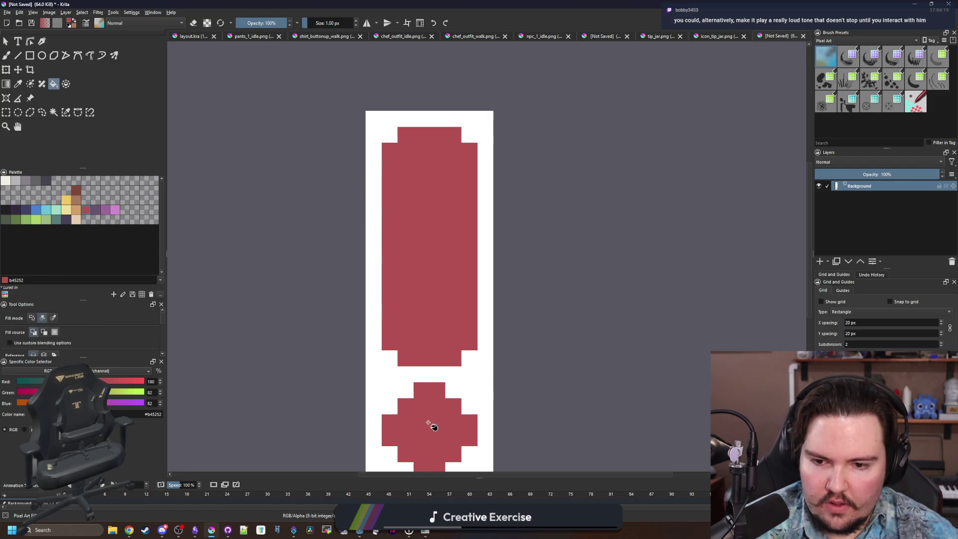
pyautogui.scroll(-4, 419, 321)
pyautogui.scroll(8, 372, 295)
pyautogui.press('b')
# - Add red corner pixels to round the dot into an octagon
pyautogui.click(314, 297)
pyautogui.click(409, 270)
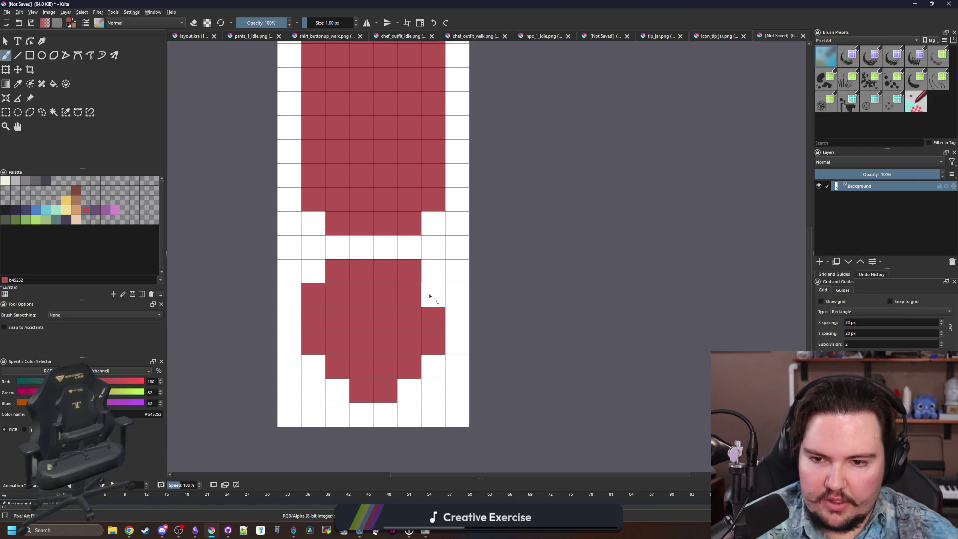
pyautogui.click(433, 294)
pyautogui.click(433, 367)
pyautogui.click(410, 391)
pyautogui.click(337, 391)
pyautogui.click(313, 367)
pyautogui.scroll(-2, 306, 367)
pyautogui.scroll(-3, 306, 367)
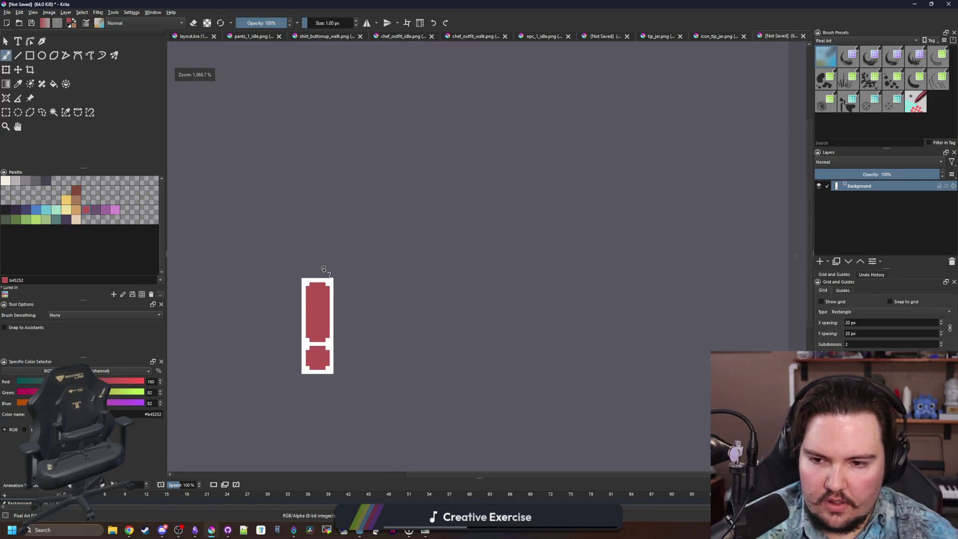
pyautogui.scroll(4, 295, 333)
# - Trim the left column and right side of the red stroke with white
pyautogui.keyDown('ctrl'); pyautogui.click(332, 332); pyautogui.keyUp('ctrl')
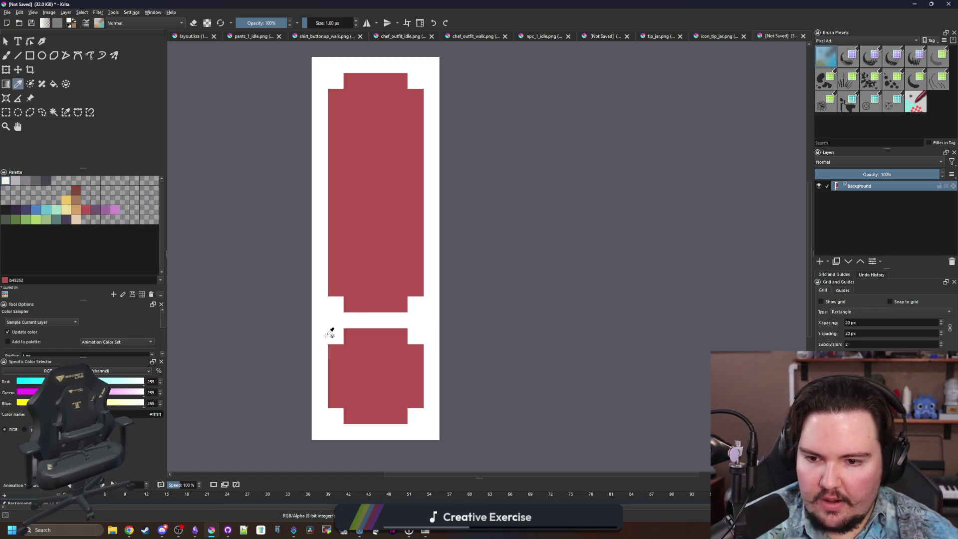
pyautogui.moveTo(383, 288)
pyautogui.mouseDown()
pyautogui.moveTo(395, 347)
pyautogui.moveTo(354, 277)
pyautogui.mouseUp()
pyautogui.moveTo(427, 266); pyautogui.dragTo(427, 332)
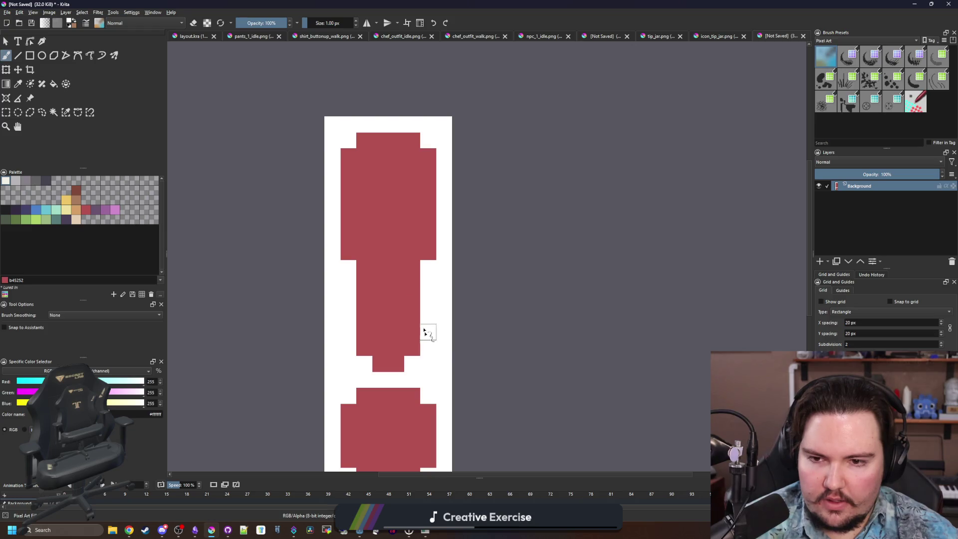
pyautogui.scroll(-6, 414, 279)
pyautogui.scroll(10, 399, 239)
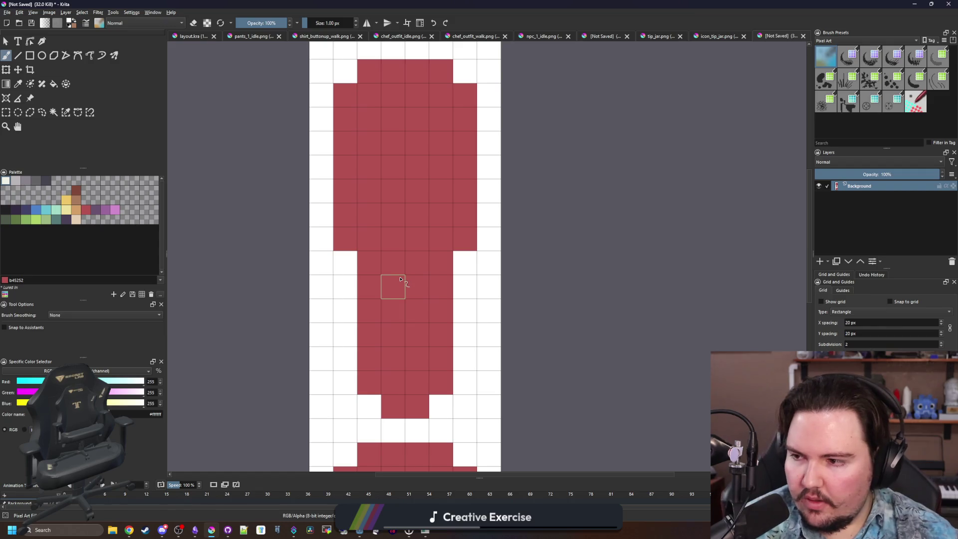
# - Paint a near-black 212123 outline along the sprite's bottom edge
pyautogui.scroll(-1, 400, 279)
pyautogui.scroll(-2, 404, 279)
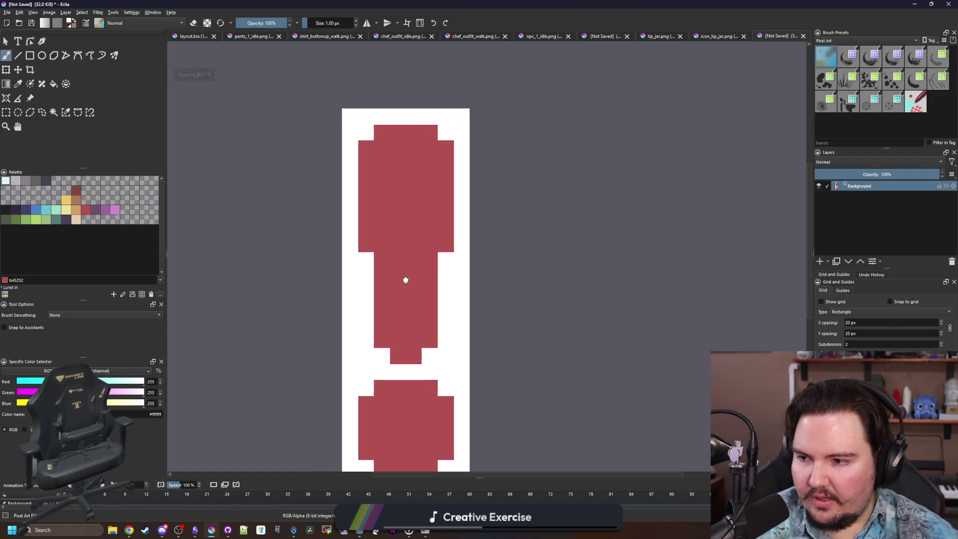
pyautogui.scroll(-2, 385, 274)
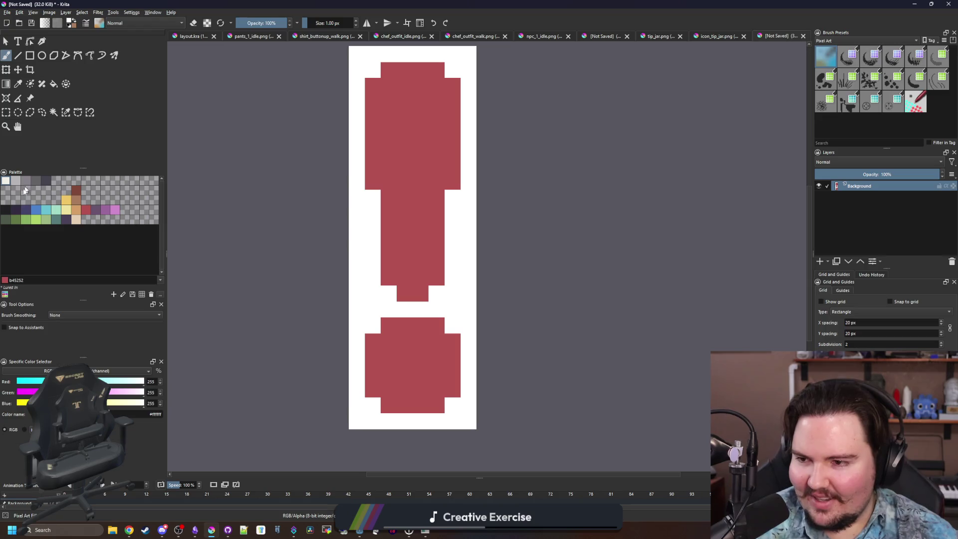
pyautogui.click(5, 210)
pyautogui.scroll(1, 426, 431)
pyautogui.moveTo(446, 414)
pyautogui.mouseDown()
pyautogui.moveTo(354, 394)
pyautogui.moveTo(325, 312)
pyautogui.moveTo(342, 274)
pyautogui.moveTo(439, 246)
pyautogui.moveTo(472, 274)
pyautogui.moveTo(492, 364)
pyautogui.moveTo(467, 390)
pyautogui.mouseUp()
pyautogui.scroll(3, 382, 357)
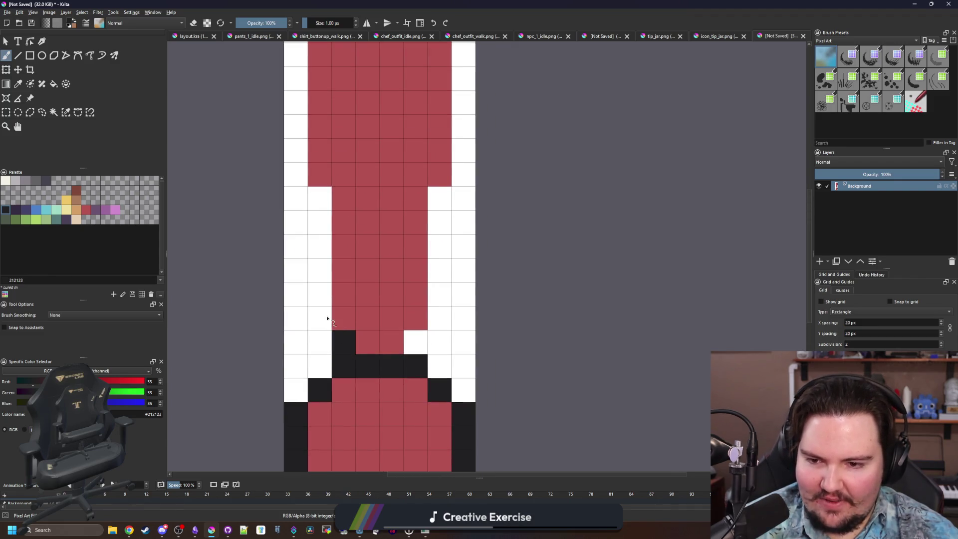
# - Extend the dark outline up both sides and around the top corner
pyautogui.moveTo(327, 317); pyautogui.dragTo(321, 210)
pyautogui.moveTo(412, 352)
pyautogui.mouseDown()
pyautogui.moveTo(445, 253)
pyautogui.moveTo(449, 199)
pyautogui.mouseUp()
pyautogui.scroll(3, 488, 339)
pyautogui.moveTo(487, 330)
pyautogui.mouseDown()
pyautogui.moveTo(482, 198)
pyautogui.moveTo(406, 129)
pyautogui.moveTo(350, 131)
pyautogui.moveTo(313, 189)
pyautogui.moveTo(313, 324)
pyautogui.mouseUp()
pyautogui.scroll(-3, 334, 310)
pyautogui.scroll(2, 341, 343)
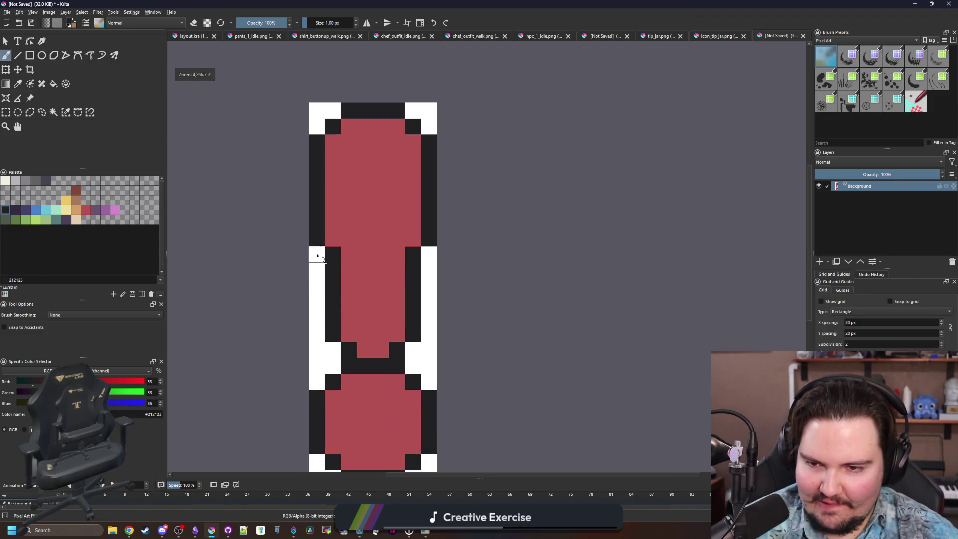
pyautogui.scroll(1, 402, 239)
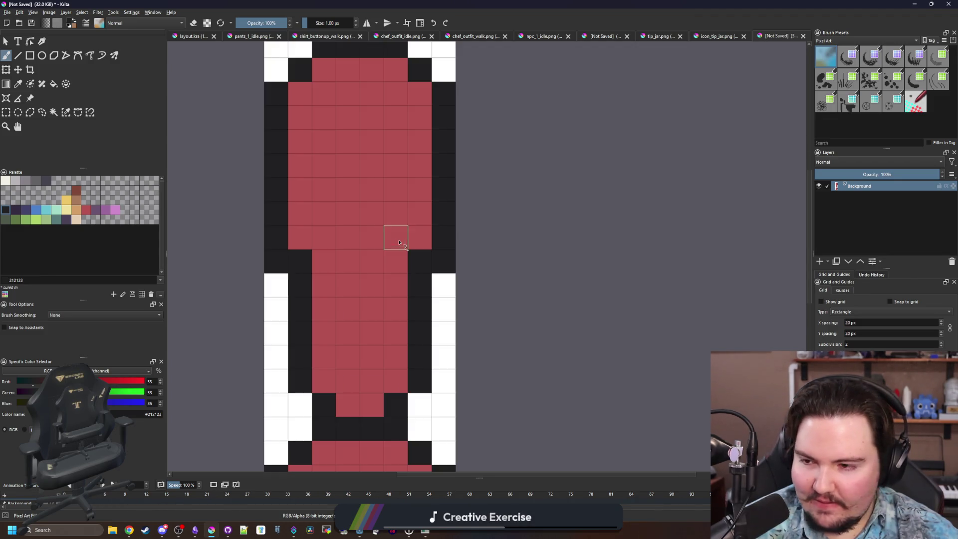
# - Shade the stroke's sides, bottom and top corners with muted purple
pyautogui.click(96, 209)
pyautogui.moveTo(302, 233); pyautogui.dragTo(310, 257)
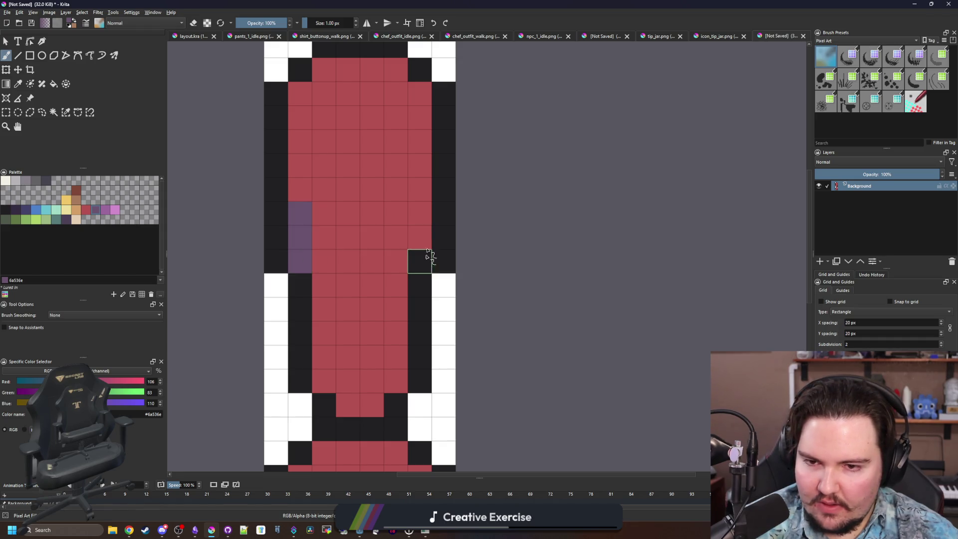
pyautogui.moveTo(428, 256); pyautogui.dragTo(424, 213)
pyautogui.moveTo(324, 382); pyautogui.dragTo(326, 363)
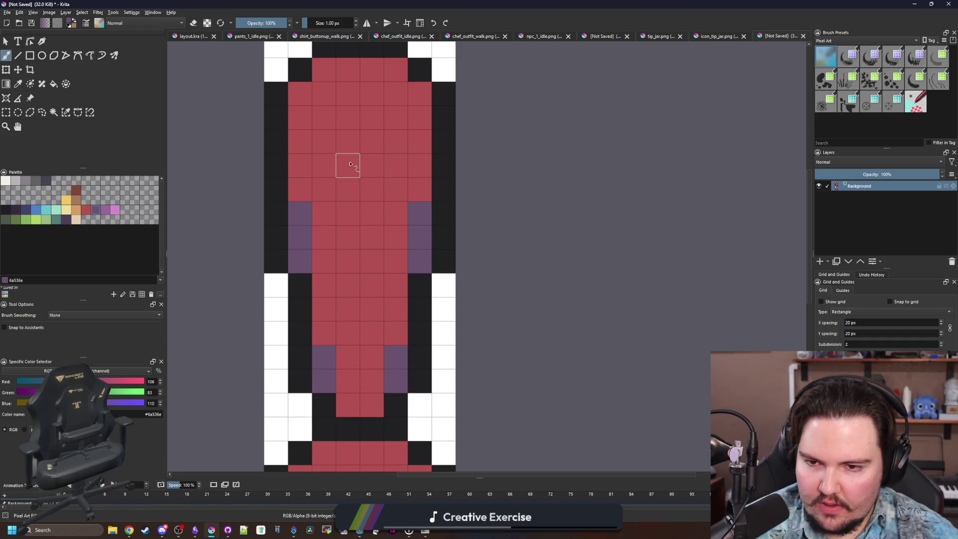
pyautogui.scroll(3, 349, 160)
pyautogui.moveTo(300, 188); pyautogui.dragTo(315, 162)
pyautogui.click(410, 185)
pyautogui.scroll(-5, 398, 166)
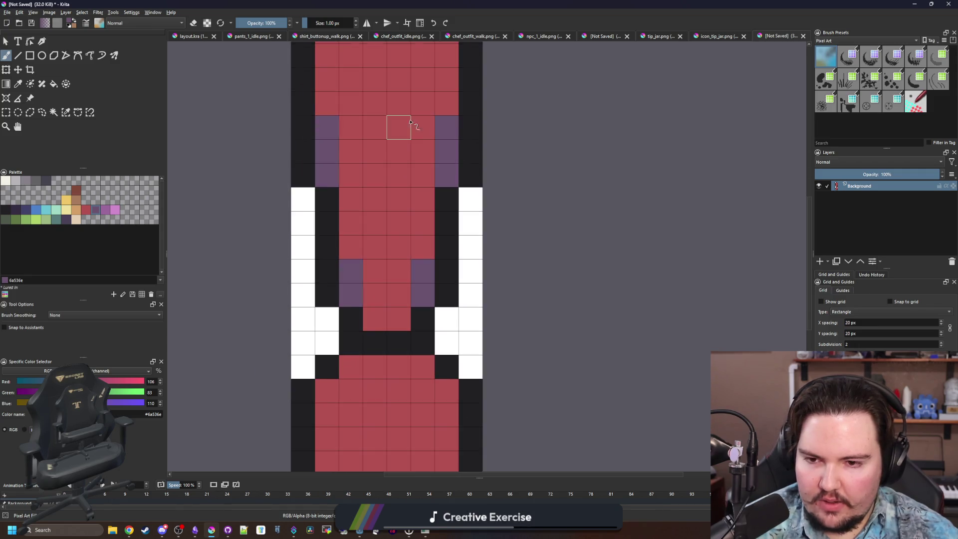
# - Add purple shading pixels around the edges of the dot
pyautogui.click(366, 245)
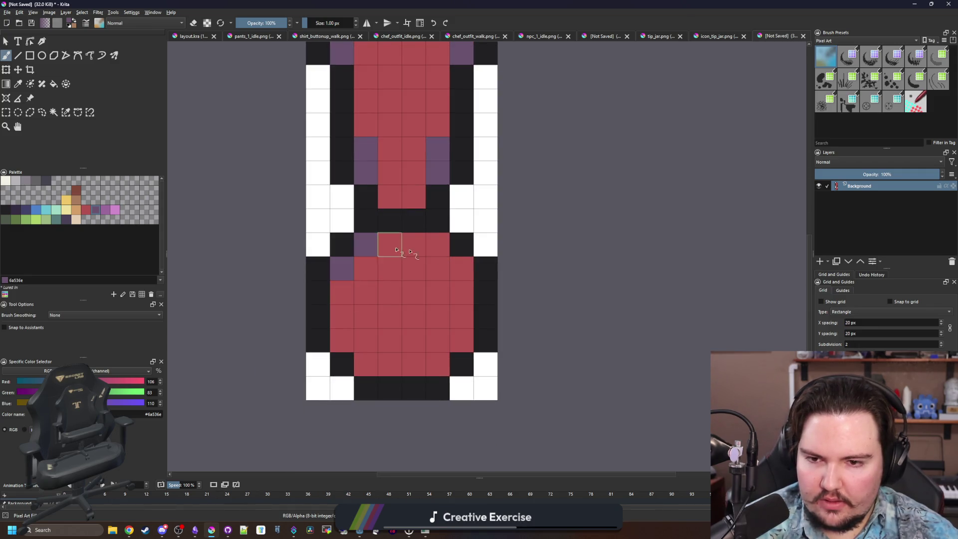
pyautogui.click(437, 244)
pyautogui.click(461, 269)
pyautogui.click(365, 365)
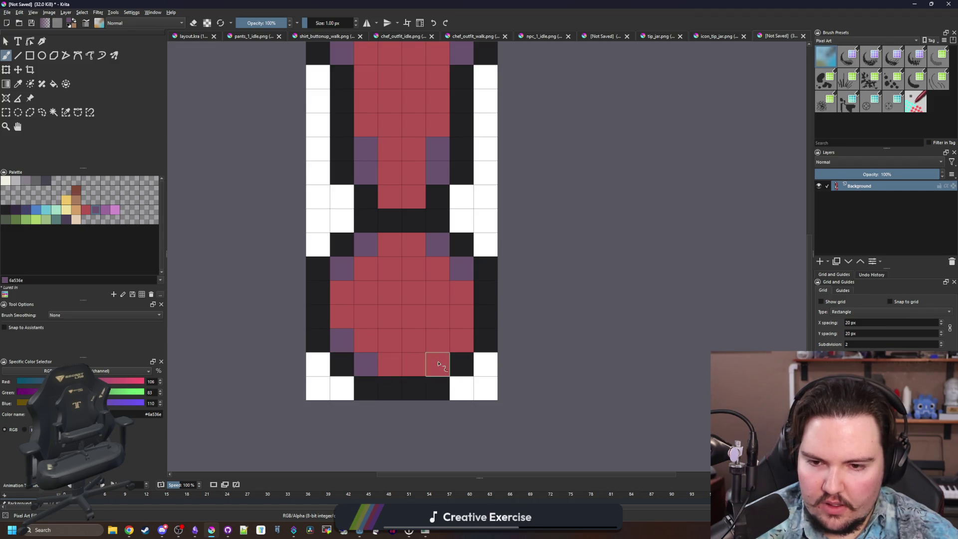
pyautogui.click(438, 365)
pyautogui.scroll(-5, 391, 316)
pyautogui.scroll(5, 394, 304)
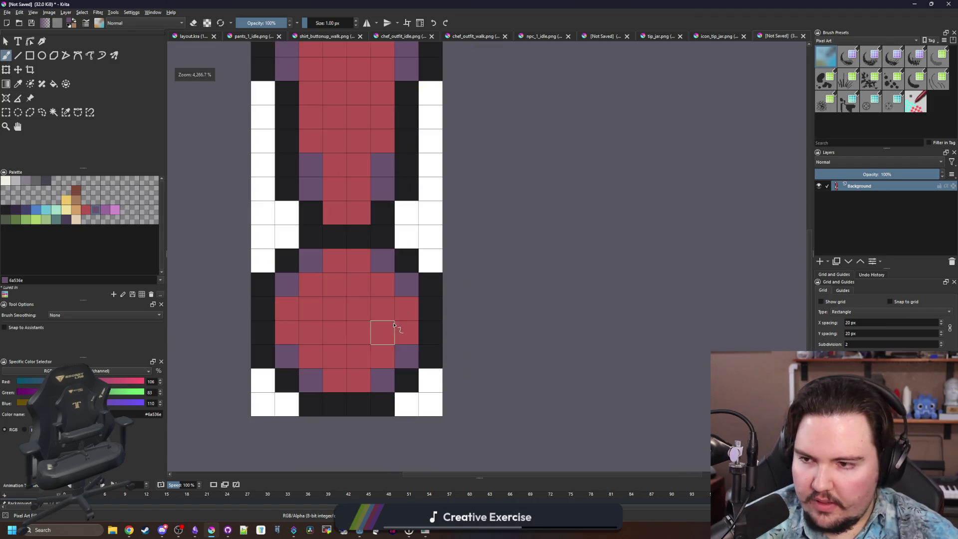
# - Paint a tan highlight on the dot and down the stroke
pyautogui.click(78, 209)
pyautogui.moveTo(359, 309); pyautogui.dragTo(383, 287)
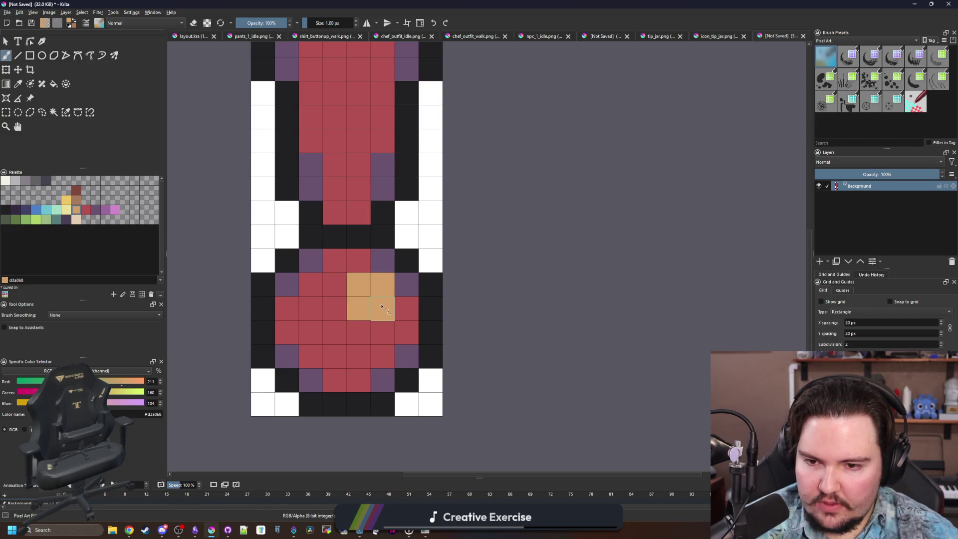
pyautogui.moveTo(325, 333)
pyautogui.mouseDown()
pyautogui.moveTo(309, 334)
pyautogui.moveTo(322, 224)
pyautogui.moveTo(344, 347)
pyautogui.mouseUp()
pyautogui.scroll(-5, 329, 319)
pyautogui.scroll(5, 344, 303)
pyautogui.moveTo(351, 237); pyautogui.dragTo(332, 371)
pyautogui.scroll(-5, 305, 240)
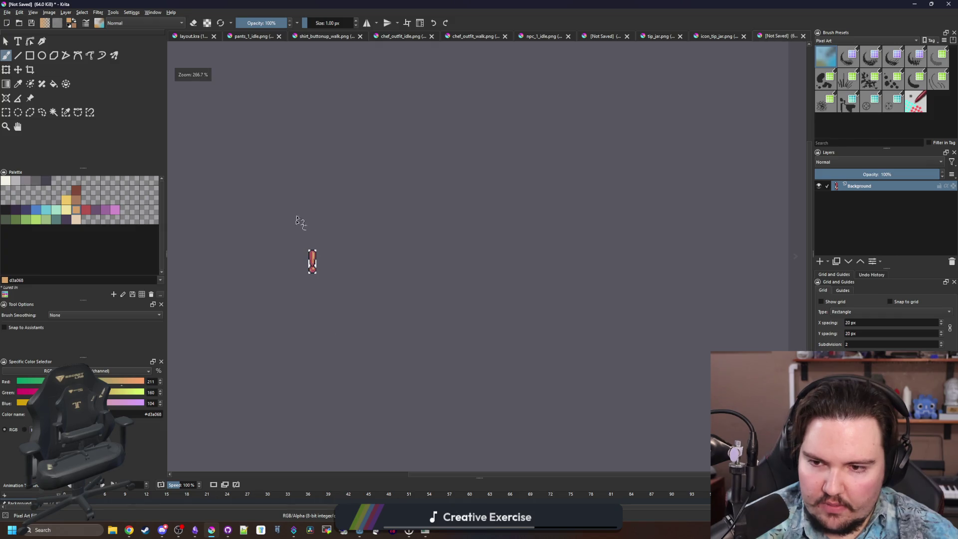
pyautogui.scroll(4, 302, 225)
# - Select the white background by similar colour, delete it to transparency, and deselect
pyautogui.click(66, 112)
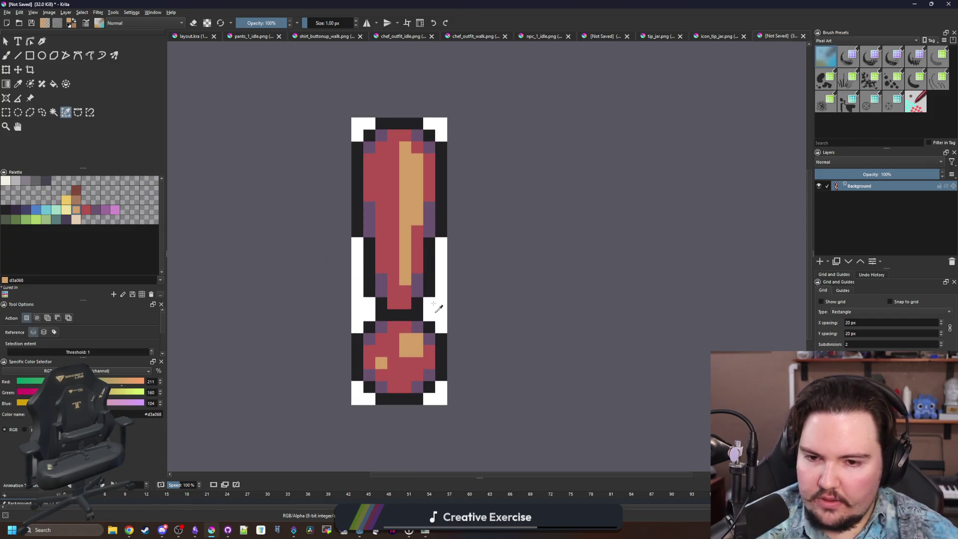
pyautogui.click(434, 304)
pyautogui.press('Delete')
pyautogui.hotkey('ctrl', 'shift', 'a')
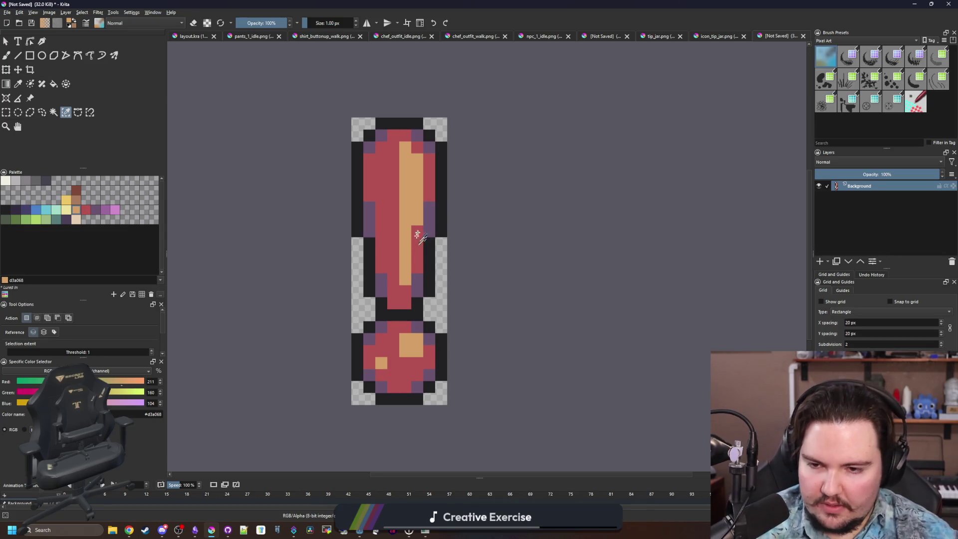
pyautogui.scroll(3, 361, 228)
# - Pick dark navy and try fill-recolouring the left purple shading, then undo it
pyautogui.press('b')
pyautogui.scroll(3, 361, 227)
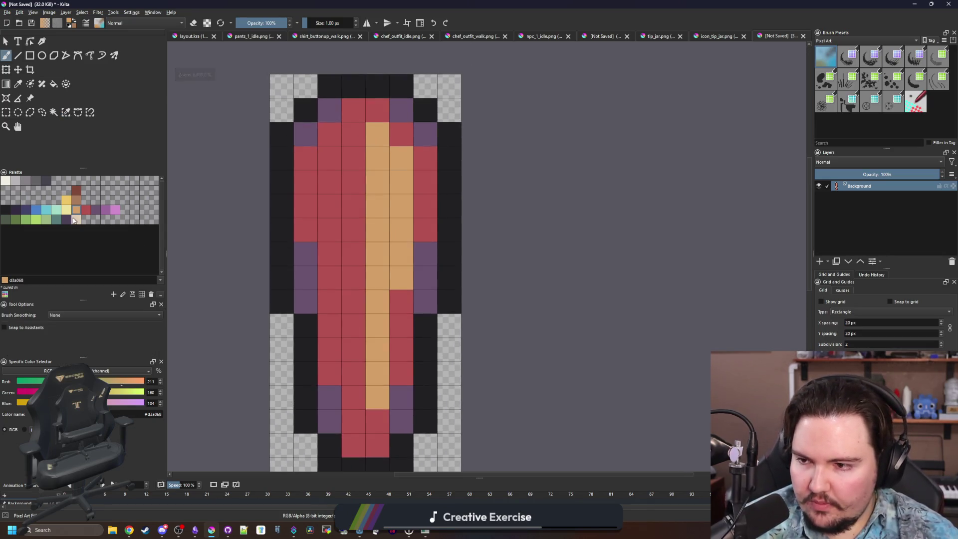
pyautogui.click(21, 211)
pyautogui.press('f')
pyautogui.click(301, 274)
pyautogui.hotkey('ctrl', 'z')
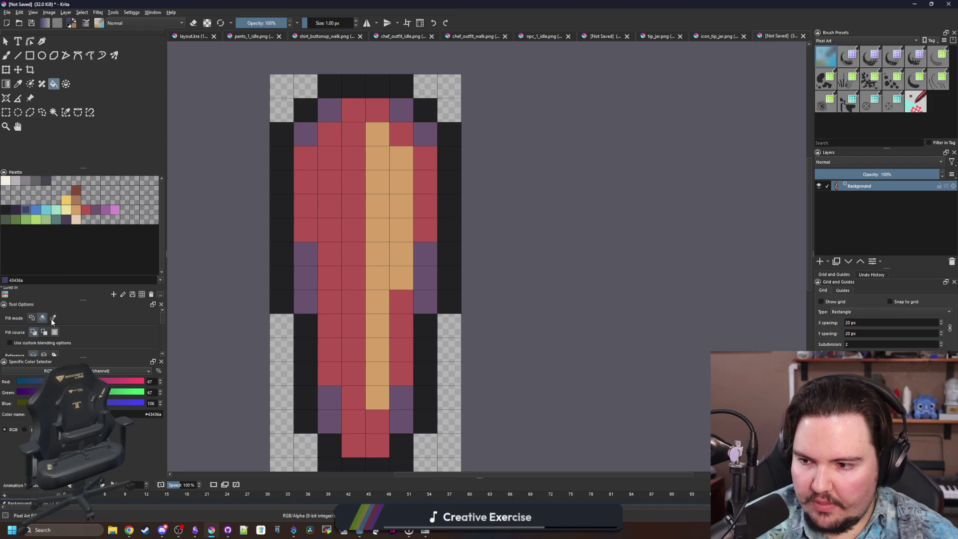
# - Recolour all the purple shading to navy #43436a with a fill set to similar regions
pyautogui.click(53, 318)
pyautogui.click(309, 274)
pyautogui.scroll(-5, 361, 180)
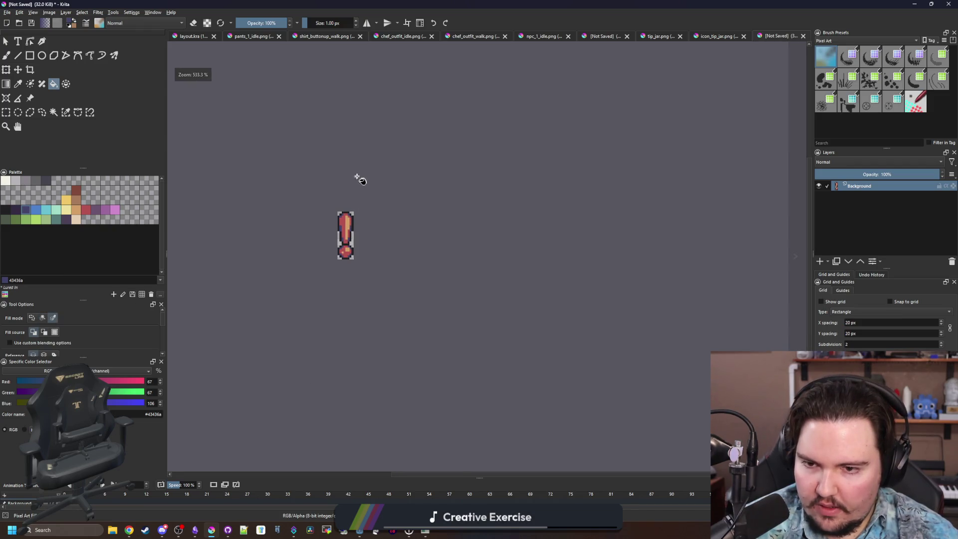
pyautogui.scroll(4, 358, 178)
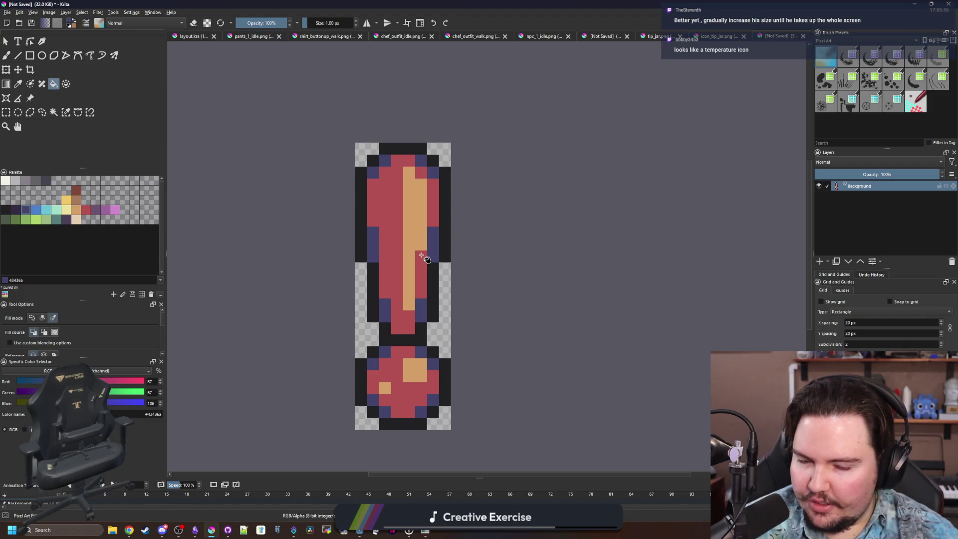
pyautogui.scroll(-6, 422, 255)
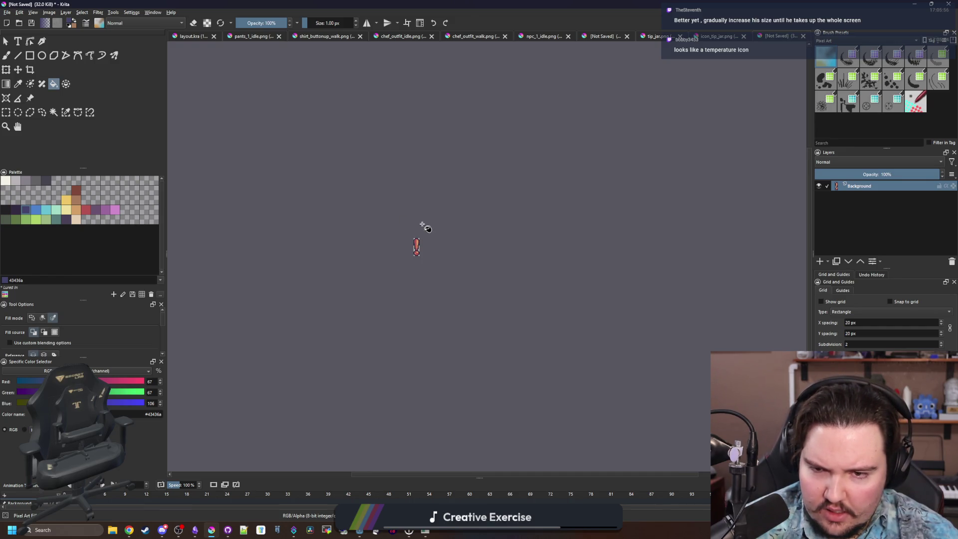
pyautogui.scroll(5, 424, 225)
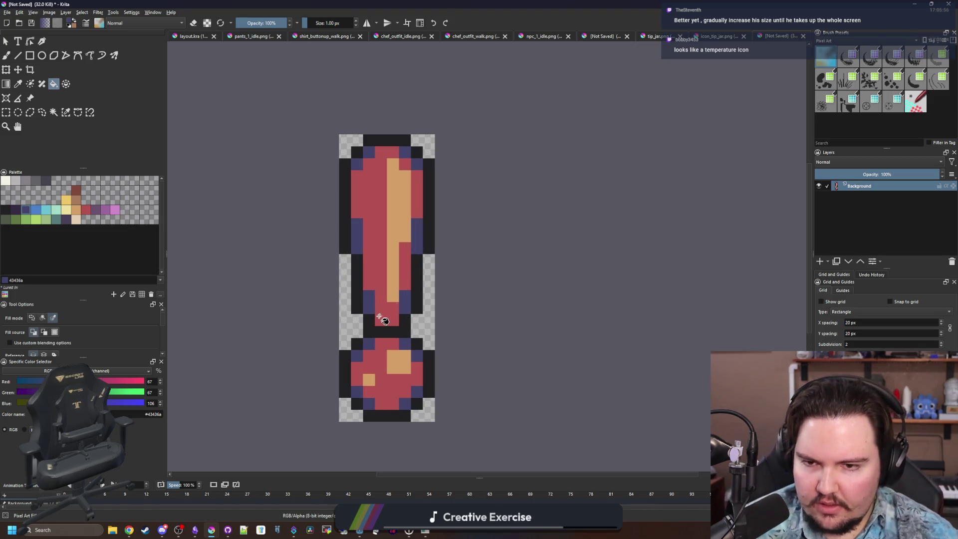
pyautogui.scroll(-6, 379, 320)
pyautogui.scroll(7, 419, 289)
pyautogui.scroll(-2, 412, 318)
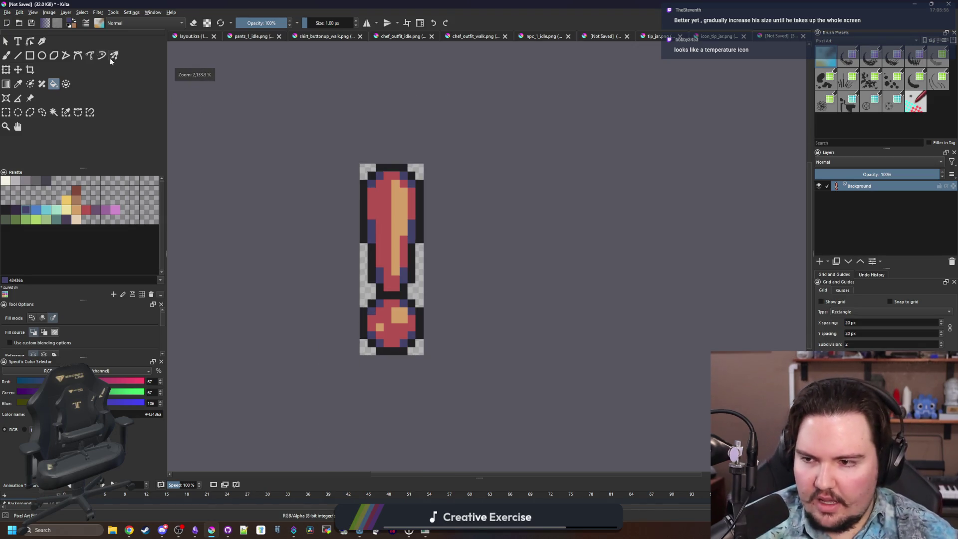
# - Open Save As, browse the file format list, and cancel without saving
pyautogui.click(7, 12)
pyautogui.click(30, 59)
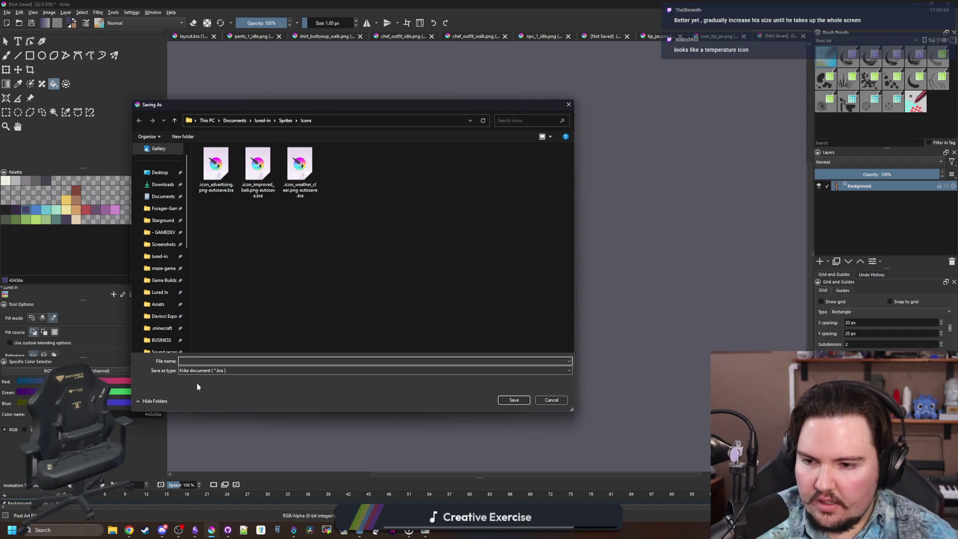
pyautogui.click(204, 372)
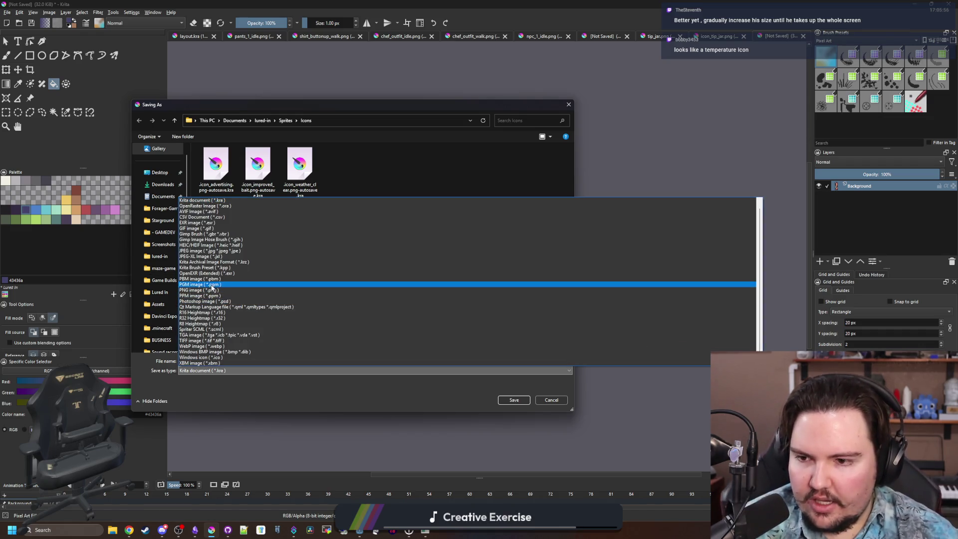
pyautogui.click(370, 429)
pyautogui.click(549, 400)
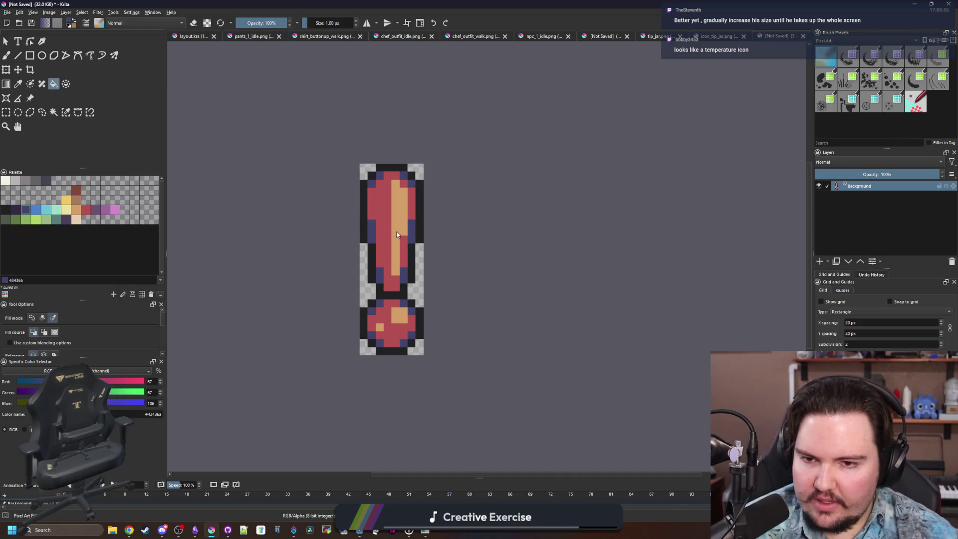
pyautogui.scroll(3, 397, 235)
# - Recolour the icon's tan highlight pale yellow, then try an orange-yellow body fill and undo it
pyautogui.click(66, 210)
pyautogui.click(393, 180)
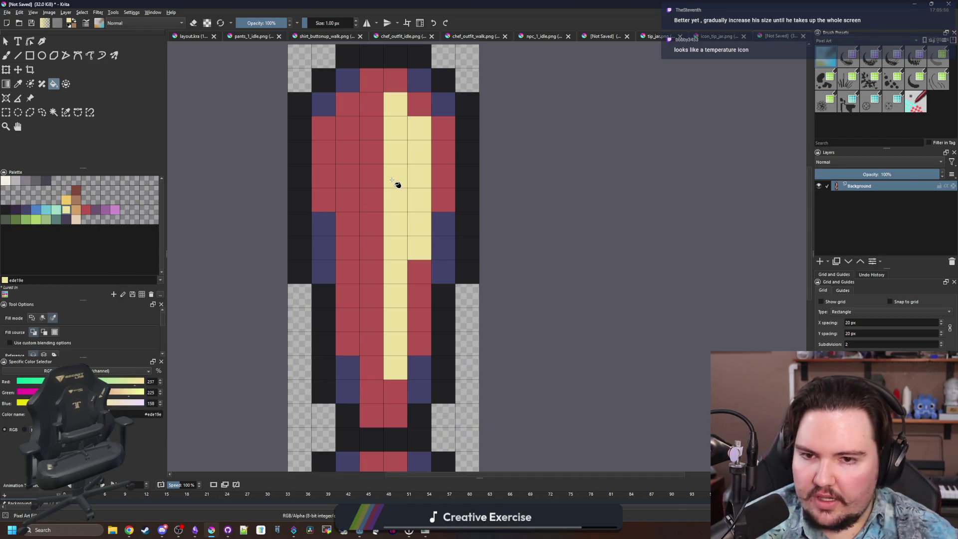
pyautogui.click(66, 199)
pyautogui.click(352, 188)
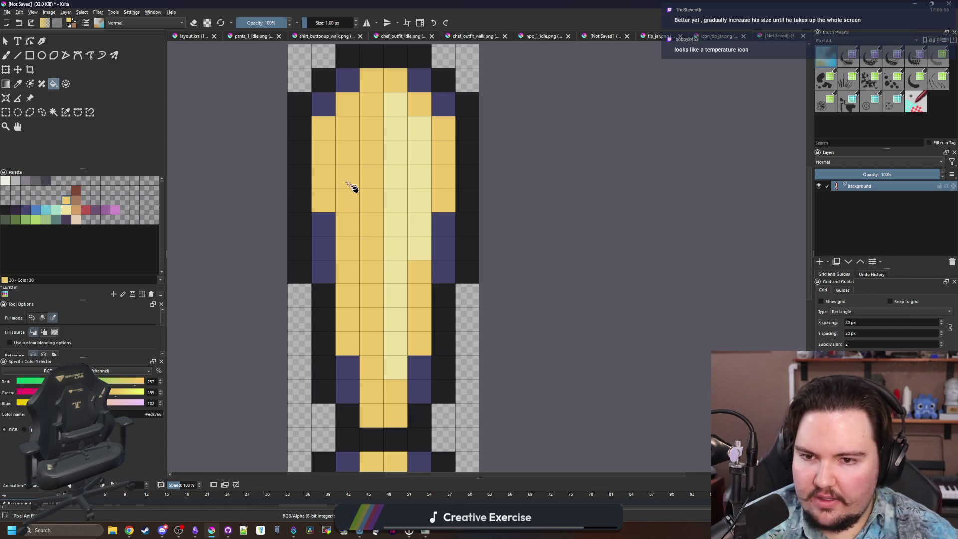
pyautogui.scroll(-3, 353, 188)
pyautogui.scroll(2, 353, 188)
pyautogui.hotkey('ctrl', 'z')
# - Fill the exclamation body with tan and the blue side areas with dark red b45252
pyautogui.click(74, 209)
pyautogui.click(376, 178)
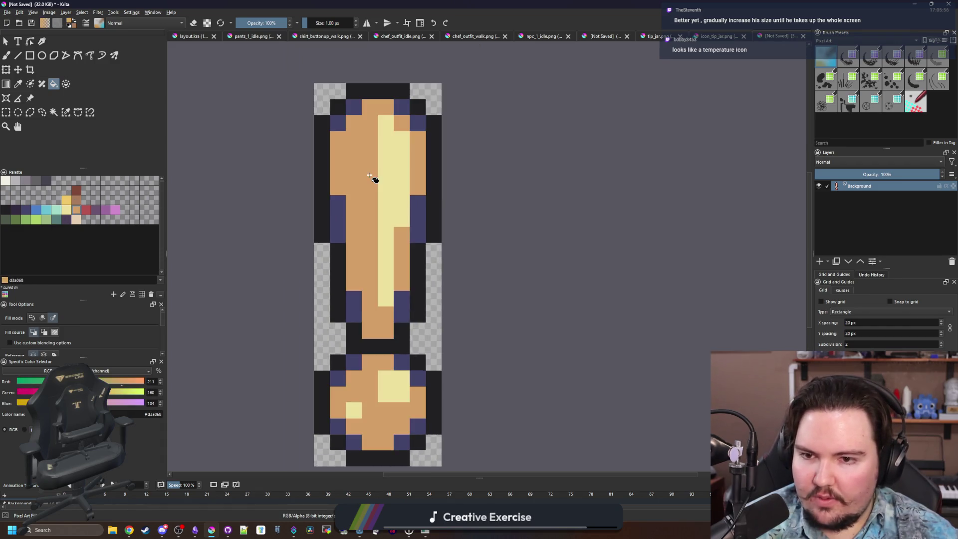
pyautogui.scroll(-3, 376, 178)
pyautogui.scroll(4, 377, 178)
pyautogui.press('x')
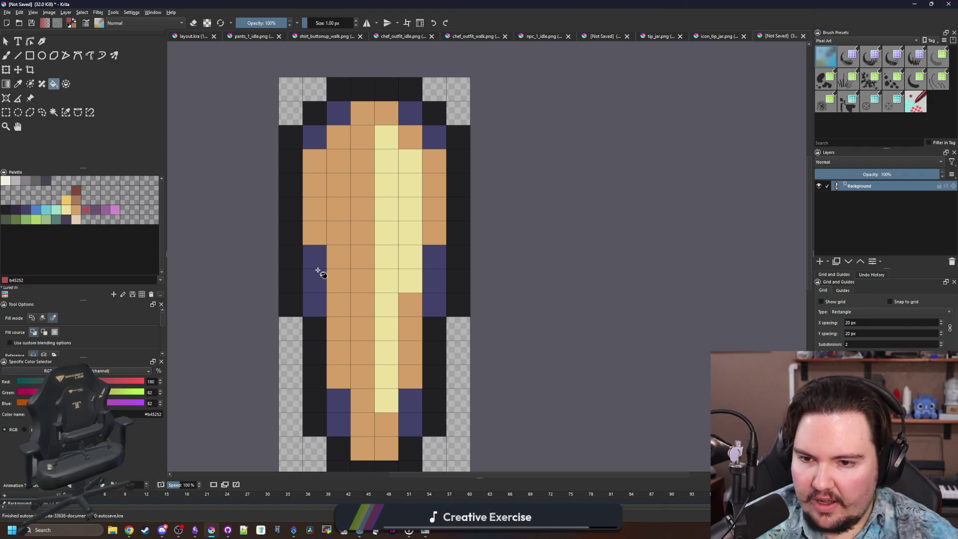
pyautogui.click(316, 267)
pyautogui.scroll(-4, 317, 268)
pyautogui.scroll(4, 344, 145)
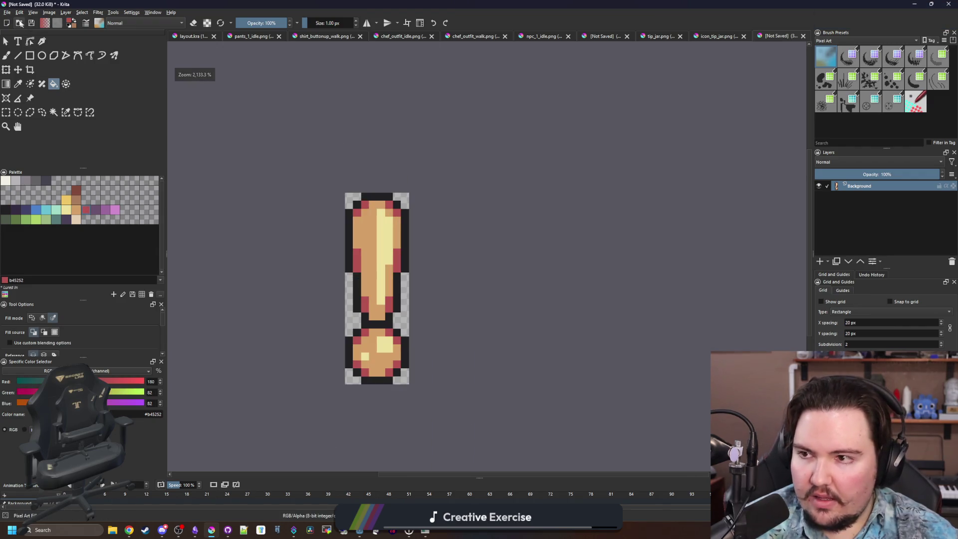
# - Start saving the icon as a new file, typing the name 'icon_exlamation_mark'
pyautogui.hotkey('alt', 'f')
pyautogui.press('Escape')
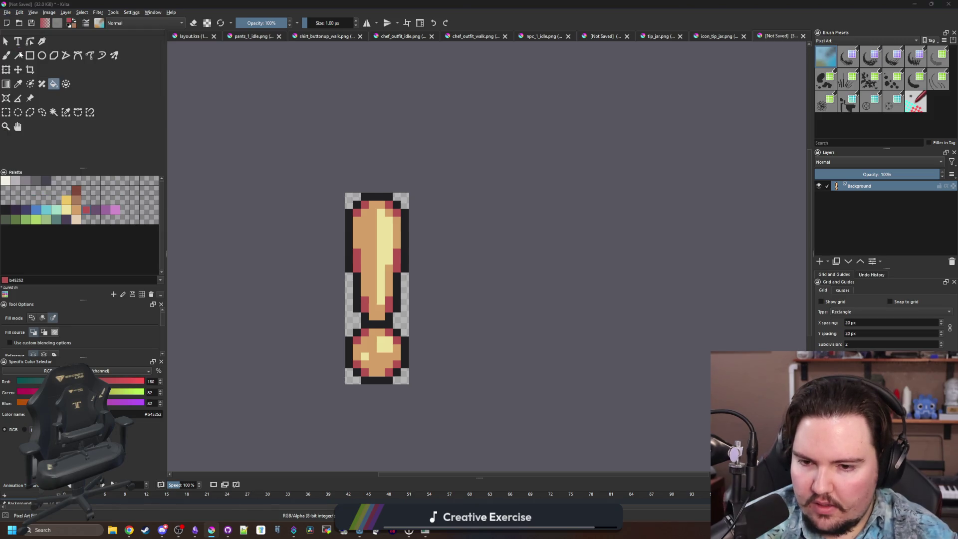
pyautogui.hotkey('ctrl', 'shift', 's')
pyautogui.write('icon_exlamation_mark')
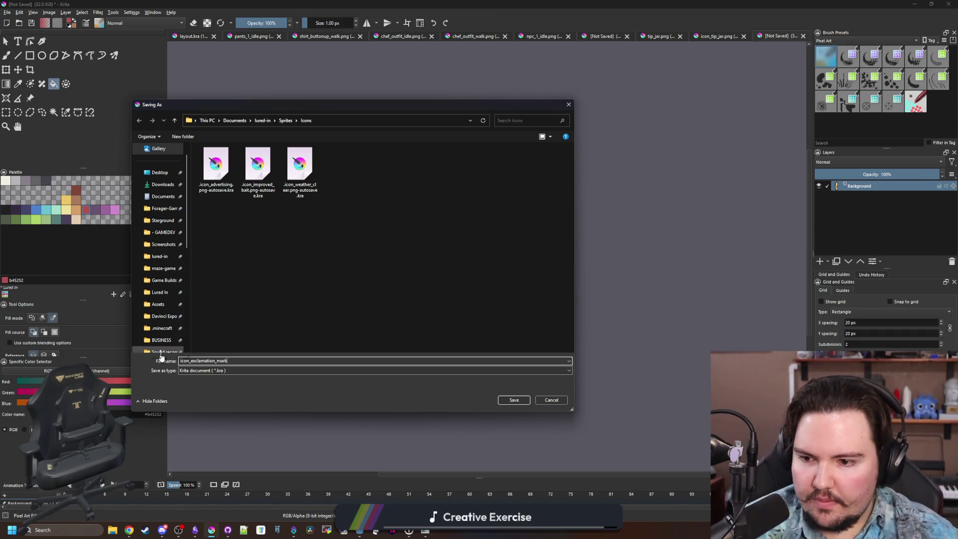
# - Save the icon as icon_exclamation_mark.png in PNG format, accepting the export options
pyautogui.click(202, 370)
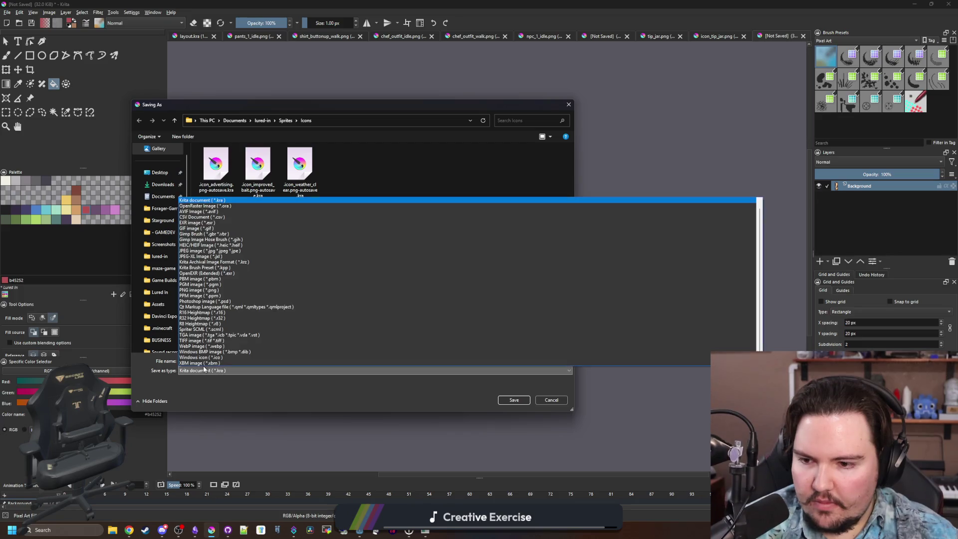
pyautogui.click(194, 290)
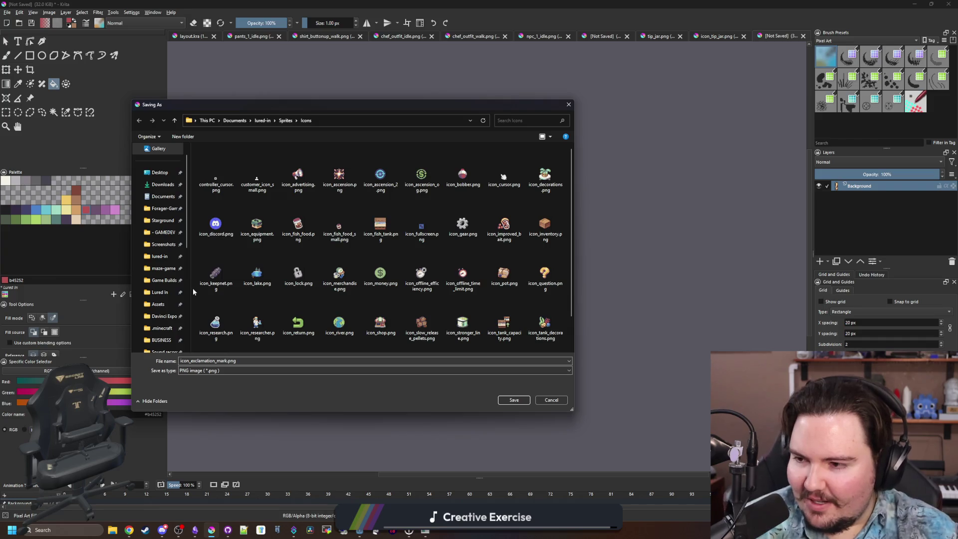
pyautogui.click(514, 400)
pyautogui.click(514, 334)
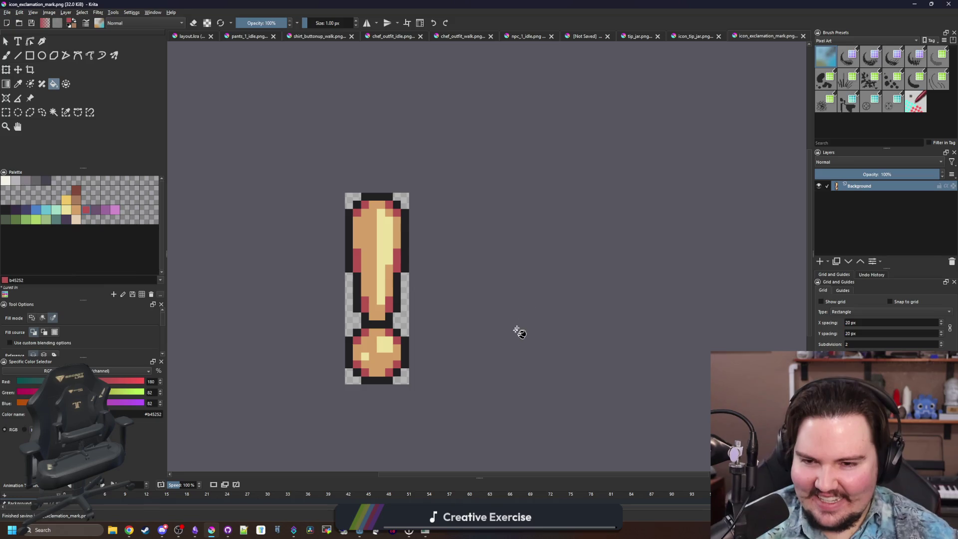
# - Minimize Krita to return to the Godot editor
pyautogui.scroll(3, 373, 205)
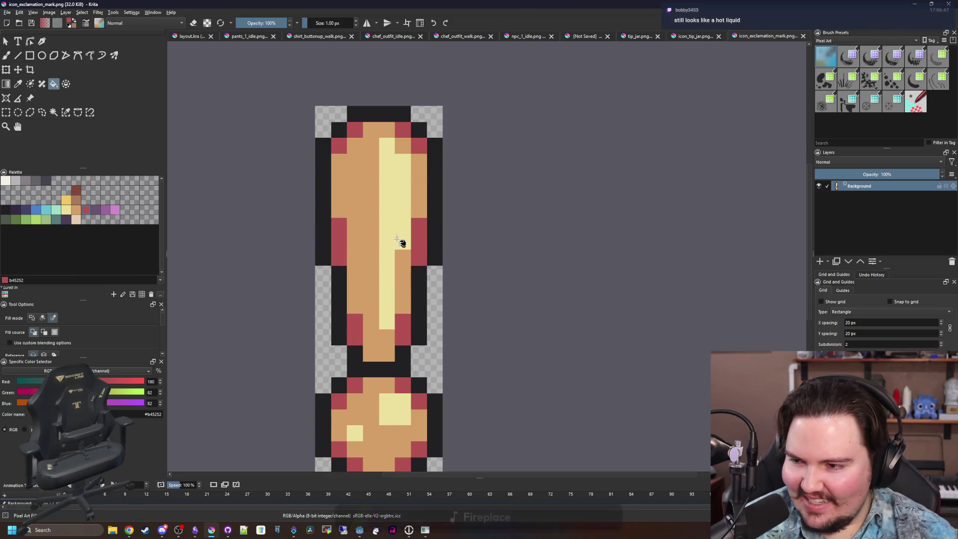
pyautogui.scroll(-3, 408, 221)
pyautogui.scroll(2, 408, 221)
pyautogui.press('super+Down')
pyautogui.press('super+Down')
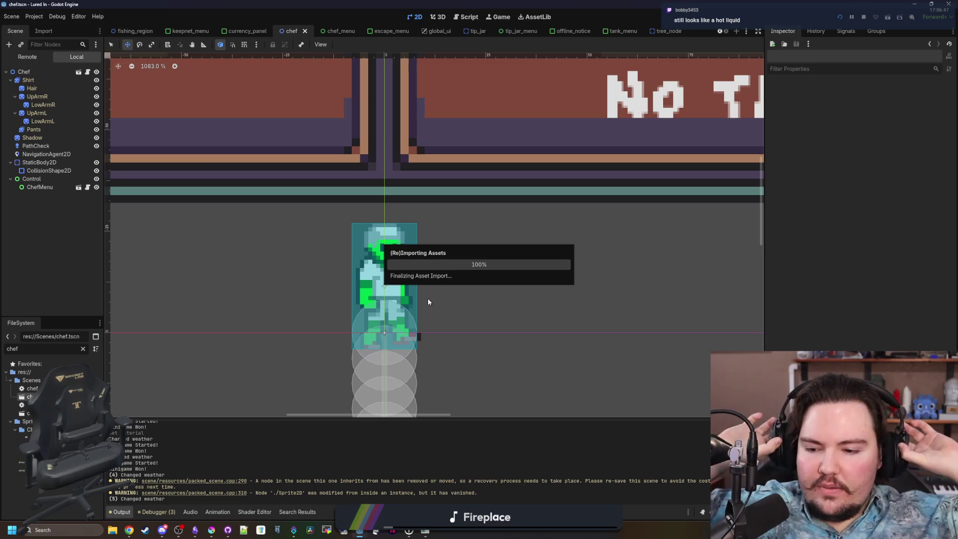
# - Add a Sprite2D child node under the Chef node
pyautogui.scroll(-2, 316, 338)
pyautogui.scroll(1, 316, 337)
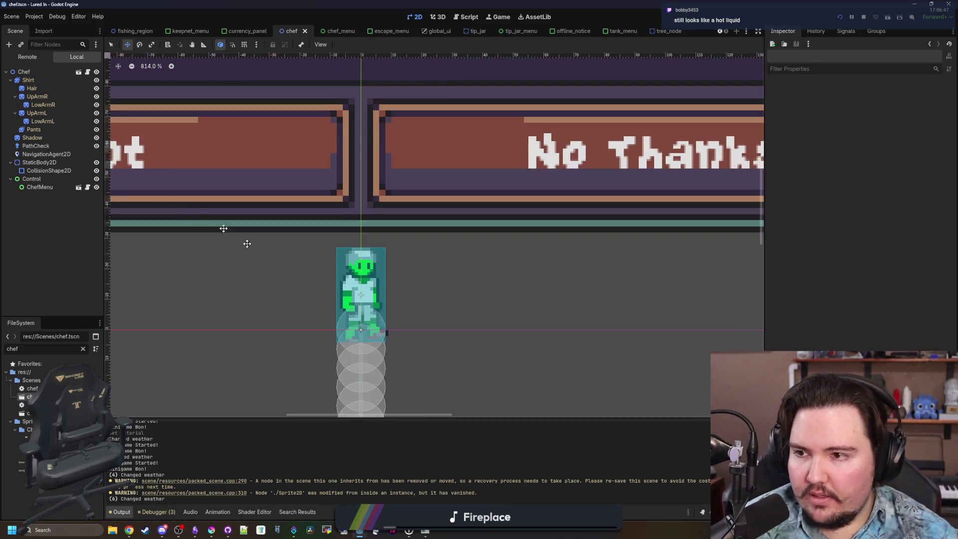
pyautogui.rightClick(37, 75)
pyautogui.click(65, 97)
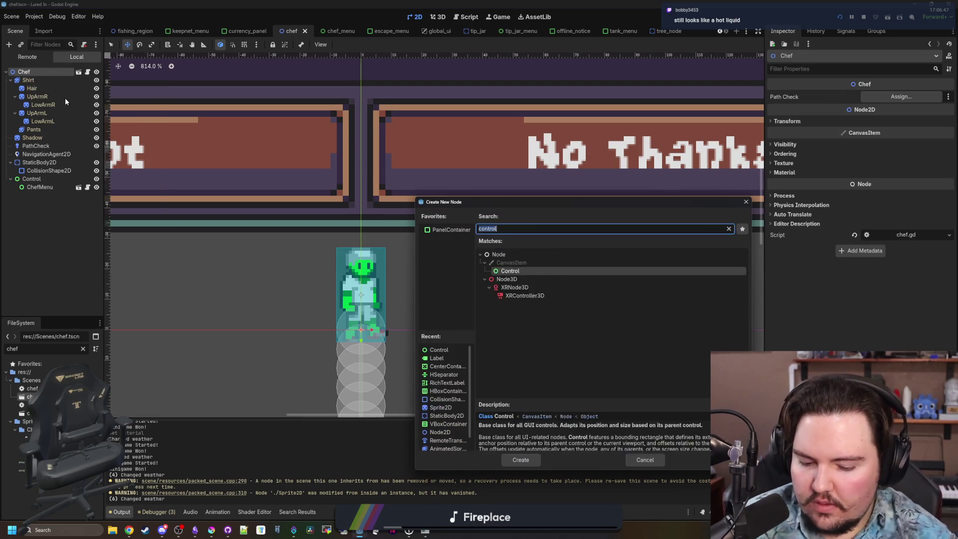
pyautogui.write('sprite')
pyautogui.press('Return')
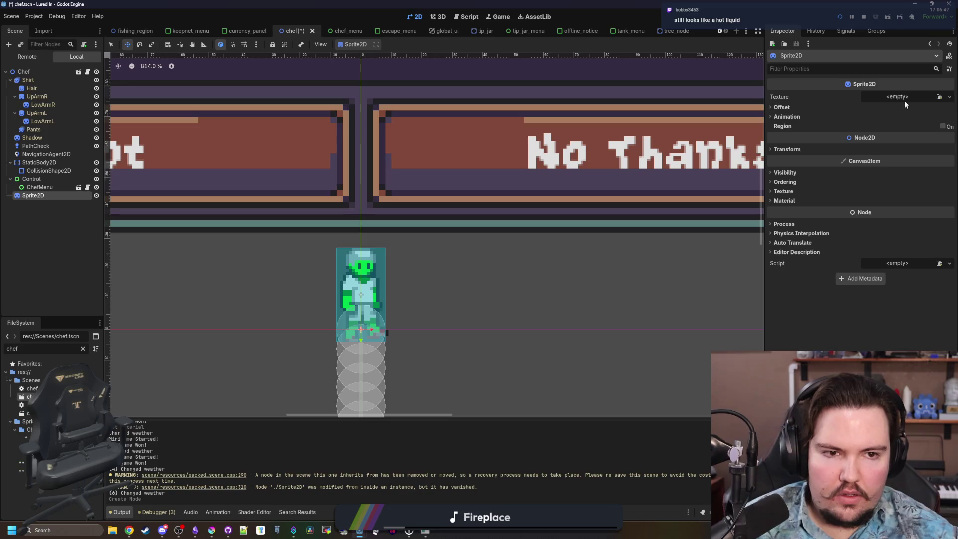
# - Quick-load icon_exclamation_mark.png as the sprite's texture
pyautogui.click(904, 100)
pyautogui.click(883, 276)
pyautogui.write('ex')
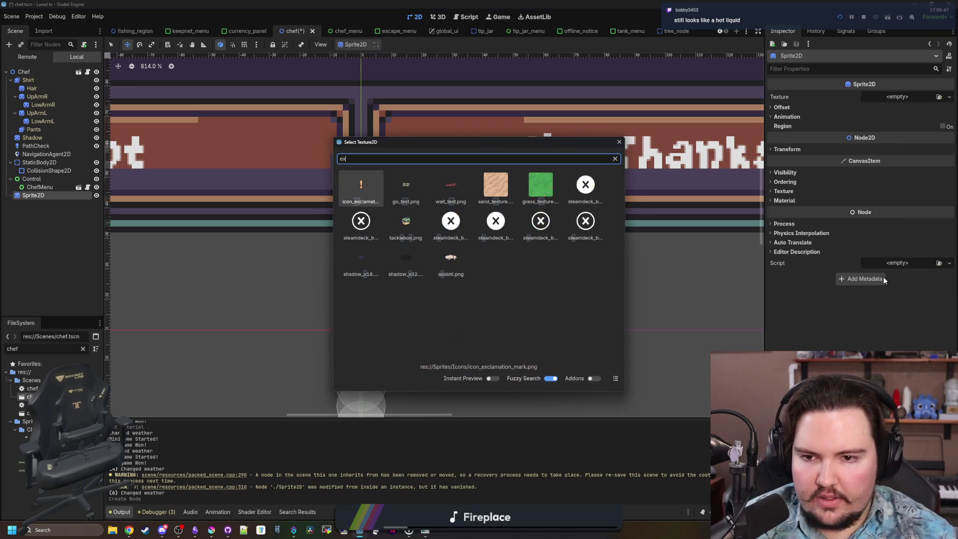
pyautogui.doubleClick(361, 187)
# - Set the exclamation sprite's offset y to -8
pyautogui.scroll(2, 373, 355)
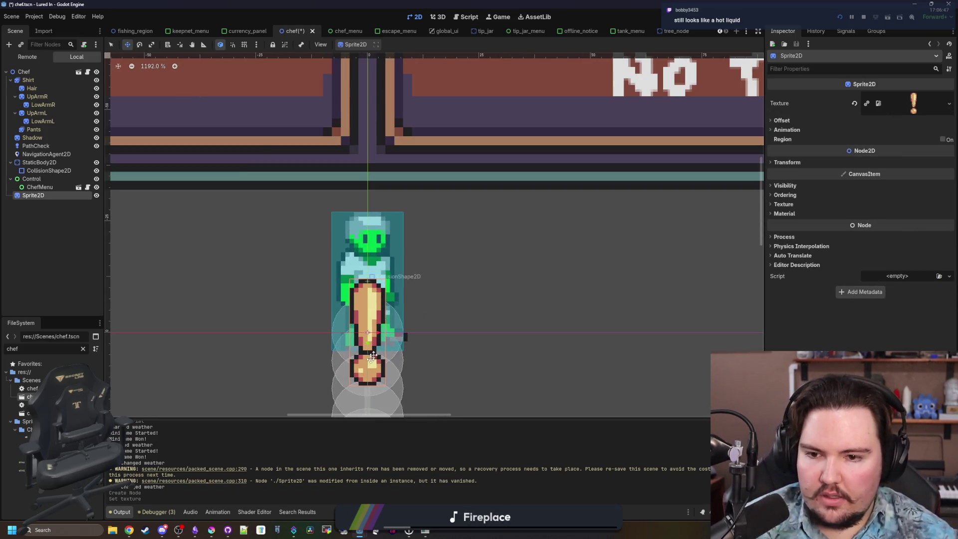
pyautogui.scroll(2, 373, 355)
pyautogui.click(781, 120)
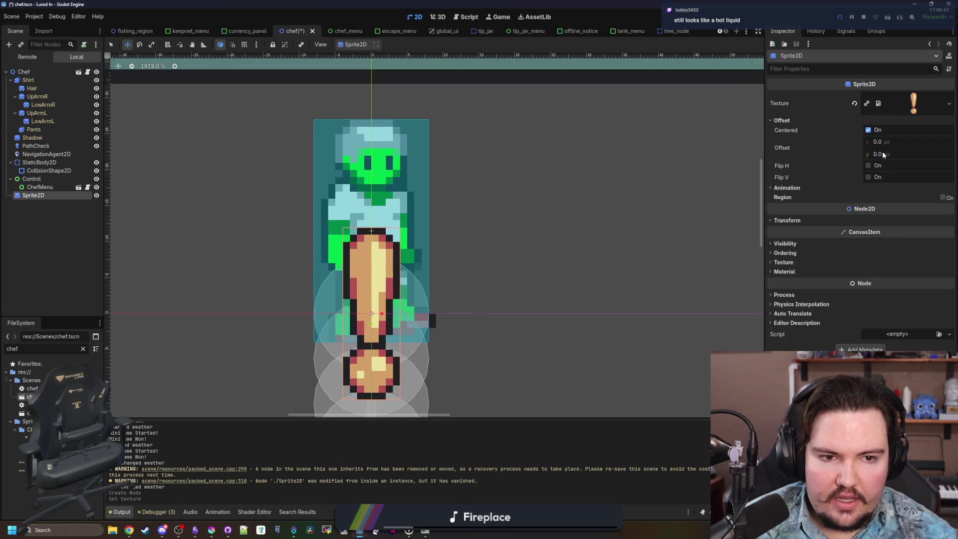
pyautogui.moveTo(883, 155); pyautogui.dragTo(850, 156)
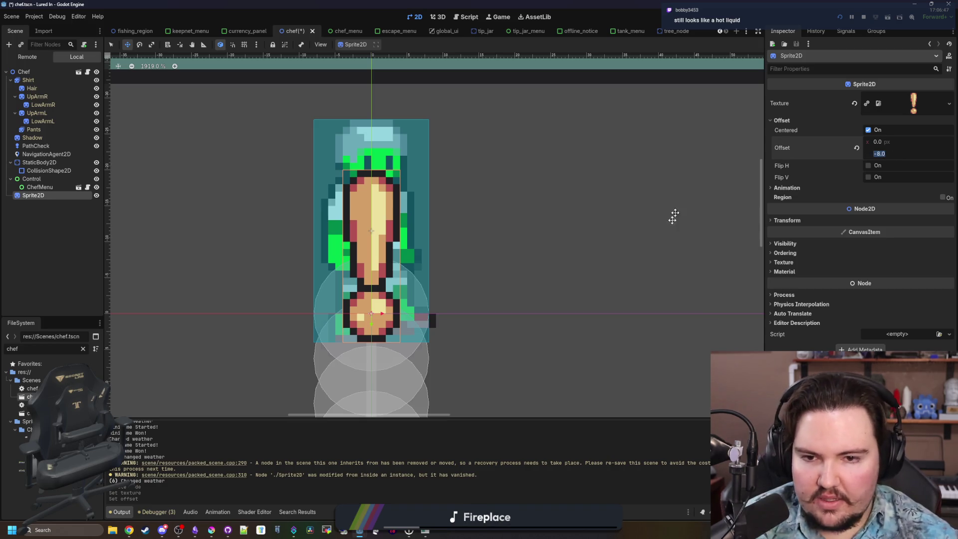
# - Set the exclamation sprite's position y to -34, above the chef
pyautogui.click(832, 221)
pyautogui.scroll(-1, 617, 270)
pyautogui.moveTo(883, 242); pyautogui.dragTo(843, 243)
pyautogui.write('-')
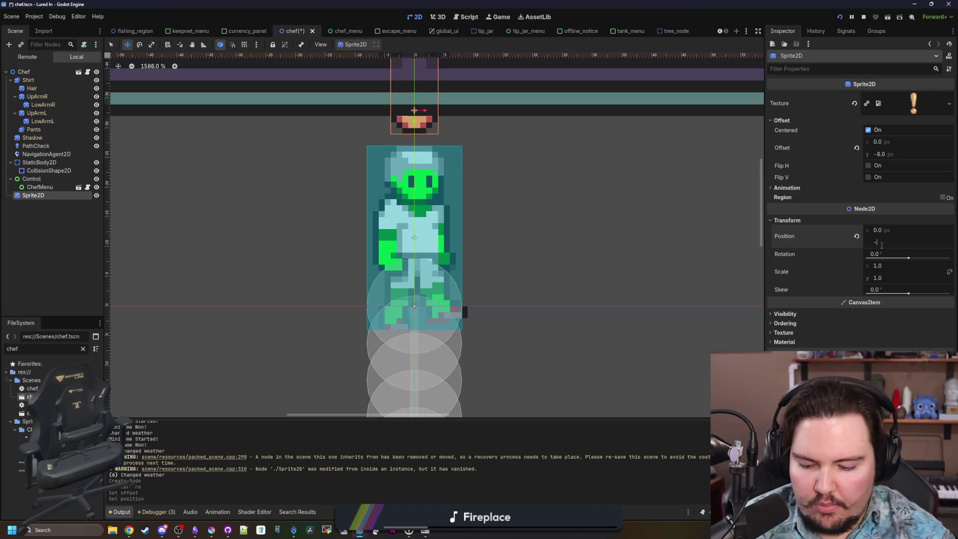
pyautogui.write('32')
pyautogui.press('Return')
pyautogui.write('-33')
pyautogui.press('Return')
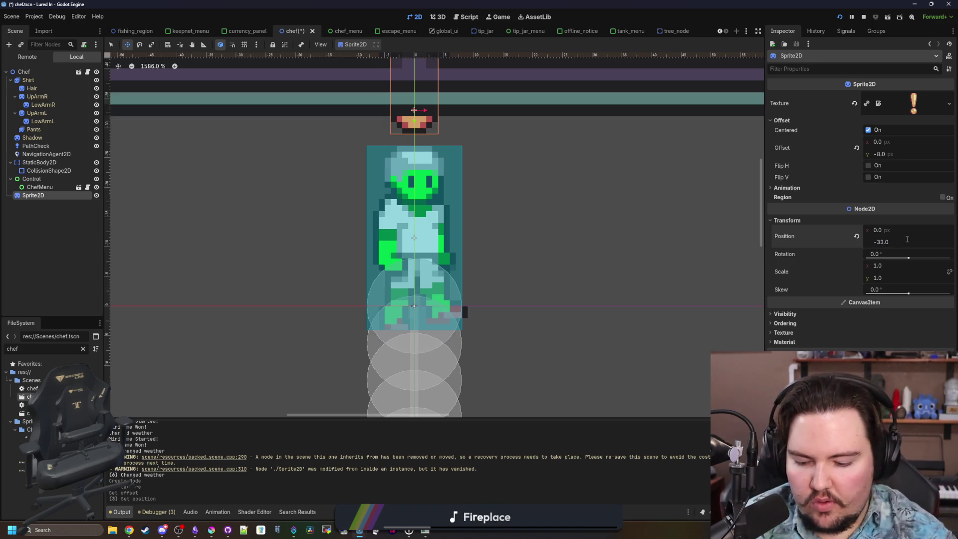
pyautogui.write('-67')
pyautogui.press('Return')
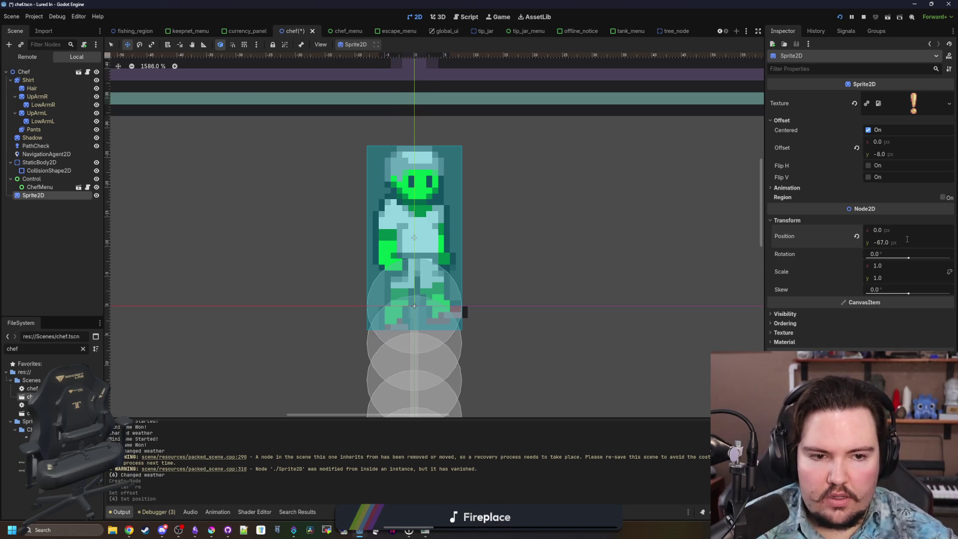
pyautogui.write('-34')
pyautogui.press('Return')
# - Save the chef scene and switch to the chef.gd script
pyautogui.scroll(-2, 358, 386)
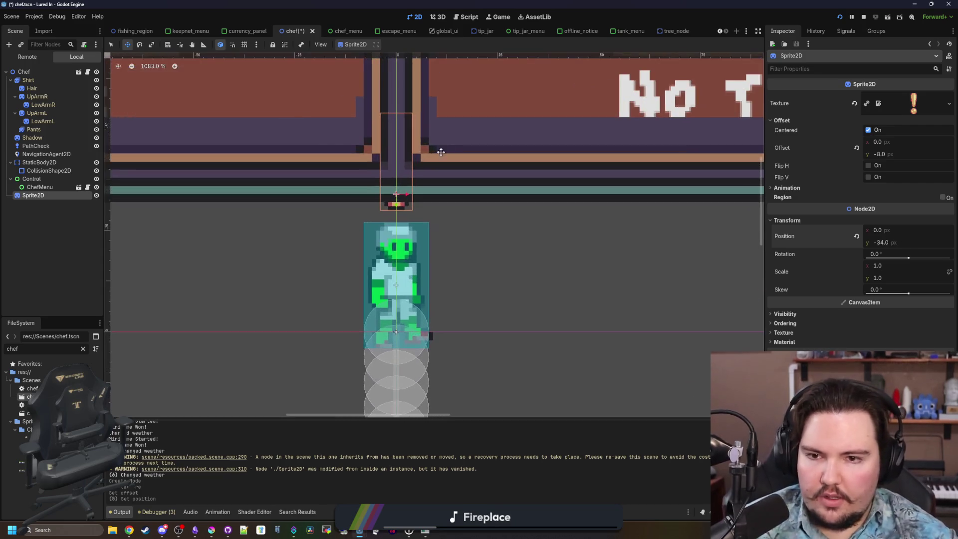
pyautogui.hotkey('ctrl', 's')
pyautogui.click(87, 71)
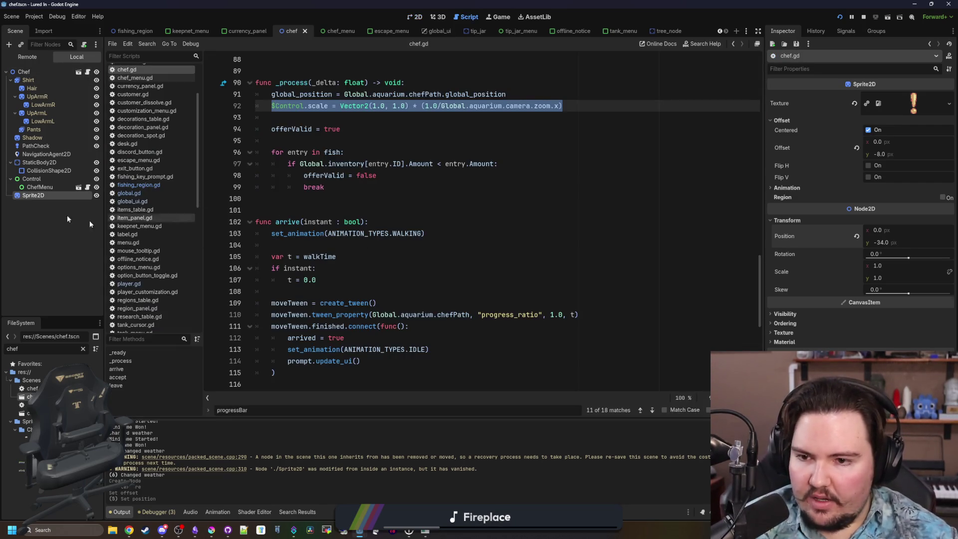
# - Rename the sprite node to Exclamation and drag its $Exclamation reference into _process
pyautogui.doubleClick(49, 195)
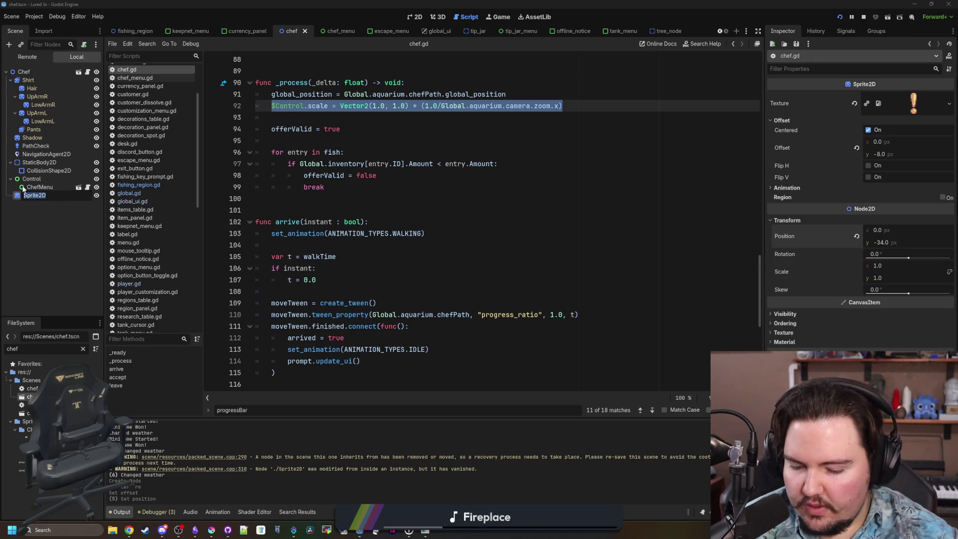
pyautogui.write('Exclamation')
pyautogui.press('Return')
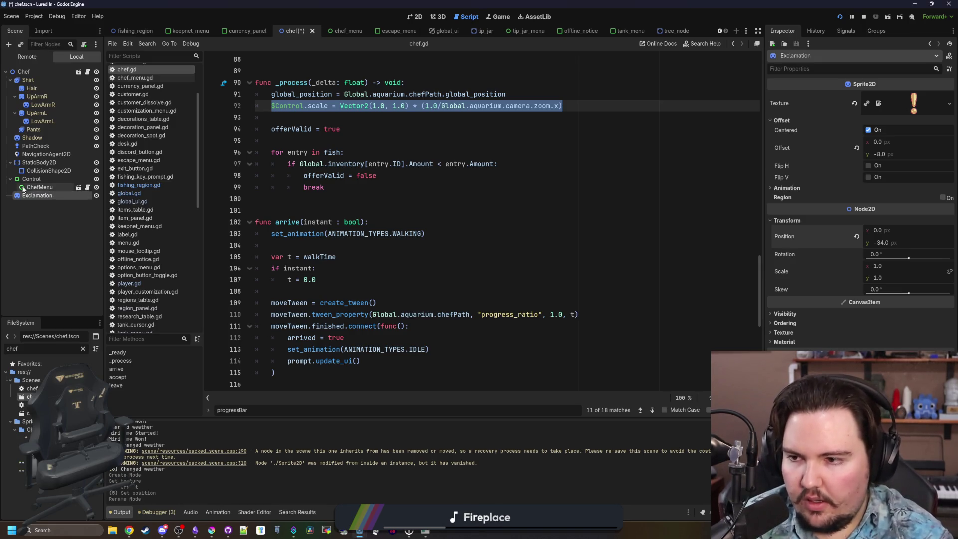
pyautogui.click(323, 207)
pyautogui.moveTo(38, 195)
pyautogui.mouseDown()
pyautogui.moveTo(280, 219)
pyautogui.moveTo(260, 214)
pyautogui.moveTo(335, 191)
pyautogui.mouseUp()
# - Add an 'if arrived:' block after the fish loop, with a $Exclamation line above it
pyautogui.press('Return')
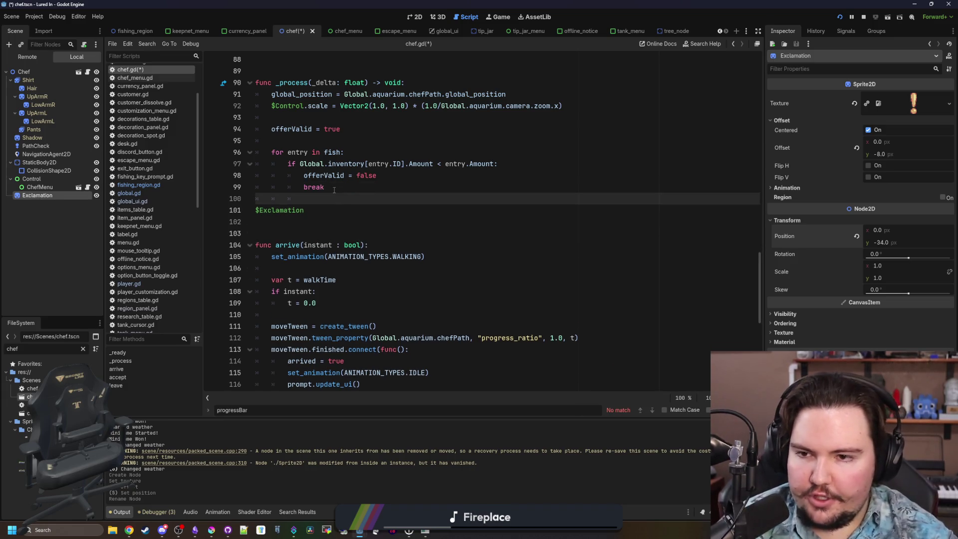
pyautogui.press('Return')
pyautogui.press('BackSpace')
pyautogui.write('if a')
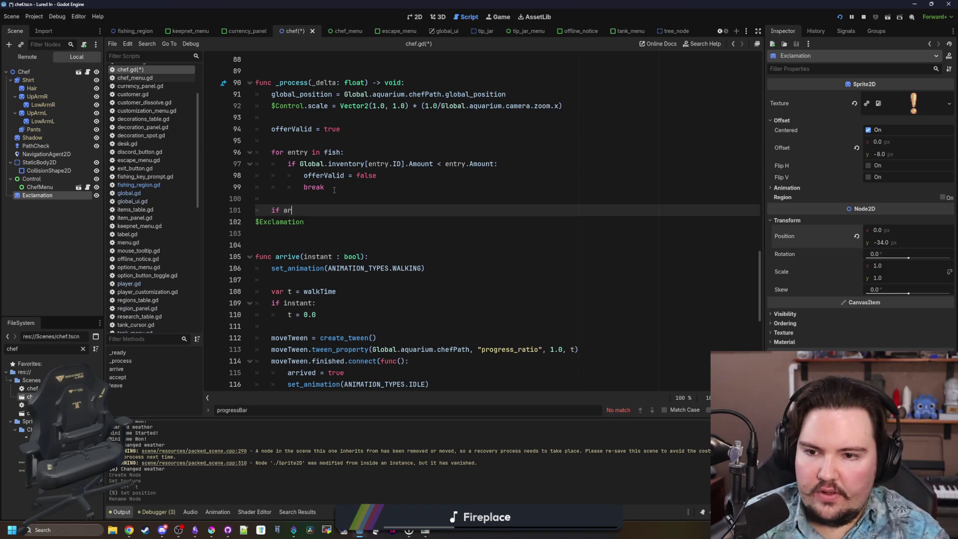
pyautogui.write('rived:')
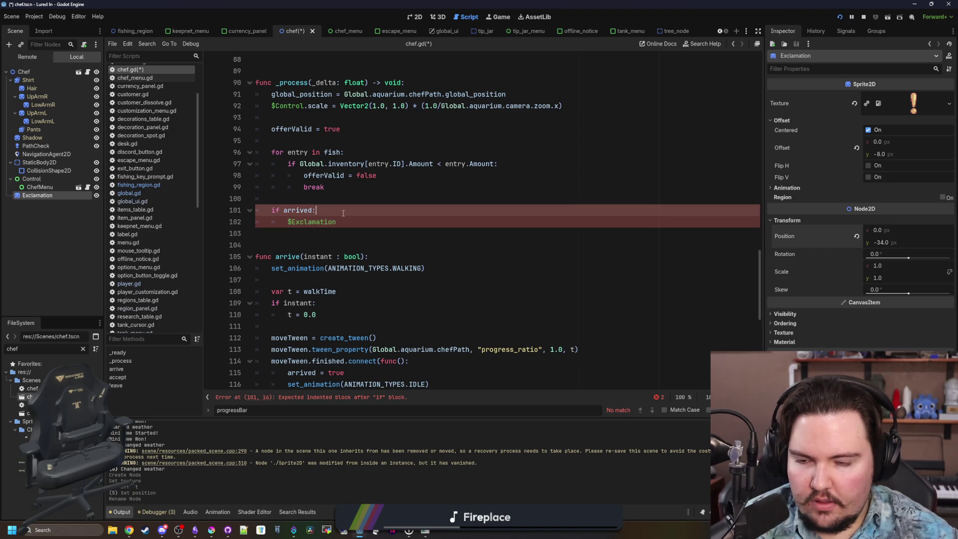
pyautogui.press('Delete')
pyautogui.press('Return')
pyautogui.scroll(2, 353, 286)
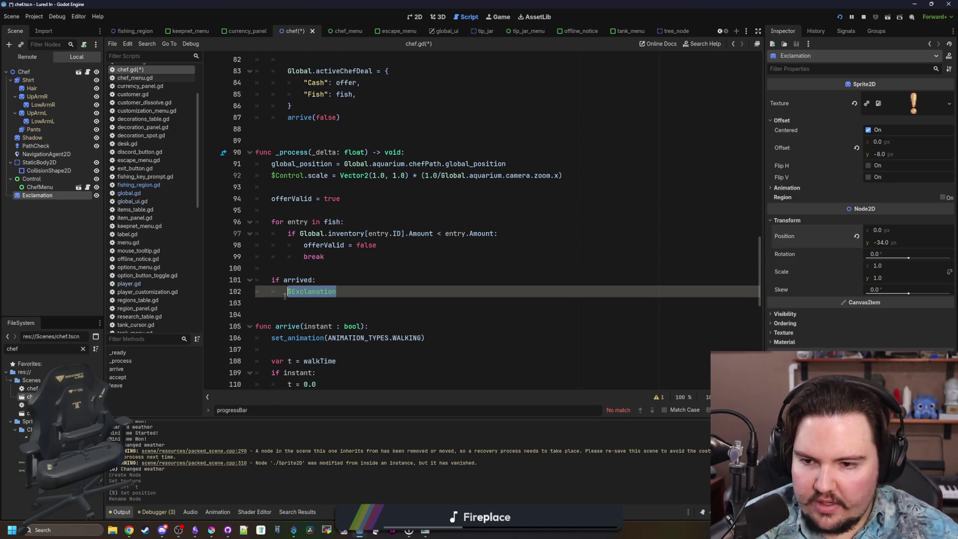
pyautogui.click(284, 263)
pyautogui.press('Return')
pyautogui.write('$Exclamation')
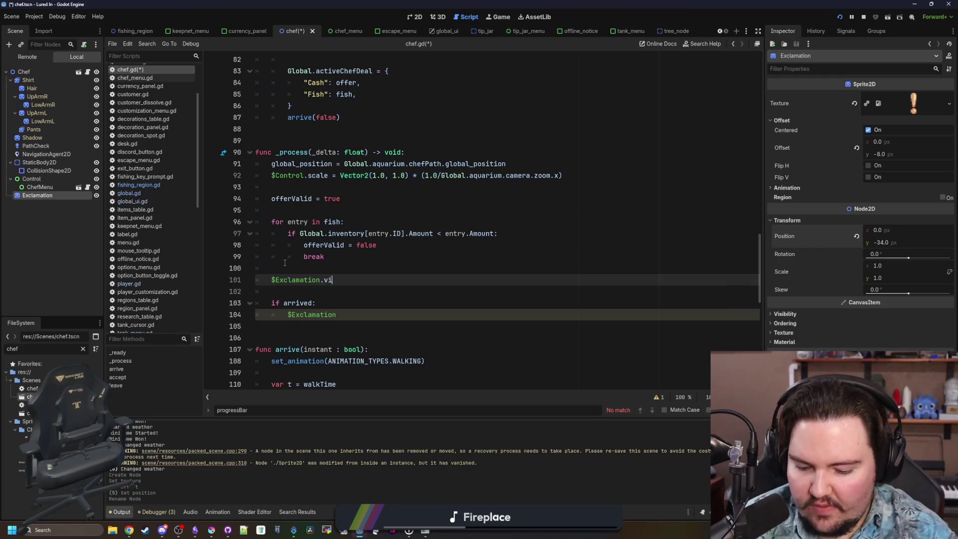
pyautogui.write('sible = false')
# - Extend the condition to 'if arrived && !UIManager.menuOpen:'
pyautogui.scroll(-2, 285, 263)
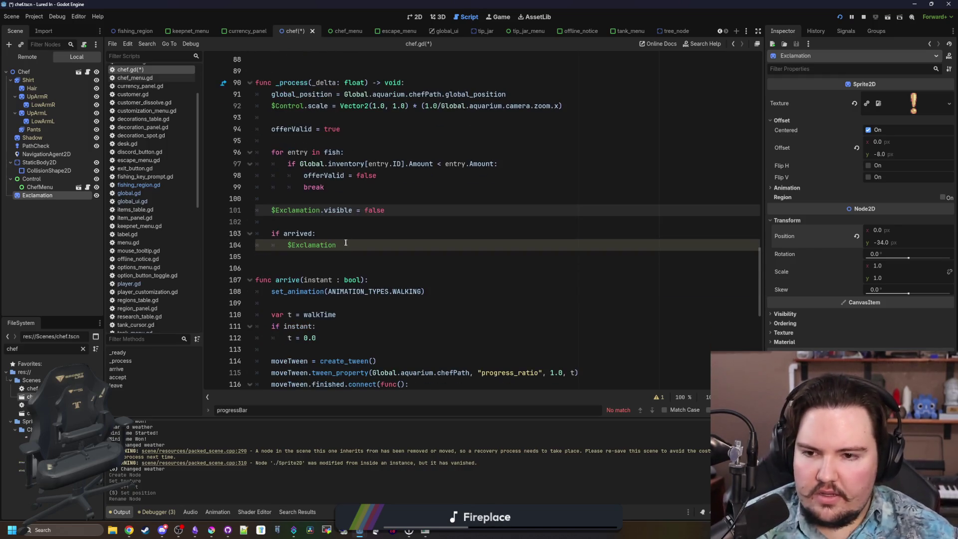
pyautogui.press('Down')
pyautogui.press('Down')
pyautogui.write('\\')
pyautogui.press('Return')
pyautogui.press('BackSpace')
pyautogui.press('BackSpace')
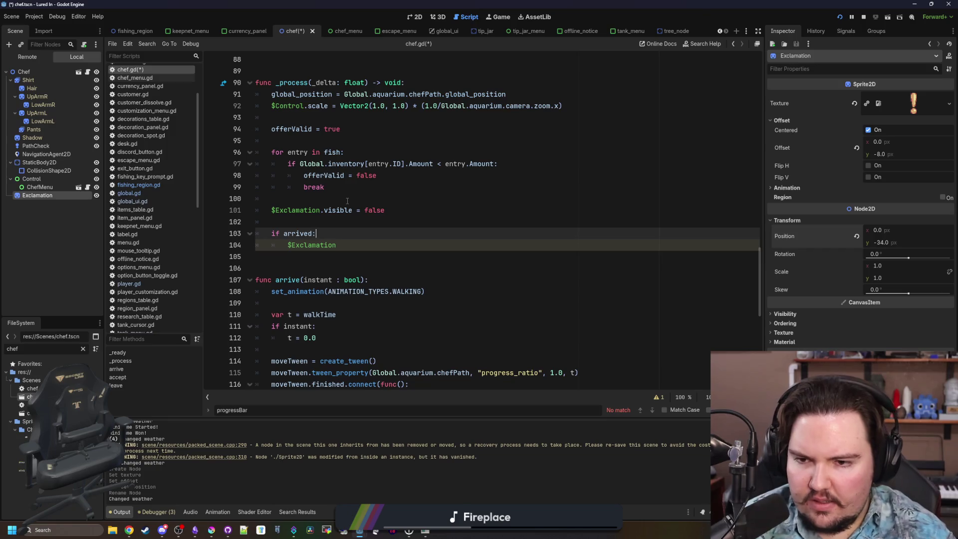
pyautogui.press('BackSpace')
pyautogui.write('&& UIM')
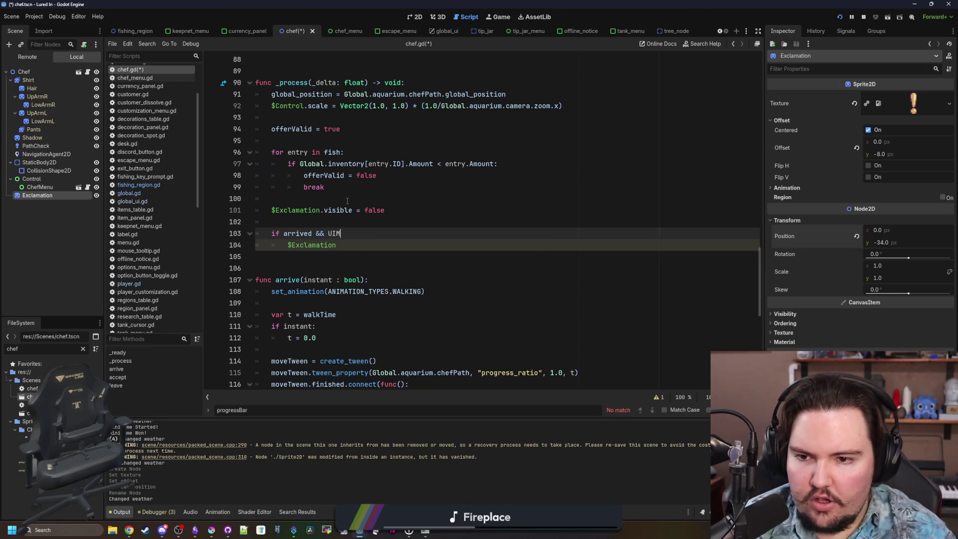
pyautogui.write('a')
pyautogui.press('Return')
pyautogui.write('.m')
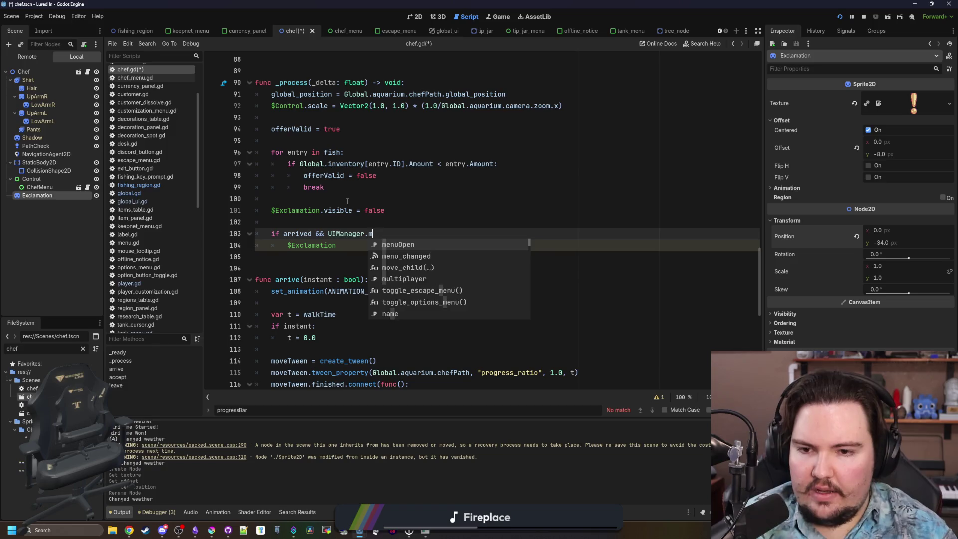
pyautogui.press('Return')
pyautogui.write(':')
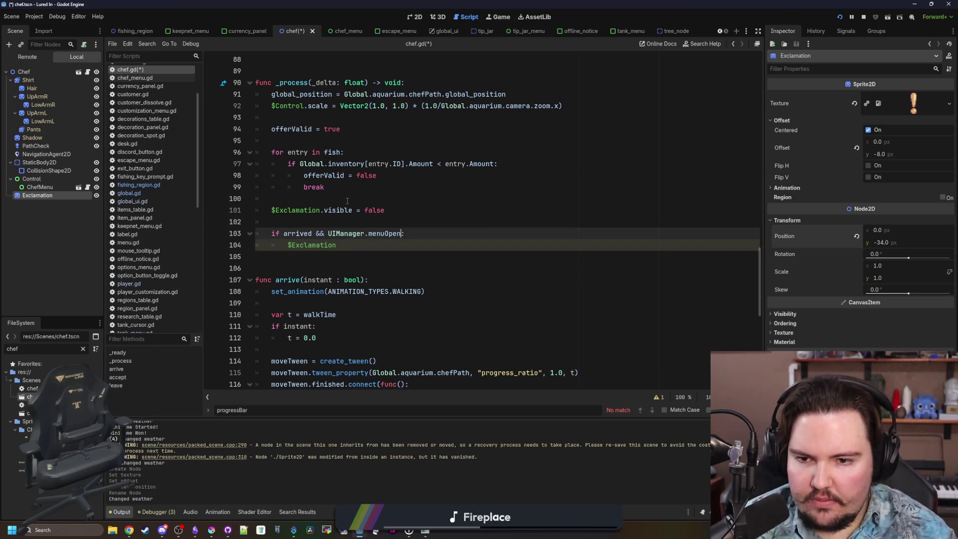
pyautogui.write('!')
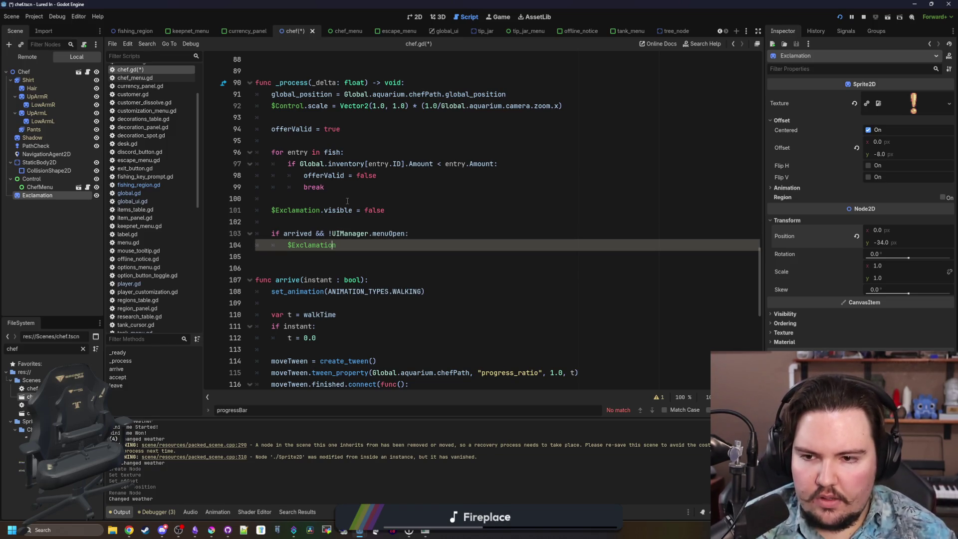
pyautogui.press('Down')
# - Complete the Exclamation line as a visible = true assignment
pyautogui.press('End')
pyautogui.write('vis')
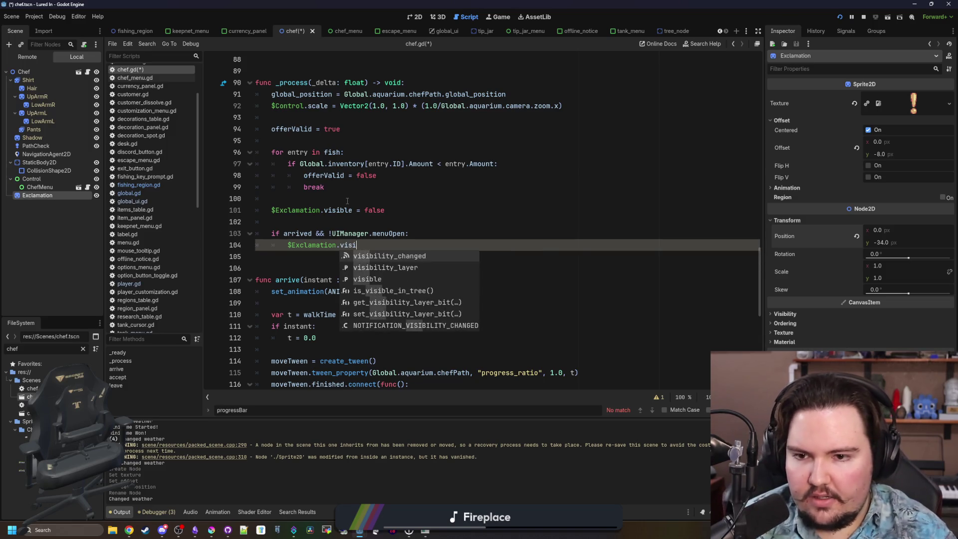
pyautogui.press('Return')
pyautogui.write('= tr')
pyautogui.press('Return')
pyautogui.press('BackSpace')
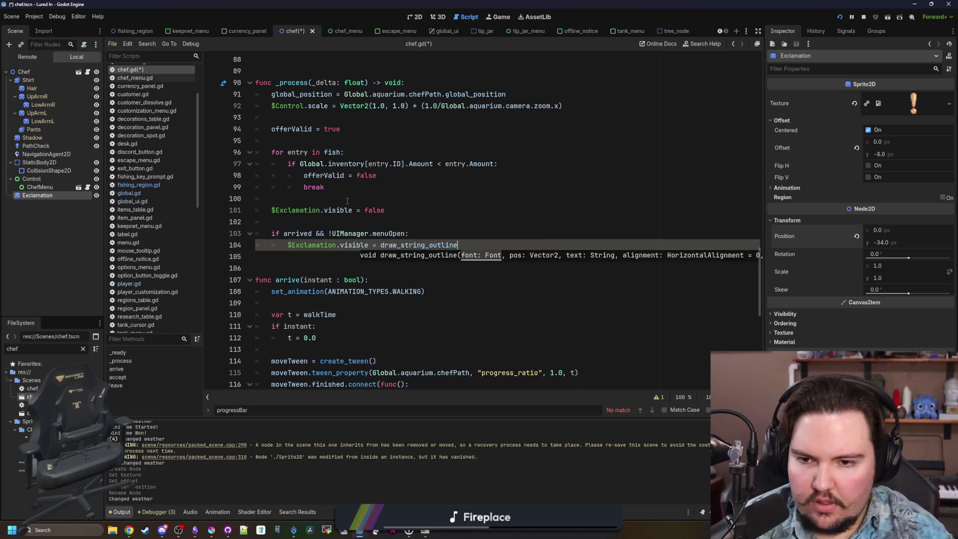
pyautogui.write('e')
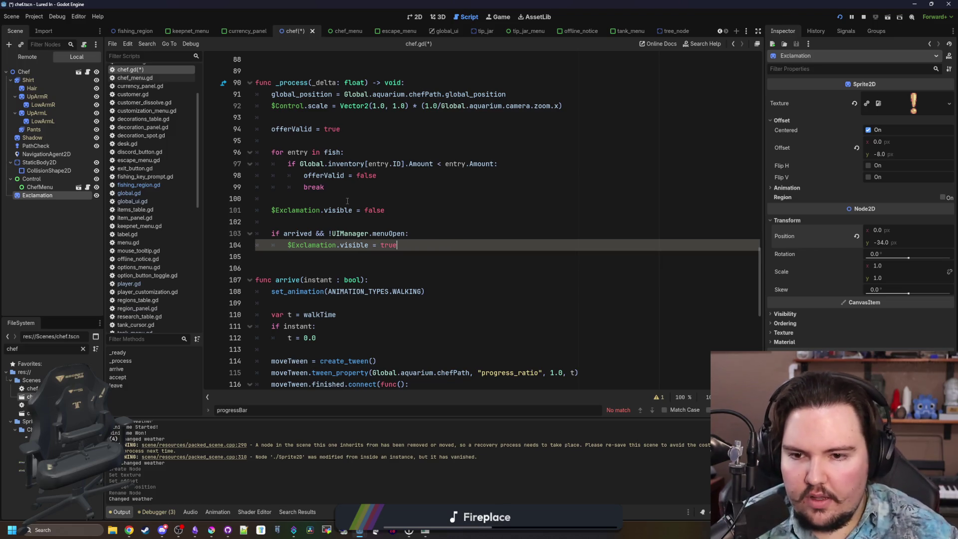
# - Add $Exclamation.scale = Vector2.ONE * Global.sin_range(0.9, 1.1, Time.get_ticks_msec()/200.0), then run with F5
pyautogui.moveTo(340, 245); pyautogui.dragTo(286, 245)
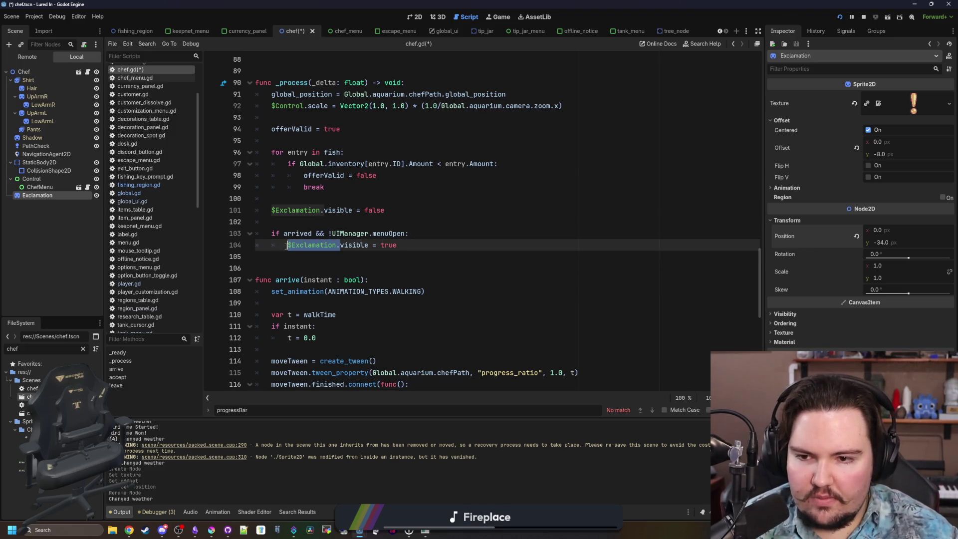
pyautogui.hotkey('ctrl', 'c')
pyautogui.click(450, 245)
pyautogui.press('Return')
pyautogui.hotkey('ctrl', 'v')
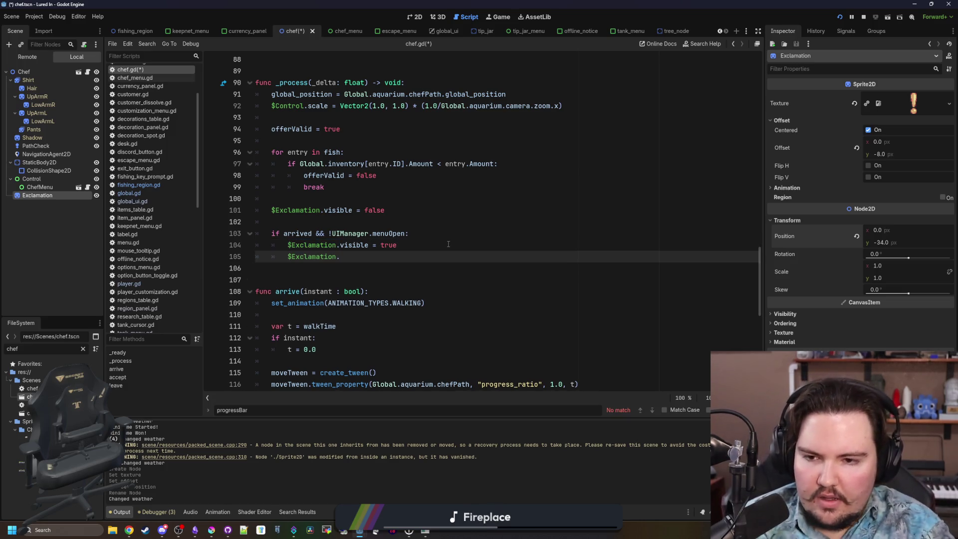
pyautogui.write('scale = ')
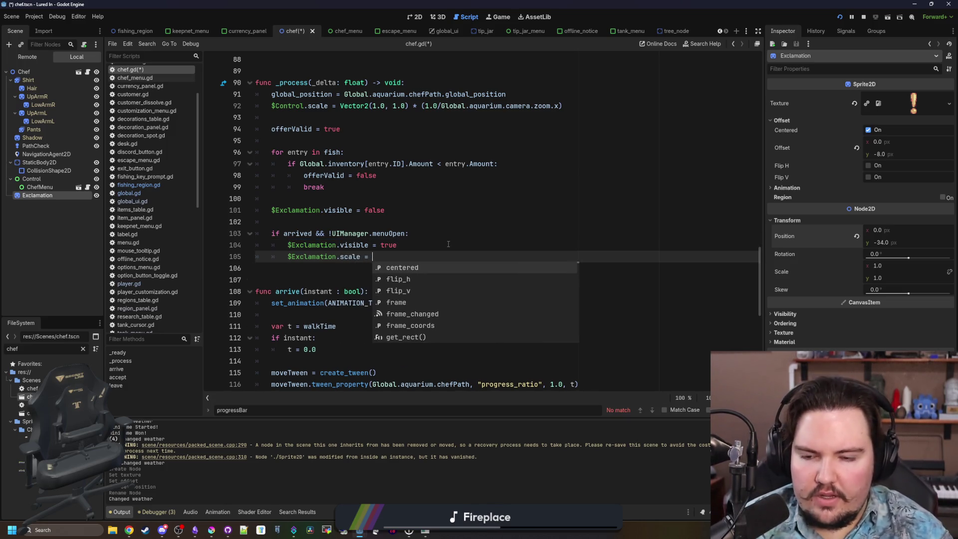
pyautogui.write('Global.sin')
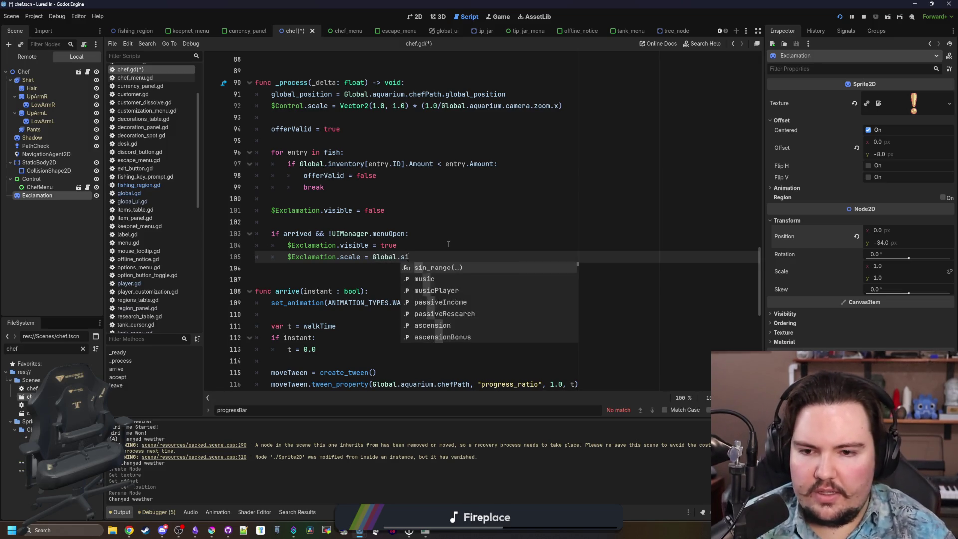
pyautogui.press('Return')
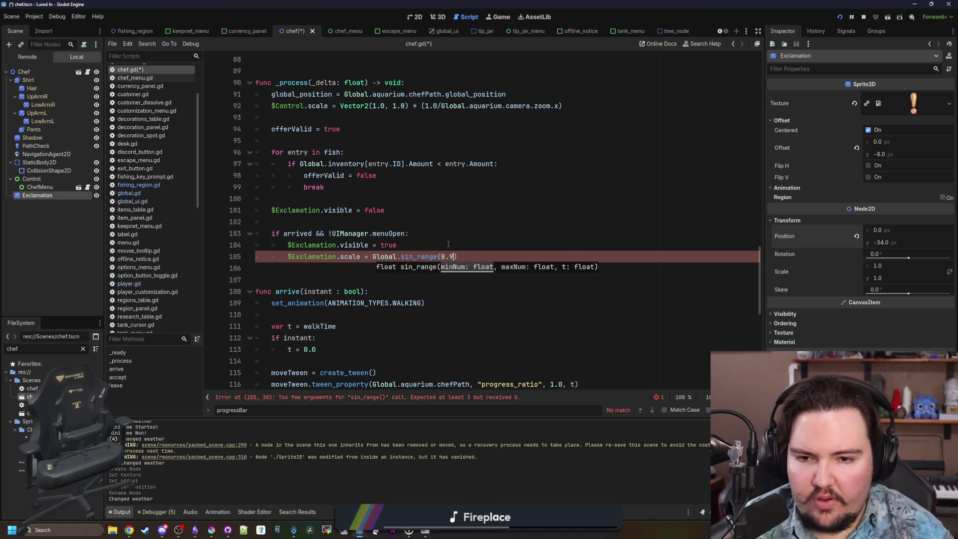
pyautogui.write(', 1.1, ')
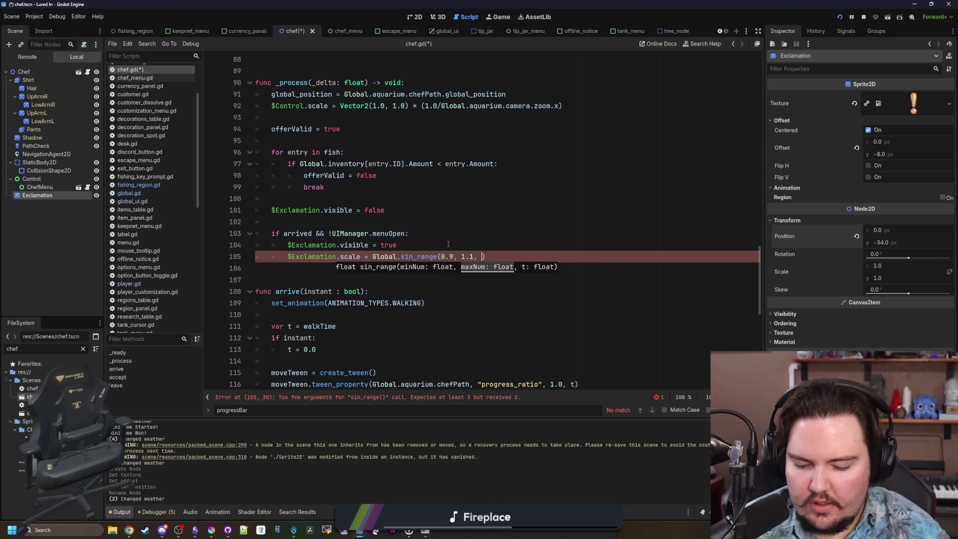
pyautogui.write('Time.get_ticks')
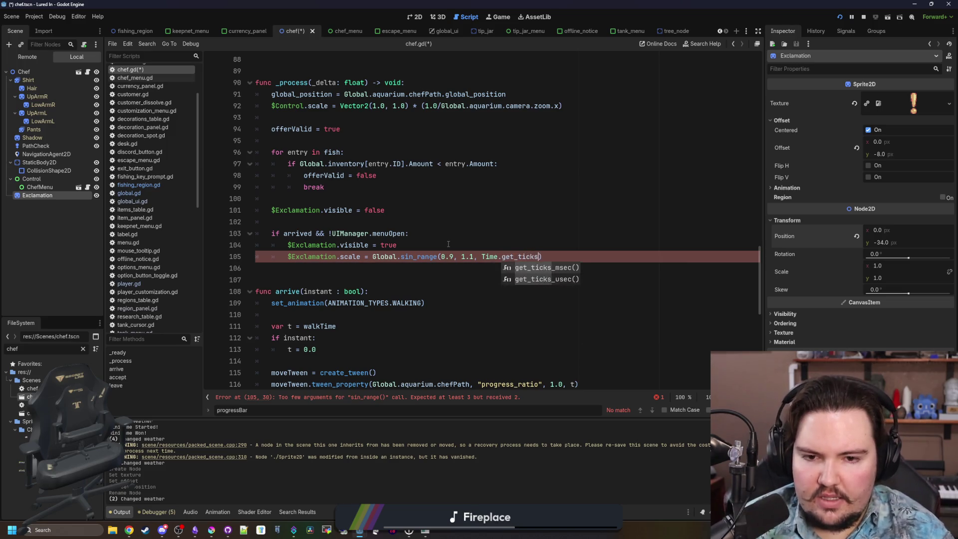
pyautogui.press('Return')
pyautogui.write('/200.0')
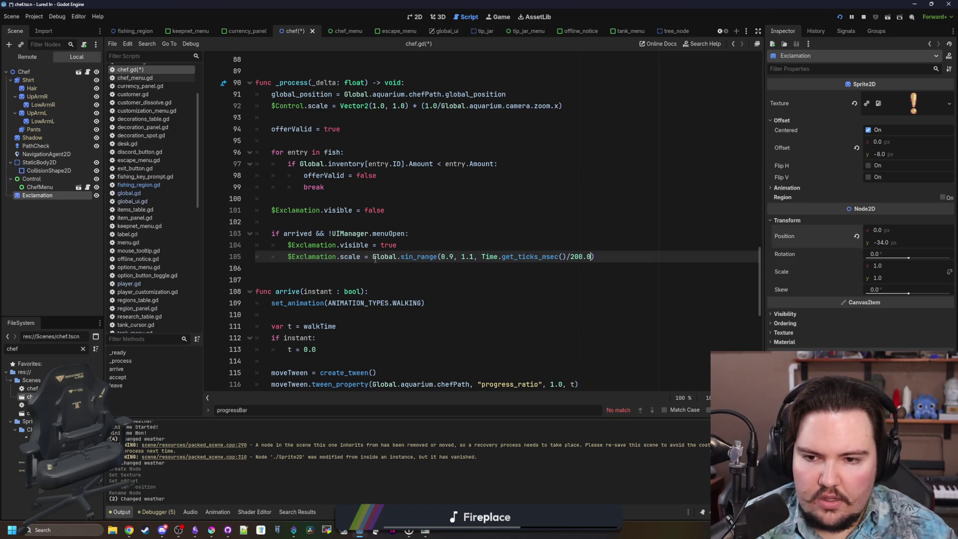
pyautogui.write('Vector2.ONE *')
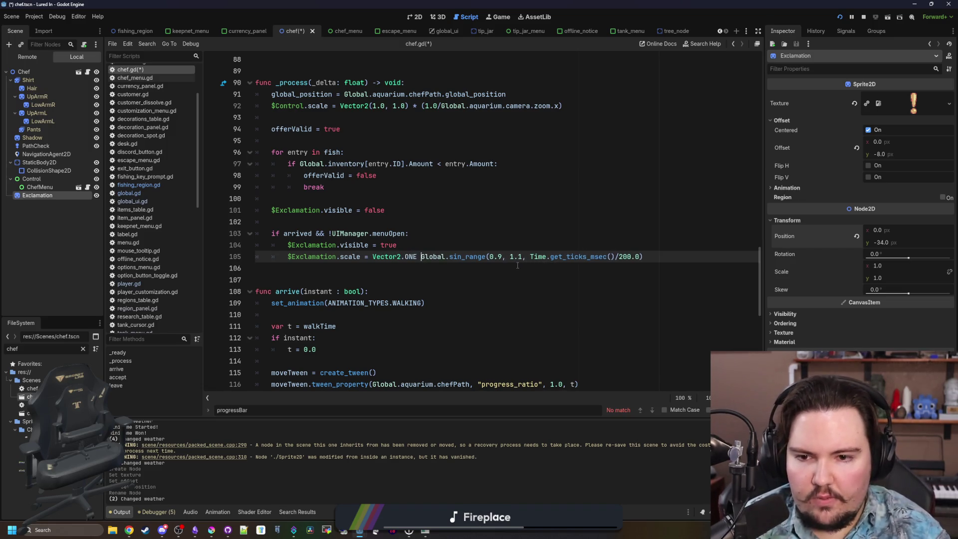
pyautogui.click(472, 231)
pyautogui.press('F5')
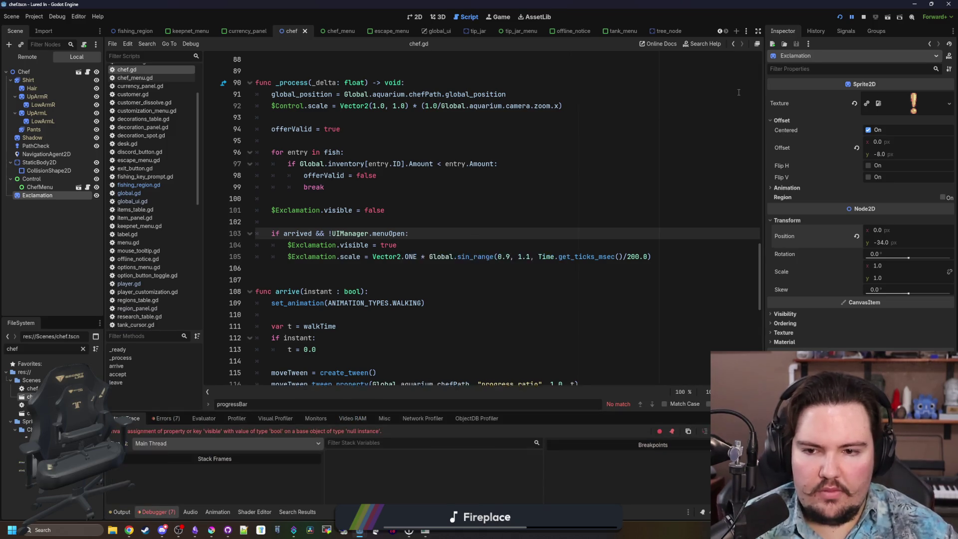
# - Check the null-instance error at chef.gd line 101 and stop the crashed run
pyautogui.click(357, 236)
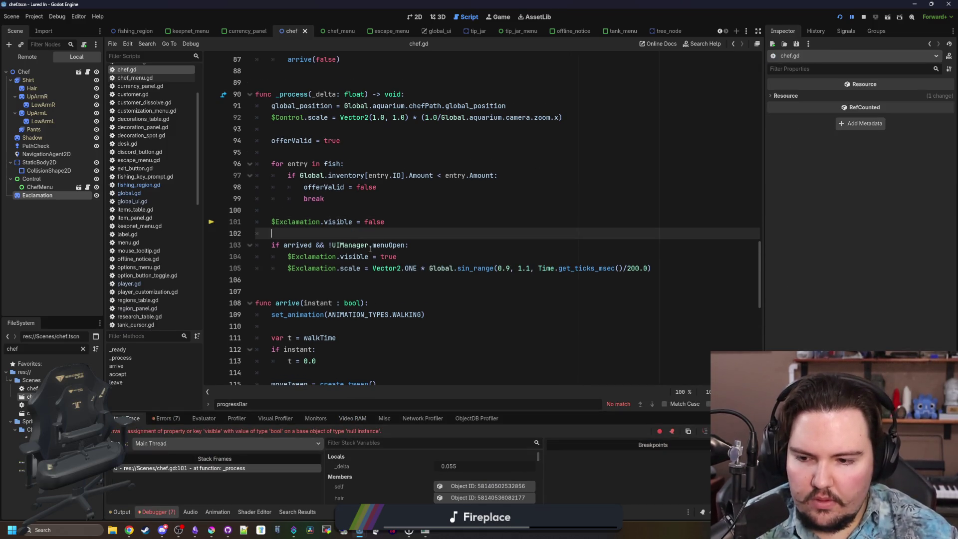
pyautogui.click(863, 17)
pyautogui.click(549, 164)
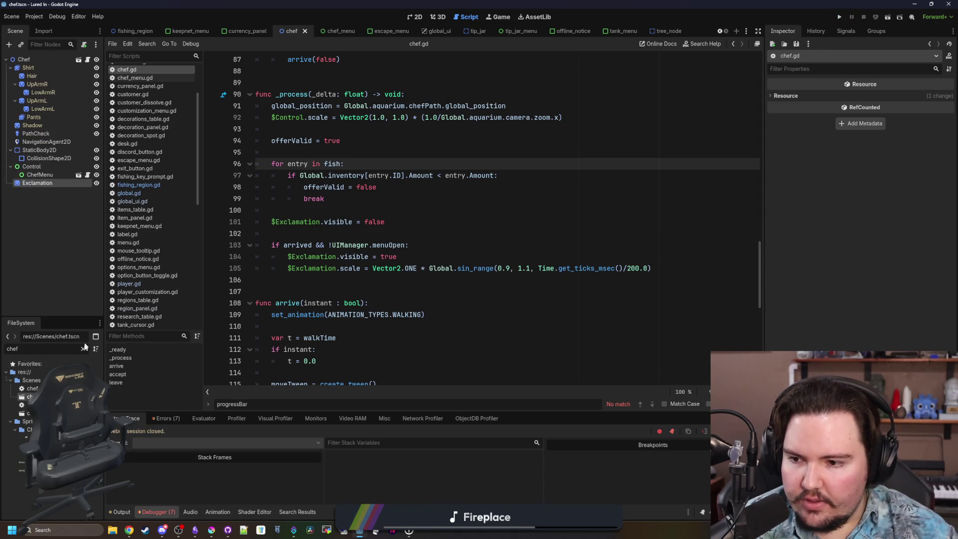
# - Filter the FileSystem by 'aquar', open aquarium.gd, and relaunch the game
pyautogui.click(82, 349)
pyautogui.write('aquar')
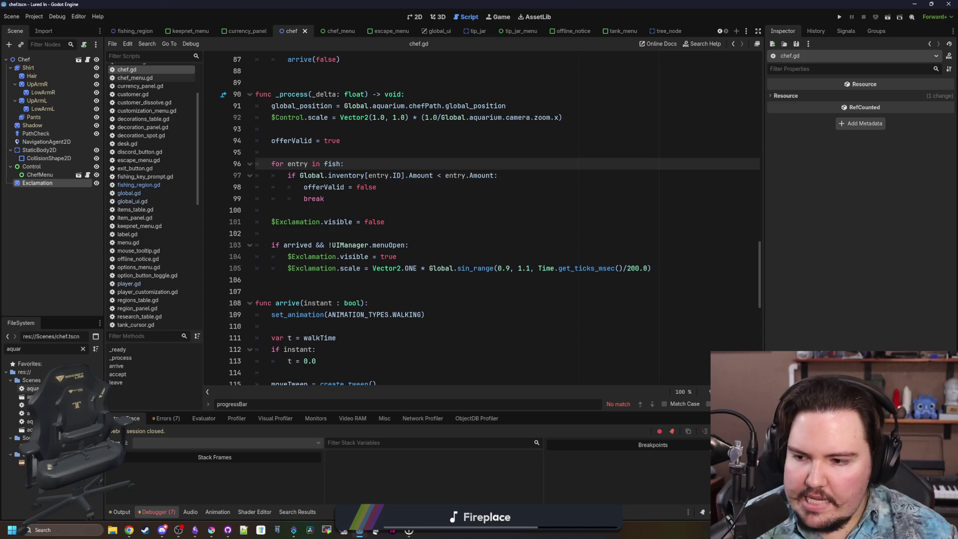
pyautogui.doubleClick(32, 388)
pyautogui.click(464, 250)
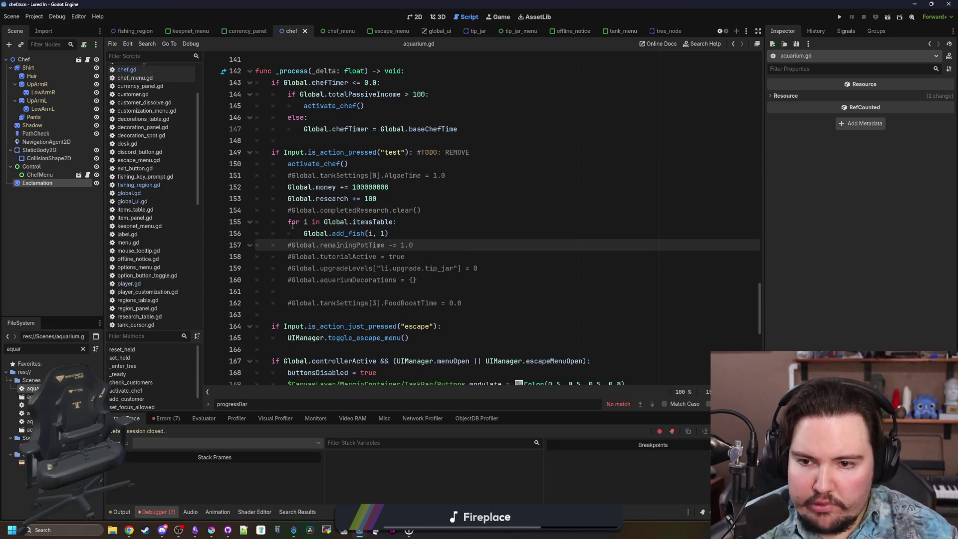
pyautogui.click(397, 175)
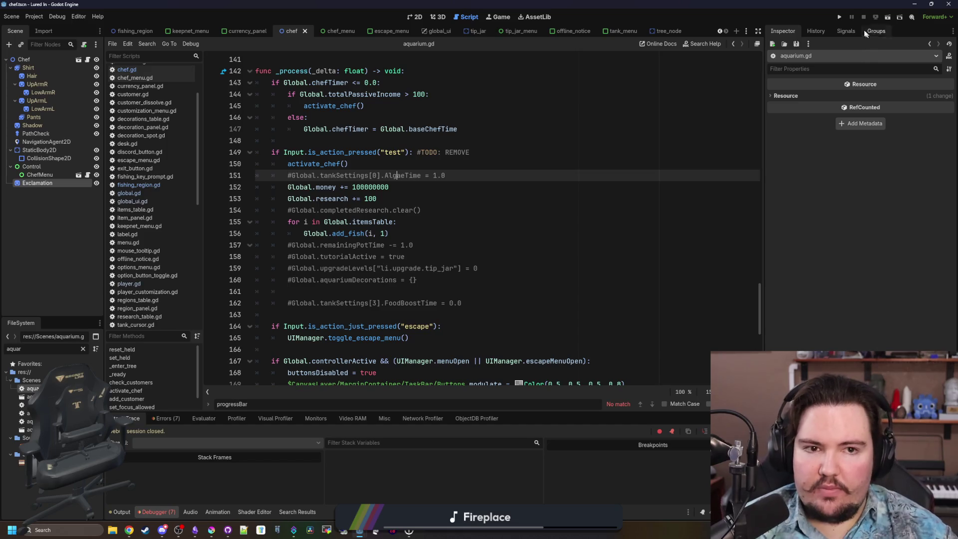
pyautogui.click(839, 17)
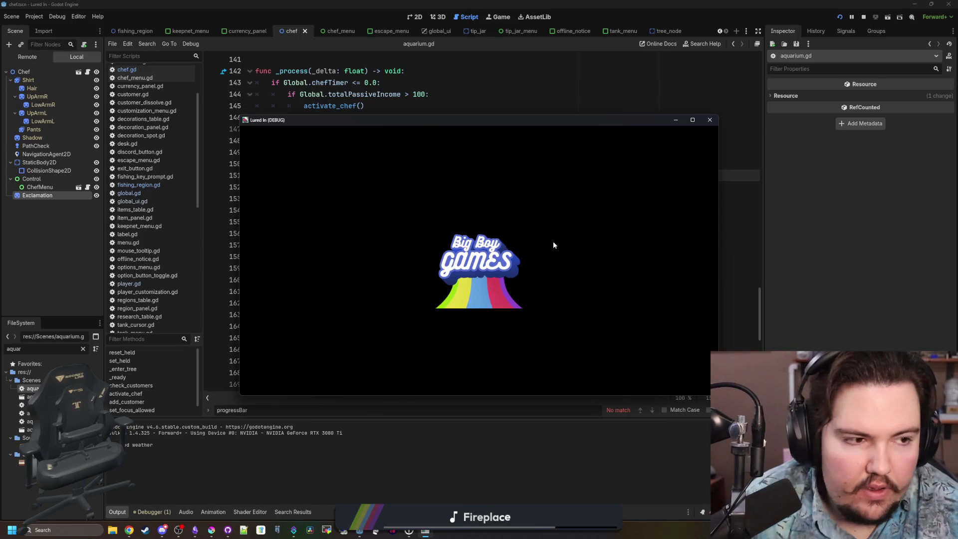
# - Maximize the game window and zoom in on the chef to inspect the exclamation icon
pyautogui.click(692, 120)
pyautogui.scroll(5, 532, 237)
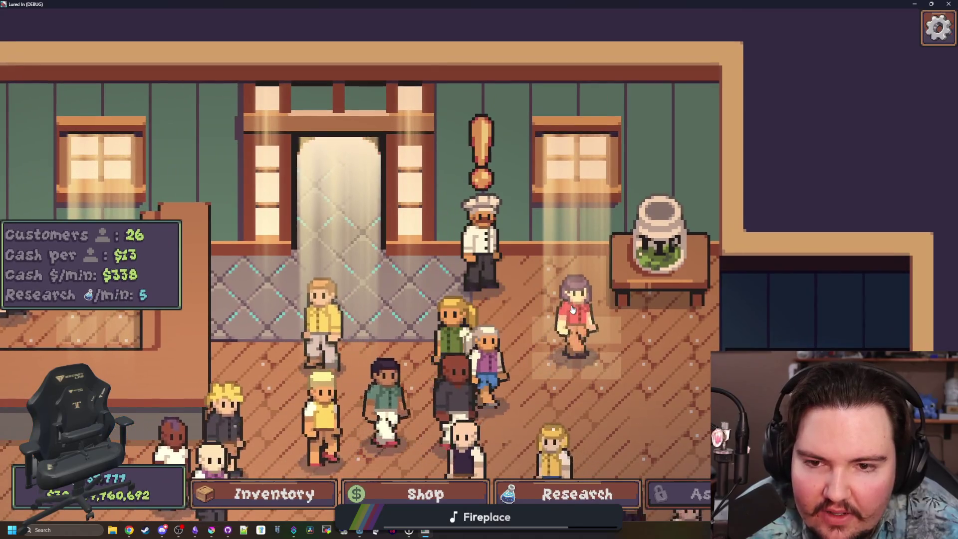
pyautogui.scroll(-1, 570, 307)
pyautogui.scroll(-2, 570, 309)
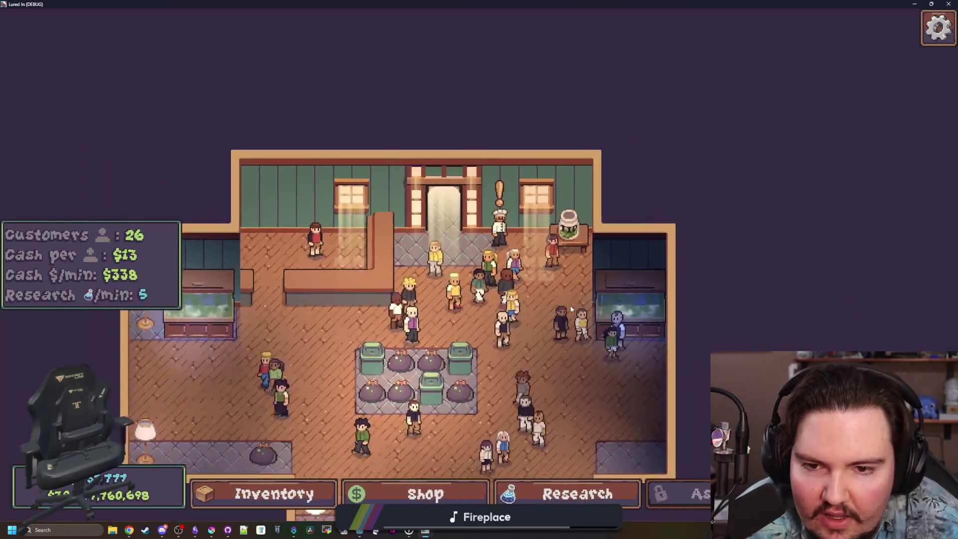
pyautogui.scroll(1, 525, 275)
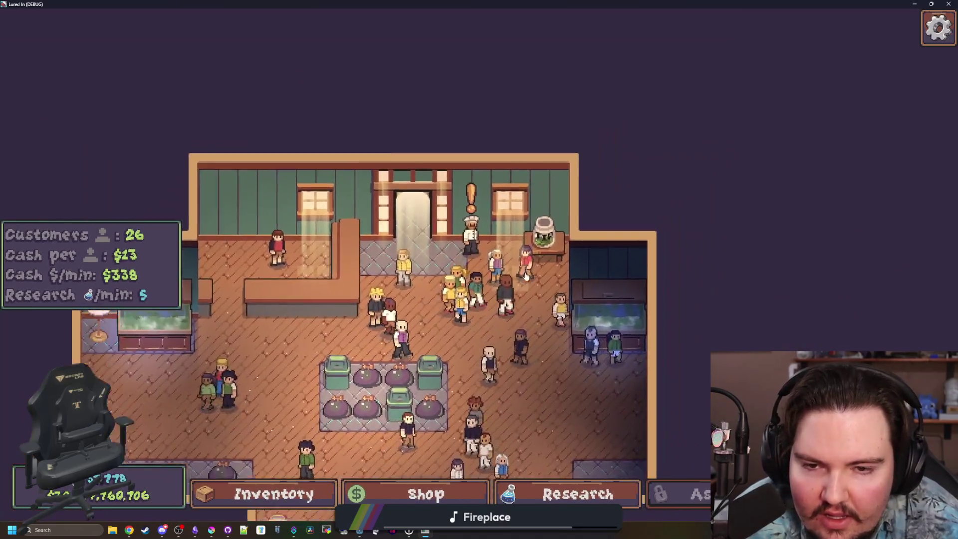
pyautogui.scroll(2, 528, 199)
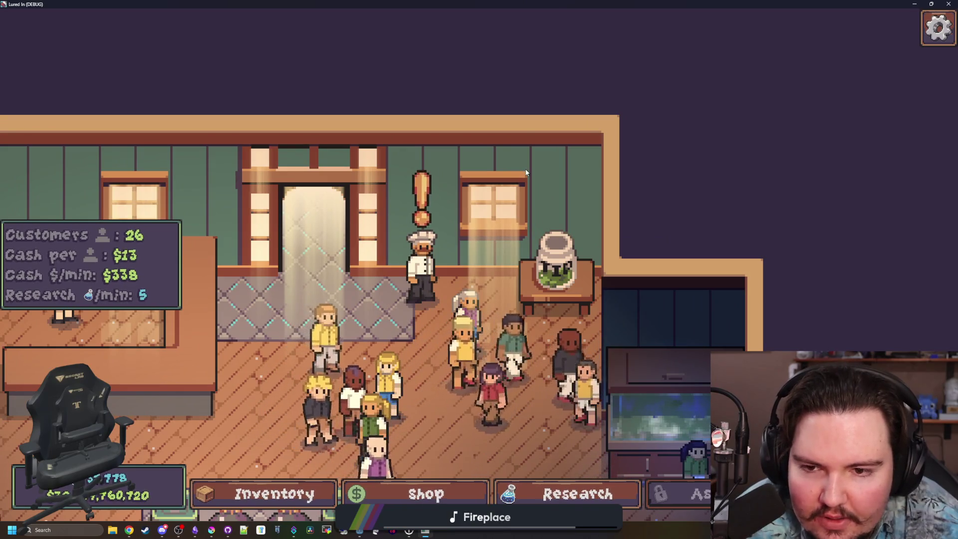
pyautogui.scroll(-2, 525, 172)
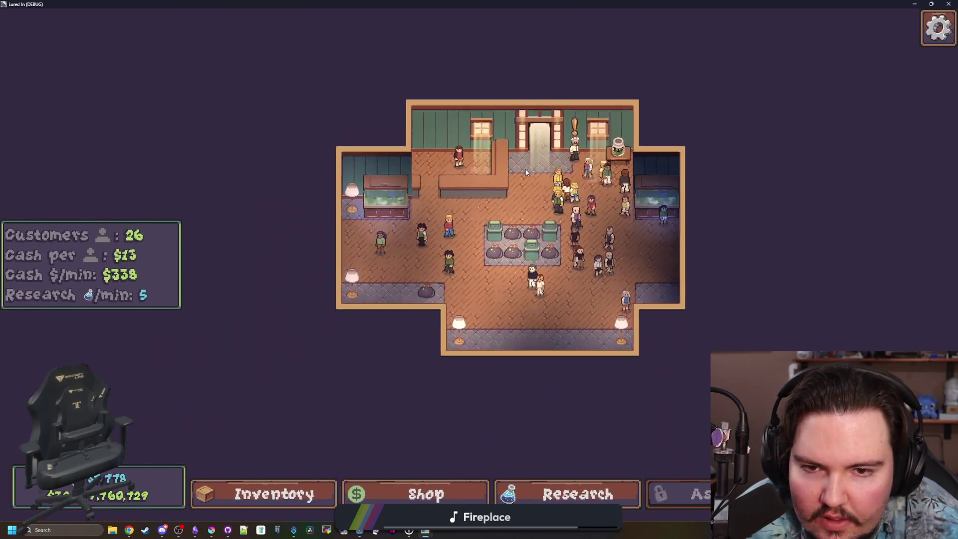
pyautogui.press('s')
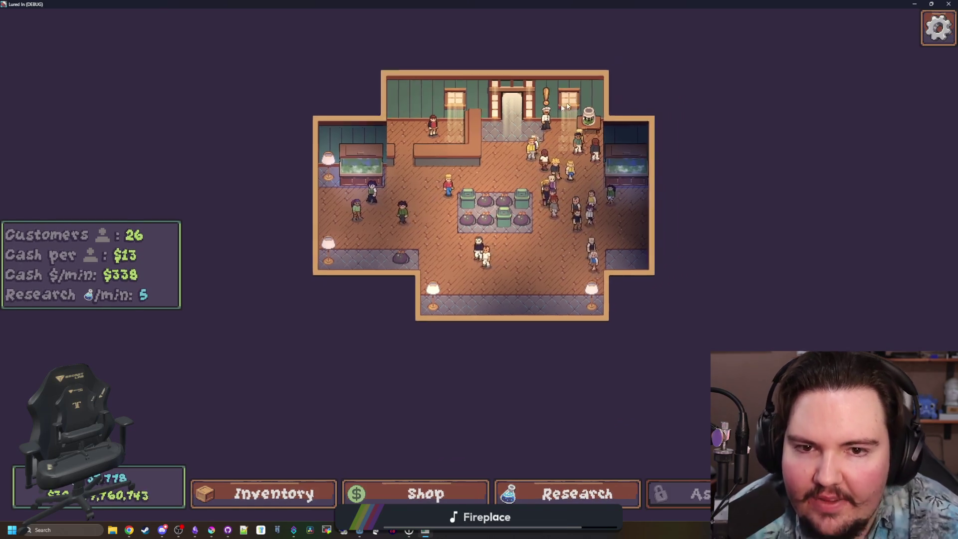
pyautogui.scroll(3, 477, 251)
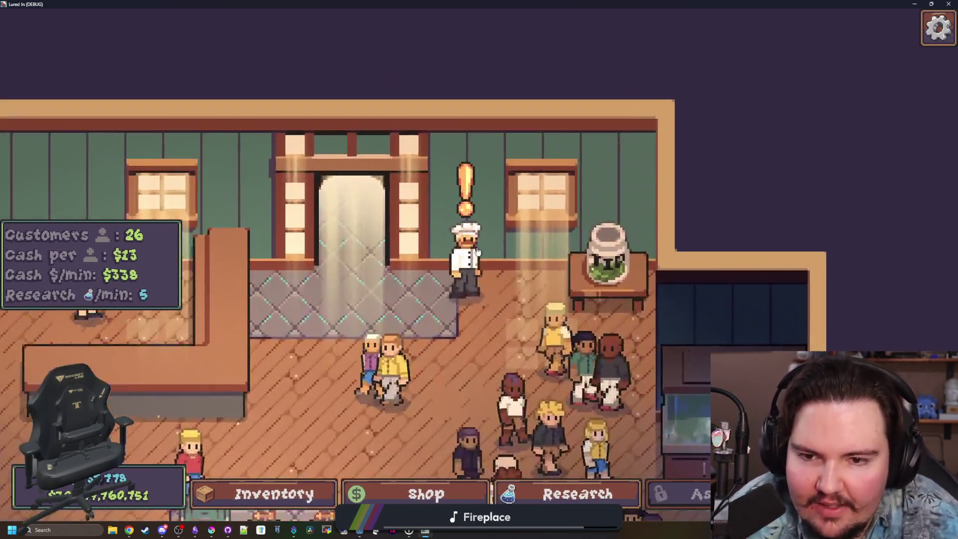
pyautogui.scroll(2, 477, 251)
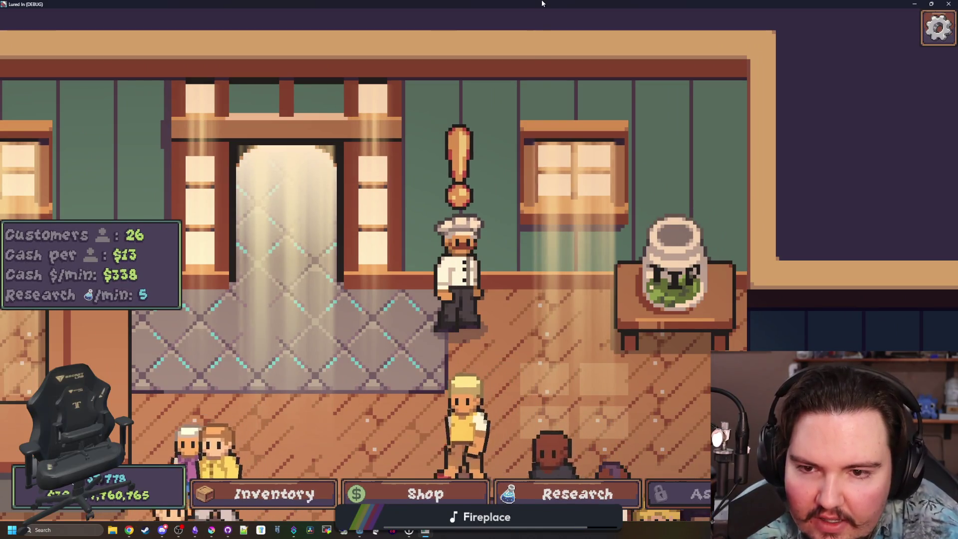
pyautogui.scroll(-5, 539, 77)
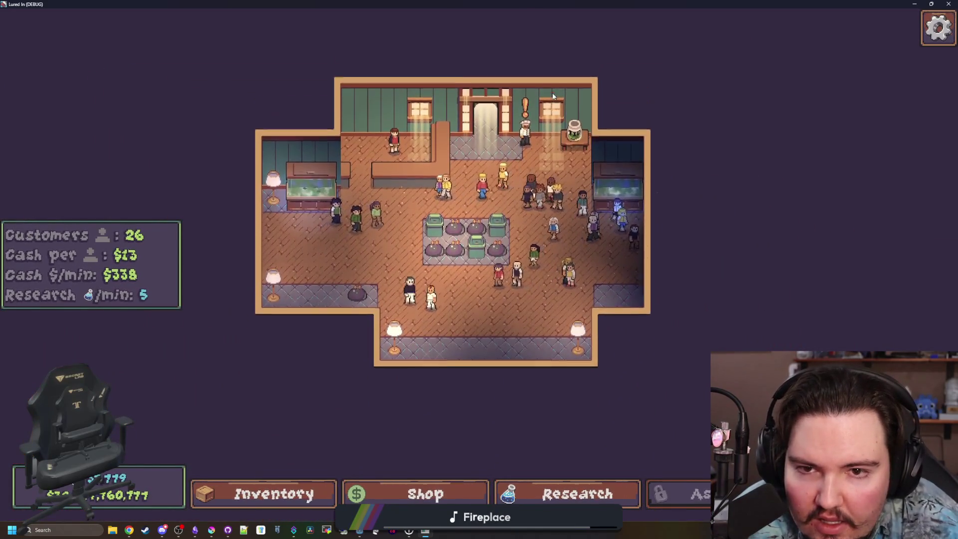
pyautogui.scroll(4, 545, 52)
# - Close the game and briefly bring up the exclamation image in Krita
pyautogui.press('super+Down')
pyautogui.hotkey('alt', 'F4')
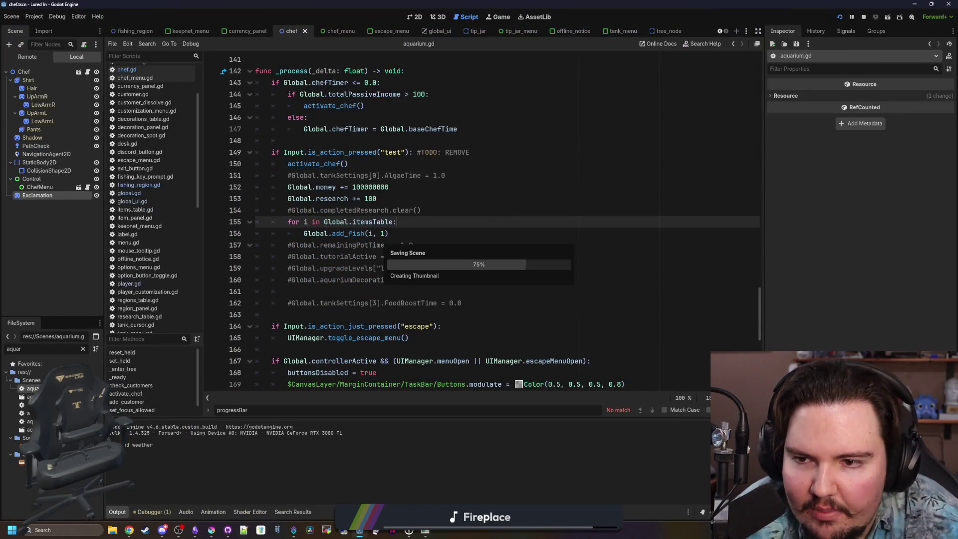
pyautogui.click(347, 164)
pyautogui.click(213, 530)
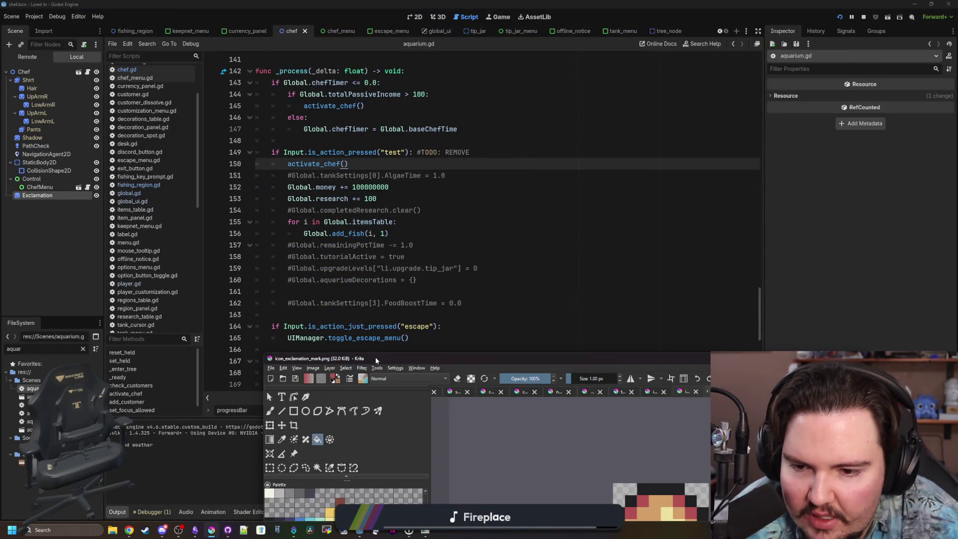
pyautogui.doubleClick(376, 360)
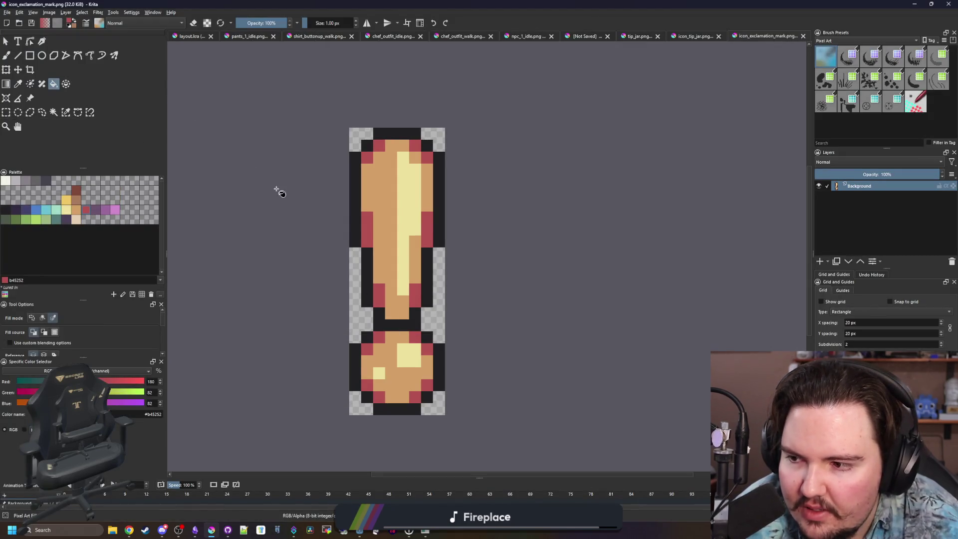
pyautogui.doubleClick(338, 4)
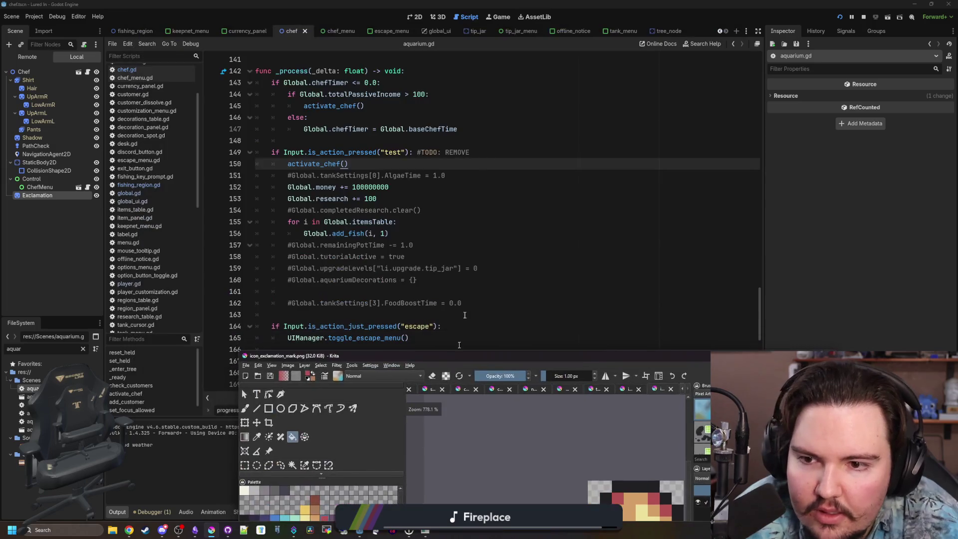
# - Rerun the game fullscreen, zoom to check the chef's arrival icon, then leave the game
pyautogui.click(388, 232)
pyautogui.press('F5')
pyautogui.doubleClick(474, 395)
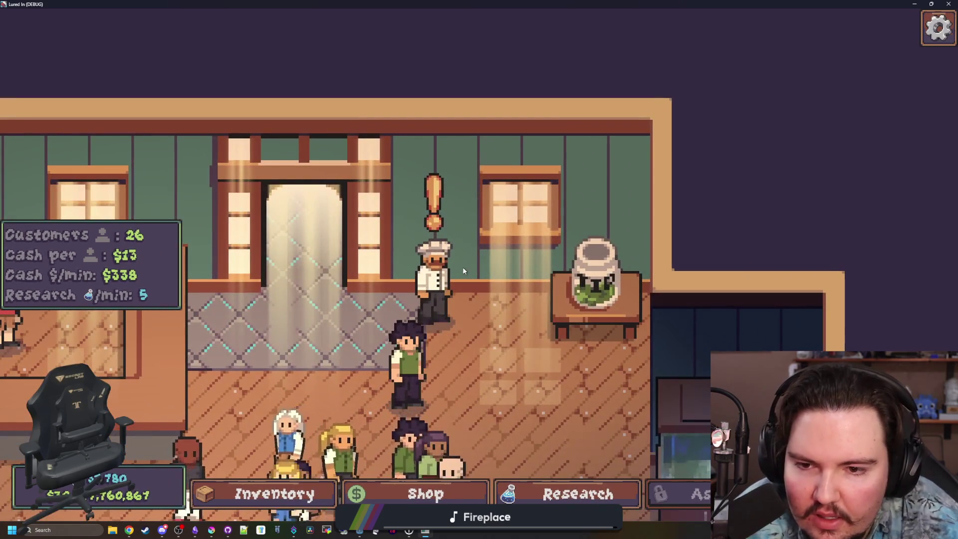
pyautogui.scroll(2, 462, 269)
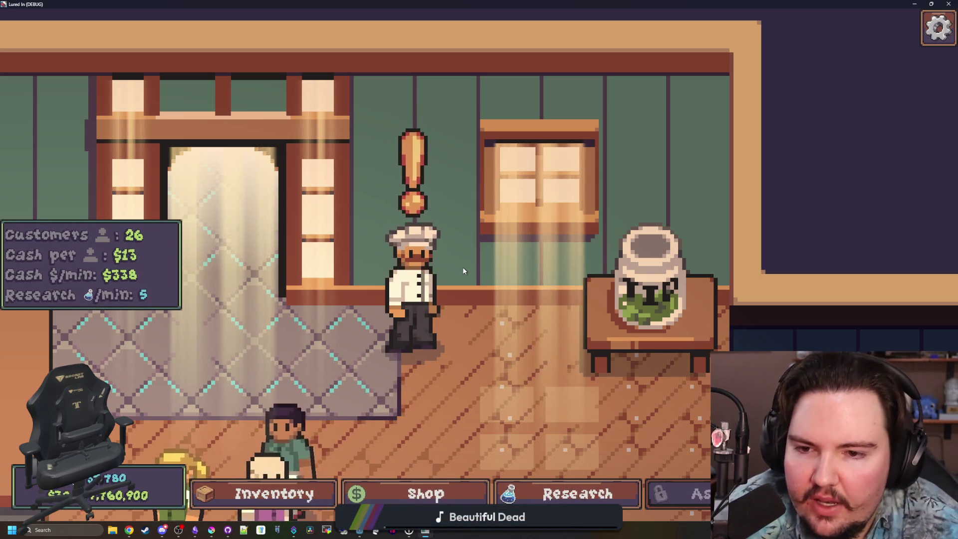
pyautogui.scroll(-5, 463, 269)
pyautogui.scroll(-3, 463, 270)
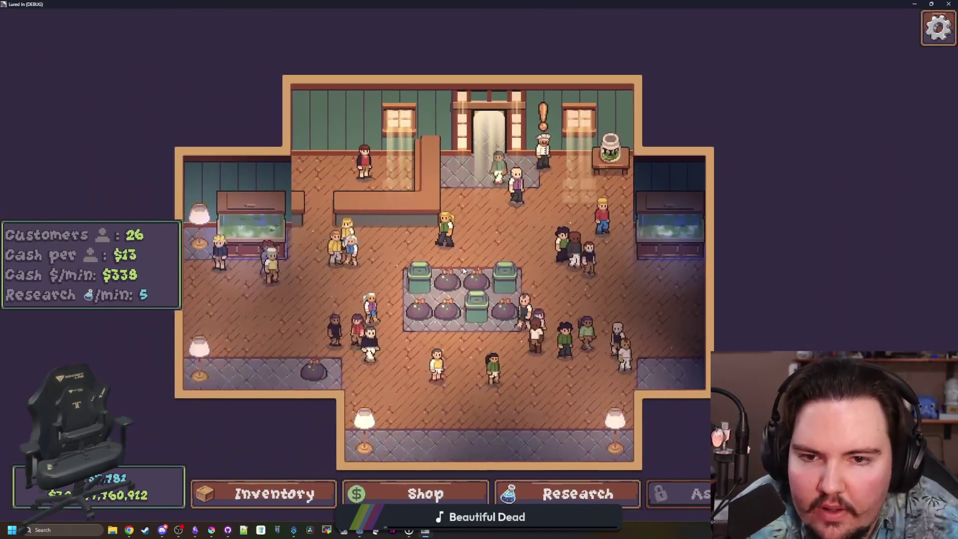
pyautogui.scroll(-2, 463, 270)
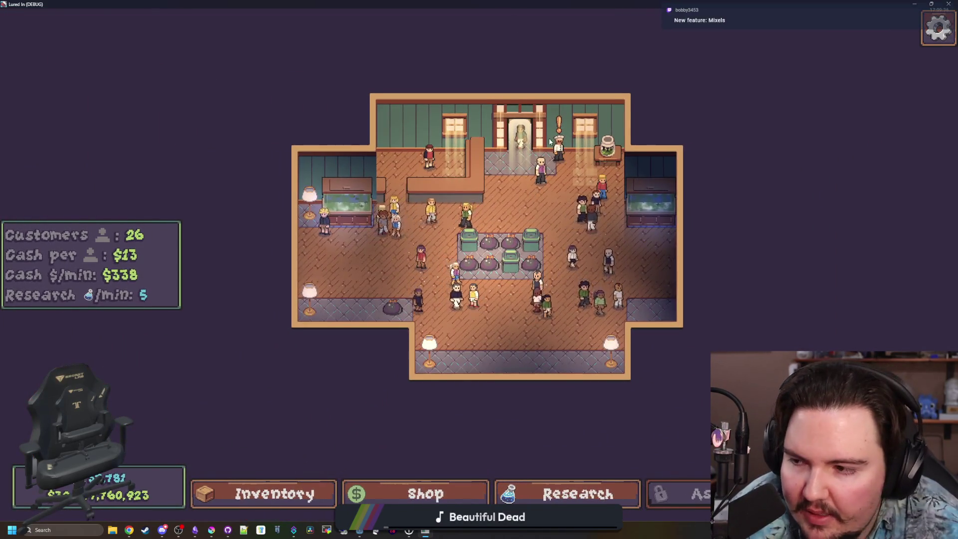
pyautogui.scroll(2, 513, 206)
pyautogui.scroll(2, 521, 195)
pyautogui.scroll(3, 521, 195)
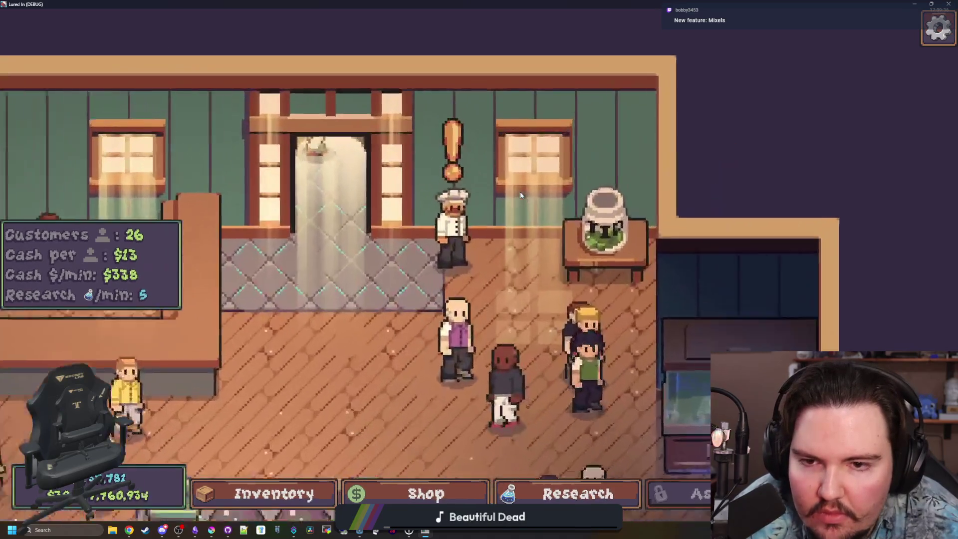
pyautogui.press('super+Down')
pyautogui.press('super+Down')
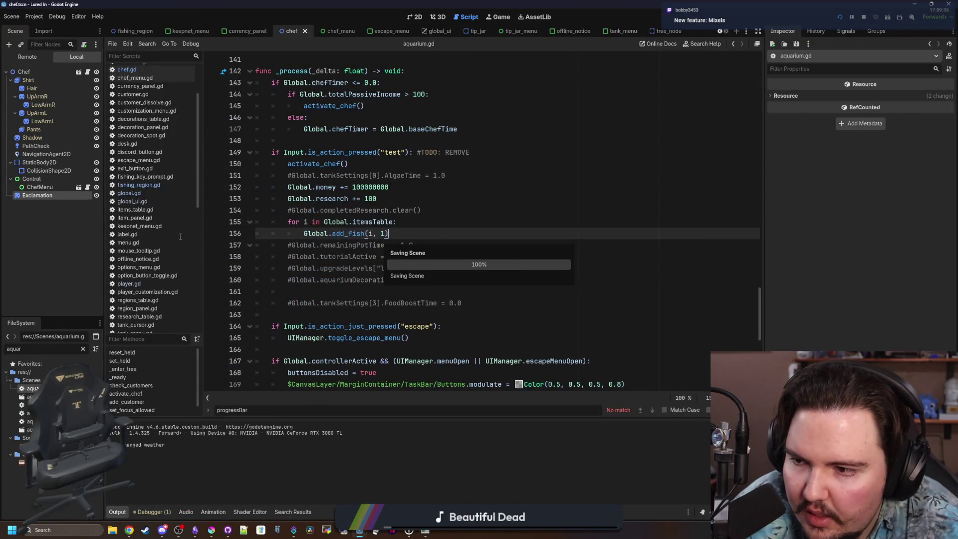
# - In the 2D view, set the Exclamation sprite's Transform Position y to -36
pyautogui.click(39, 194)
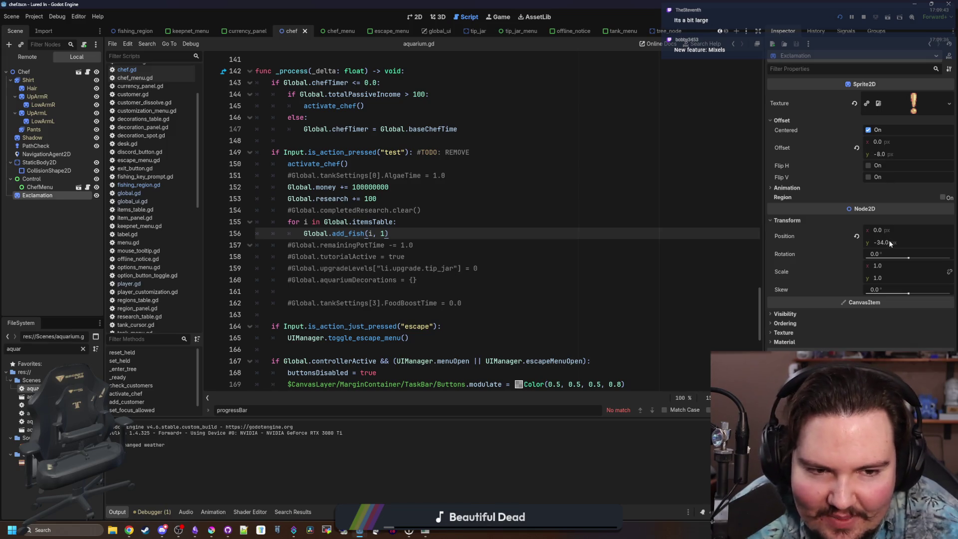
pyautogui.click(417, 17)
pyautogui.click(898, 243)
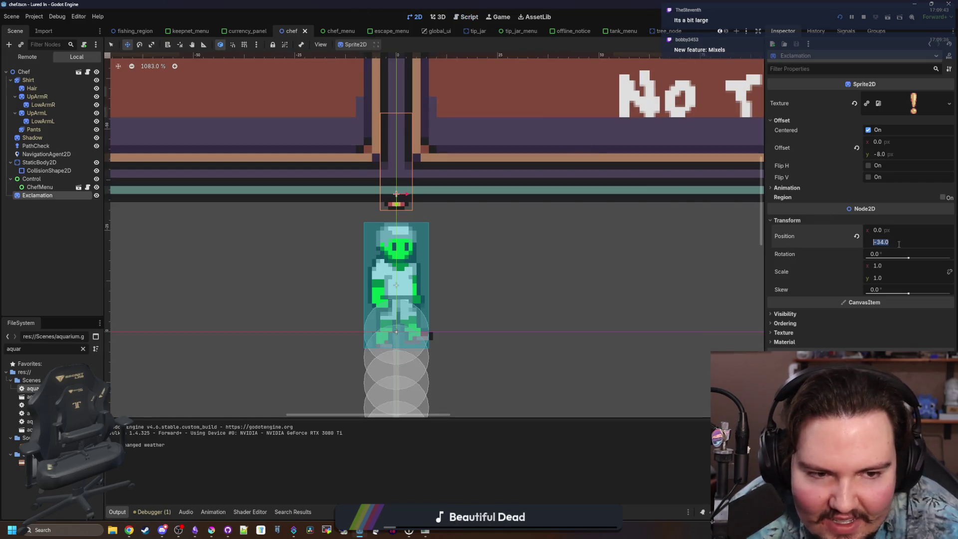
pyautogui.write('-36')
pyautogui.press('Return')
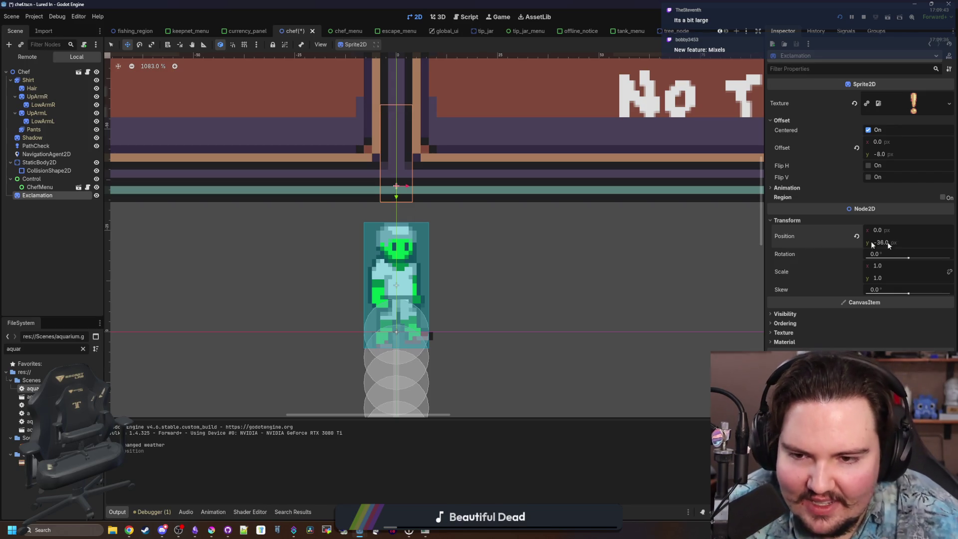
# - Save and run the chef scene, then bring the exclamation icon back up maximized in Krita
pyautogui.press('F5')
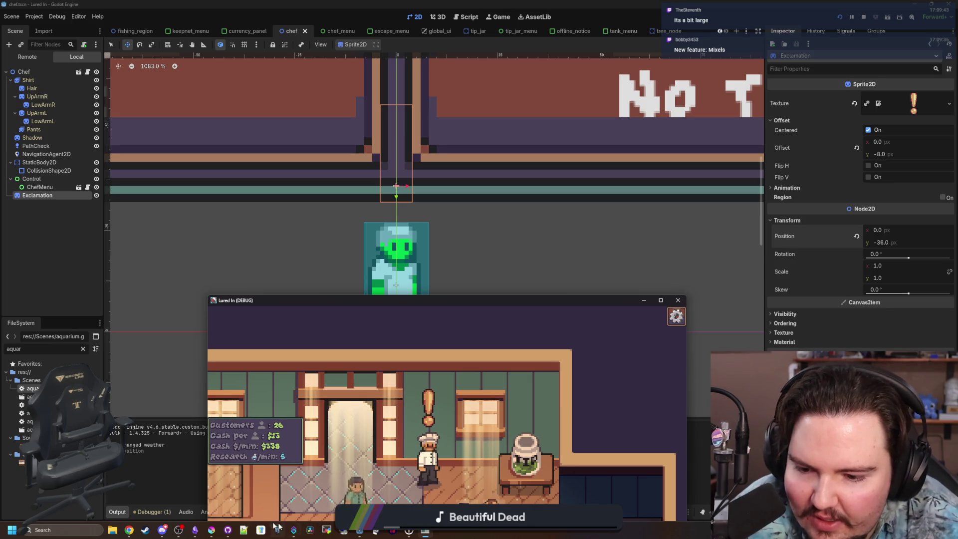
pyautogui.click(210, 530)
pyautogui.doubleClick(447, 356)
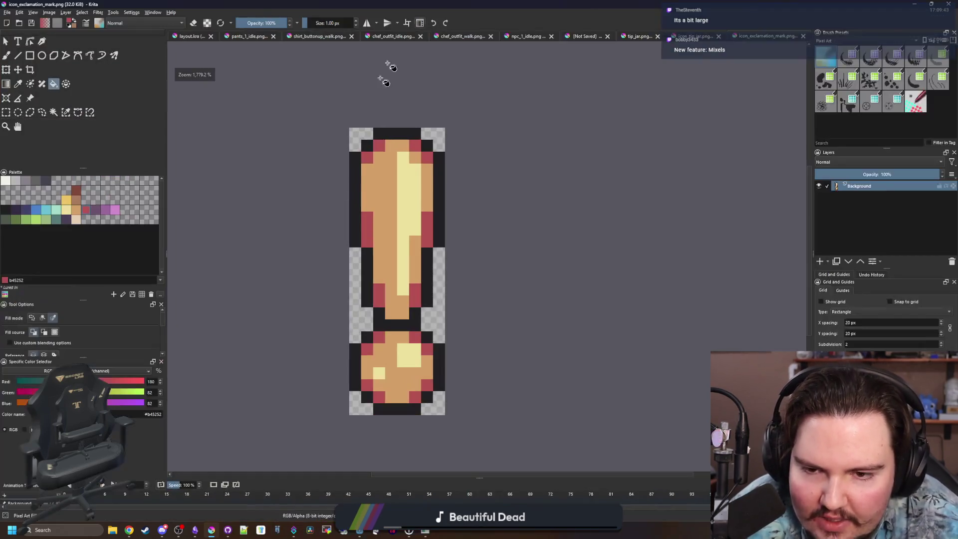
# - Zoom in and erase dark pixels from the dot's outline
pyautogui.scroll(4, 388, 375)
pyautogui.press('b')
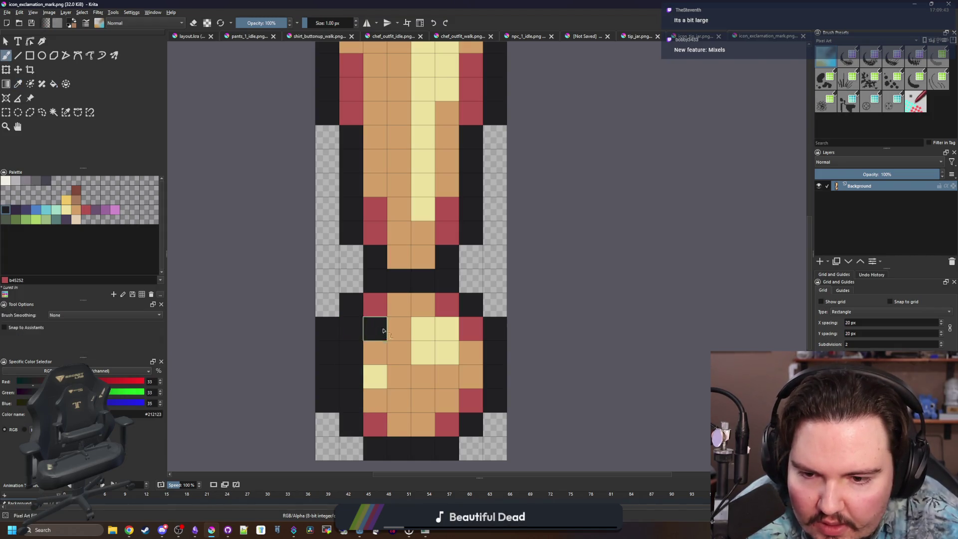
pyautogui.press('e')
pyautogui.moveTo(340, 412)
pyautogui.mouseDown()
pyautogui.moveTo(320, 315)
pyautogui.moveTo(488, 312)
pyautogui.mouseUp()
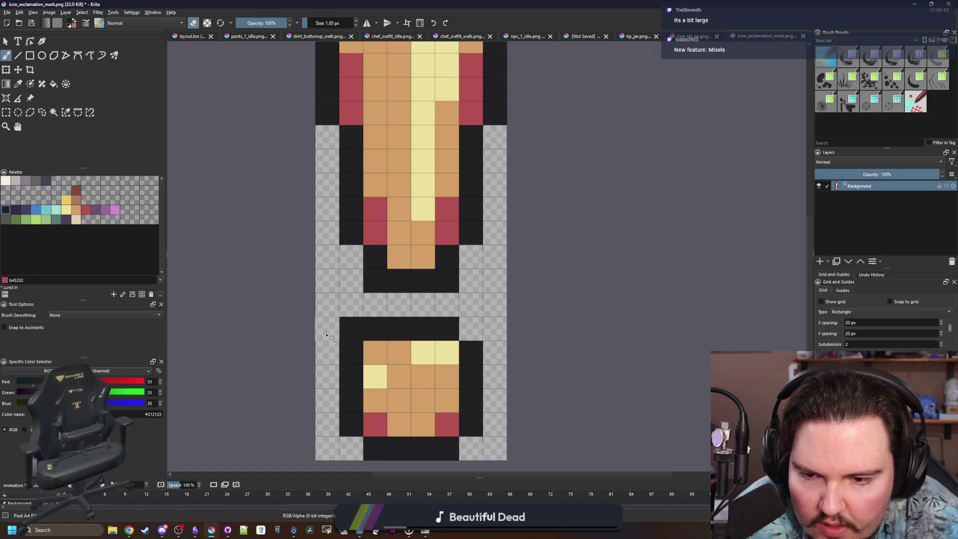
pyautogui.press('e')
# - Repaint the dot with red corner pixels and orange body pixels, then undo a trial yellow highlight
pyautogui.keyDown('ctrl'); pyautogui.click(375, 424); pyautogui.keyUp('ctrl')
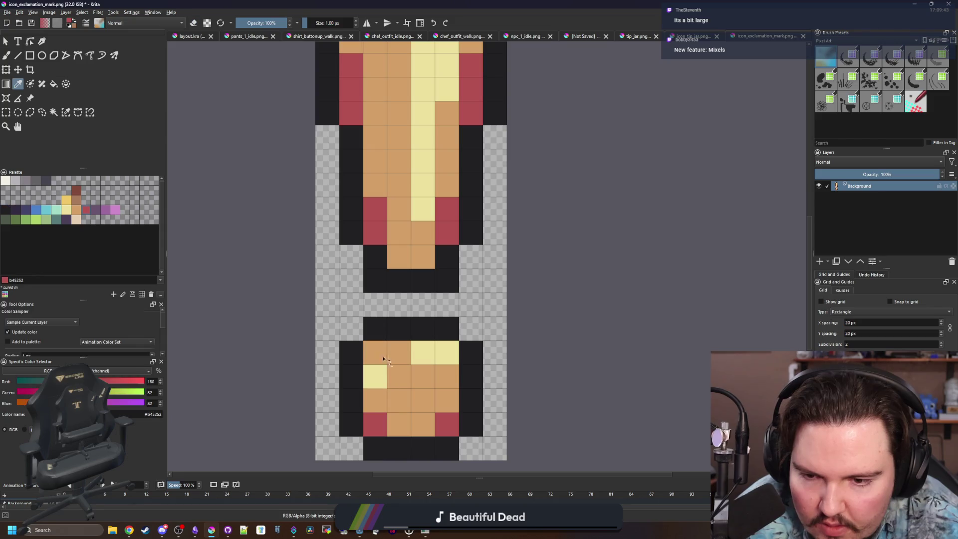
pyautogui.click(374, 353)
pyautogui.click(446, 353)
pyautogui.keyDown('ctrl'); pyautogui.click(422, 378); pyautogui.keyUp('ctrl')
pyautogui.click(423, 352)
pyautogui.click(380, 380)
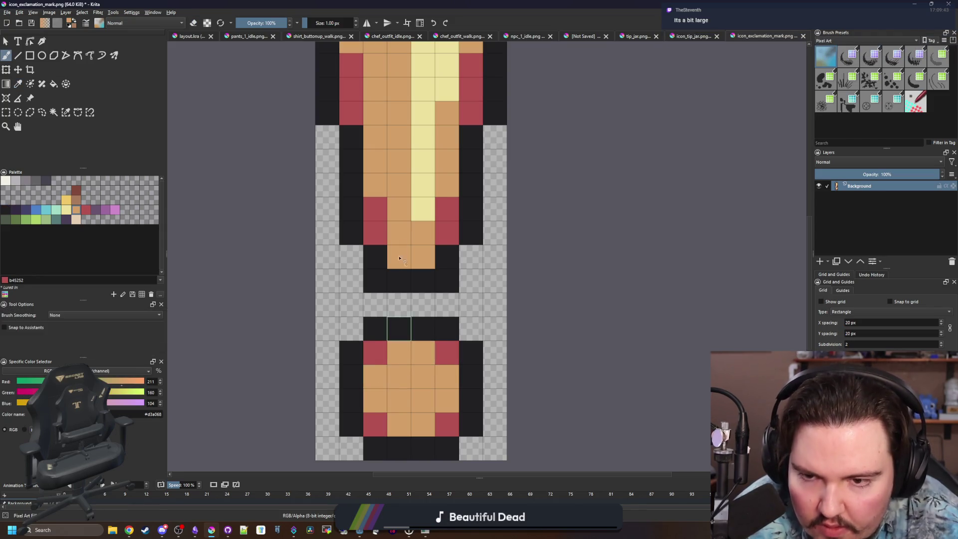
pyautogui.keyDown('ctrl'); pyautogui.click(417, 229); pyautogui.keyUp('ctrl')
pyautogui.click(422, 376)
pyautogui.moveTo(423, 401); pyautogui.dragTo(399, 384)
pyautogui.hotkey('ctrl', 'z')
pyautogui.hotkey('ctrl', 'z')
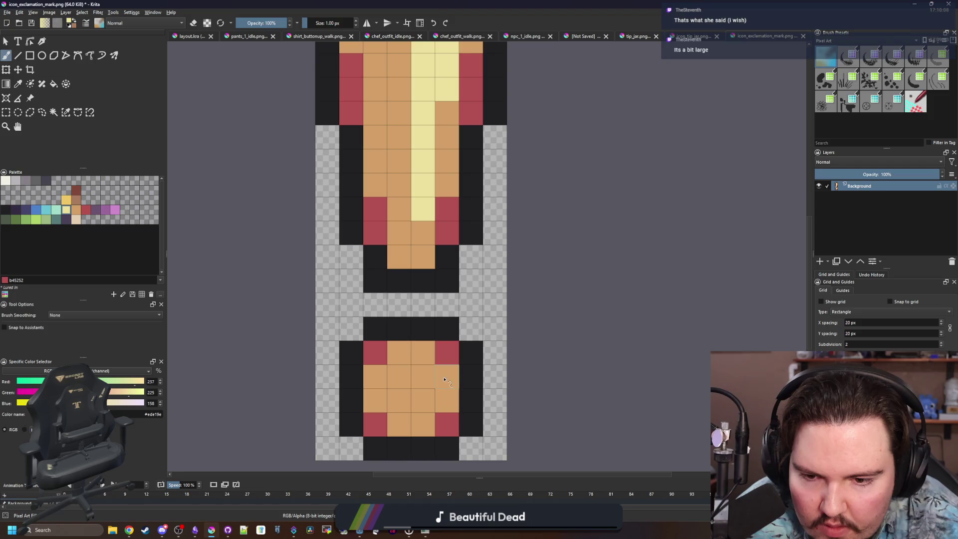
# - Rework the pixels along the stem's right side to narrow it
pyautogui.scroll(-1, 406, 371)
pyautogui.scroll(-6, 409, 361)
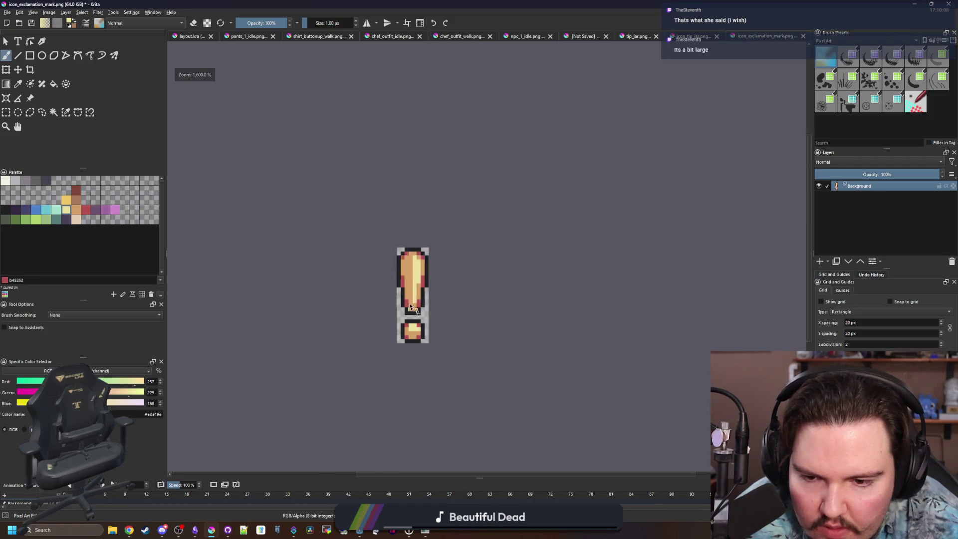
pyautogui.scroll(6, 407, 293)
pyautogui.scroll(1, 406, 279)
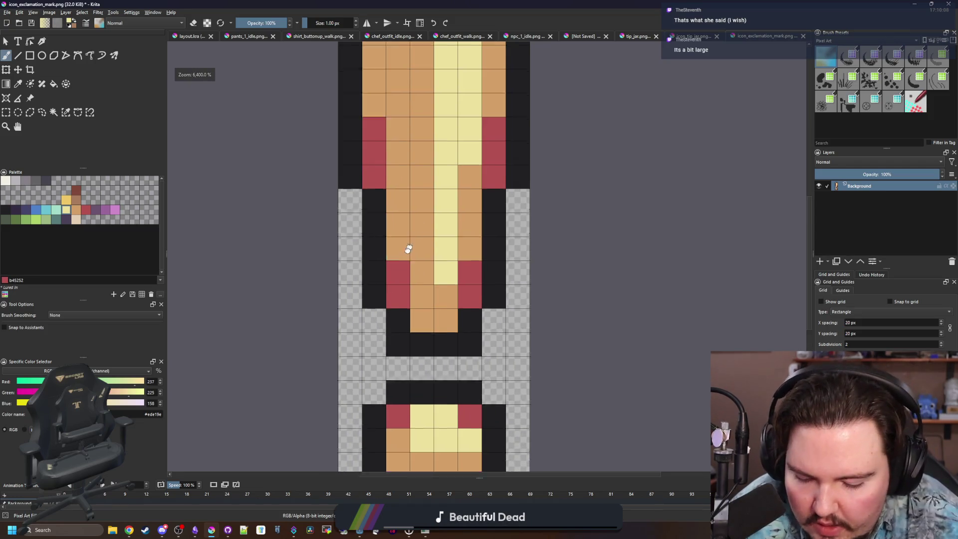
pyautogui.scroll(-3, 414, 310)
pyautogui.scroll(4, 422, 340)
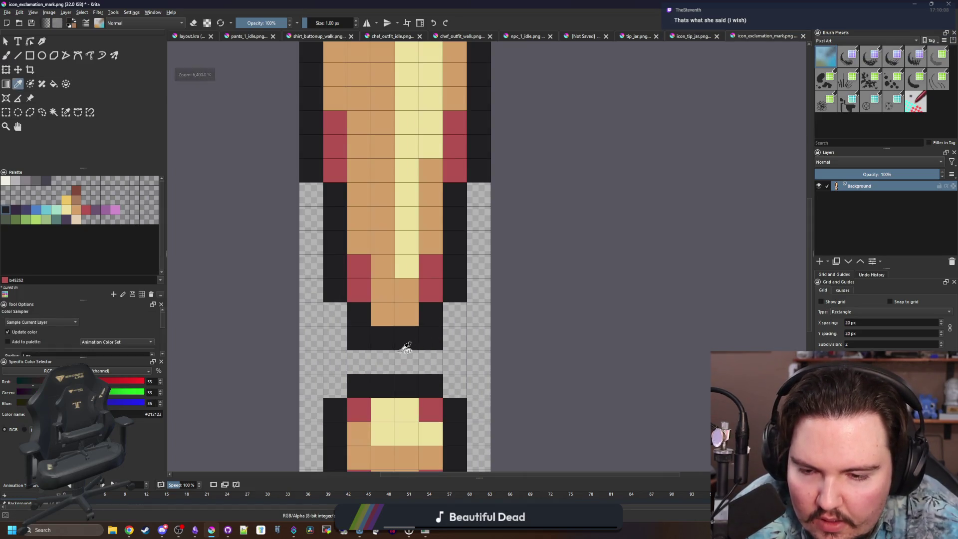
pyautogui.scroll(-2, 394, 354)
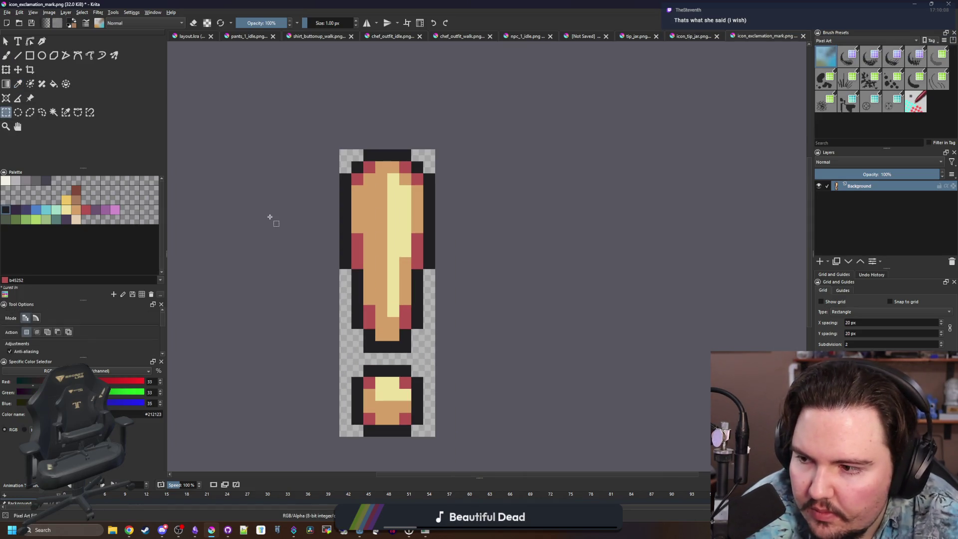
pyautogui.scroll(1, 336, 217)
pyautogui.press('b')
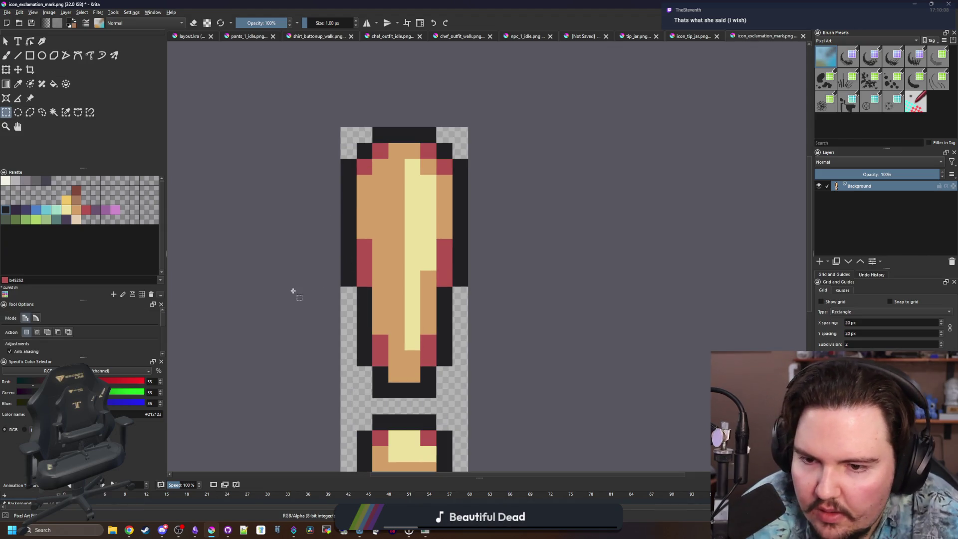
pyautogui.moveTo(350, 142); pyautogui.dragTo(356, 143)
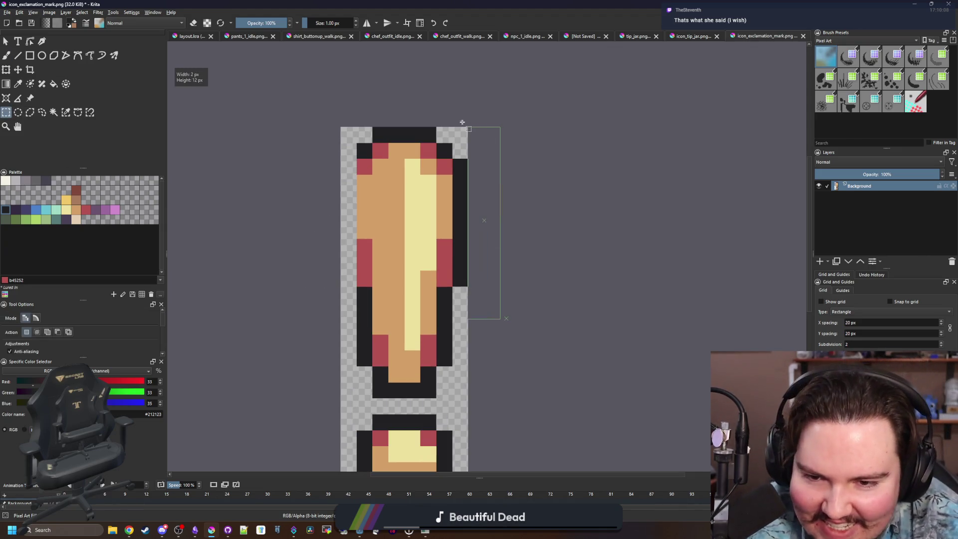
pyautogui.moveTo(462, 122); pyautogui.dragTo(453, 120)
# - Sample the tan body colour from the icon for painting the stem
pyautogui.press('b')
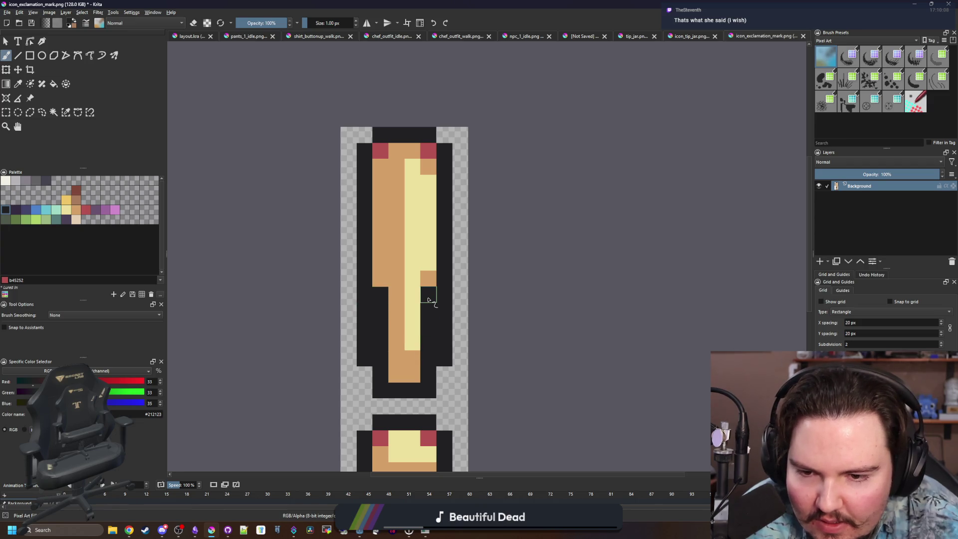
pyautogui.press('p')
pyautogui.press('b')
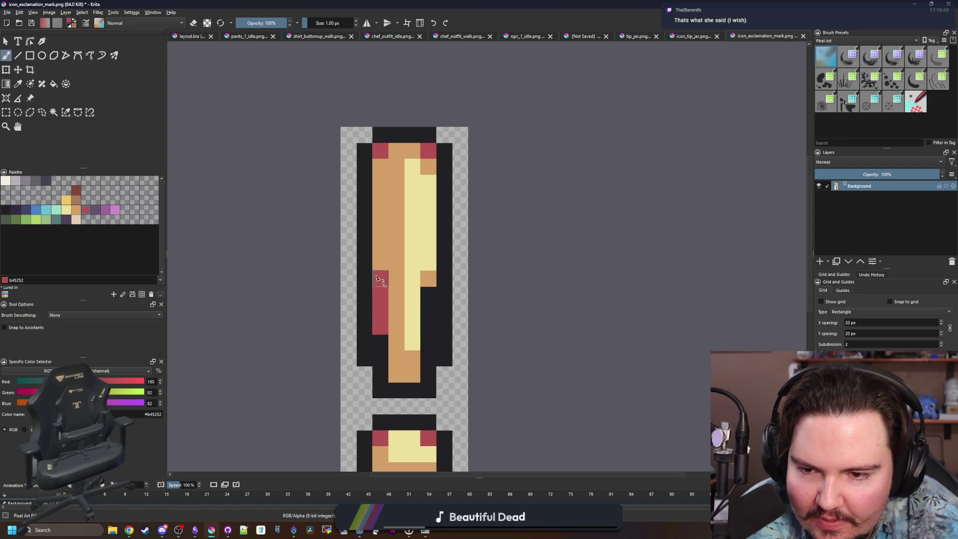
pyautogui.press('p')
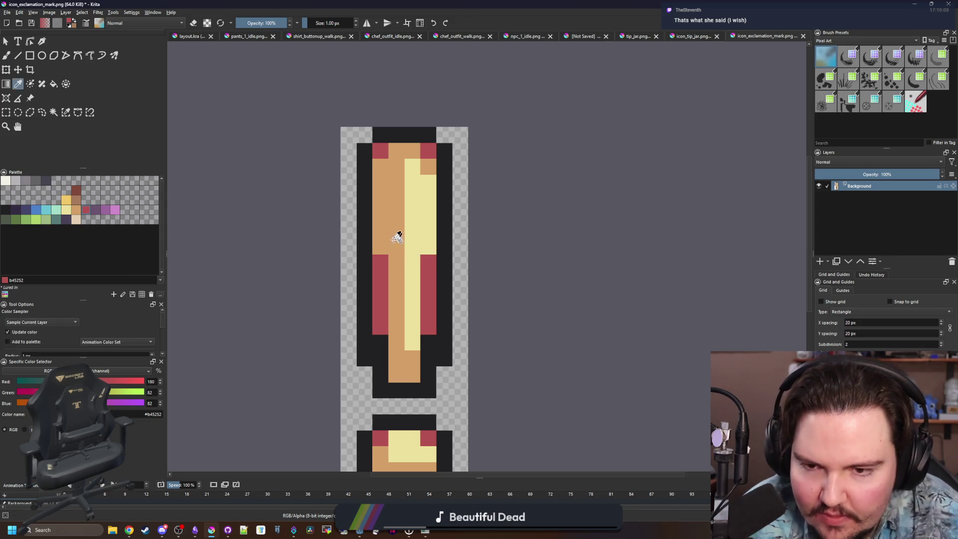
pyautogui.click(396, 235)
pyautogui.press('b')
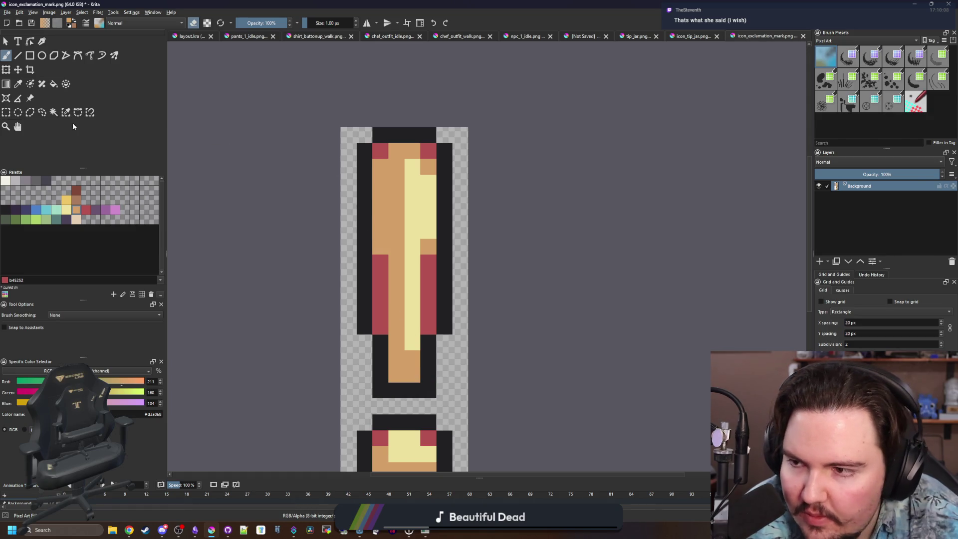
pyautogui.click(6, 113)
pyautogui.scroll(-1, 308, 134)
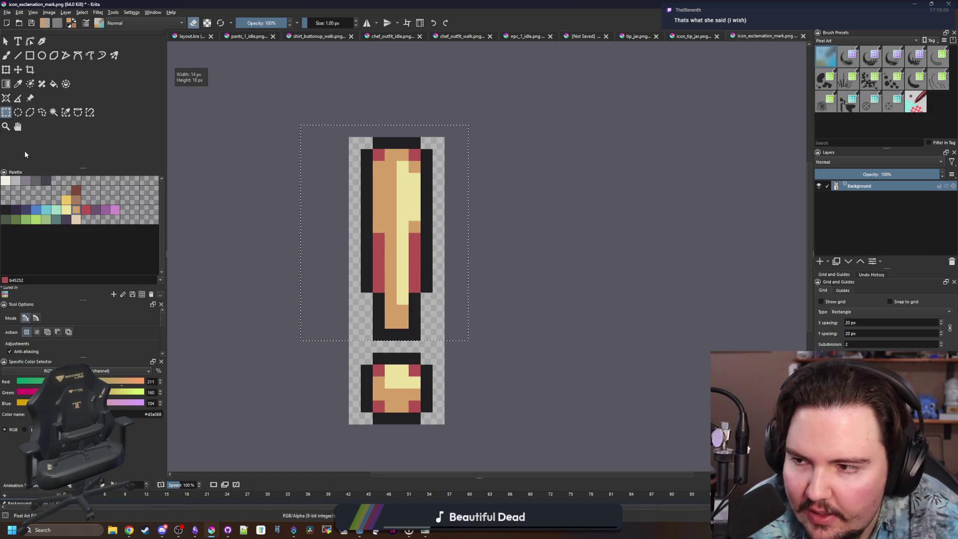
# - Move the selected top of the exclamation mark down two pixels
pyautogui.click(18, 70)
pyautogui.moveTo(356, 263); pyautogui.dragTo(356, 288)
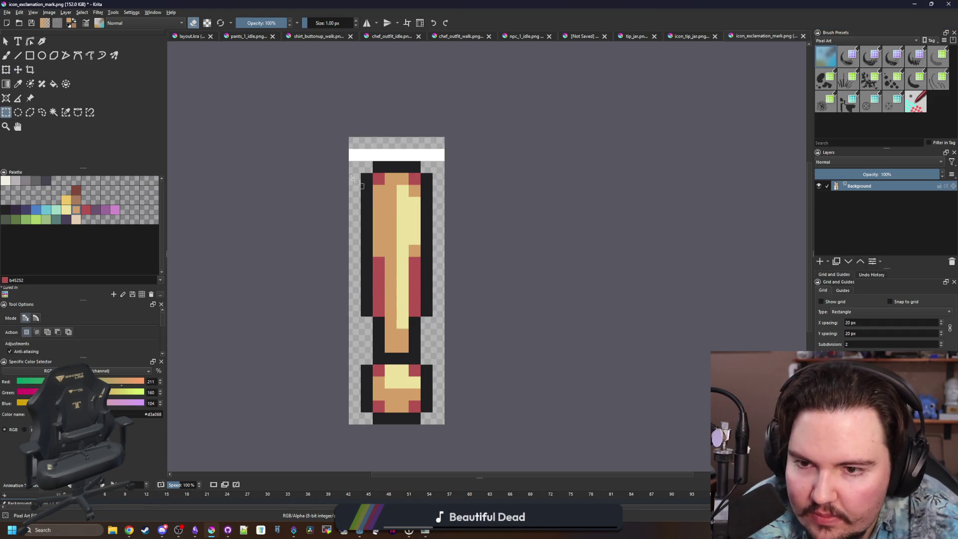
pyautogui.click(18, 69)
pyautogui.moveTo(386, 207); pyautogui.dragTo(385, 231)
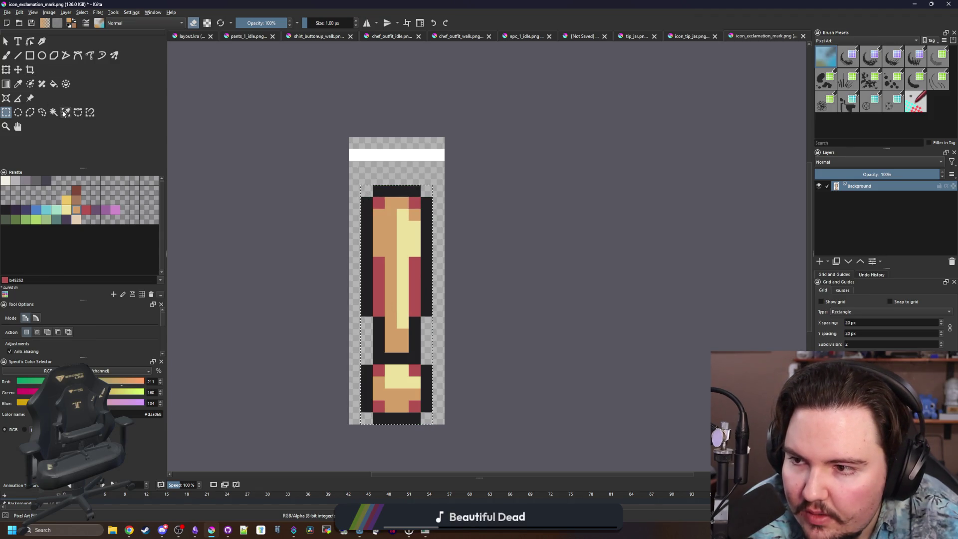
# - Crop the icon to the 6×20 selection and save it as PNG
pyautogui.click(30, 69)
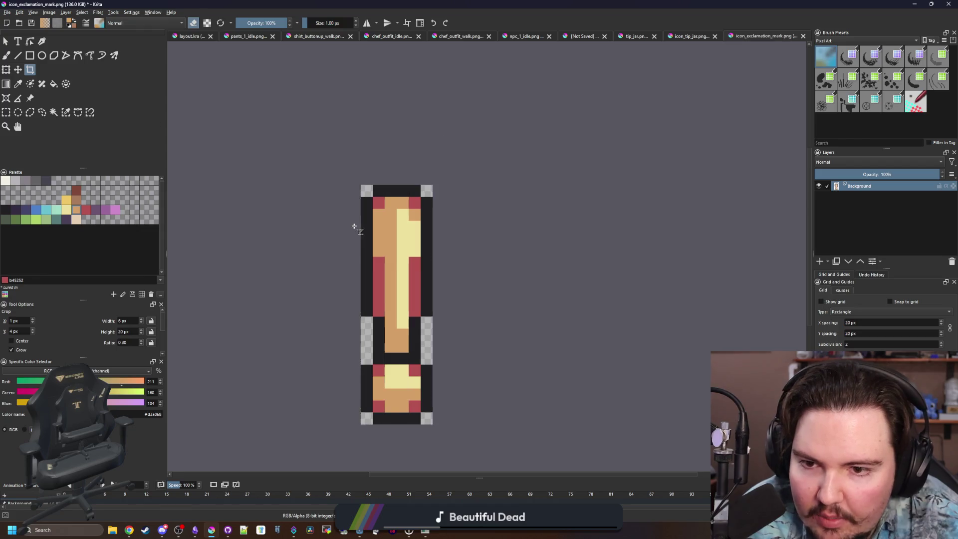
pyautogui.scroll(1, 379, 244)
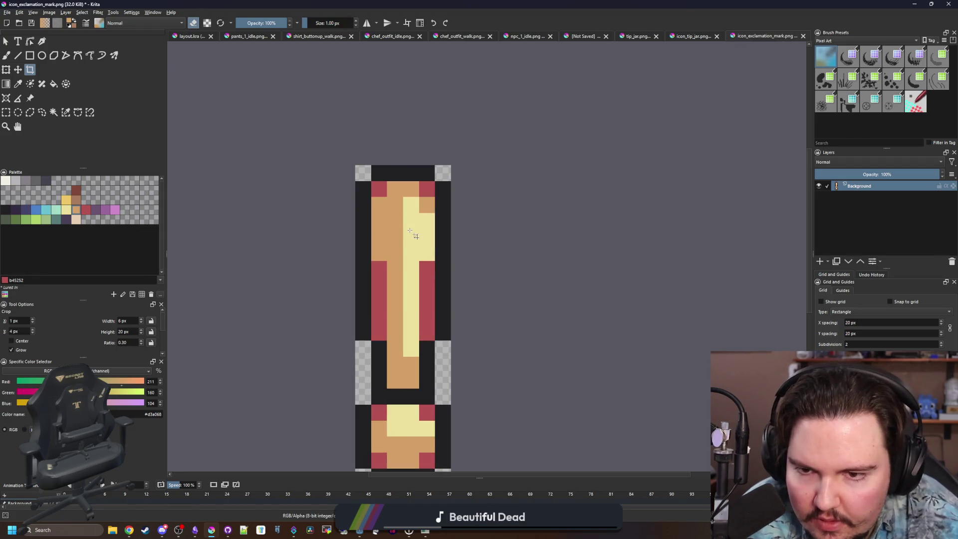
pyautogui.press('p')
pyautogui.scroll(-8, 413, 200)
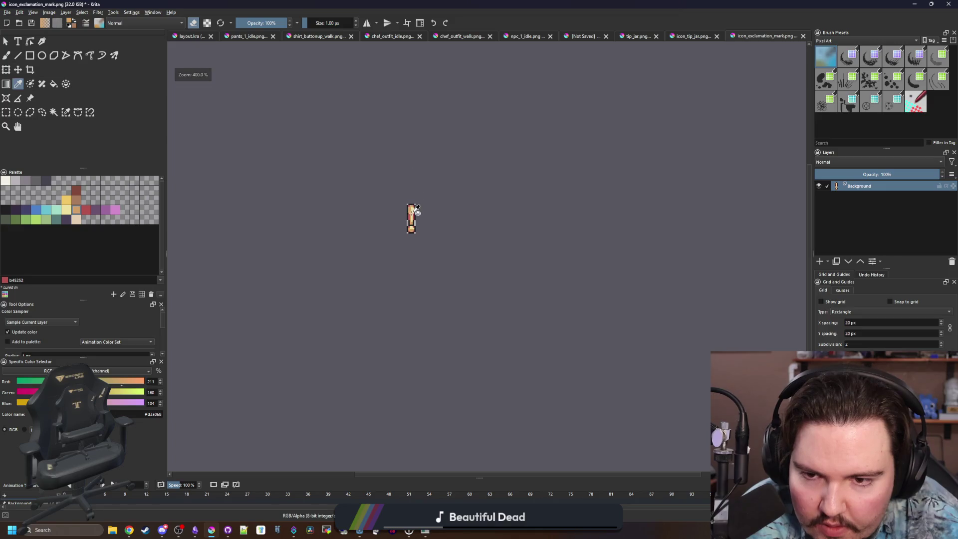
pyautogui.scroll(6, 402, 282)
pyautogui.scroll(2, 402, 293)
pyautogui.scroll(-3, 404, 277)
pyautogui.hotkey('ctrl', 's')
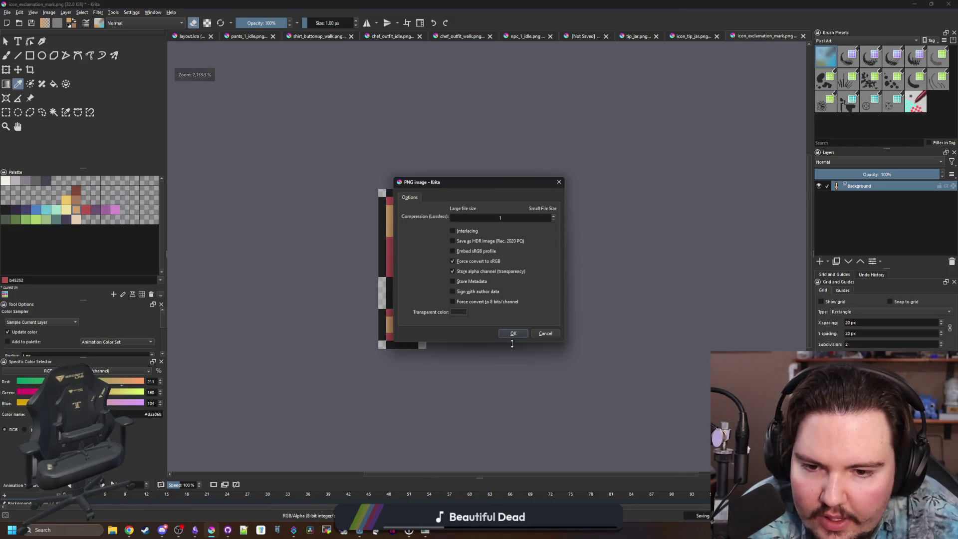
pyautogui.click(514, 333)
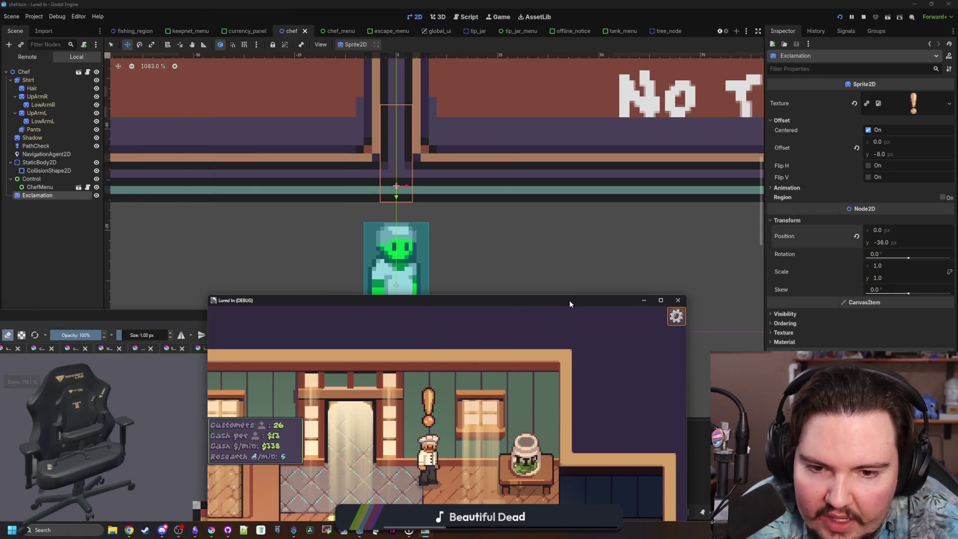
# - View the reimported icon above the chef in the maximized Lured In window, then restore it
pyautogui.click(31, 219)
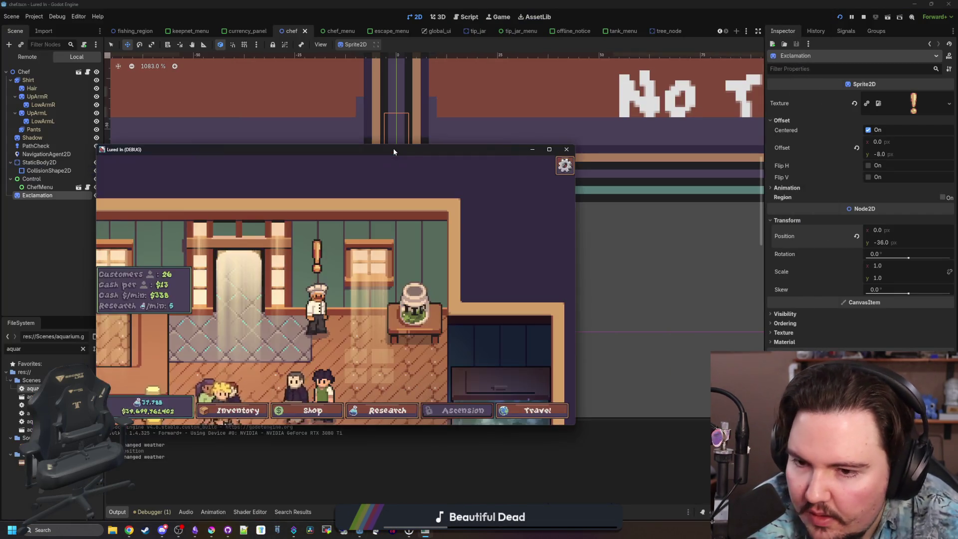
pyautogui.moveTo(393, 149); pyautogui.dragTo(537, 175)
pyautogui.doubleClick(538, 176)
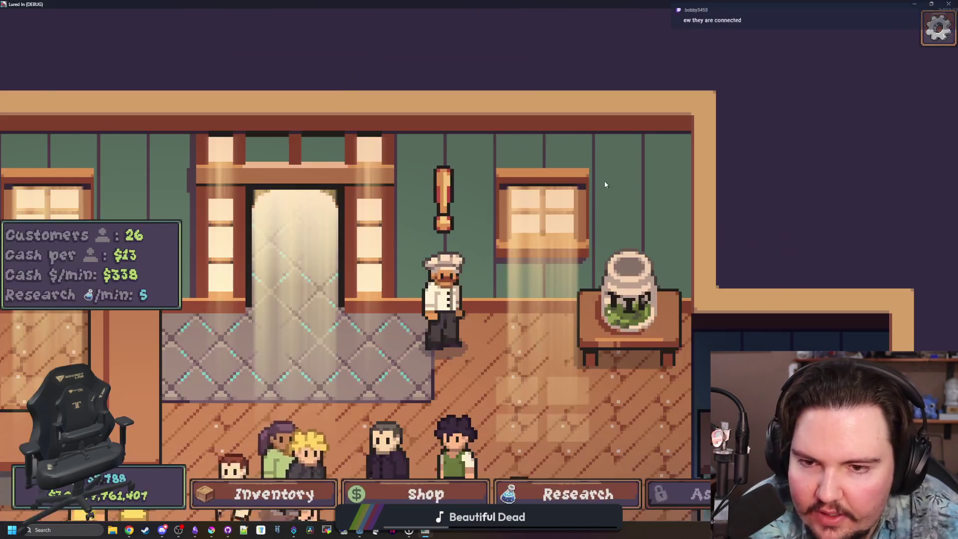
pyautogui.scroll(-5, 604, 184)
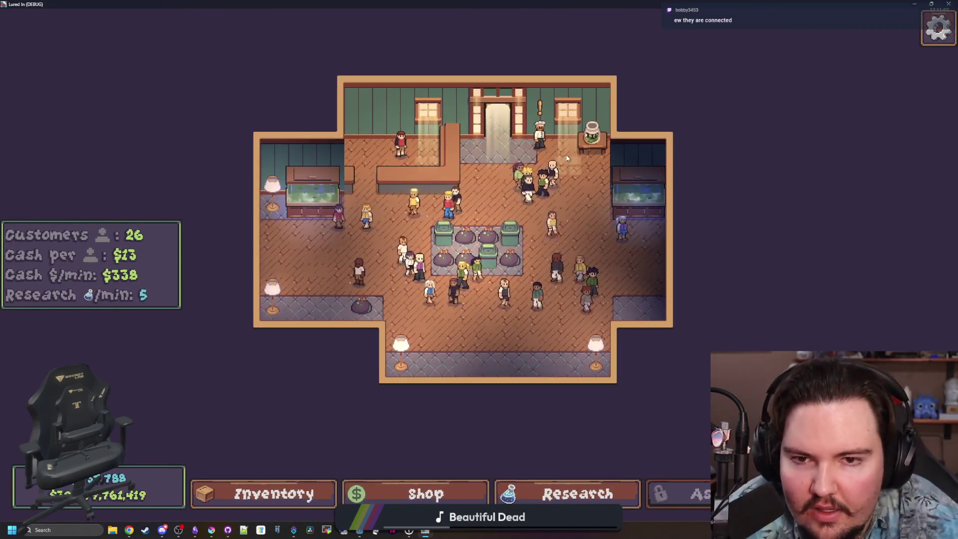
pyautogui.scroll(5, 567, 159)
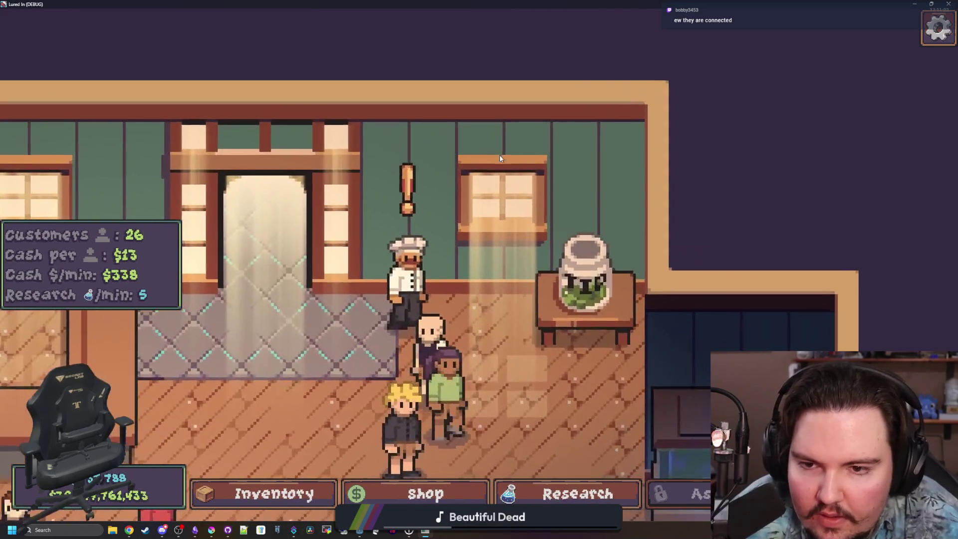
pyautogui.moveTo(486, 4); pyautogui.dragTo(432, 367)
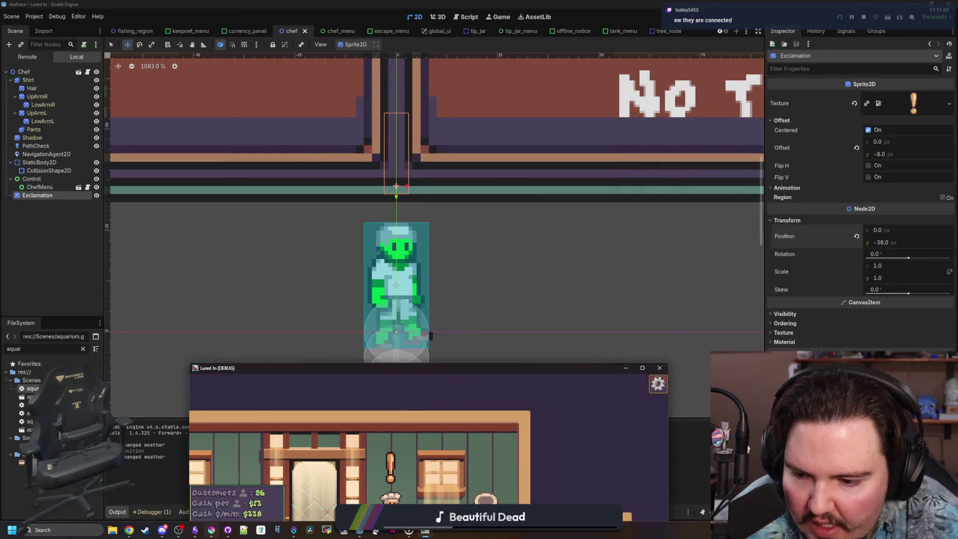
# - In maximized Krita, paint the bottom of the stem with the dark outline colour
pyautogui.click(213, 531)
pyautogui.doubleClick(286, 322)
pyautogui.scroll(5, 410, 293)
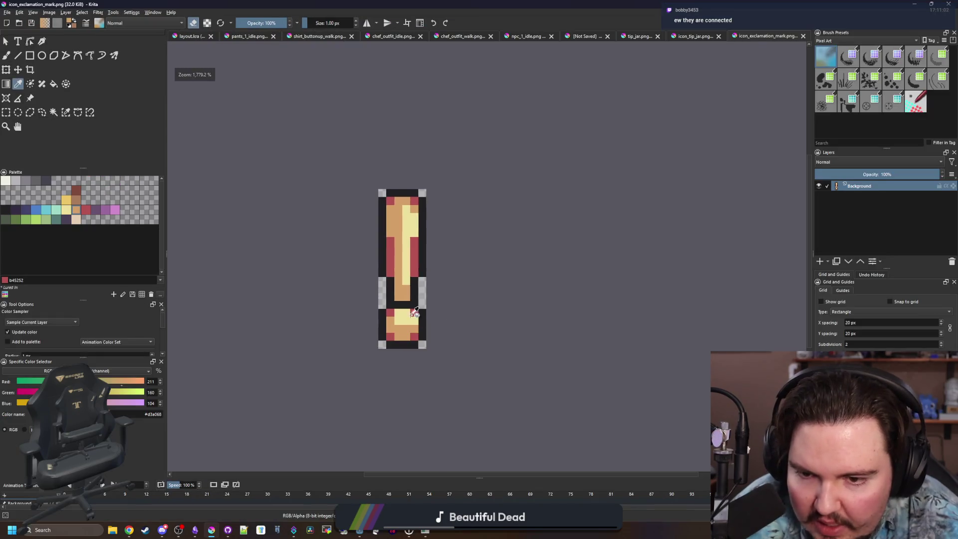
pyautogui.keyDown('ctrl'); pyautogui.click(410, 324); pyautogui.keyUp('ctrl')
pyautogui.moveTo(409, 301); pyautogui.dragTo(384, 299)
pyautogui.scroll(-8, 400, 251)
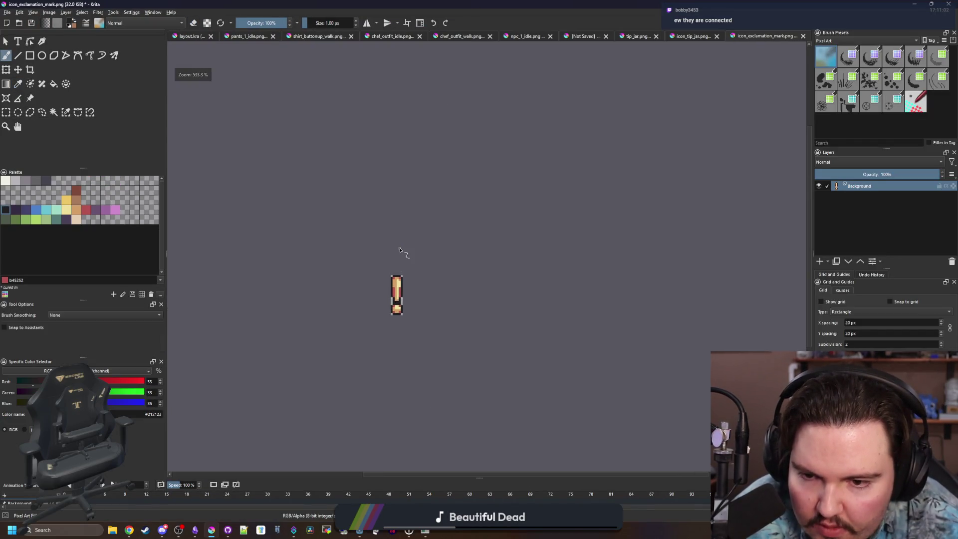
pyautogui.scroll(10, 397, 248)
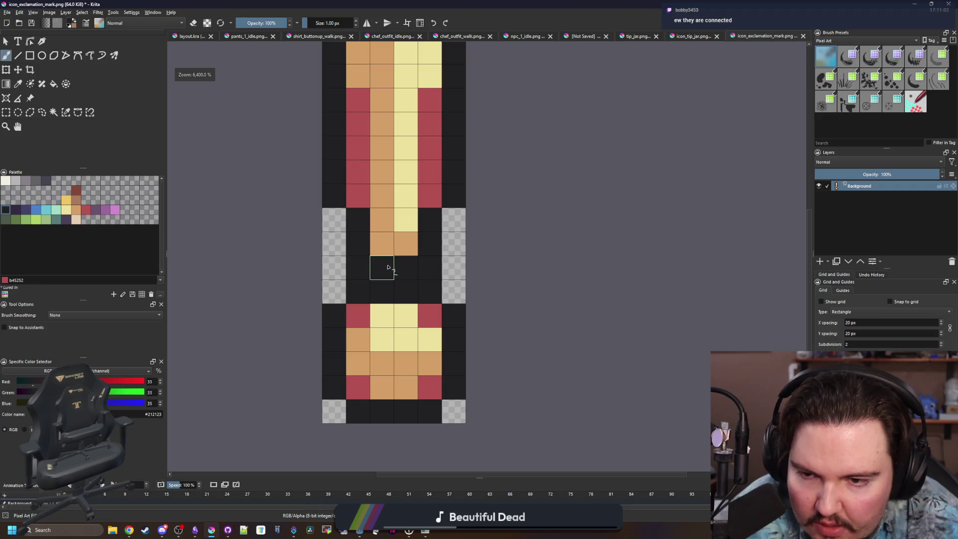
# - Darken the two orange pixels at the stem's bottom and remove the dark pixel at its right edge
pyautogui.press('ctrl')
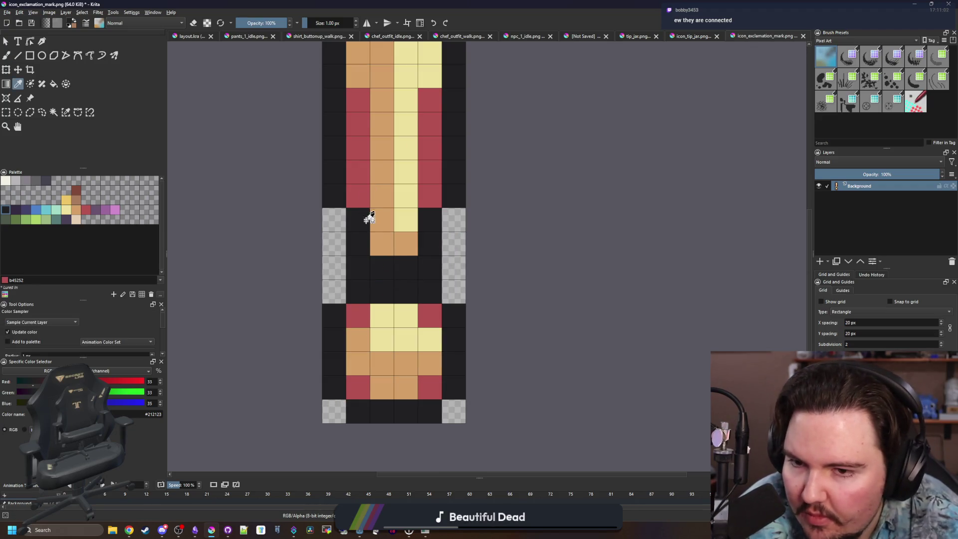
pyautogui.scroll(2, 369, 218)
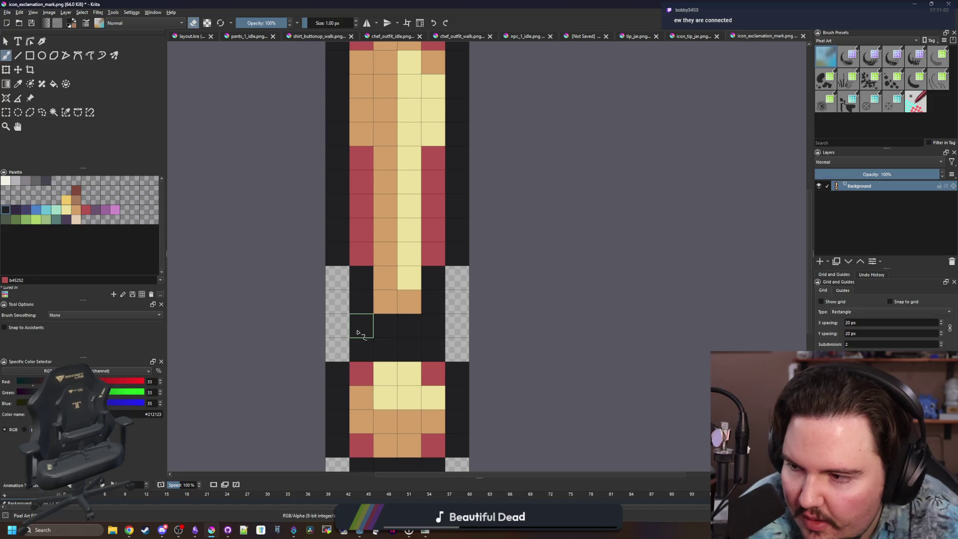
pyautogui.moveTo(433, 301); pyautogui.dragTo(381, 302)
pyautogui.scroll(-6, 384, 286)
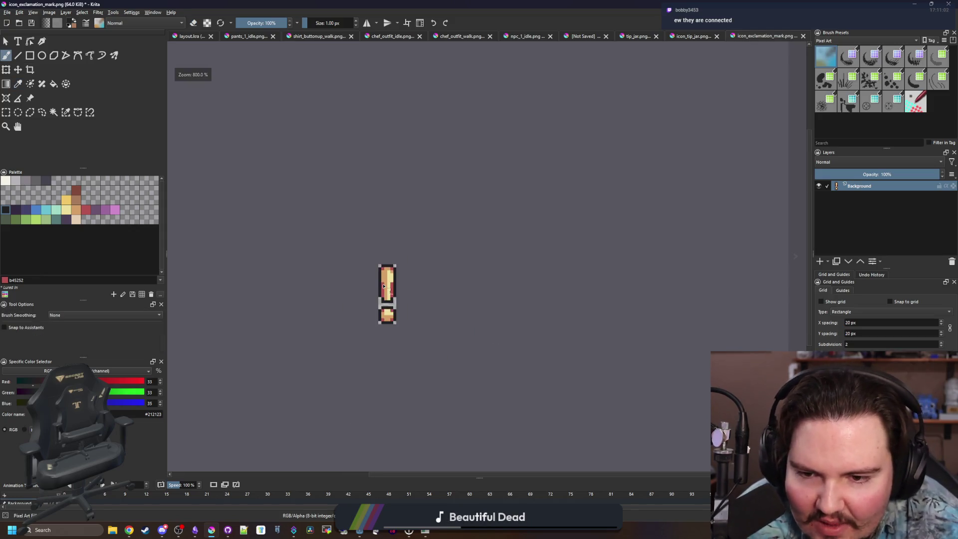
pyautogui.scroll(10, 372, 231)
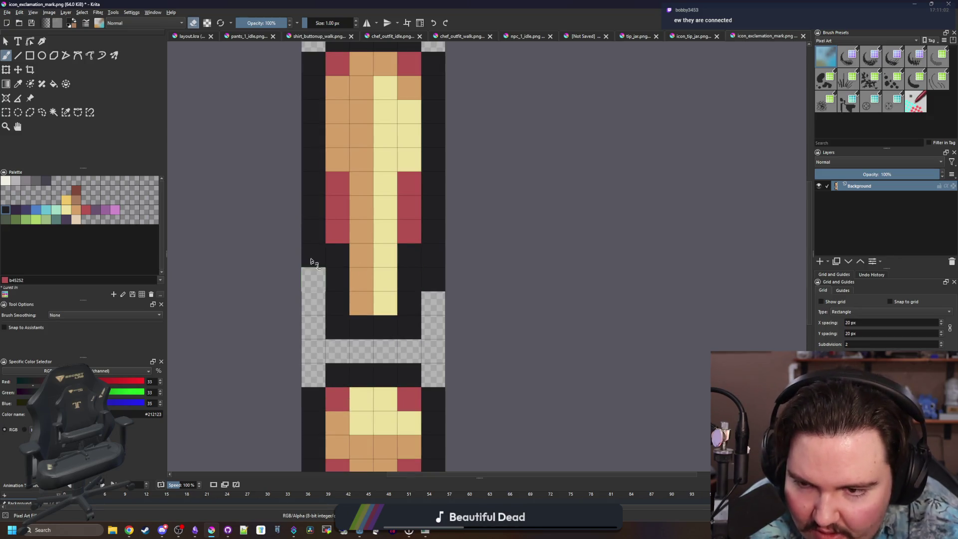
pyautogui.click(433, 255)
pyautogui.scroll(2, 359, 274)
# - Touch up the icon's top with the dark outline colour and save icon_exclamation_mark.png
pyautogui.press('ctrl')
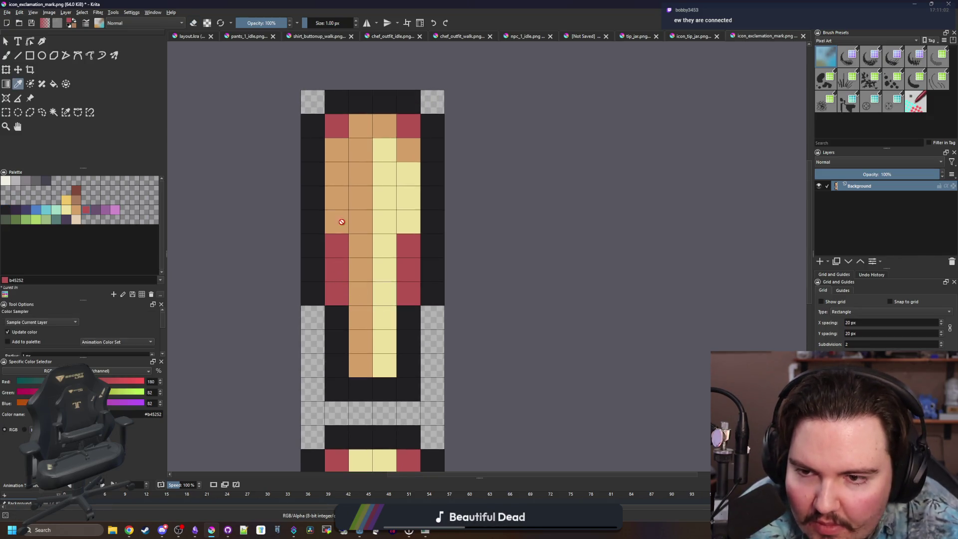
pyautogui.moveTo(337, 322); pyautogui.dragTo(333, 288)
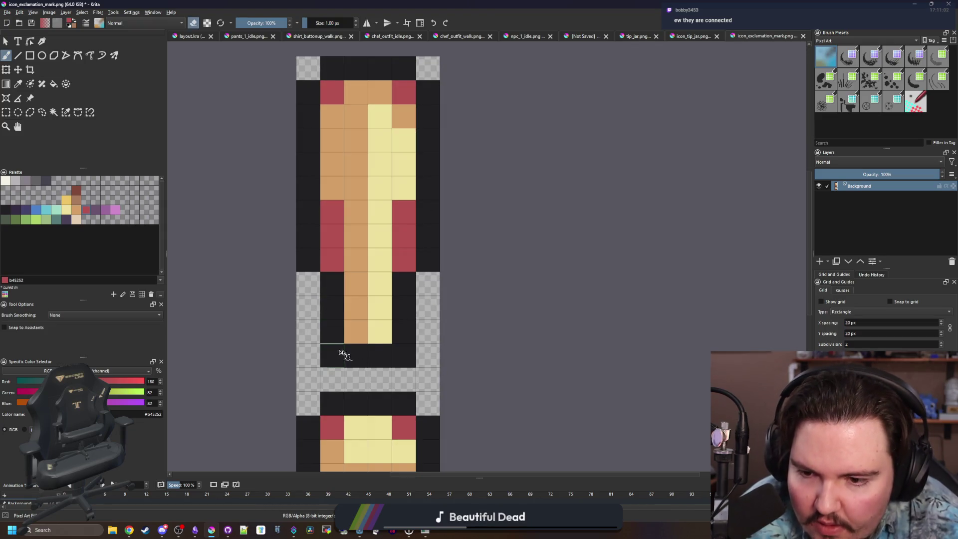
pyautogui.keyDown('ctrl'); pyautogui.click(332, 306); pyautogui.keyUp('ctrl')
pyautogui.press('e')
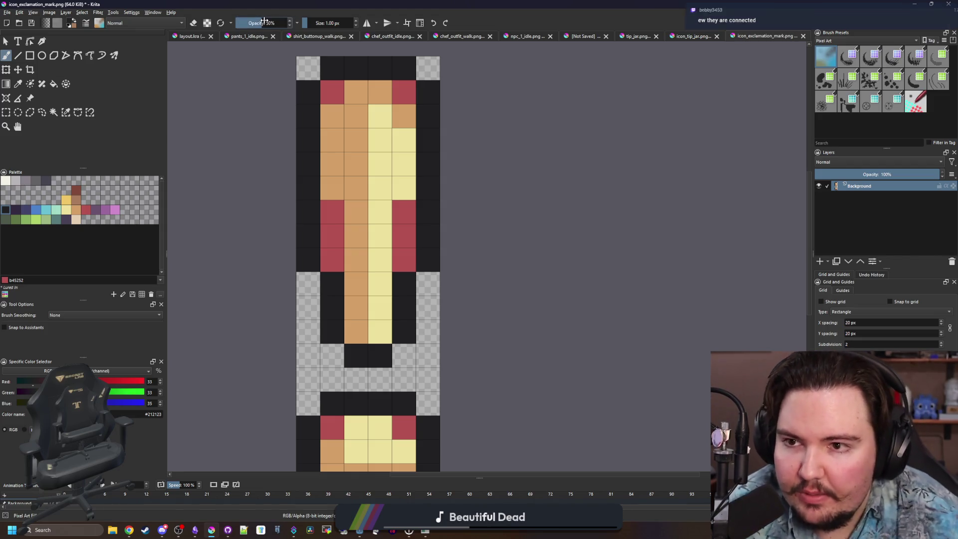
pyautogui.scroll(-2, 422, 271)
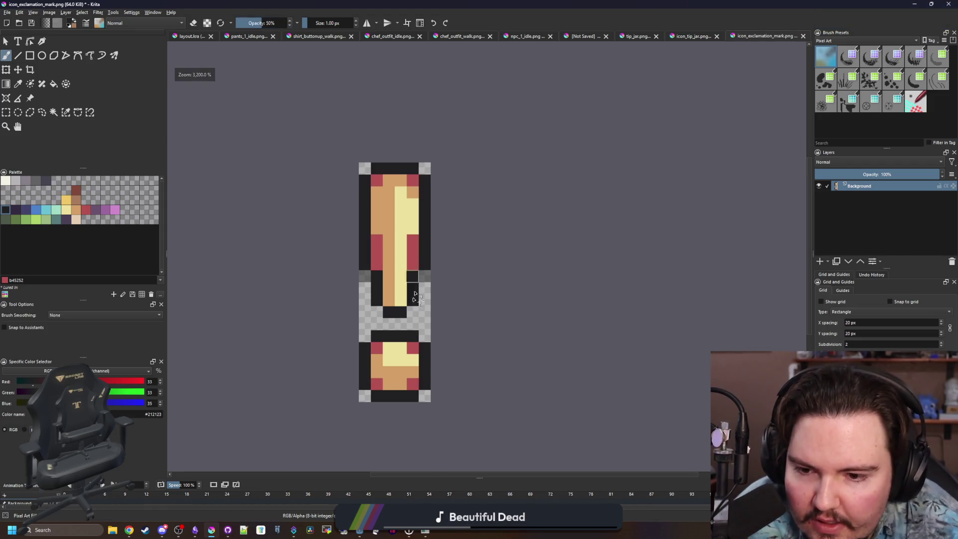
pyautogui.scroll(1, 383, 287)
pyautogui.scroll(-5, 430, 284)
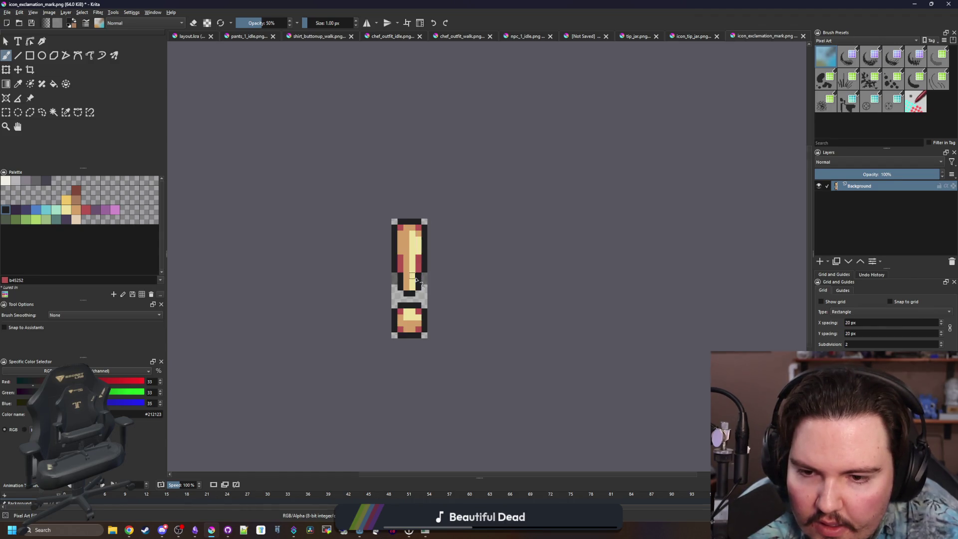
pyautogui.hotkey('ctrl', 's')
pyautogui.click(501, 332)
# - Run the game from Godot with its window maximized to check the new icon
pyautogui.hotkey('alt', 'Tab')
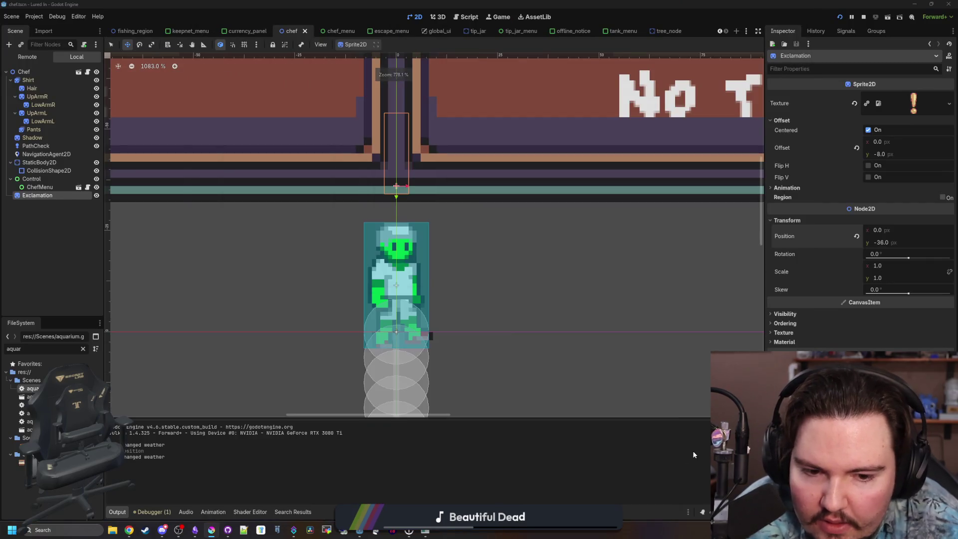
pyautogui.press('F5')
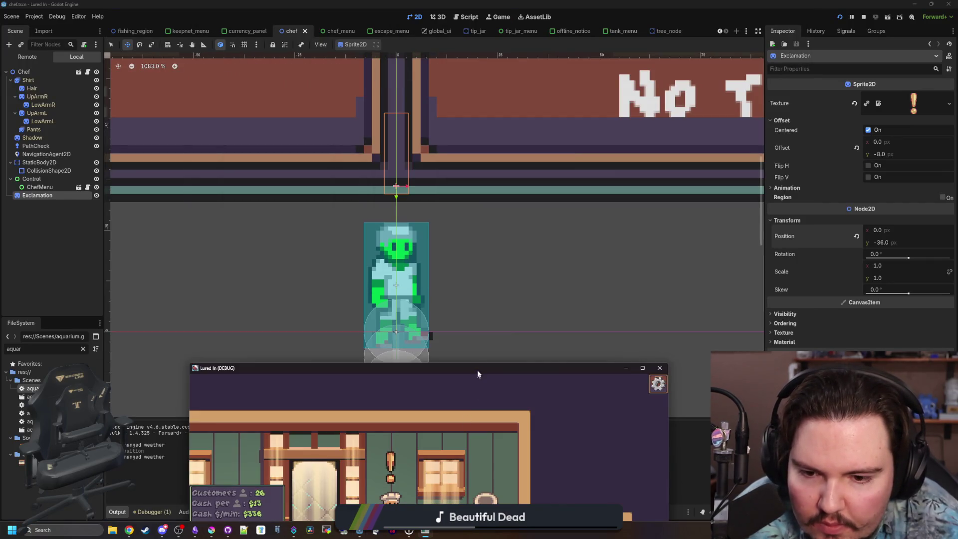
pyautogui.moveTo(477, 373); pyautogui.dragTo(489, 3)
pyautogui.scroll(-5, 528, 253)
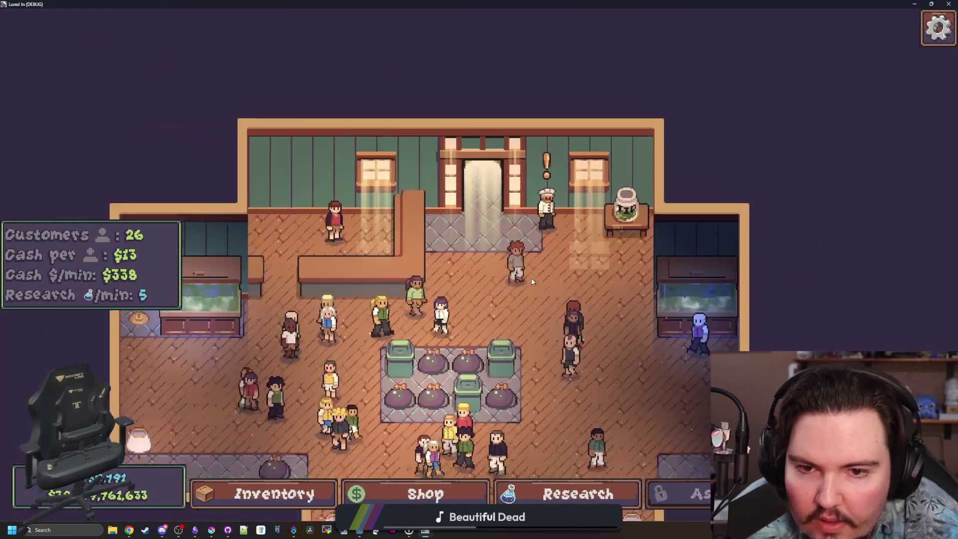
# - Re-save icon_exclamation_mark.png in Krita, then snap Krita left with the game beside it
pyautogui.hotkey('alt', 'Tab')
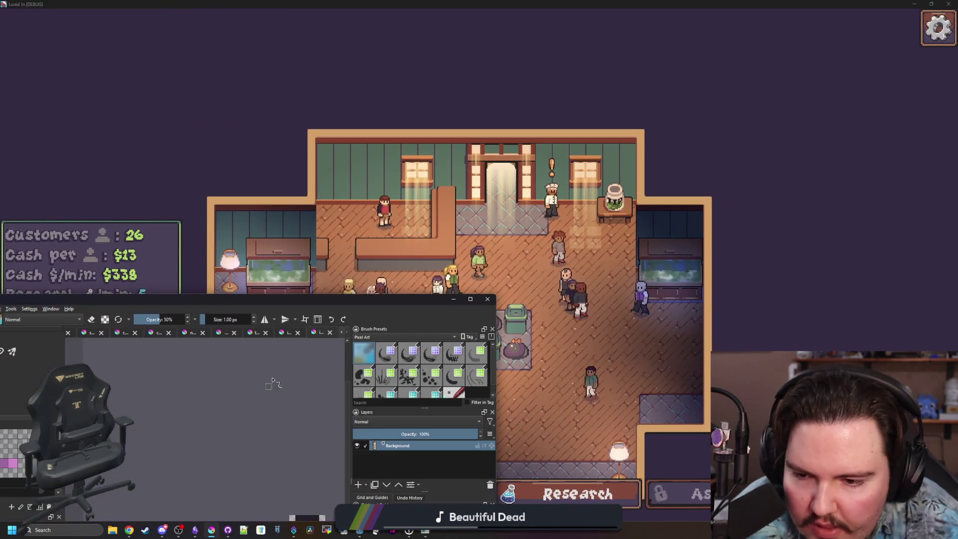
pyautogui.doubleClick(307, 299)
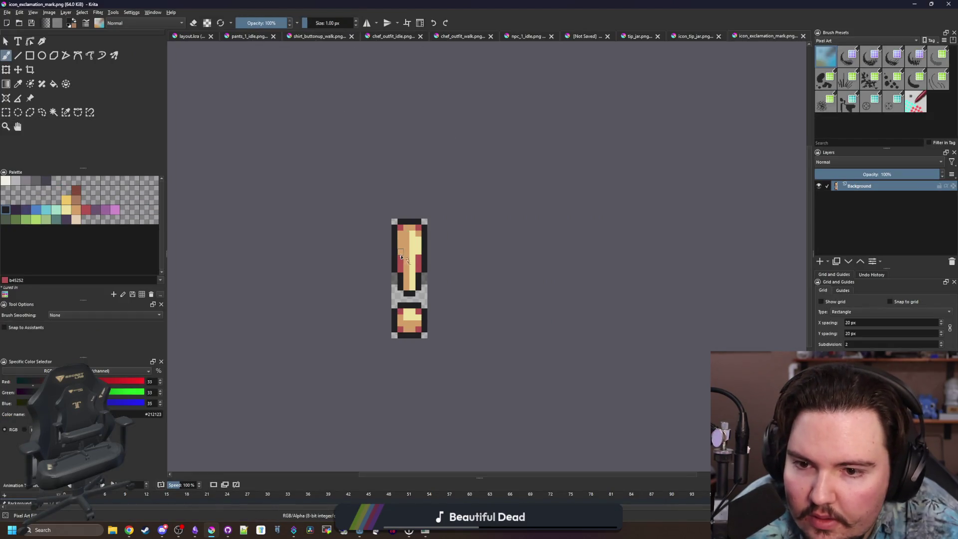
pyautogui.scroll(3, 400, 257)
pyautogui.press('e')
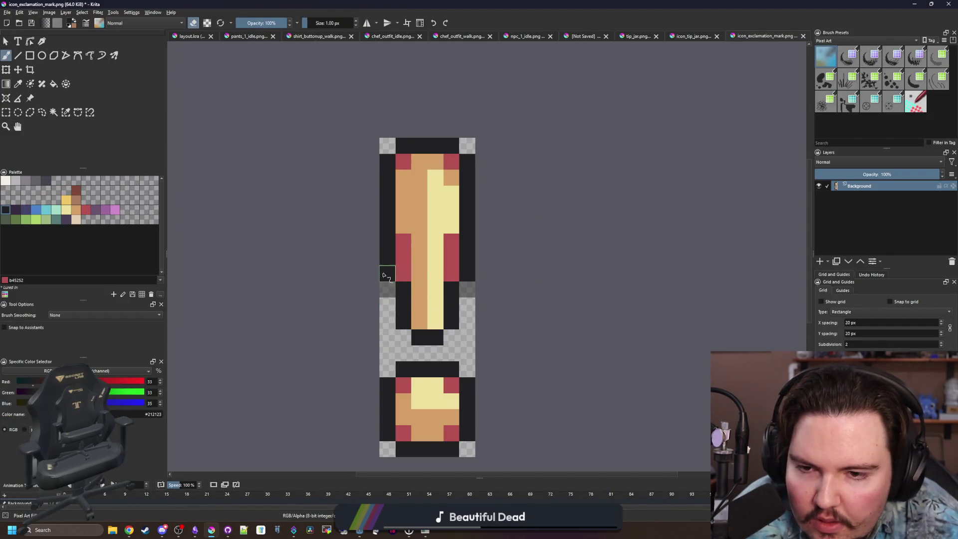
pyautogui.scroll(1, 384, 276)
pyautogui.press('p')
pyautogui.press('b')
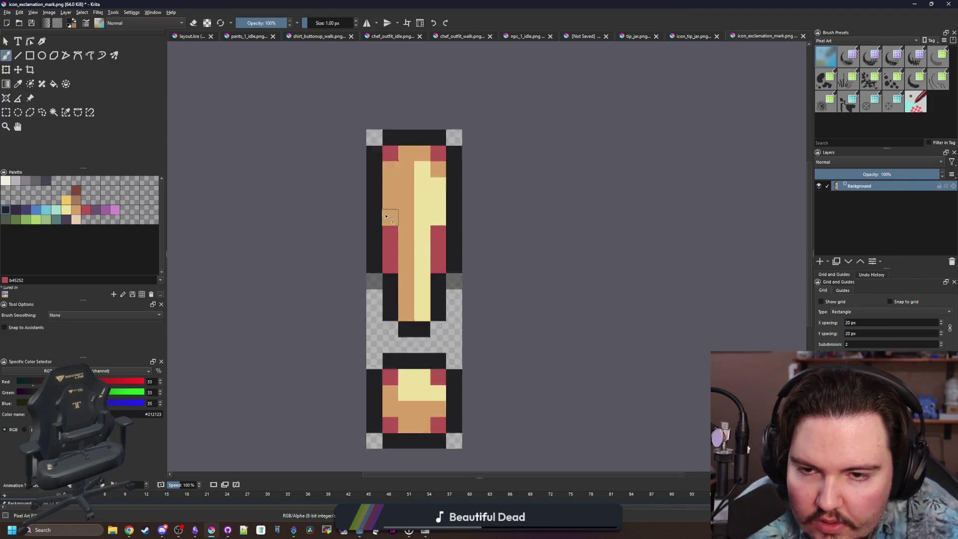
pyautogui.scroll(-4, 400, 303)
pyautogui.hotkey('ctrl', 's')
pyautogui.click(510, 334)
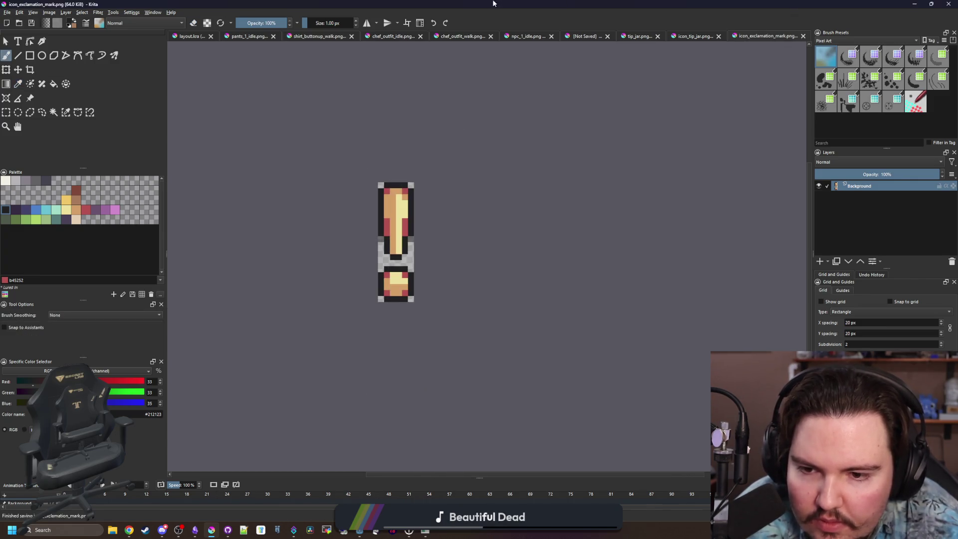
pyautogui.press('super+Left')
pyautogui.click(714, 283)
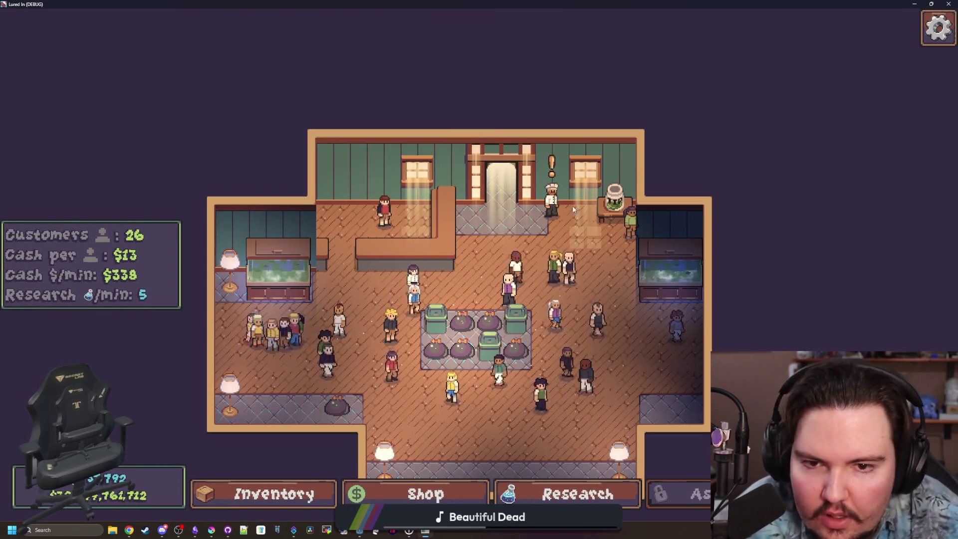
# - Restart the game and open, then close, the Chef's Offer
pyautogui.hotkey('alt', 'F4')
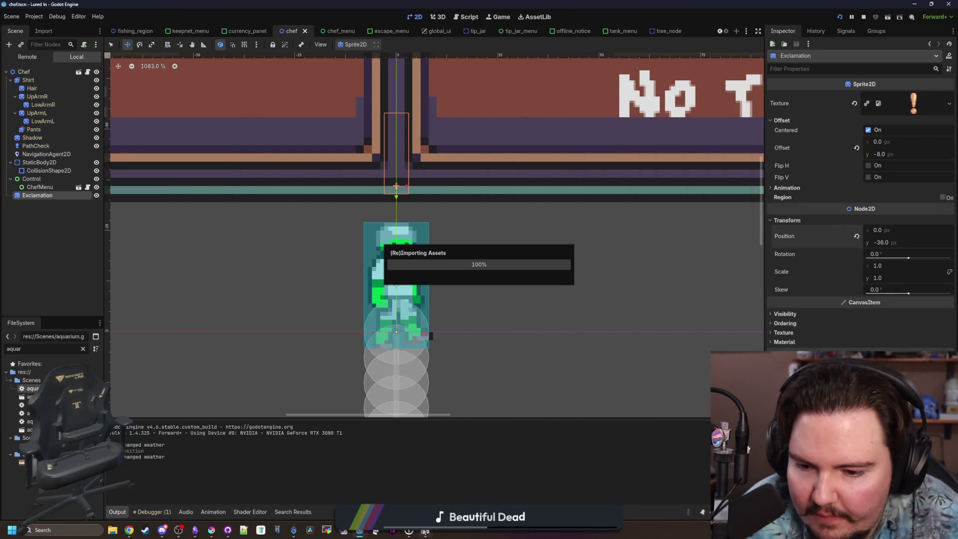
pyautogui.press('F5')
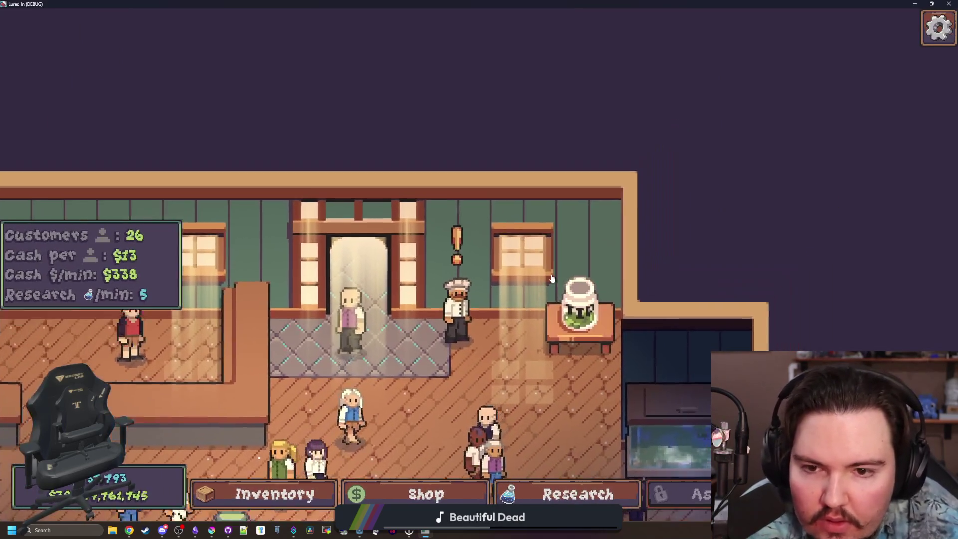
pyautogui.scroll(2, 554, 274)
pyautogui.scroll(-5, 564, 264)
pyautogui.scroll(-2, 568, 257)
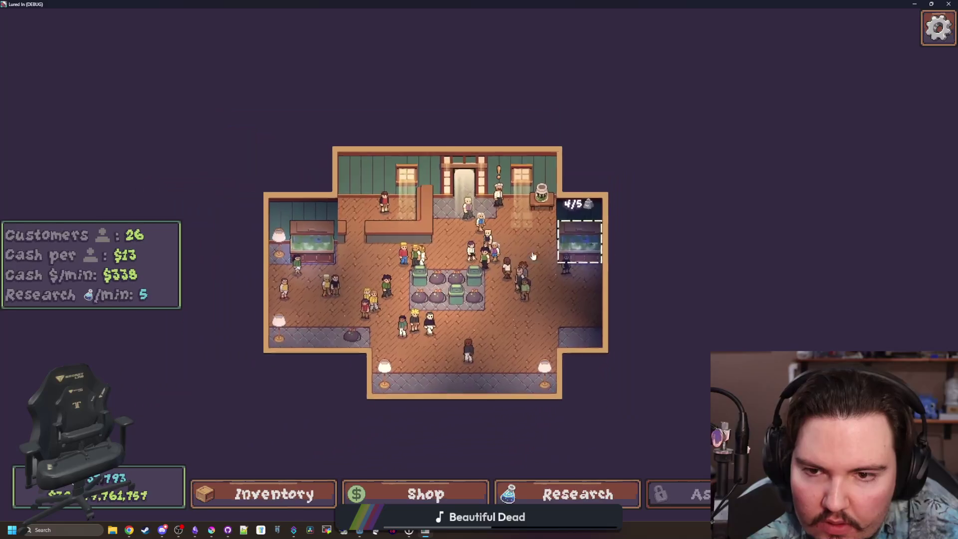
pyautogui.click(555, 189)
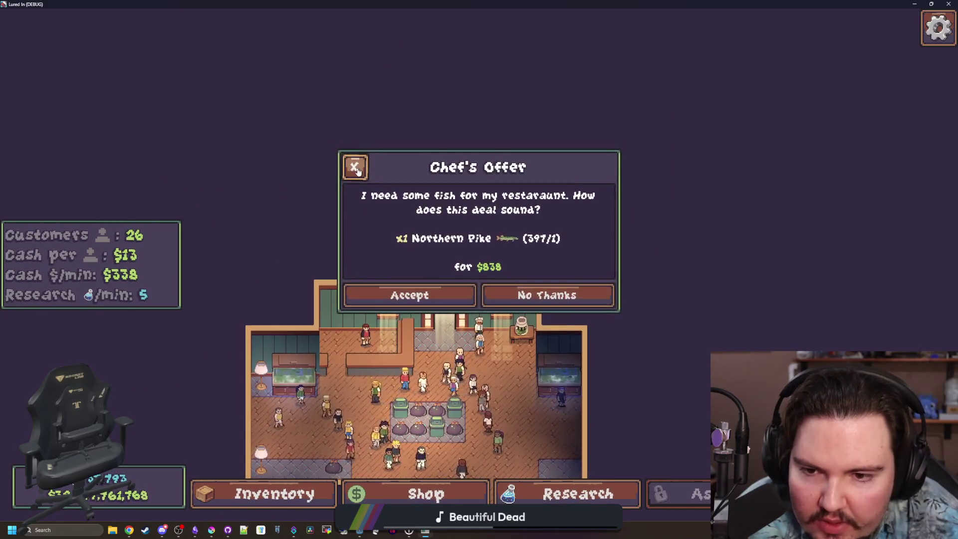
pyautogui.click(356, 164)
# - Shrink the game window back to normal and return to the chef scene in Godot
pyautogui.scroll(4, 443, 300)
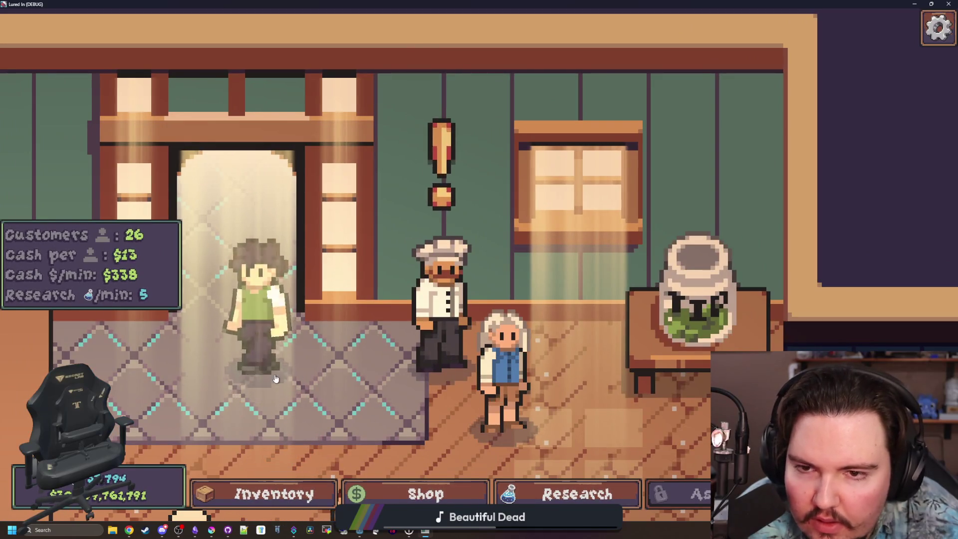
pyautogui.scroll(-3, 483, 359)
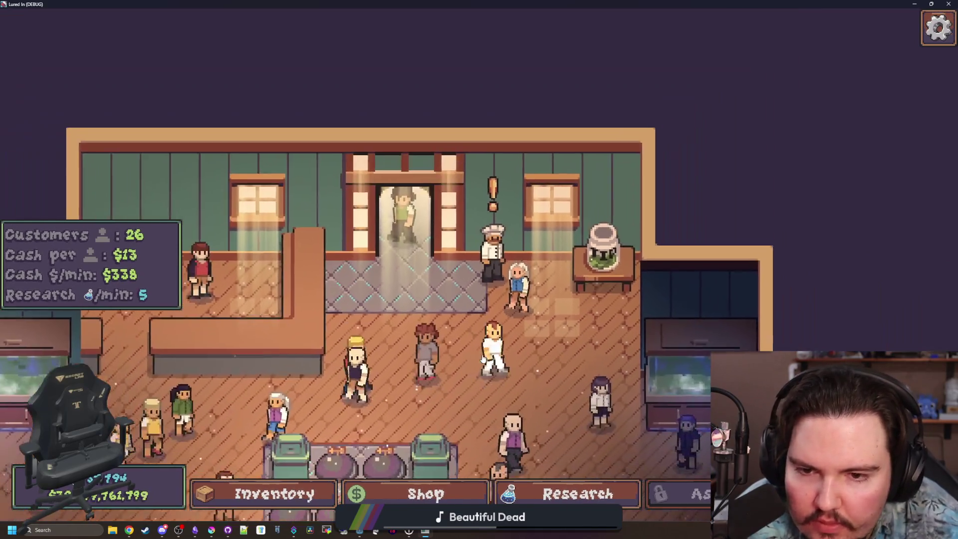
pyautogui.scroll(-3, 483, 359)
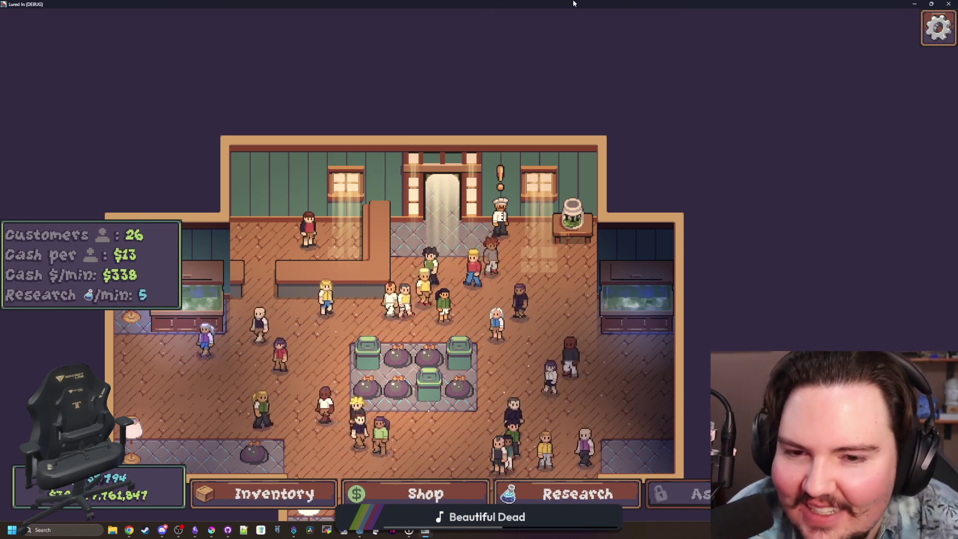
pyautogui.moveTo(562, 4); pyautogui.dragTo(400, 262)
pyautogui.click(633, 433)
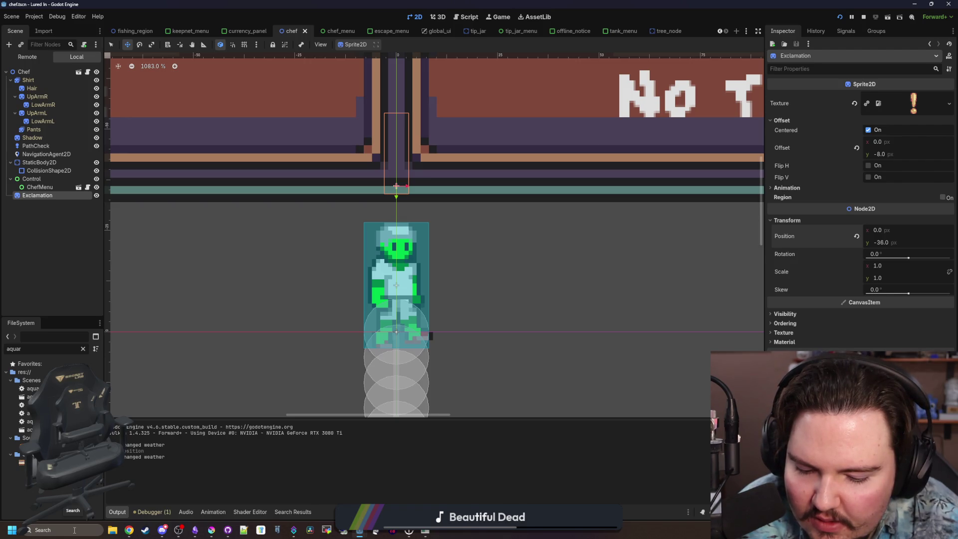
# - Filter the FileSystem by 'ding', select res://Sounds/ding.wav, then select the Chef root node
pyautogui.click(83, 350)
pyautogui.write('ding')
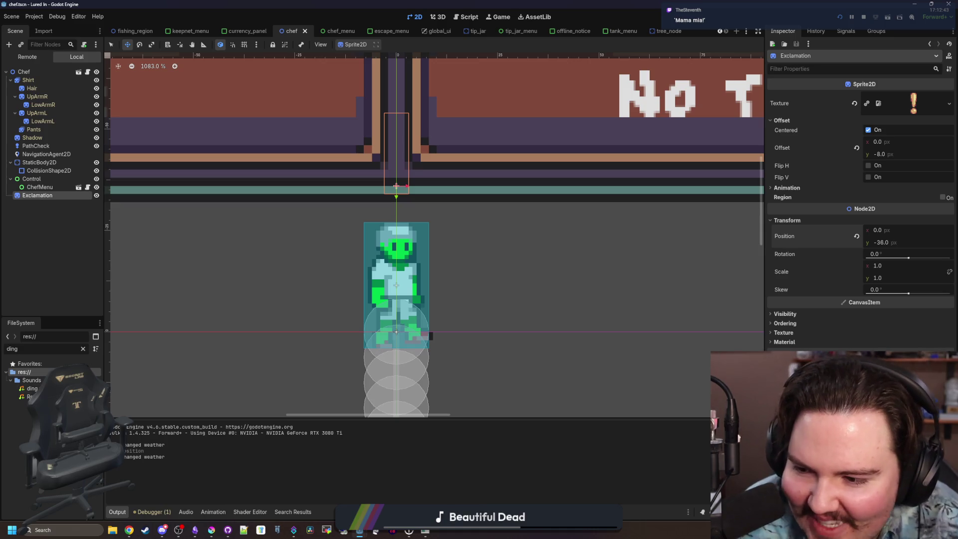
pyautogui.click(32, 388)
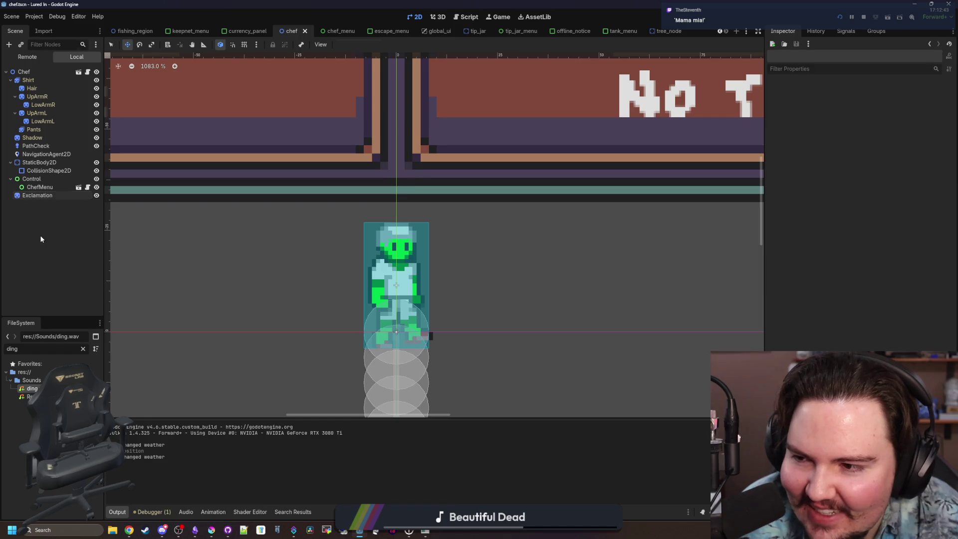
pyautogui.click(35, 73)
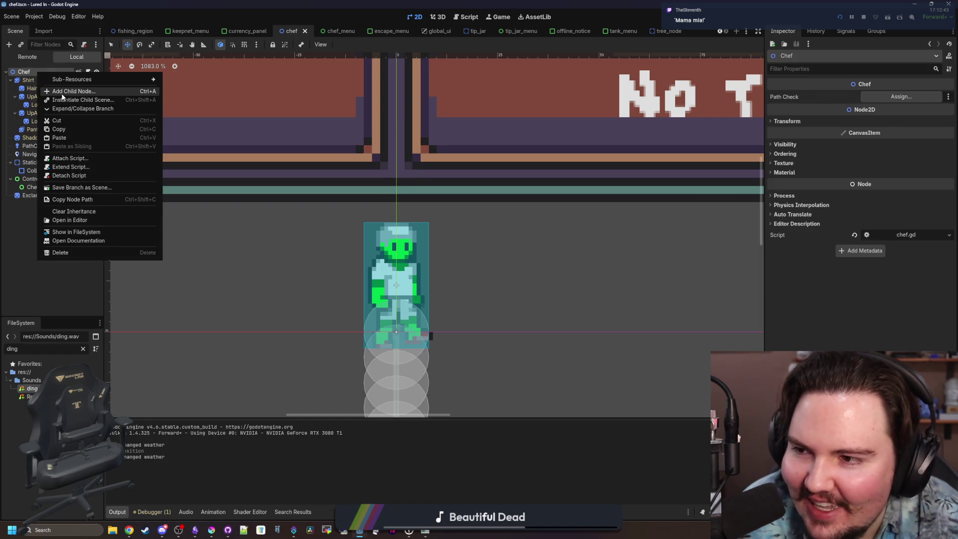
# - Add an AudioStreamPlayer child node under Chef
pyautogui.click(61, 93)
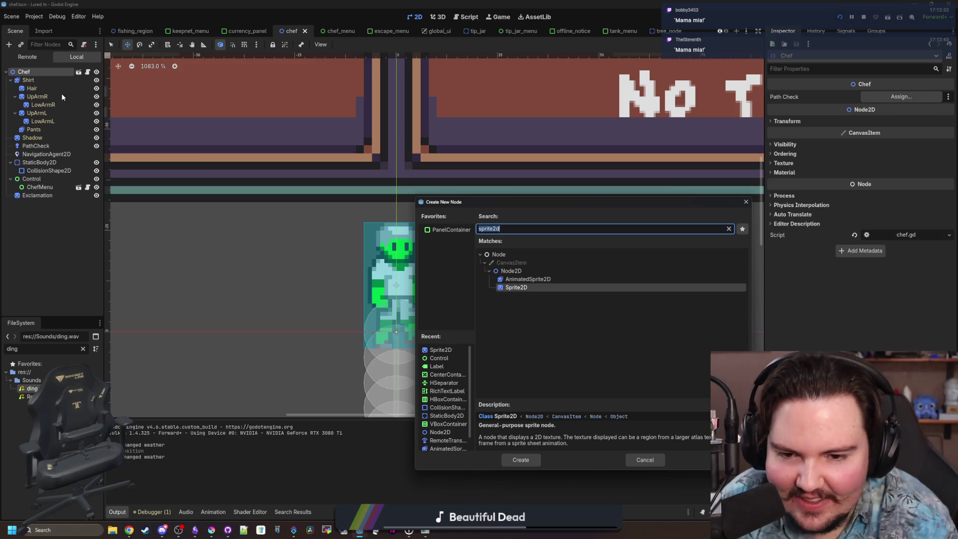
pyautogui.press('BackSpace')
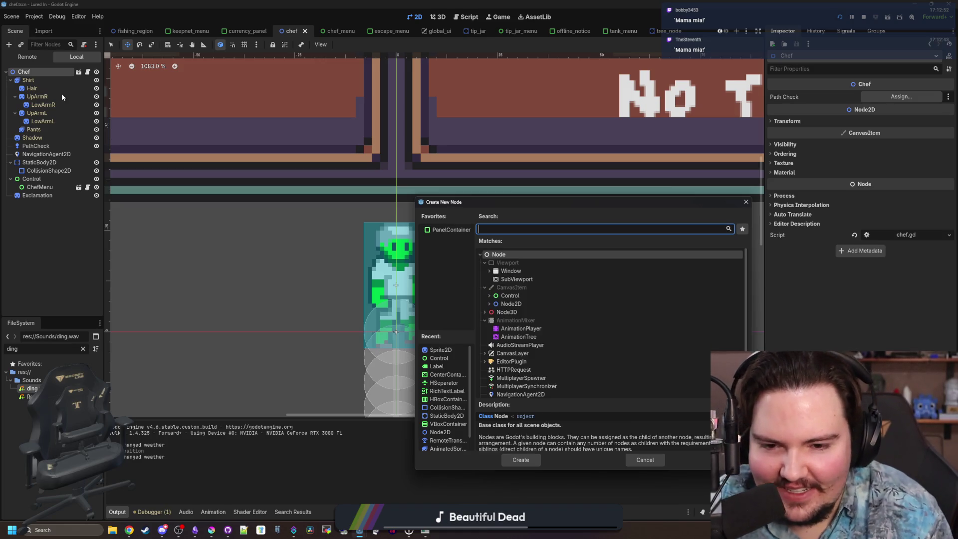
pyautogui.write('audio')
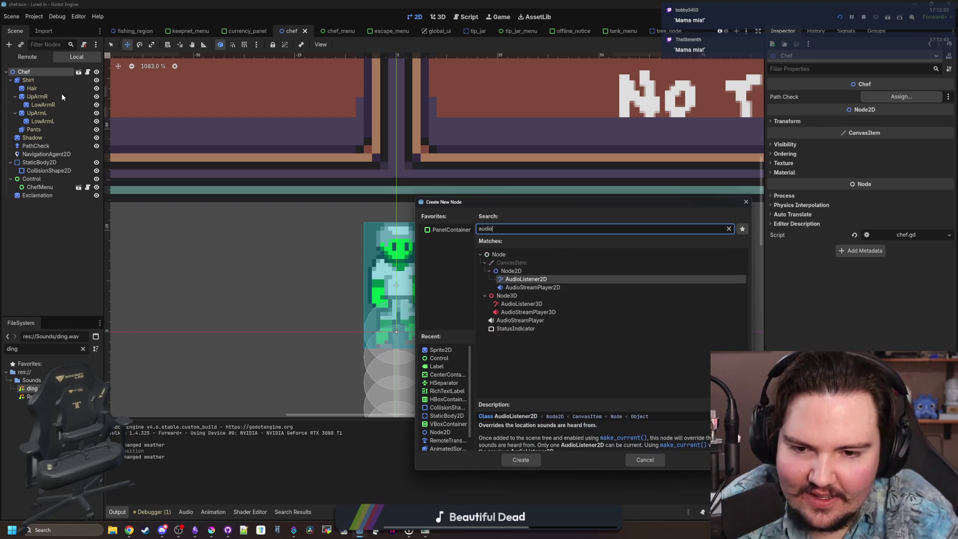
pyautogui.press('Down')
pyautogui.press('Down')
pyautogui.press('Down')
pyautogui.press('Return')
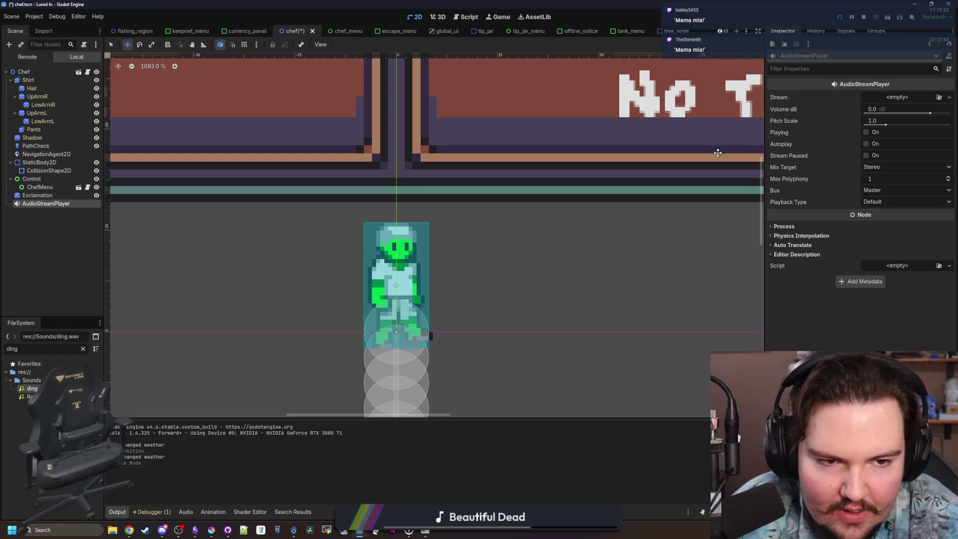
# - Route the AudioStreamPlayer to the SFX bus and open chef.gd
pyautogui.click(886, 191)
pyautogui.click(888, 220)
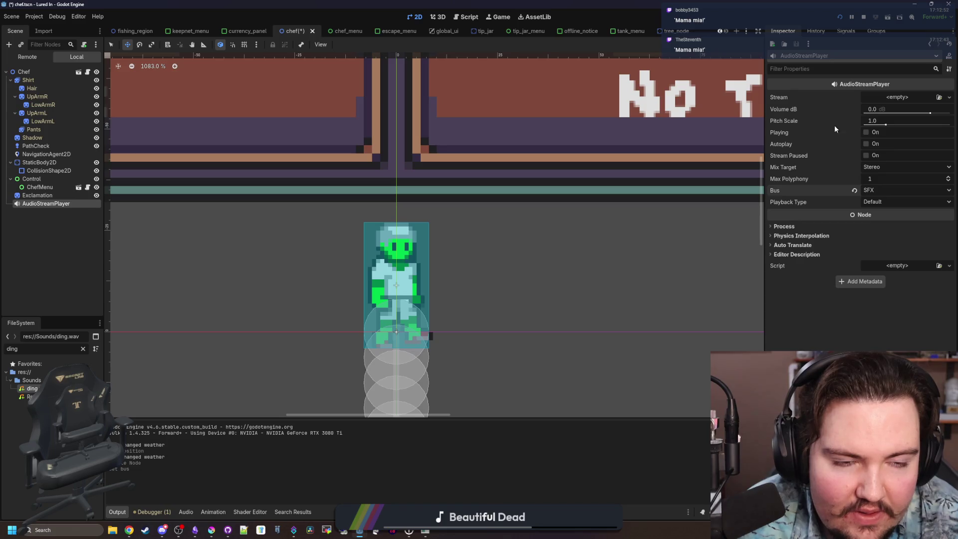
pyautogui.scroll(-8, 446, 159)
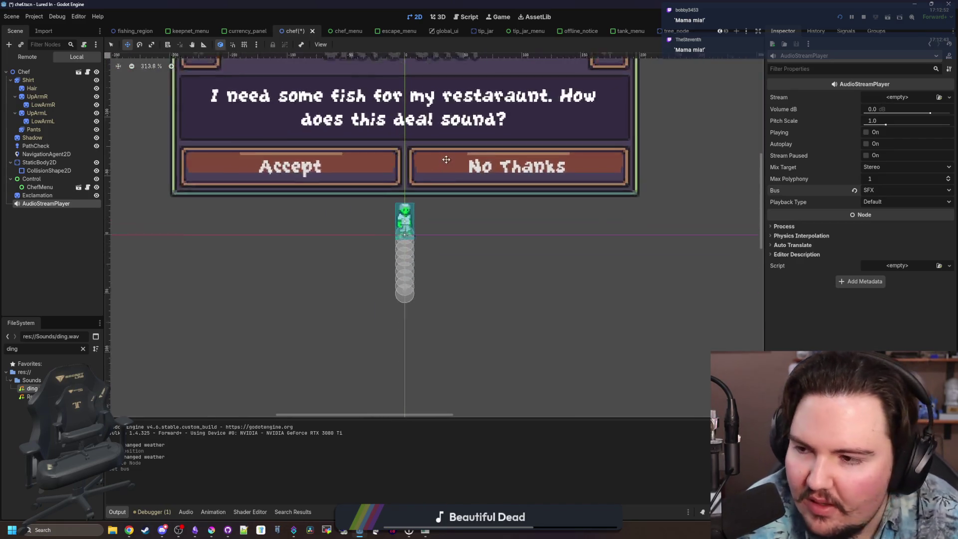
pyautogui.rightClick(384, 242)
pyautogui.click(87, 72)
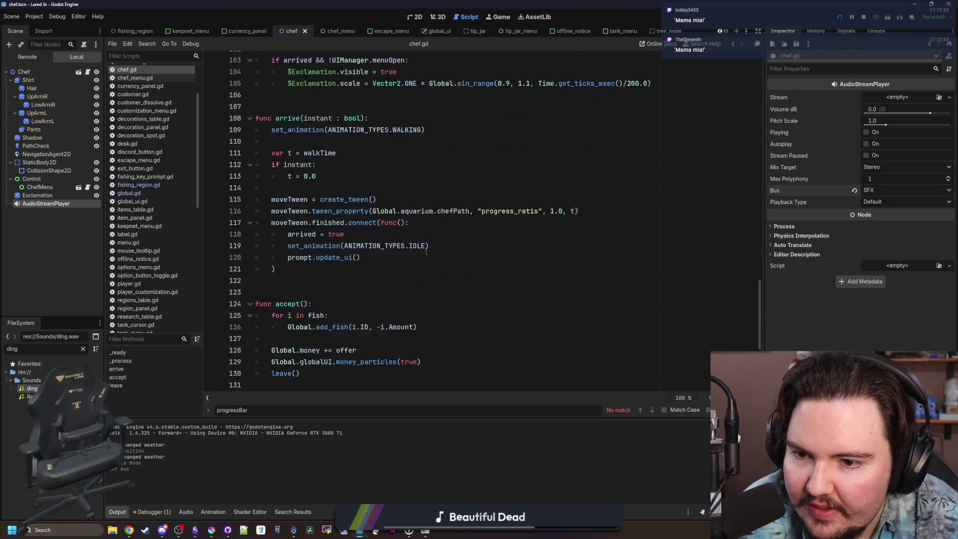
# - Locate 'arrived = true' in chef.gd and insert a new line after prompt.update_ui()
pyautogui.scroll(-6, 426, 252)
pyautogui.click(344, 237)
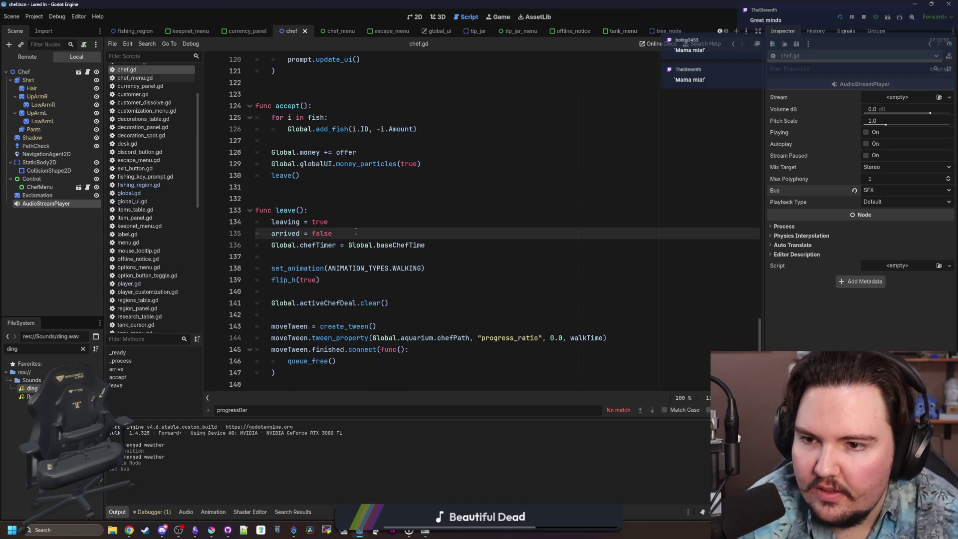
pyautogui.scroll(5, 359, 366)
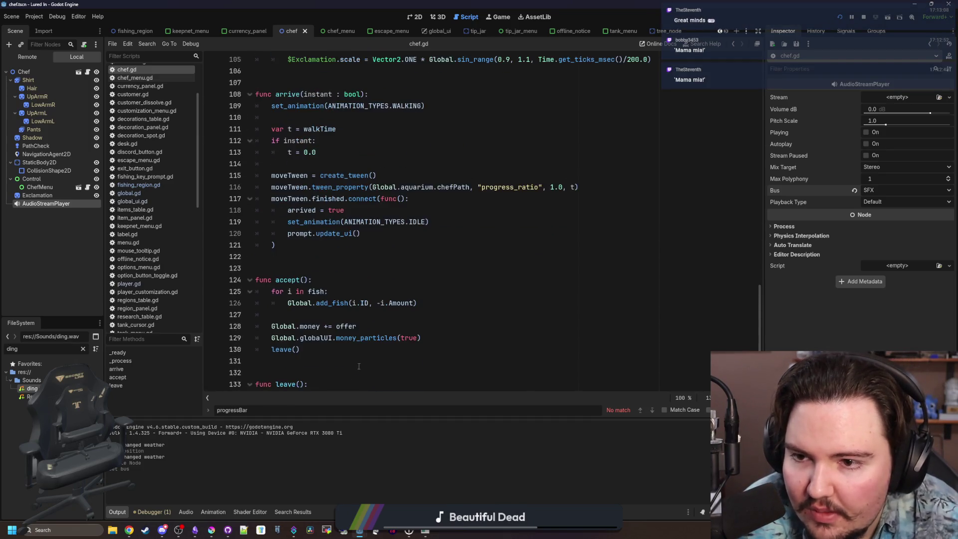
pyautogui.scroll(5, 327, 257)
pyautogui.click(340, 256)
pyautogui.scroll(3, 345, 257)
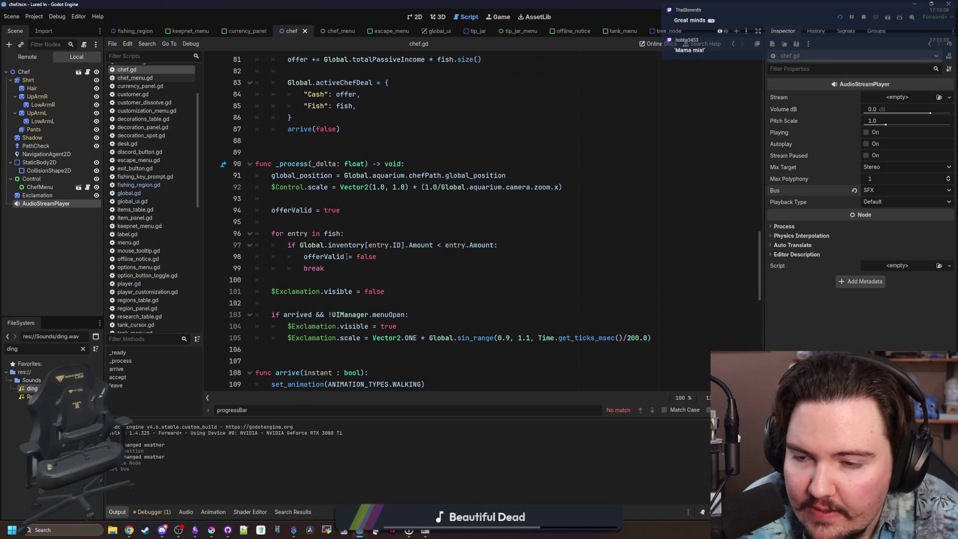
pyautogui.scroll(20, 346, 257)
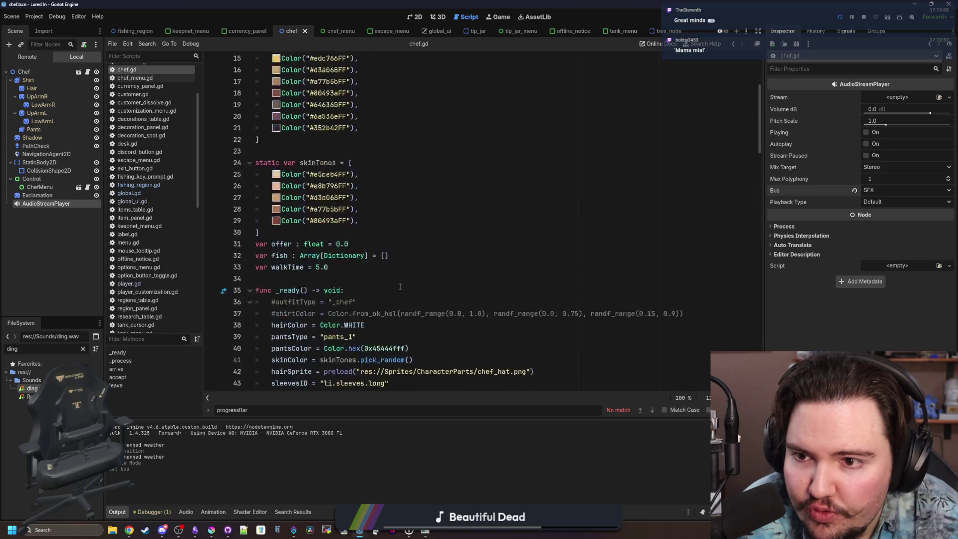
pyautogui.scroll(5, 399, 287)
pyautogui.hotkey('ctrl', 'f')
pyautogui.write('arrived = t')
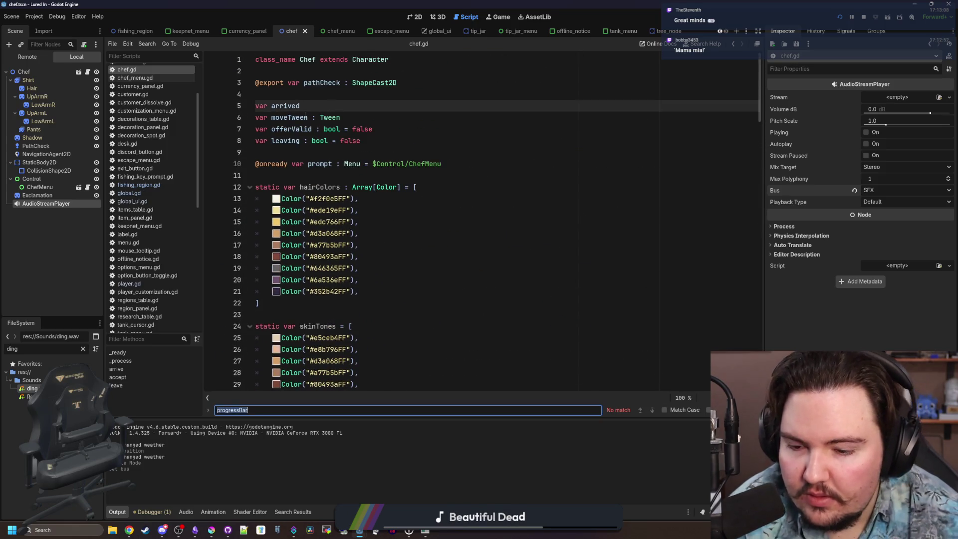
pyautogui.write('rue')
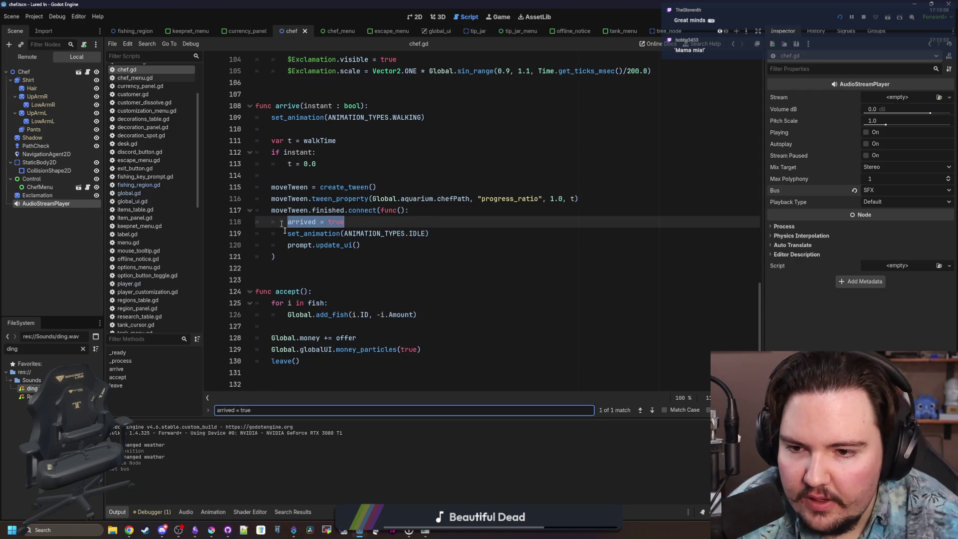
pyautogui.click(364, 245)
pyautogui.press('Return')
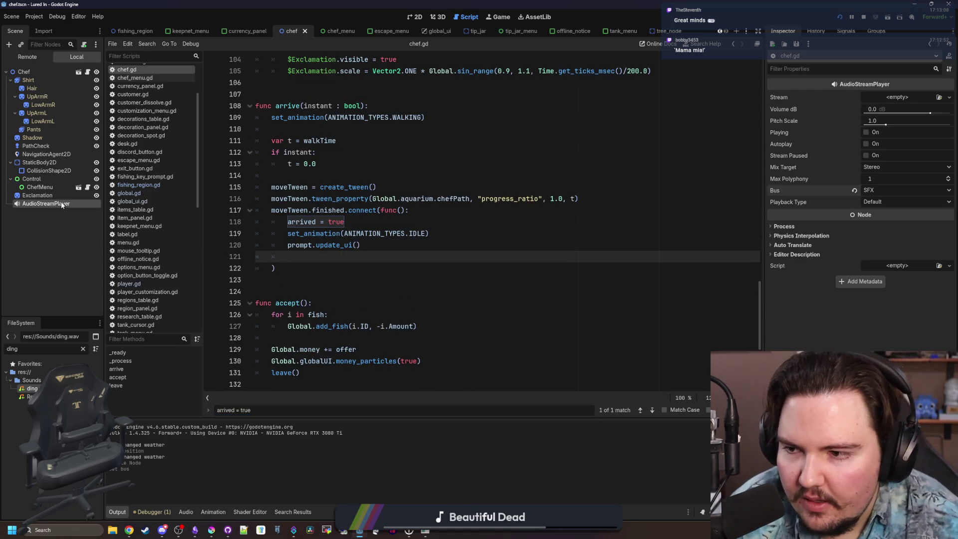
# - Rename the AudioStreamPlayer to Arrive, add $Arrive.play() on the new line, and save
pyautogui.doubleClick(52, 205)
pyautogui.write('A')
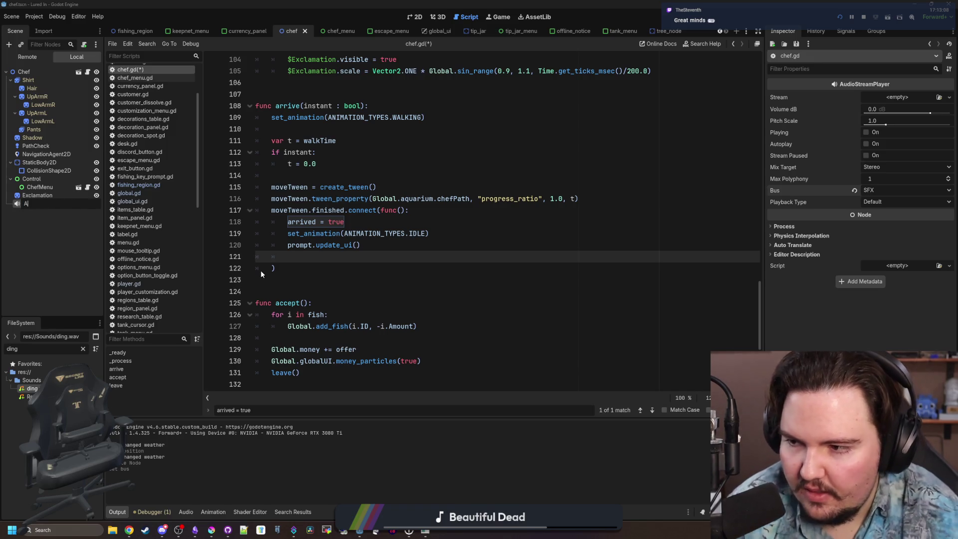
pyautogui.write('rrive')
pyautogui.press('Return')
pyautogui.moveTo(35, 204)
pyautogui.mouseDown()
pyautogui.moveTo(286, 267)
pyautogui.moveTo(334, 258)
pyautogui.mouseUp()
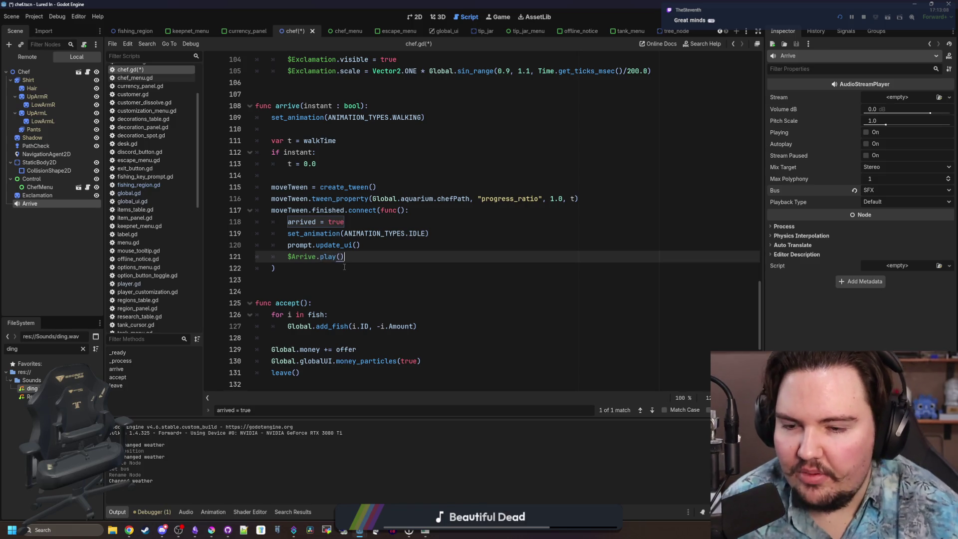
pyautogui.click(378, 248)
pyautogui.hotkey('ctrl', 's')
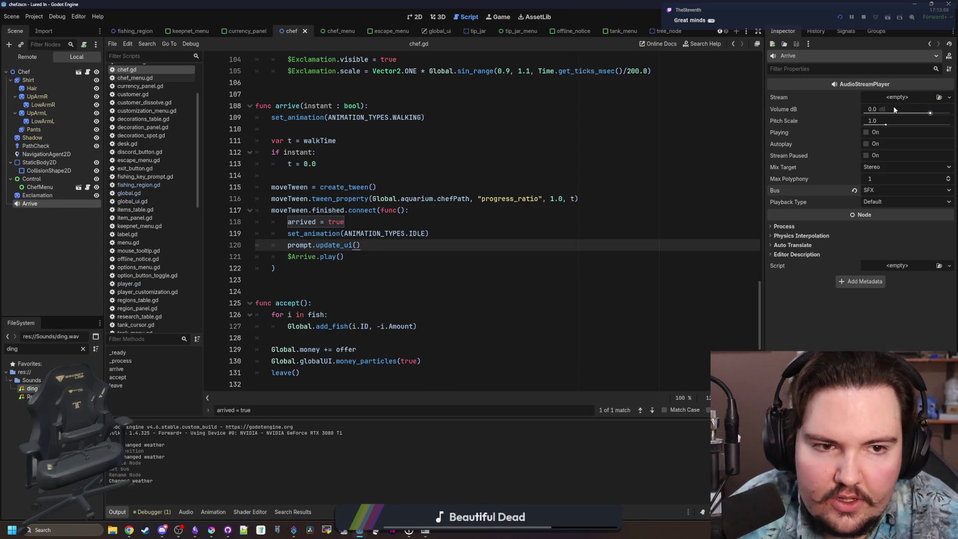
pyautogui.click(898, 98)
# - Quick-load ding.wav as the Arrive player's stream, save the chef scene, and open a browser window
pyautogui.click(895, 208)
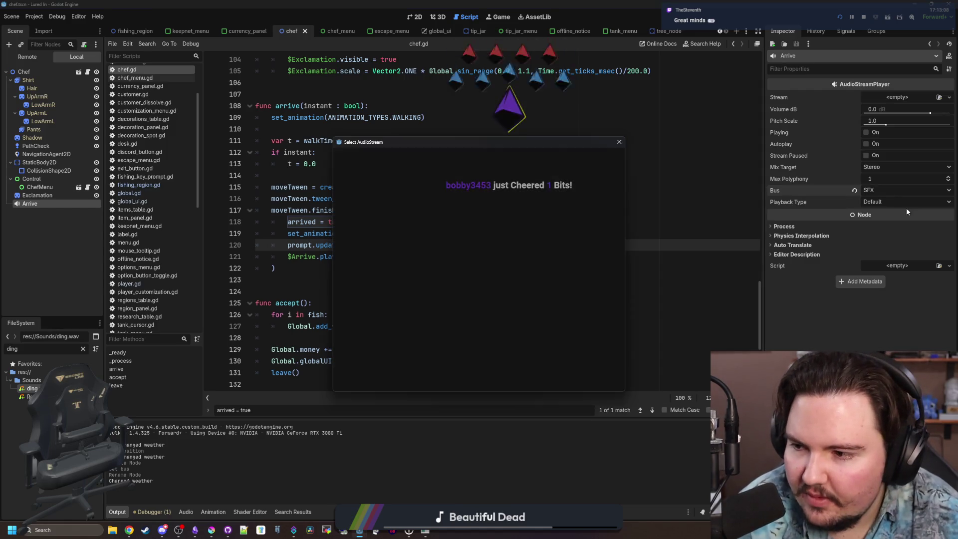
pyautogui.write('dig')
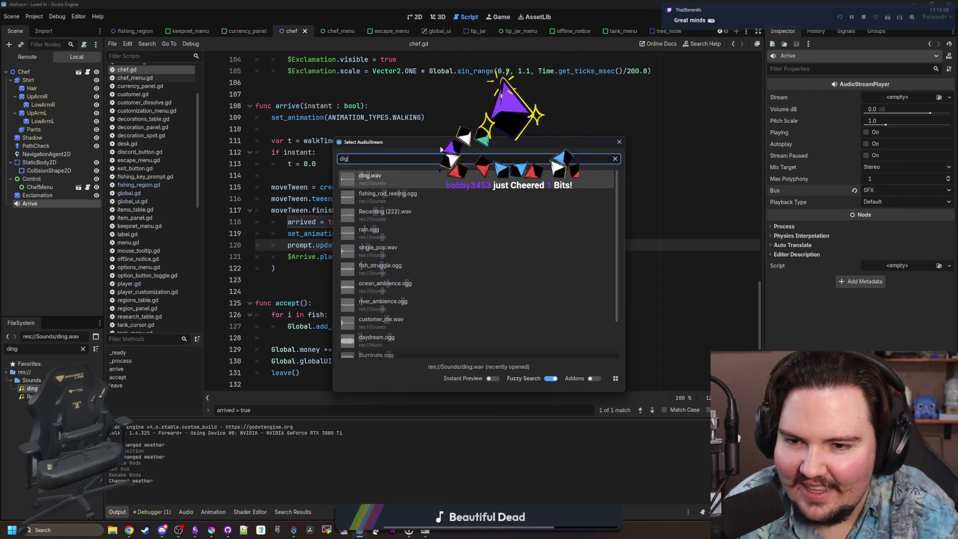
pyautogui.click(412, 176)
pyautogui.click(893, 102)
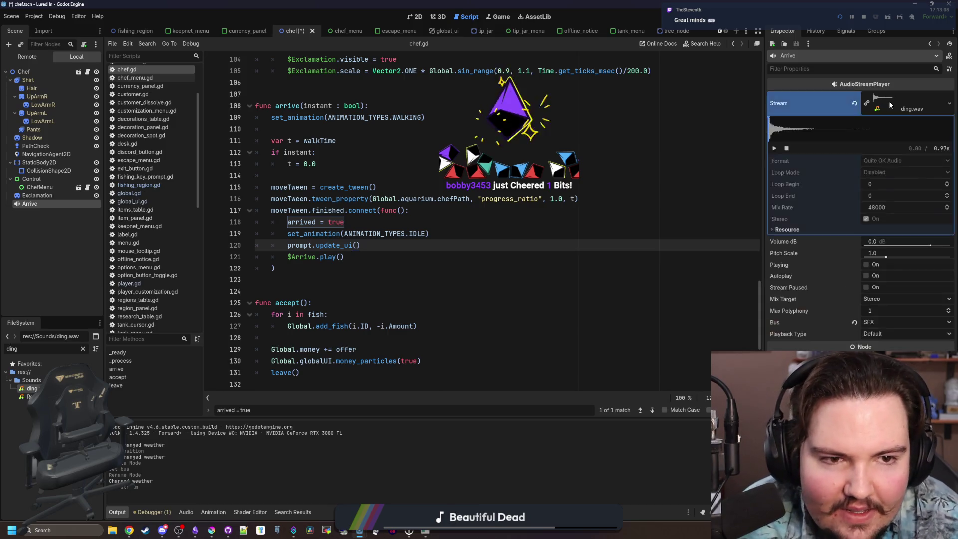
pyautogui.click(349, 267)
pyautogui.hotkey('ctrl', 's')
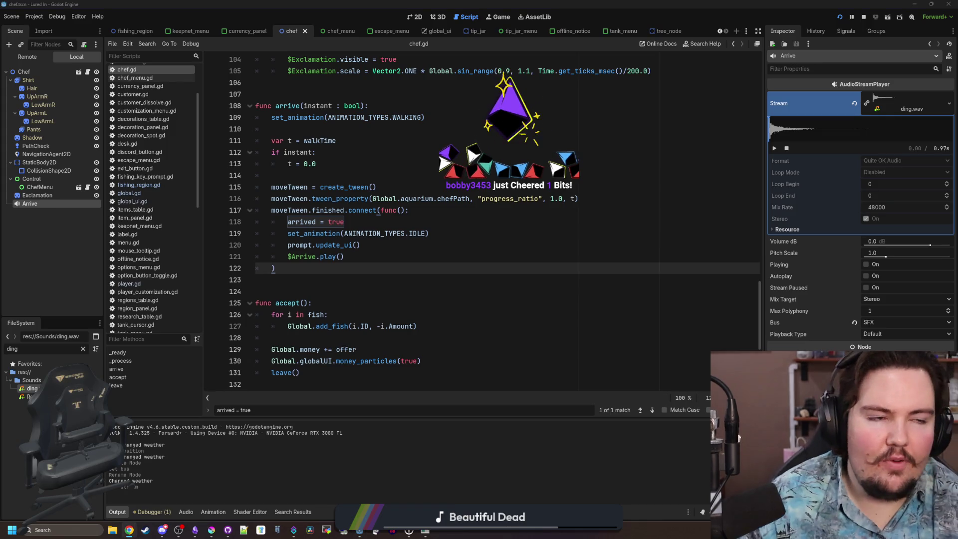
pyautogui.press('super+2')
# - Go to Freesound and replace the 'charge' search with 'desk bell'
pyautogui.write('freesound.org/search/?q=ch')
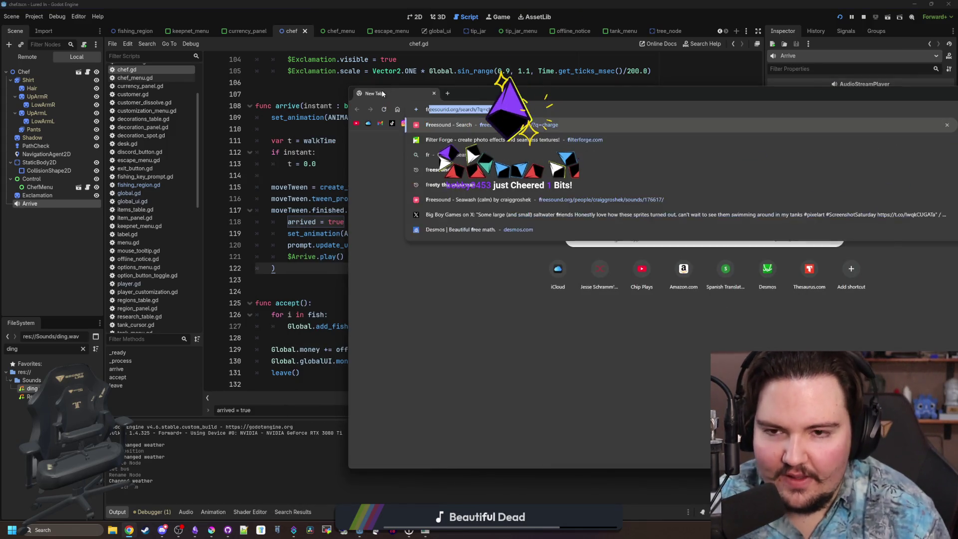
pyautogui.press('Return')
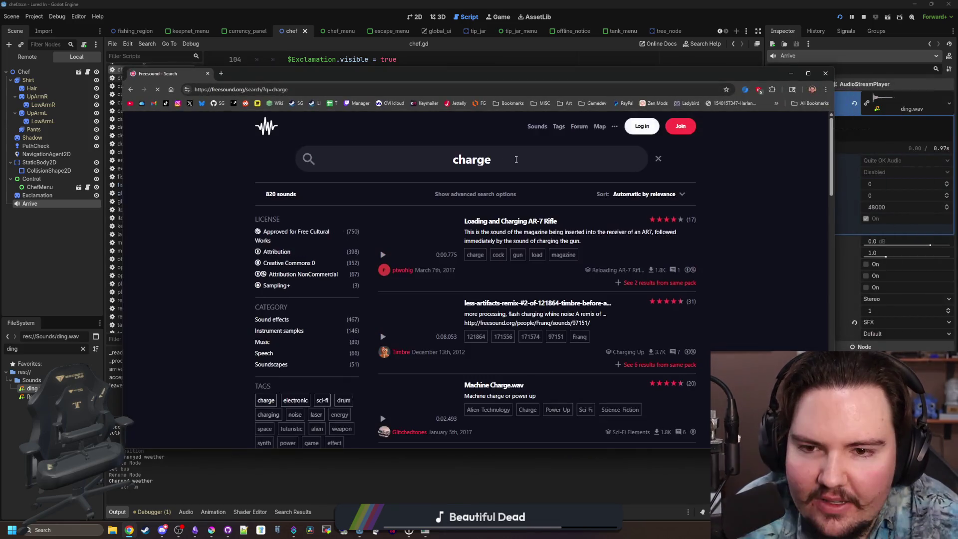
pyautogui.tripleClick(414, 152)
pyautogui.write('desk bell')
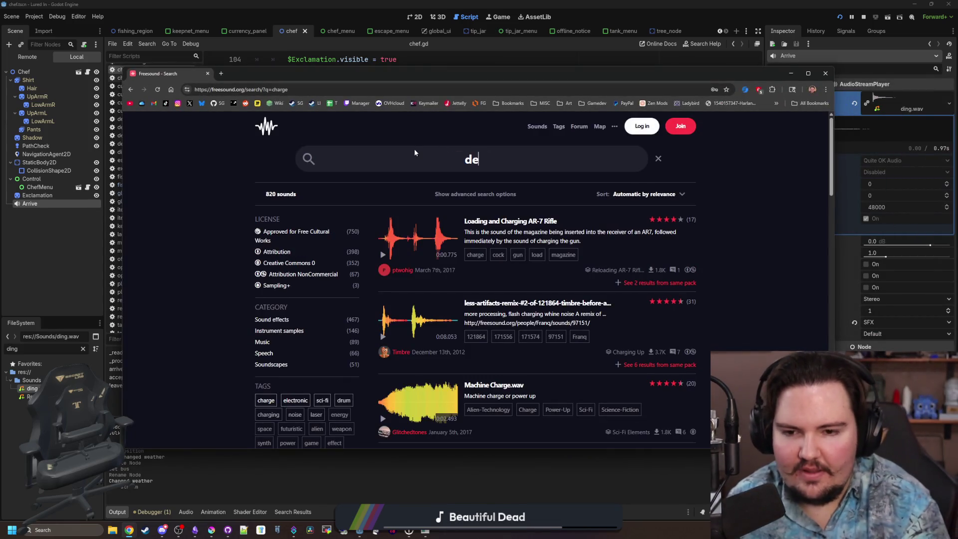
pyautogui.press('Return')
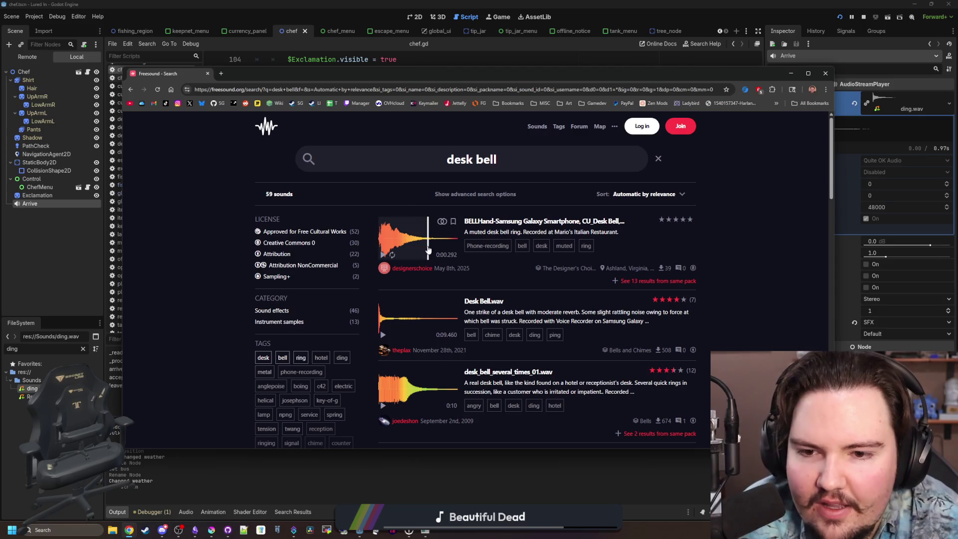
# - Preview Desk Bell.wav, desk_bell_several_times_01 and BELLMisc call bell, opening BELLMisc in a new tab
pyautogui.click(383, 336)
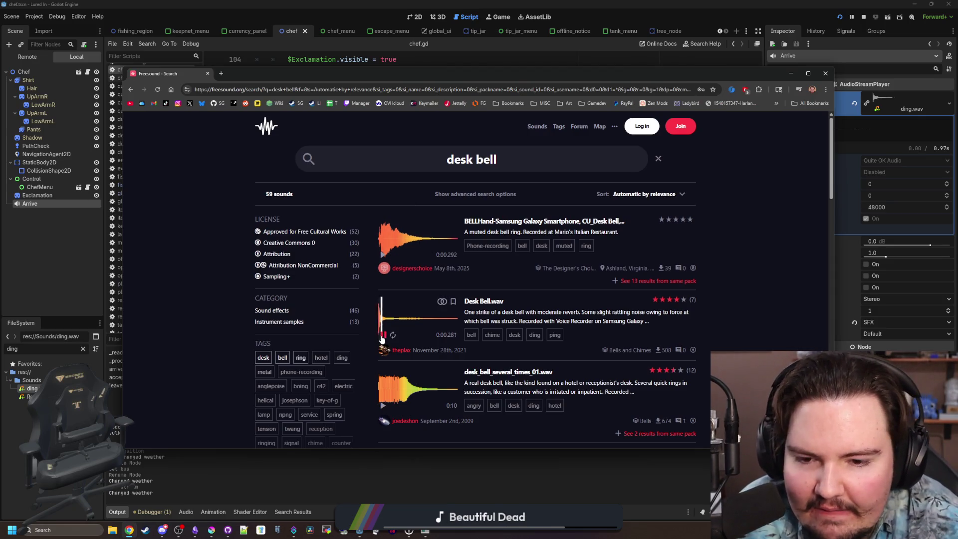
pyautogui.click(382, 337)
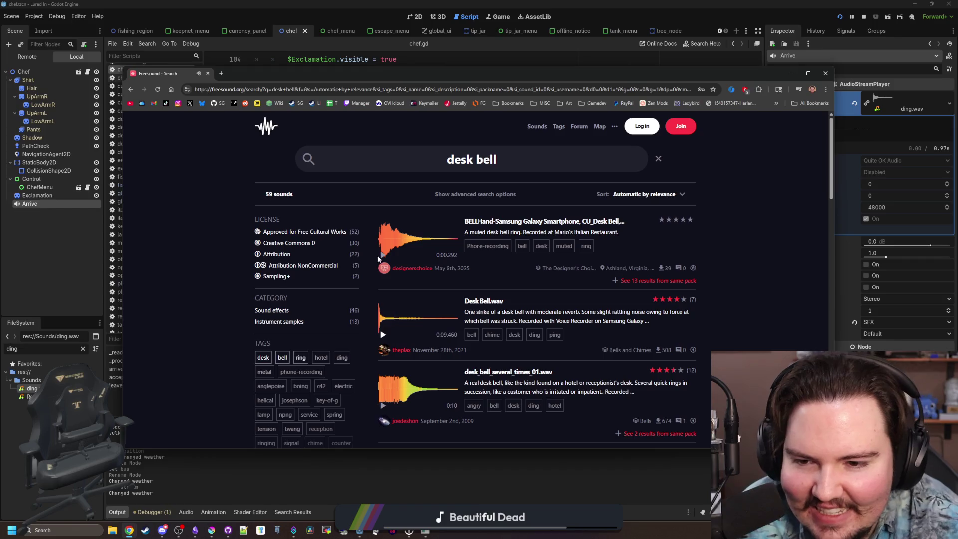
pyautogui.scroll(-1, 387, 366)
pyautogui.click(389, 358)
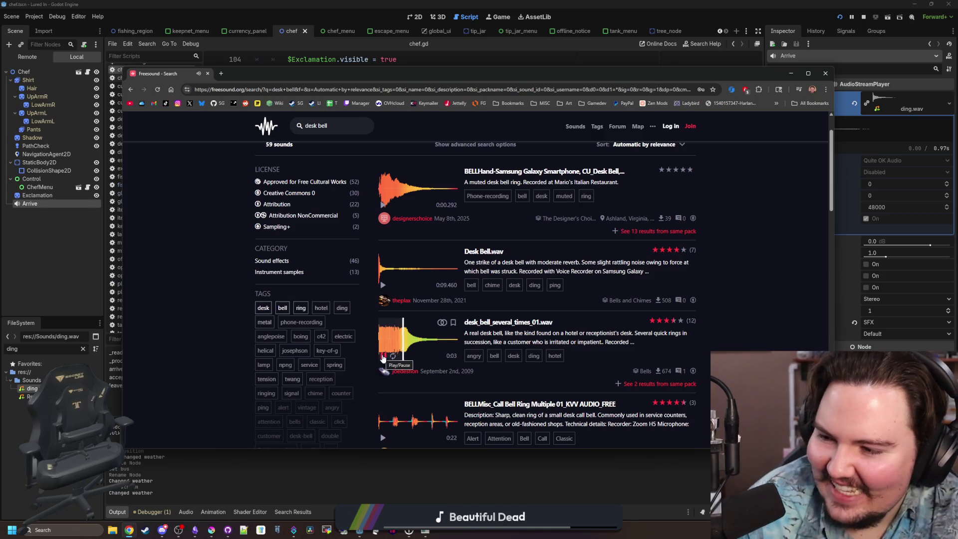
pyautogui.click(383, 357)
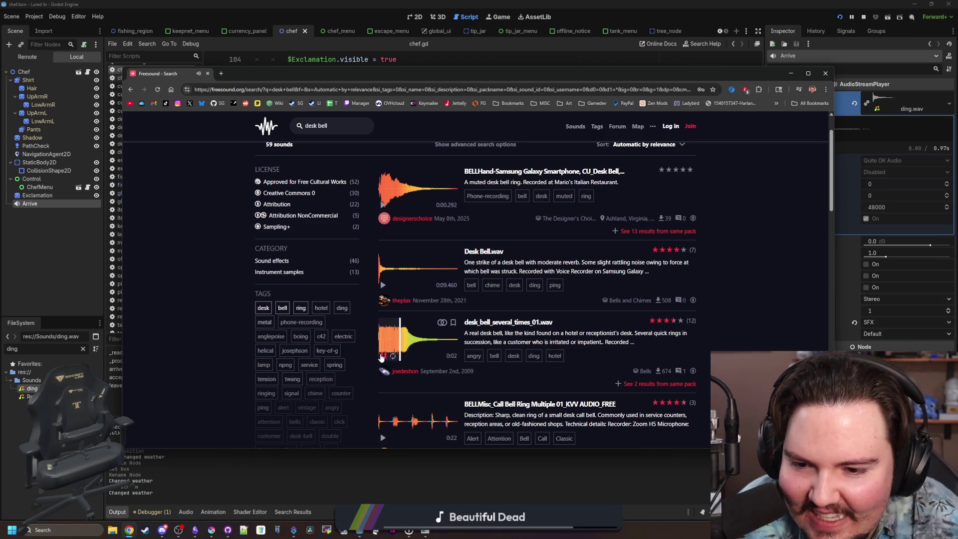
pyautogui.click(393, 341)
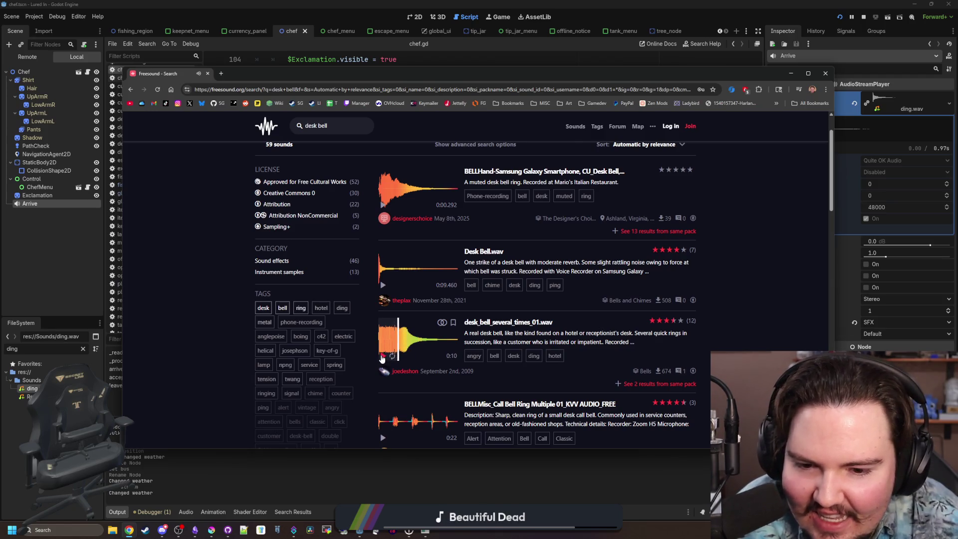
pyautogui.scroll(-2, 383, 357)
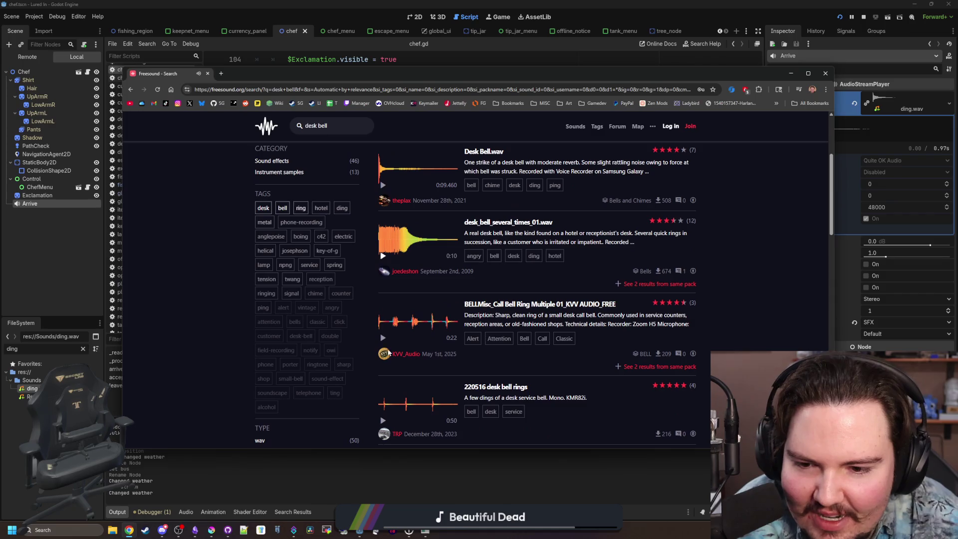
pyautogui.click(392, 329)
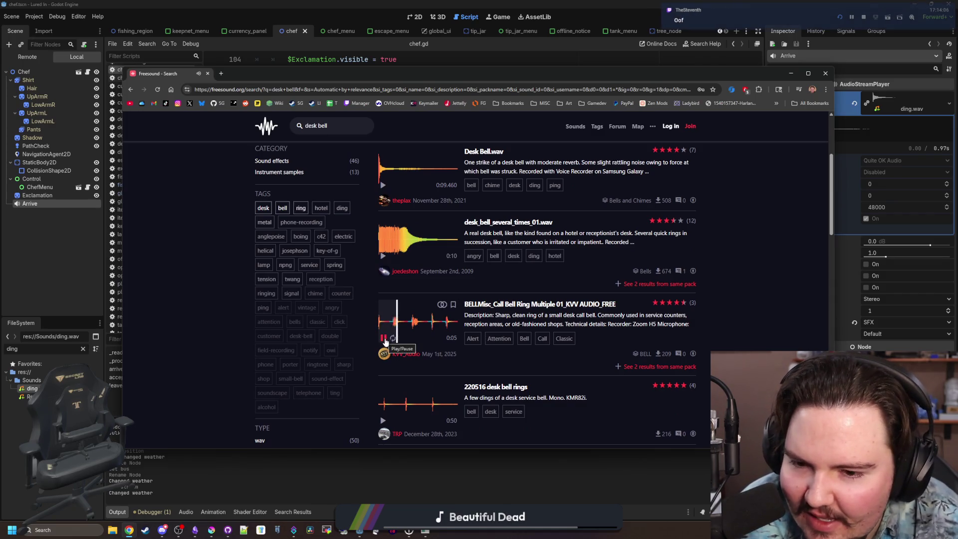
pyautogui.click(384, 338)
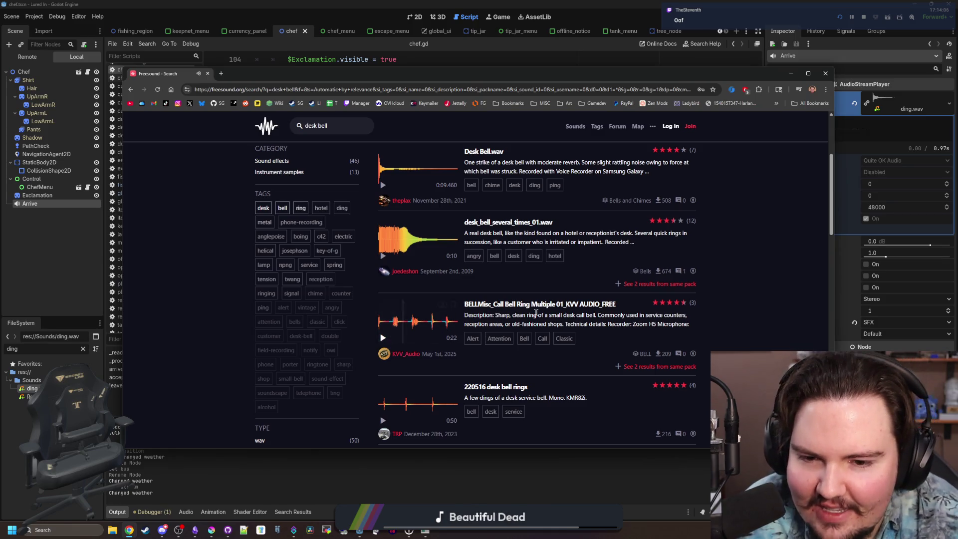
pyautogui.middleClick(541, 305)
pyautogui.scroll(3, 542, 308)
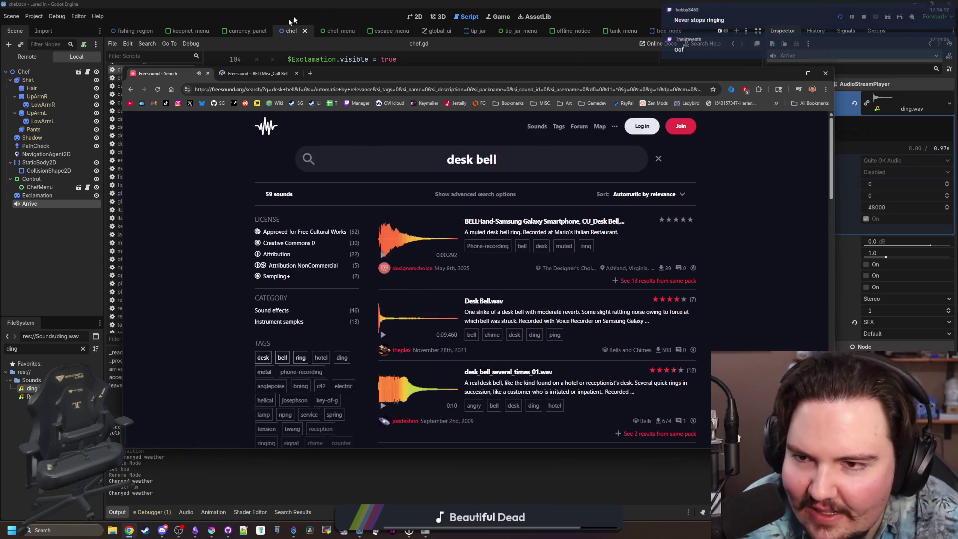
# - Check the BELLMisc page, then filter the desk bell results to Creative Commons 0
pyautogui.click(255, 75)
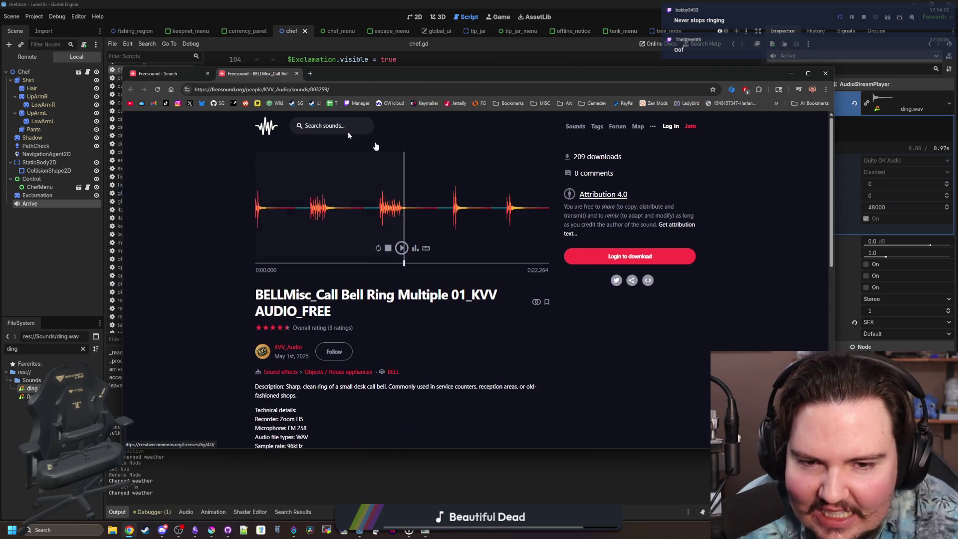
pyautogui.click(201, 76)
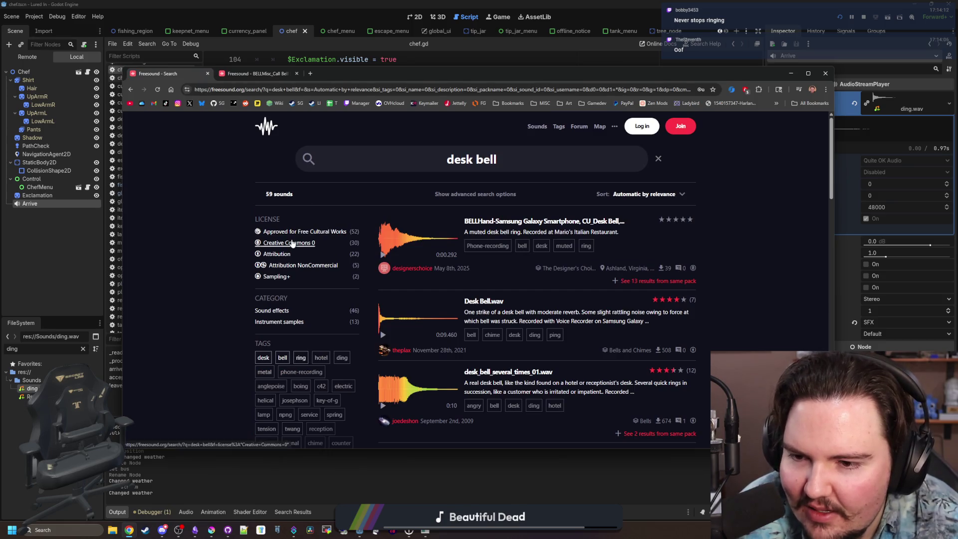
pyautogui.click(297, 73)
pyautogui.scroll(-1, 382, 304)
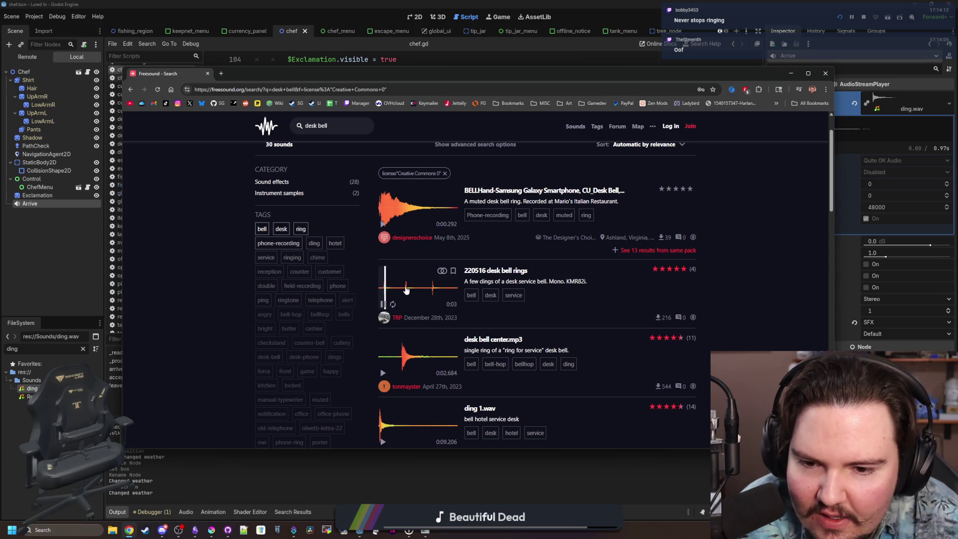
# - Open 220516 desk bell rings and desk bell center.mp3 in new tabs, previewing ding 2.wav too
pyautogui.middleClick(497, 272)
pyautogui.scroll(-2, 383, 279)
pyautogui.click(383, 276)
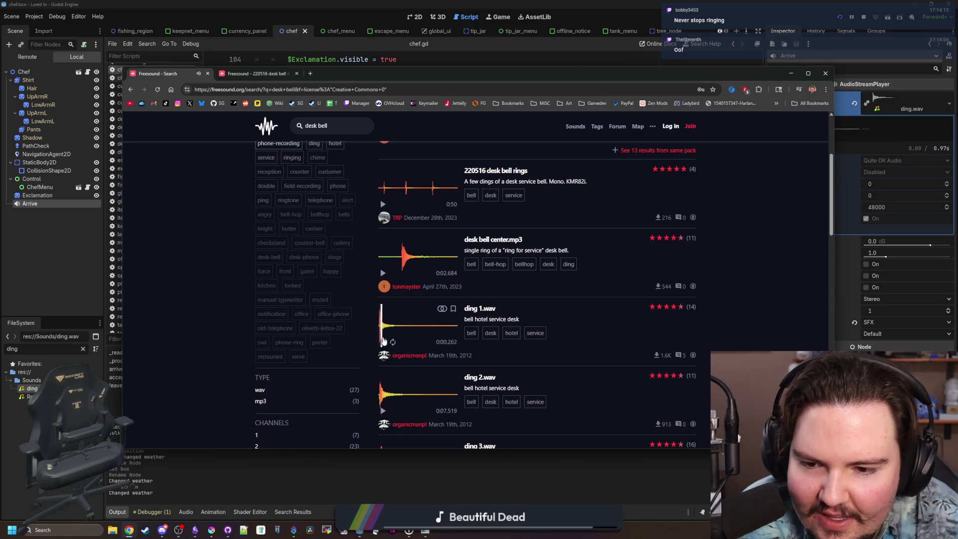
pyautogui.scroll(-1, 380, 329)
pyautogui.click(383, 358)
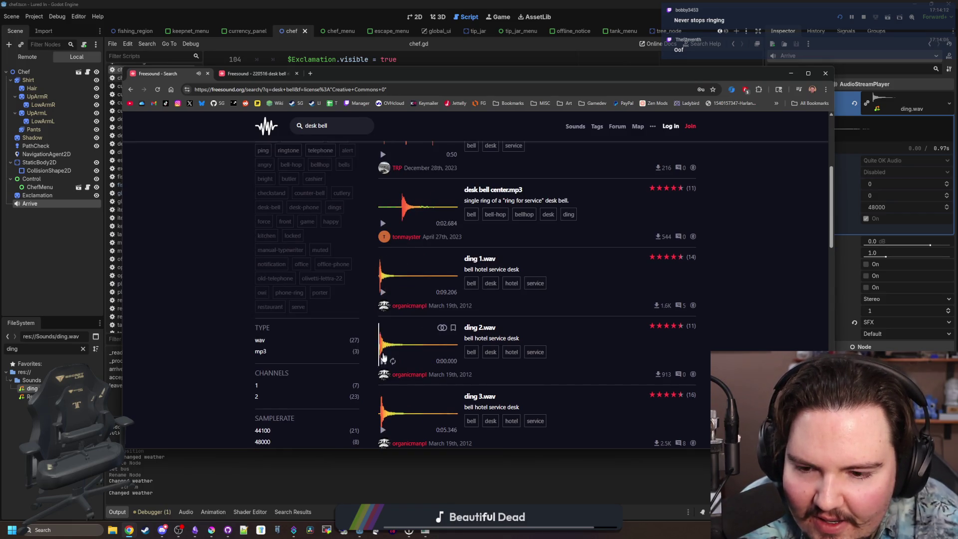
pyautogui.scroll(-4, 384, 357)
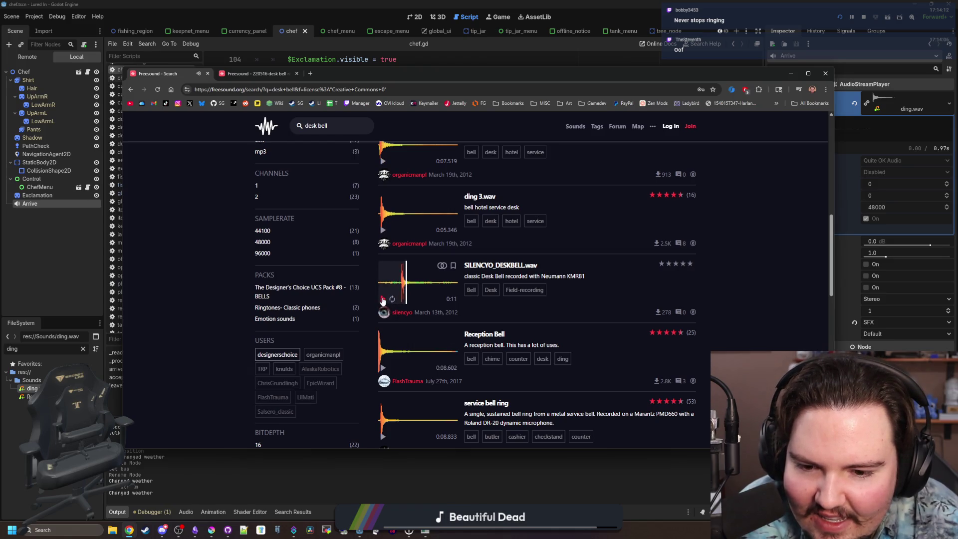
pyautogui.scroll(3, 382, 300)
pyautogui.click(383, 275)
pyautogui.scroll(1, 384, 276)
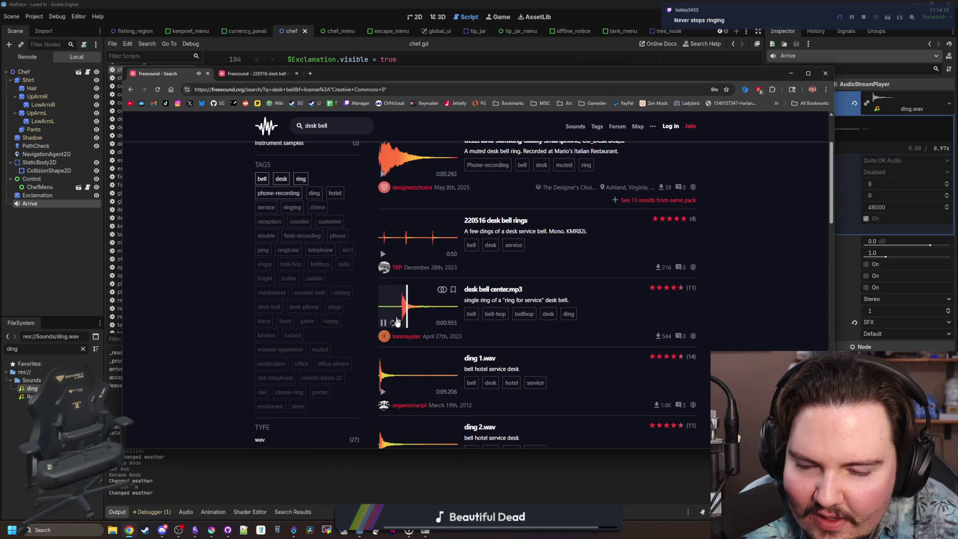
pyautogui.click(383, 322)
pyautogui.middleClick(496, 291)
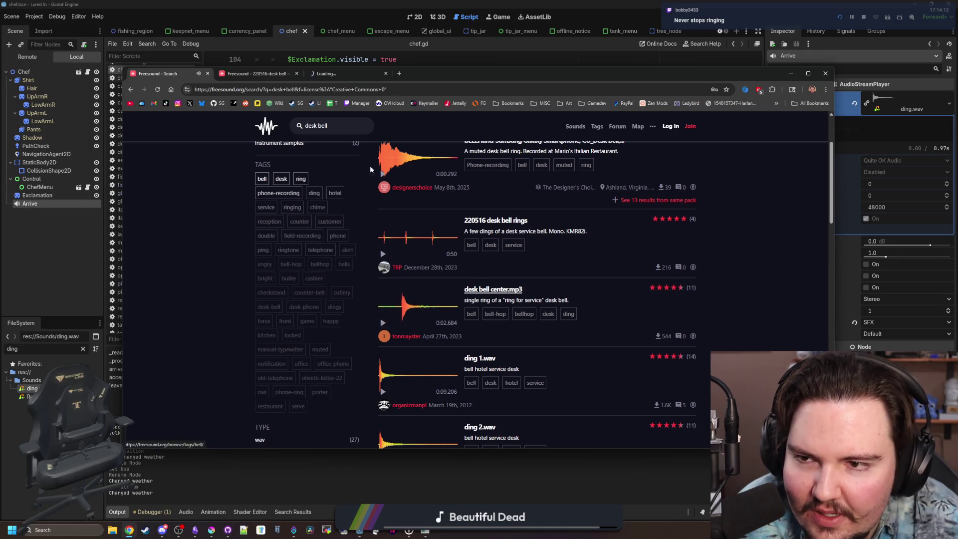
# - Audition the 220516 desk bell rings and desk bell center.mp3 pages, then return to Godot
pyautogui.click(255, 73)
pyautogui.click(402, 248)
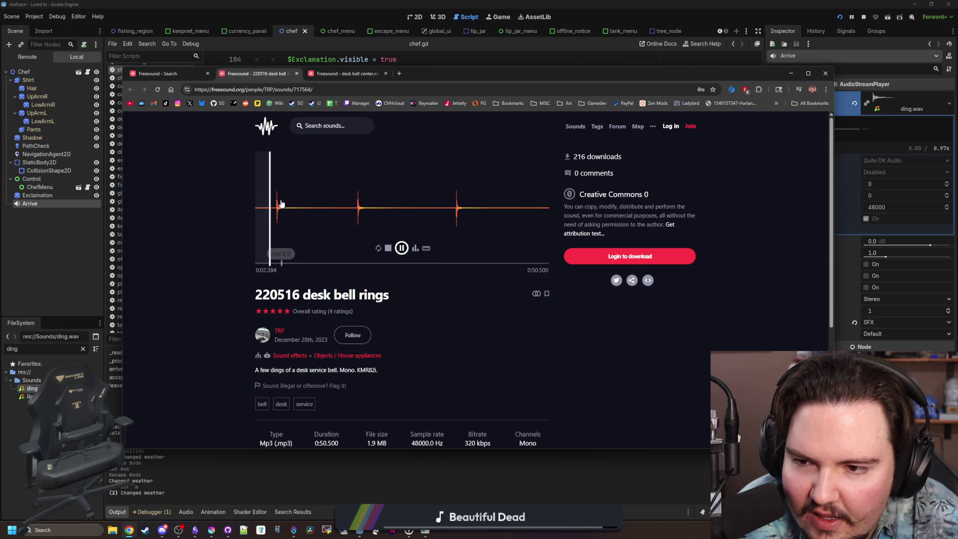
pyautogui.click(353, 235)
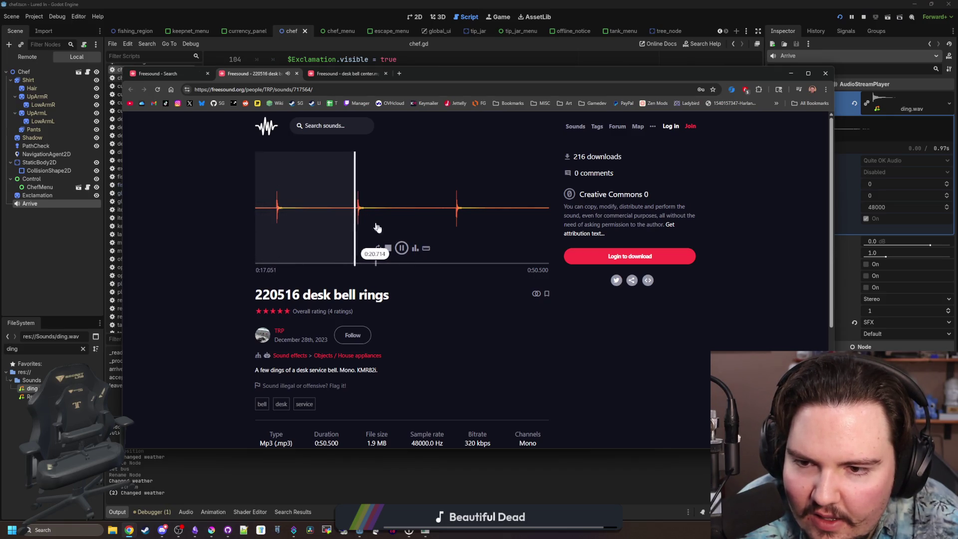
pyautogui.click(402, 248)
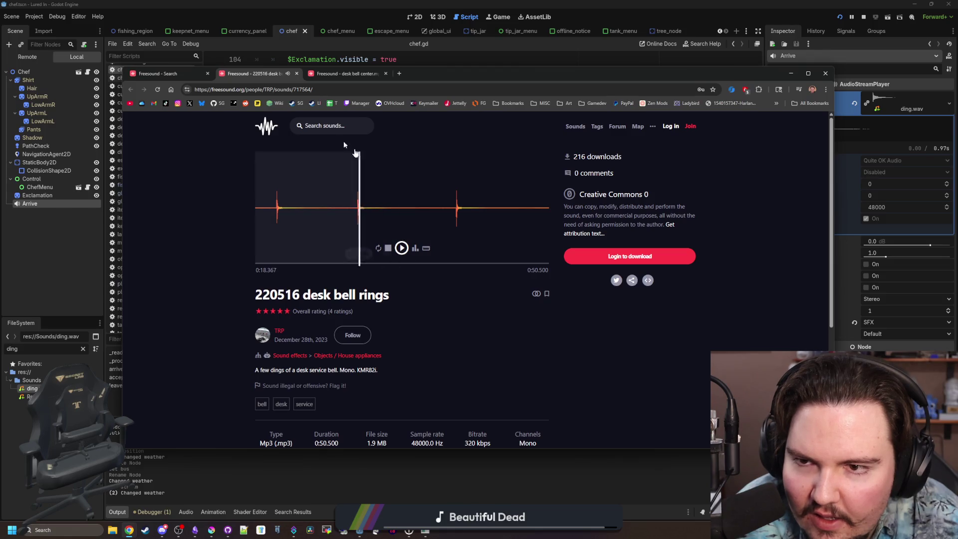
pyautogui.click(402, 248)
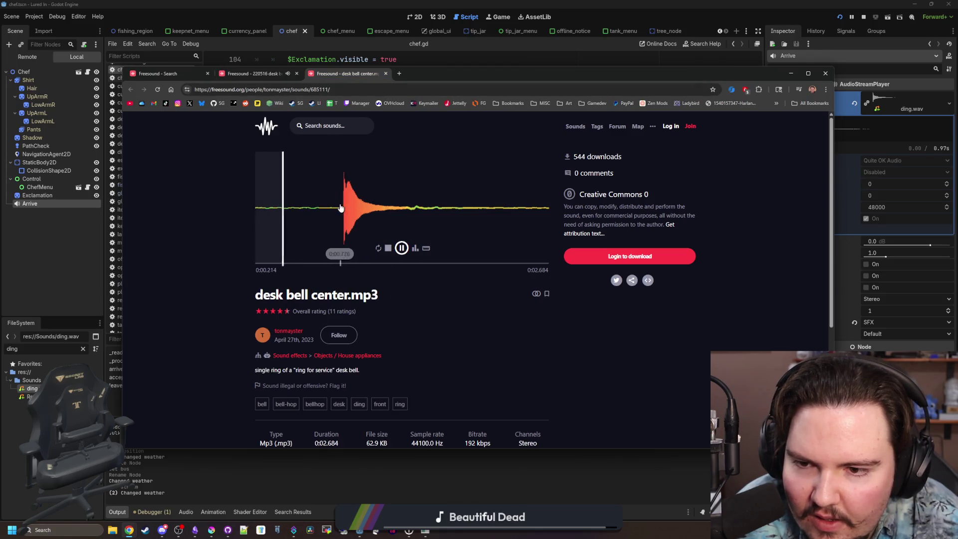
pyautogui.click(250, 73)
pyautogui.hotkey('alt', 'Tab')
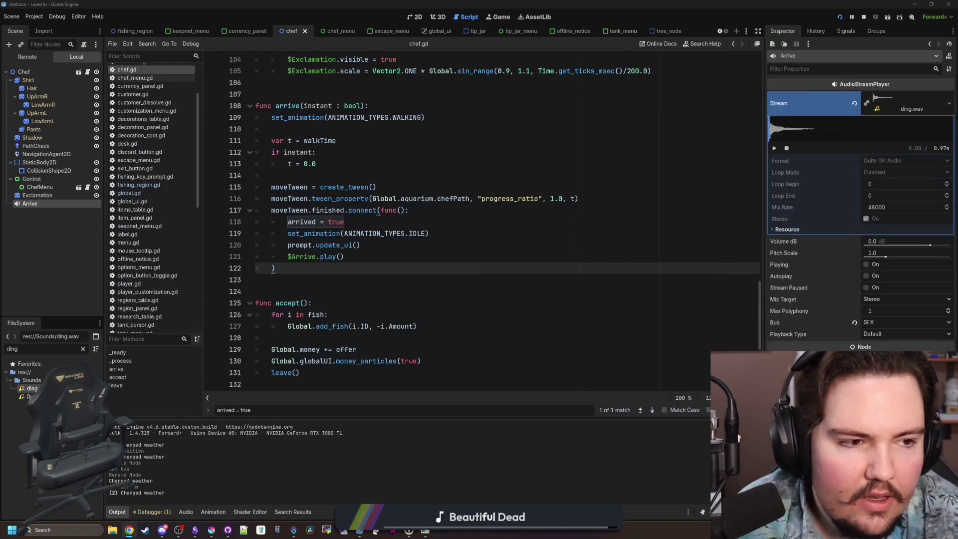
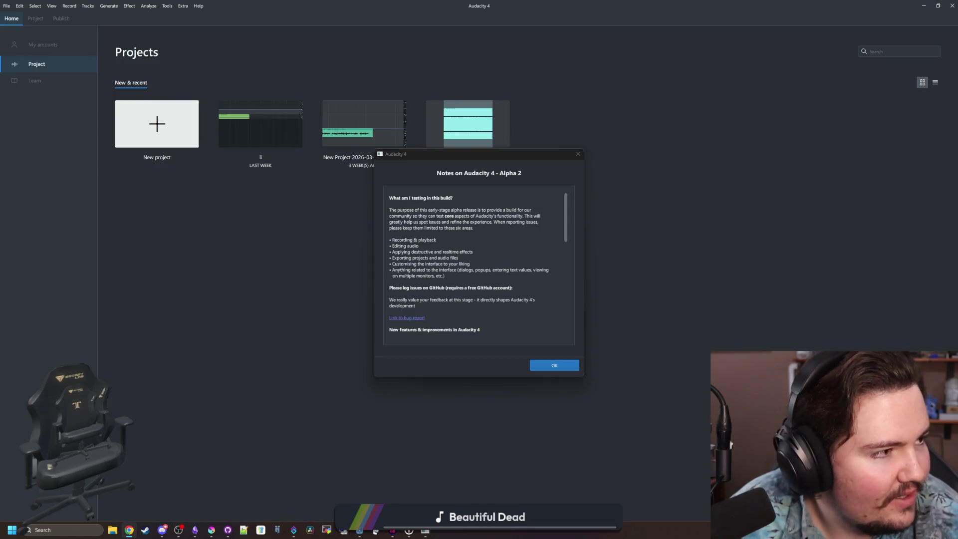
# - Start a new empty project and import the desk-bell-rings recording as its audio track
pyautogui.click(562, 368)
pyautogui.click(182, 129)
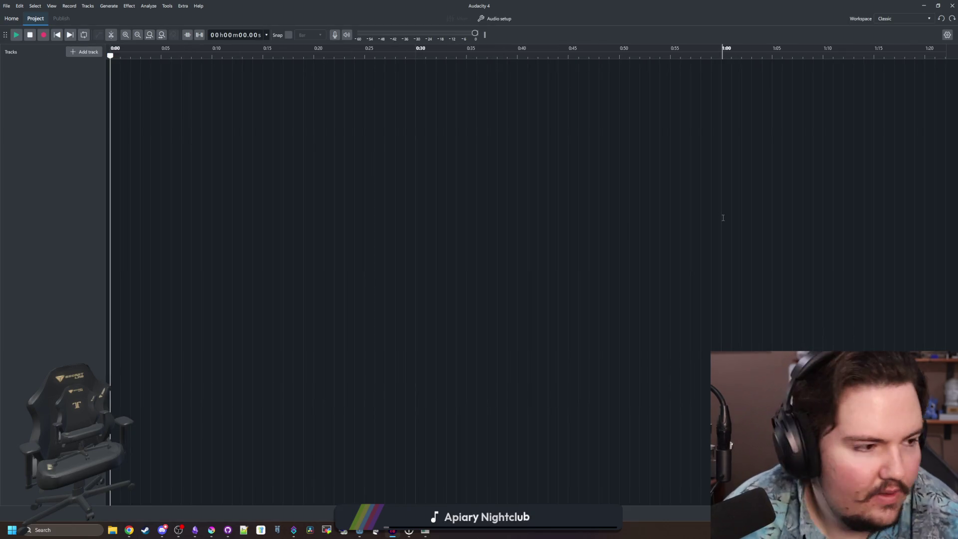
pyautogui.moveTo(465, 229)
pyautogui.mouseDown()
pyautogui.moveTo(215, 217)
pyautogui.moveTo(219, 182)
pyautogui.mouseUp()
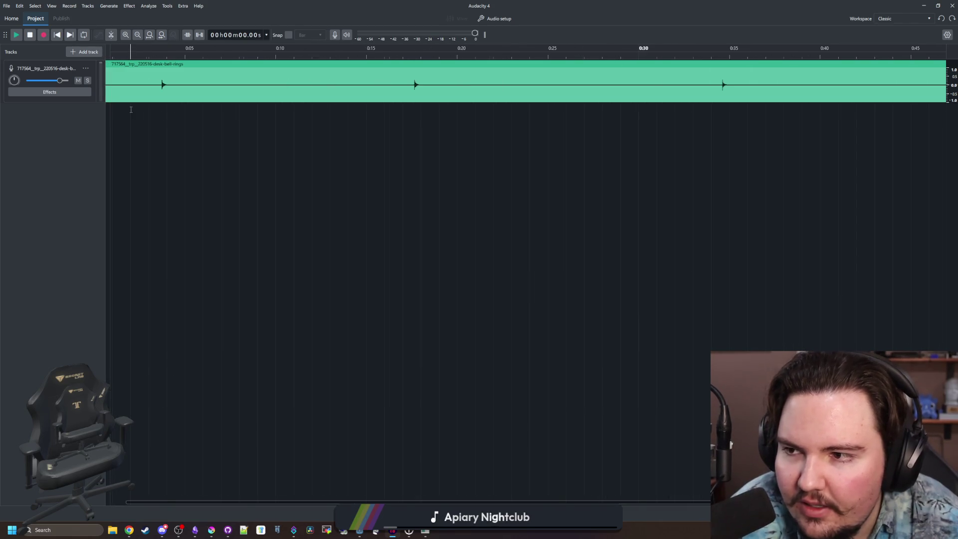
# - Zoom the view and play the recording, jumping playback to about 0:17
pyautogui.scroll(2, 351, 211)
pyautogui.scroll(-2, 266, 203)
pyautogui.scroll(-1, 240, 167)
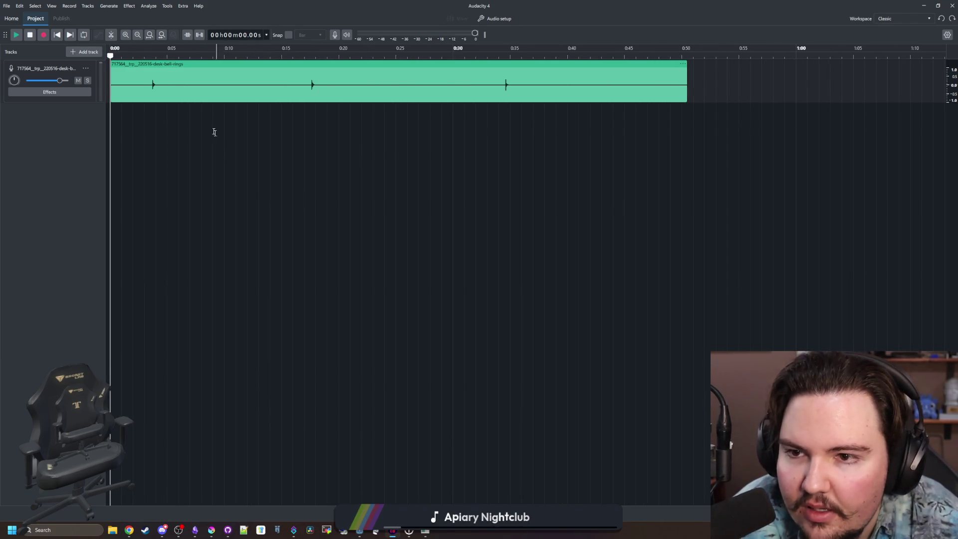
pyautogui.scroll(1, 199, 120)
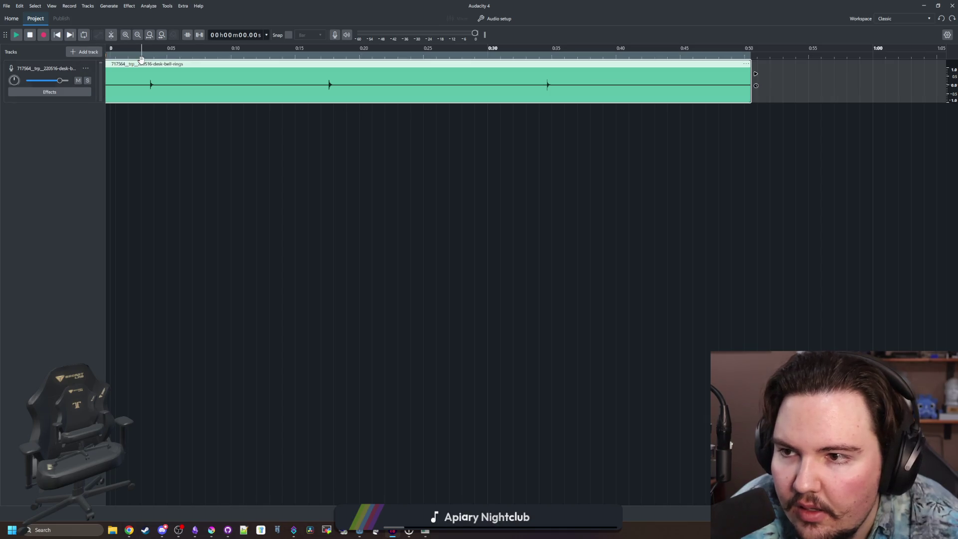
pyautogui.press('space')
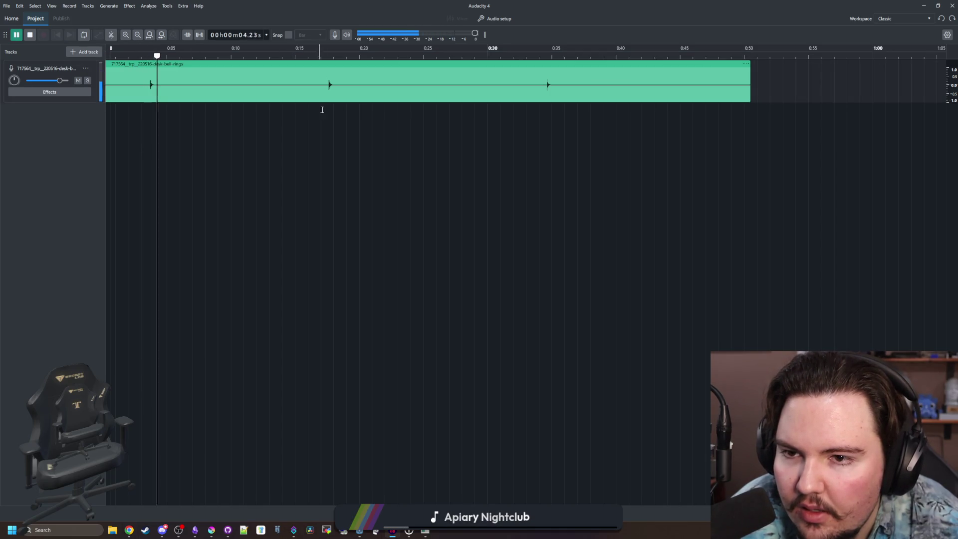
pyautogui.click(323, 54)
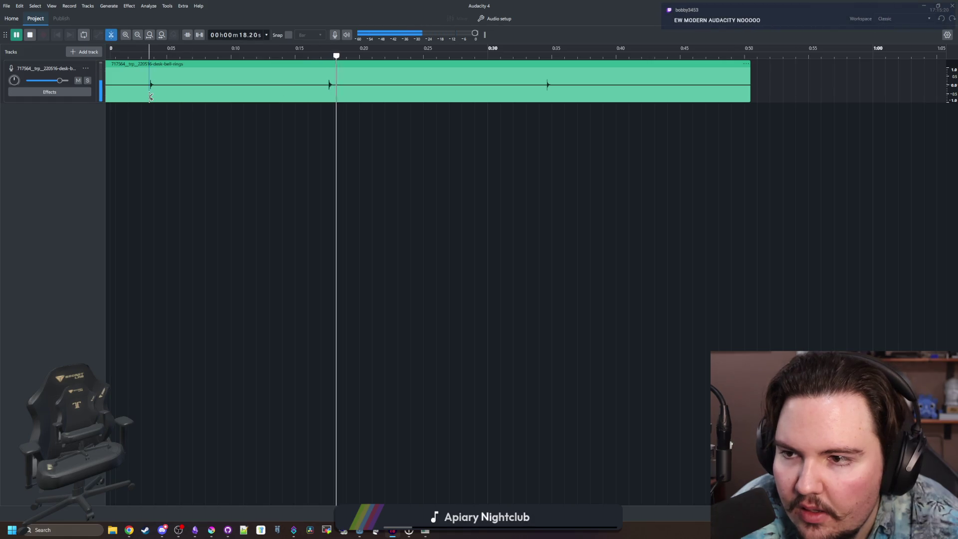
# - Cut the recording at 0:03.6, 0:05.71 and 0:17.5, deleting the opening and middle pieces
pyautogui.press('space')
pyautogui.click(335, 98)
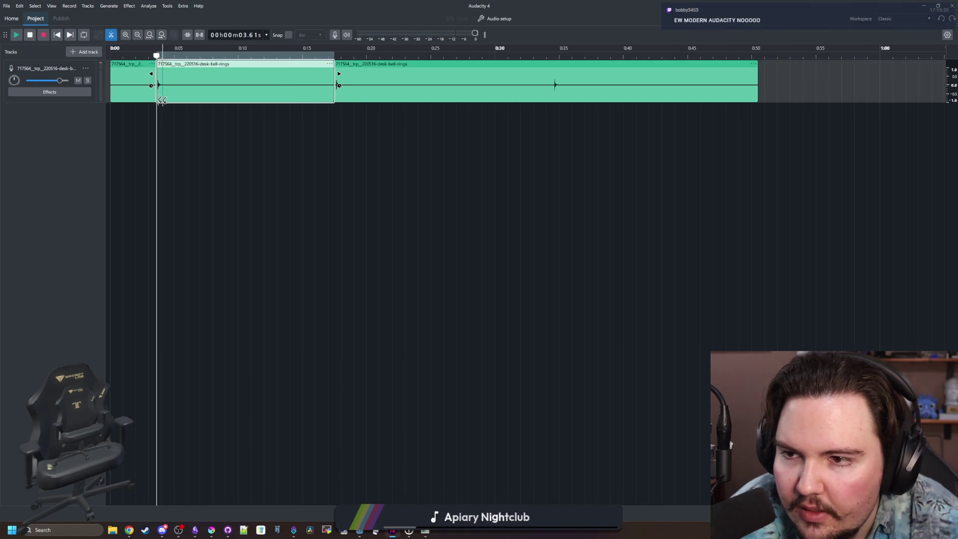
pyautogui.click(131, 63)
pyautogui.press('Delete')
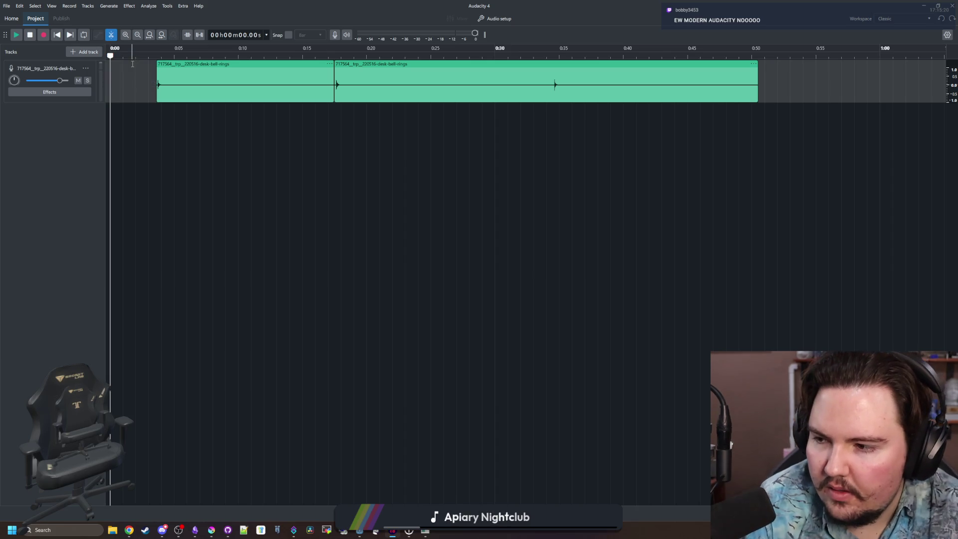
pyautogui.hotkey('ctrl', 'i')
pyautogui.click(185, 86)
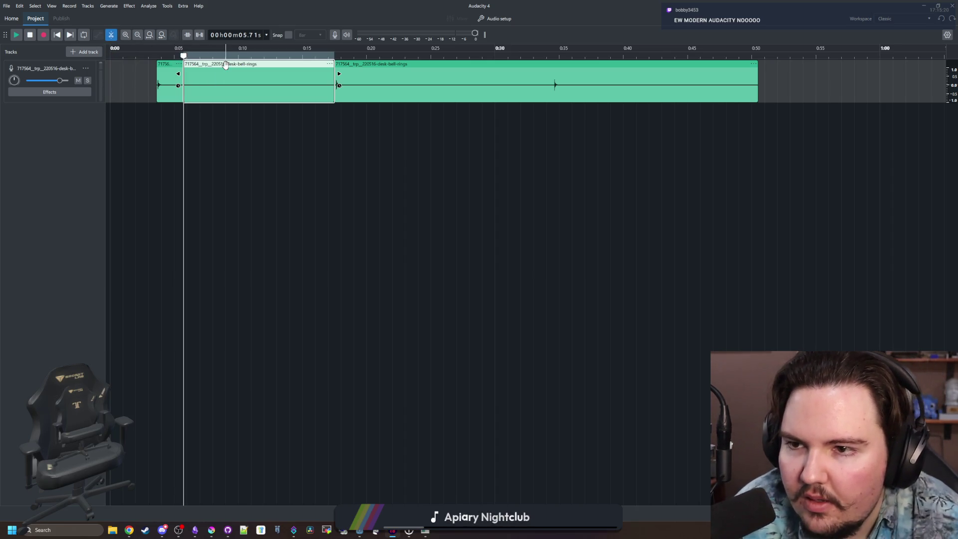
pyautogui.press('Delete')
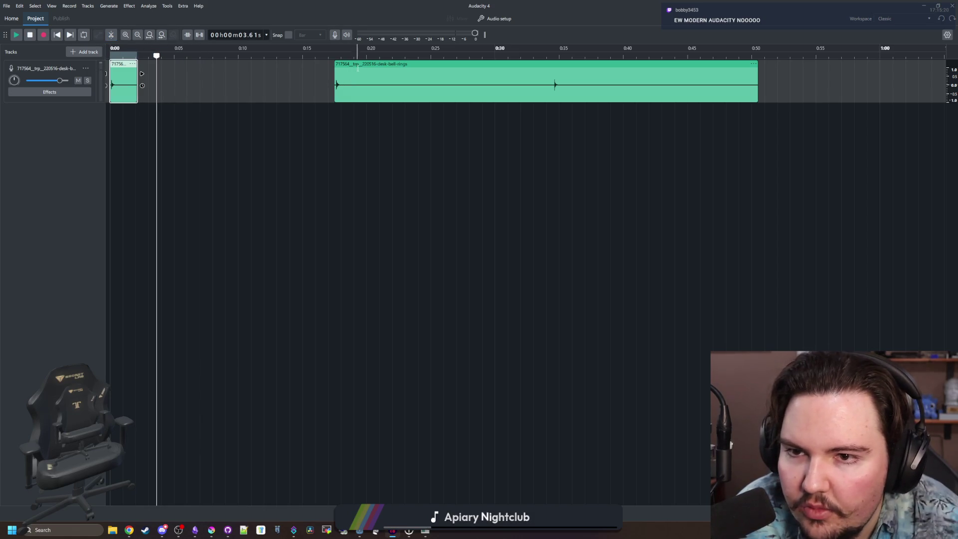
# - Move the last bell clip to a new Audio 1 track, cut its tail at 0:10.8, and start it at 0:00
pyautogui.moveTo(358, 67); pyautogui.dragTo(201, 111)
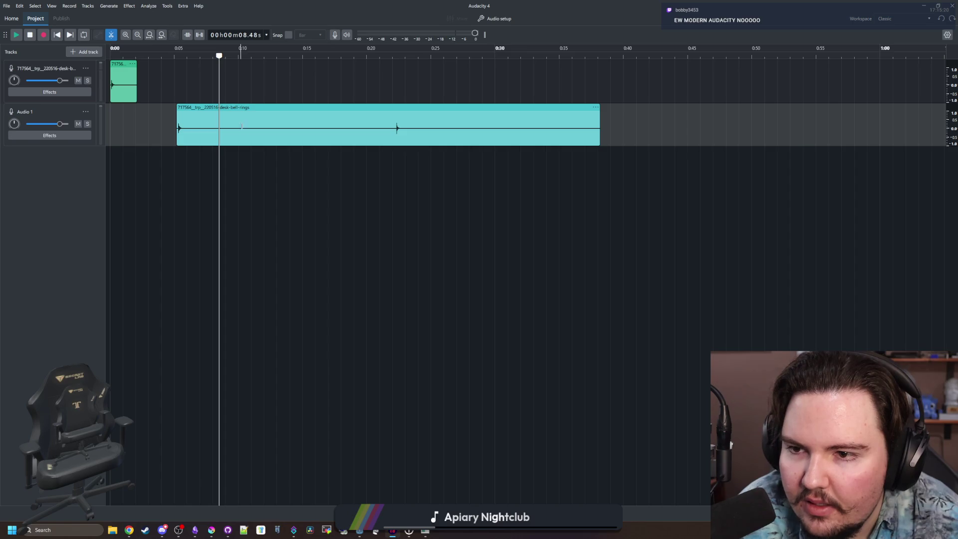
pyautogui.click(248, 129)
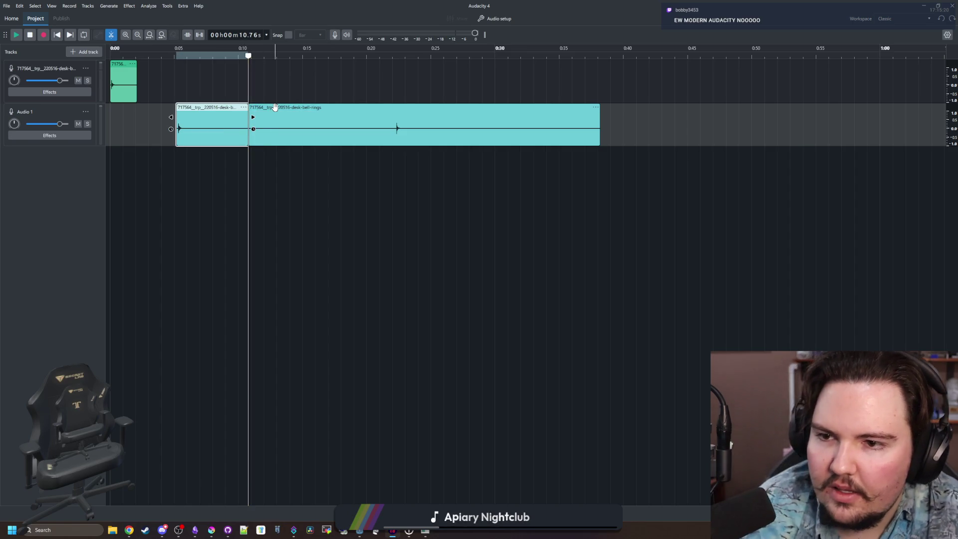
pyautogui.click(275, 107)
pyautogui.press('Delete')
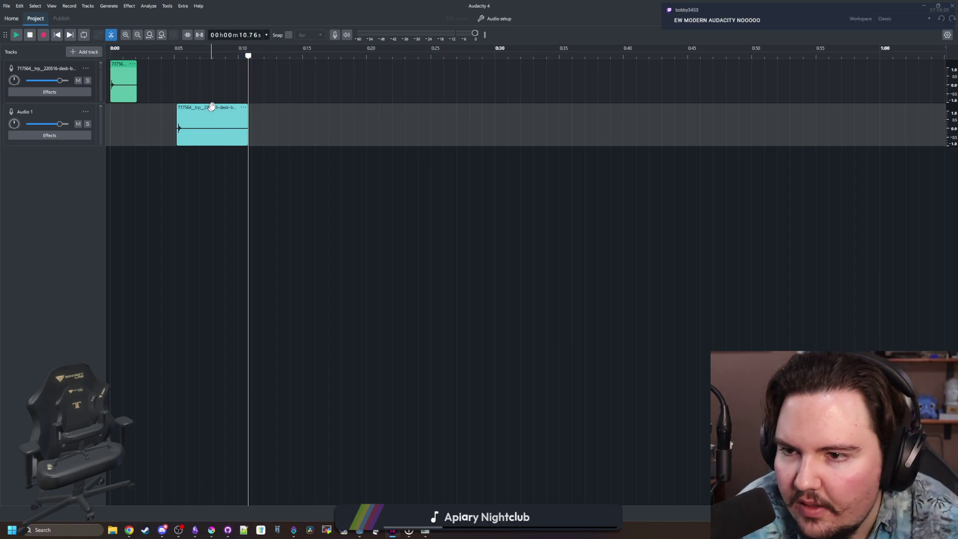
pyautogui.moveTo(213, 105); pyautogui.dragTo(147, 105)
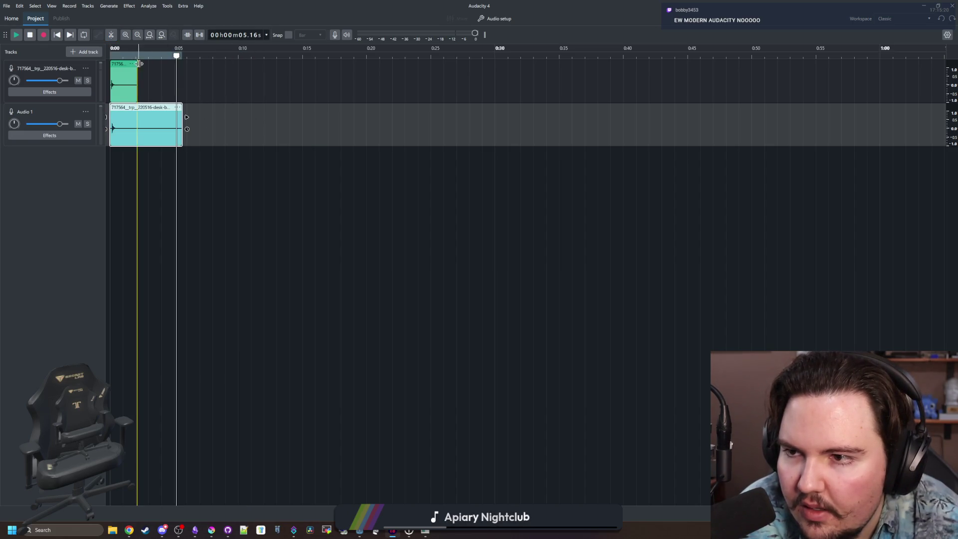
# - Play the trimmed clips from the start to compare the two tracks
pyautogui.click(112, 56)
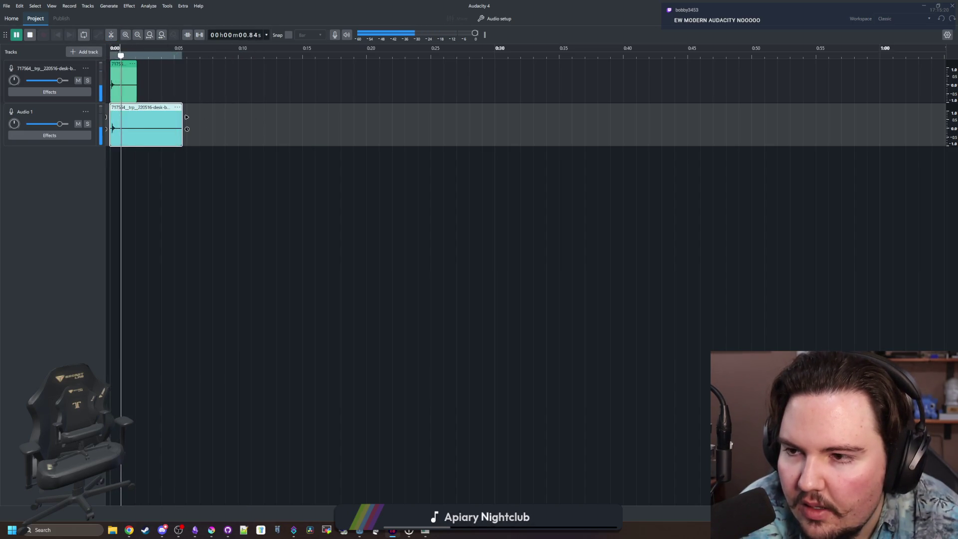
pyautogui.scroll(4, 112, 56)
pyautogui.scroll(5, 506, 158)
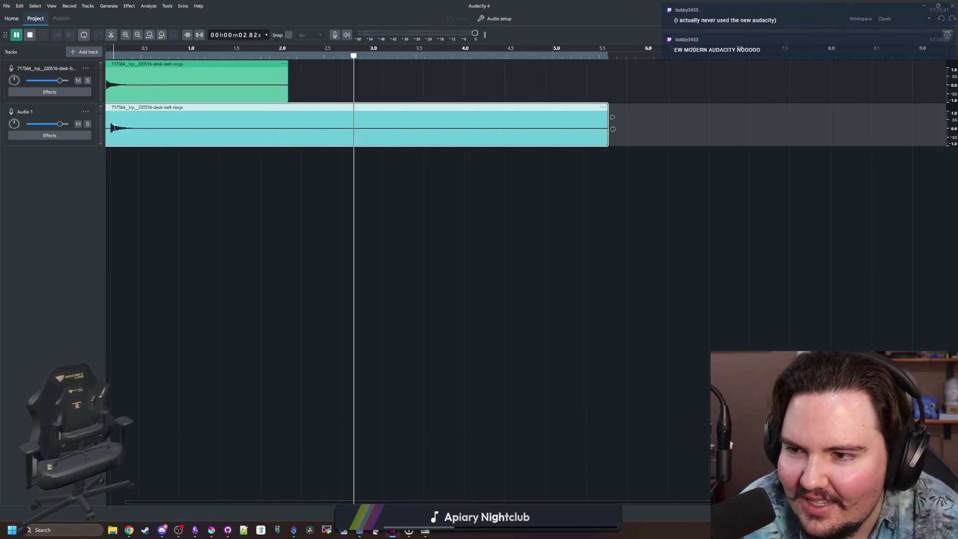
pyautogui.scroll(-3, 506, 158)
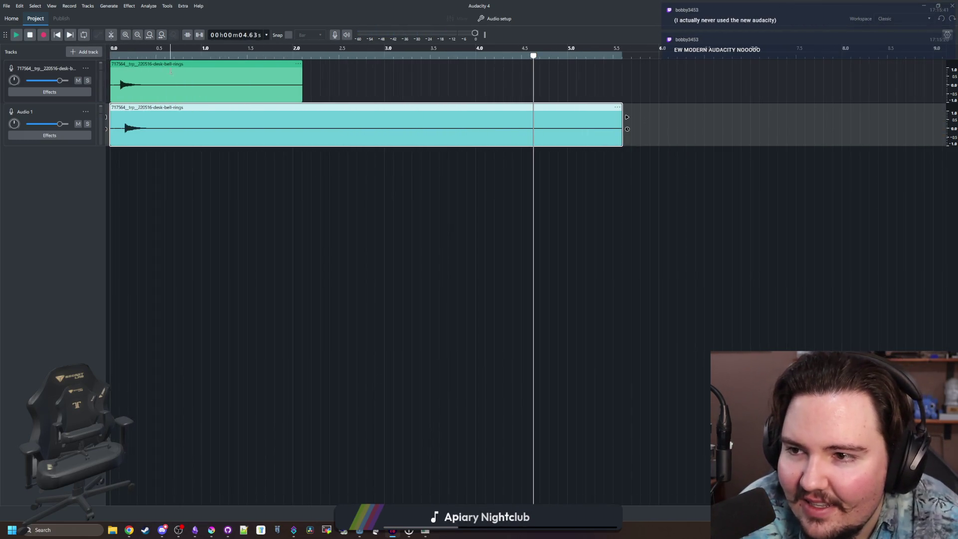
pyautogui.press('space')
pyautogui.click(145, 82)
pyautogui.press('space')
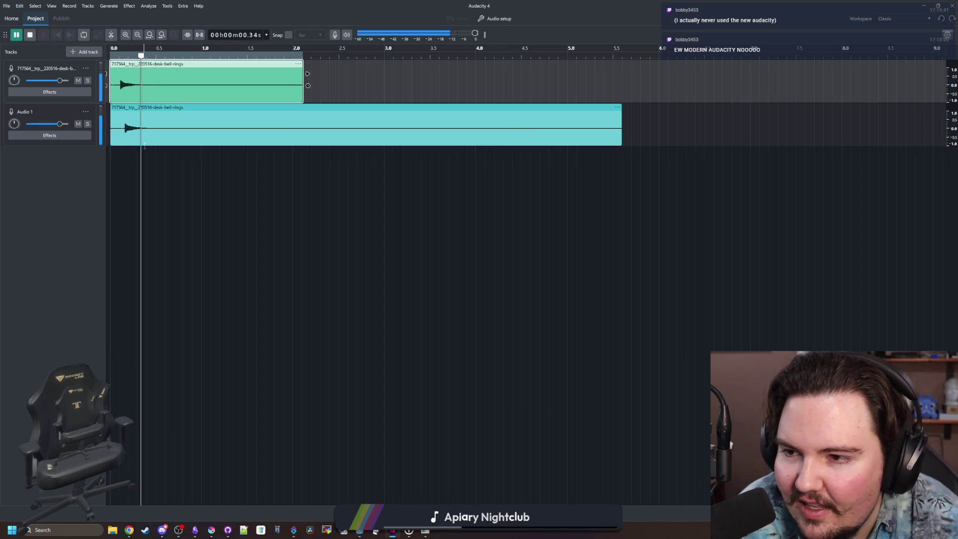
pyautogui.click(140, 135)
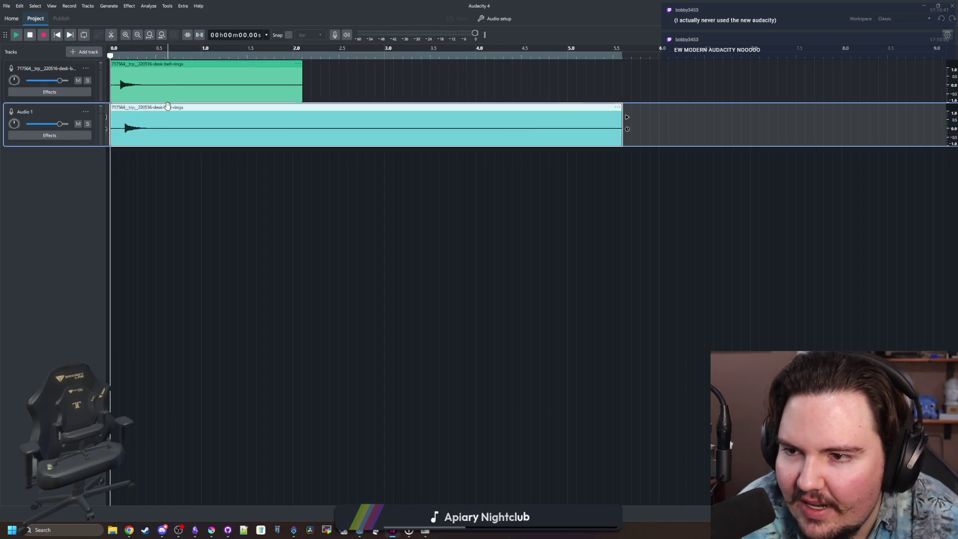
# - Try the Audio 1 clip starting around 2.5 s, then move it back to 0.0 s
pyautogui.moveTo(139, 107); pyautogui.dragTo(368, 88)
pyautogui.click(322, 61)
pyautogui.press('space')
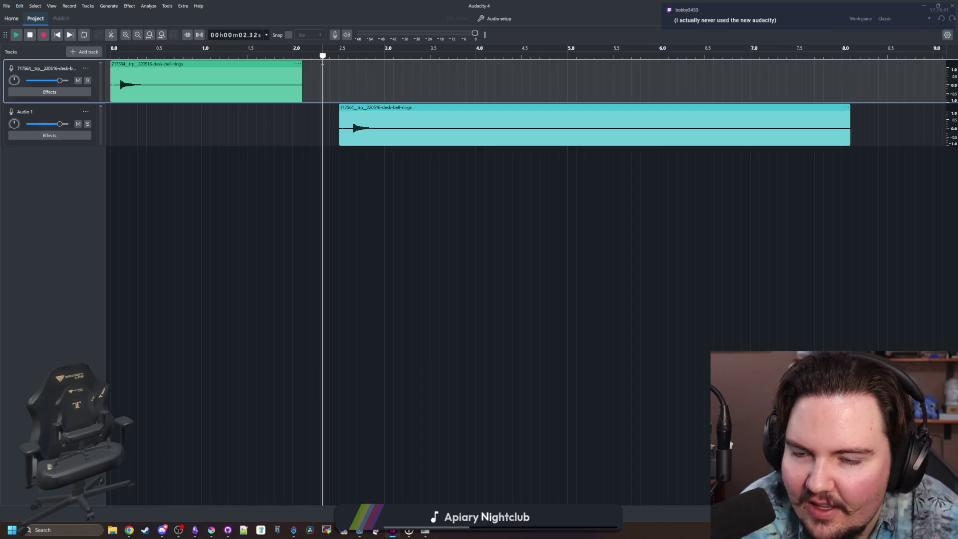
pyautogui.press('space')
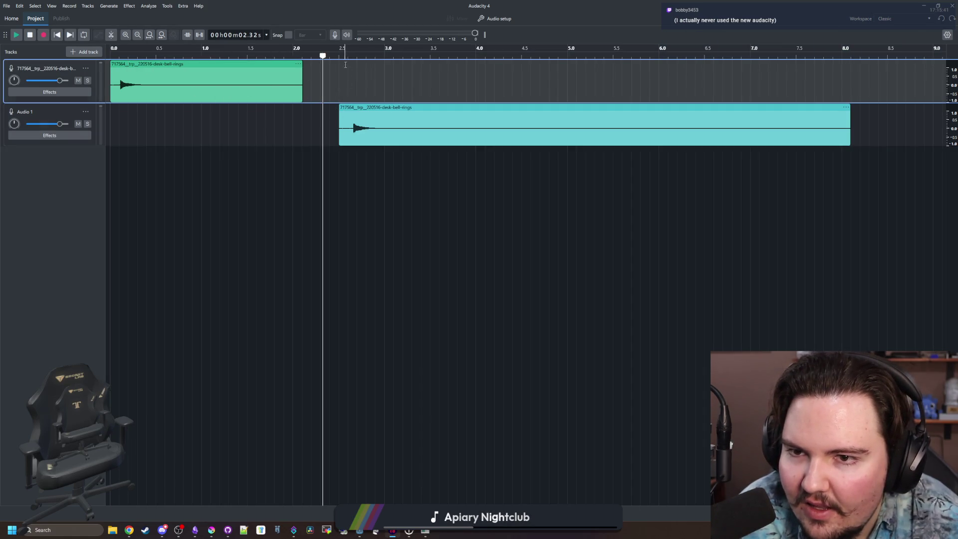
pyautogui.press('space')
pyautogui.click(340, 58)
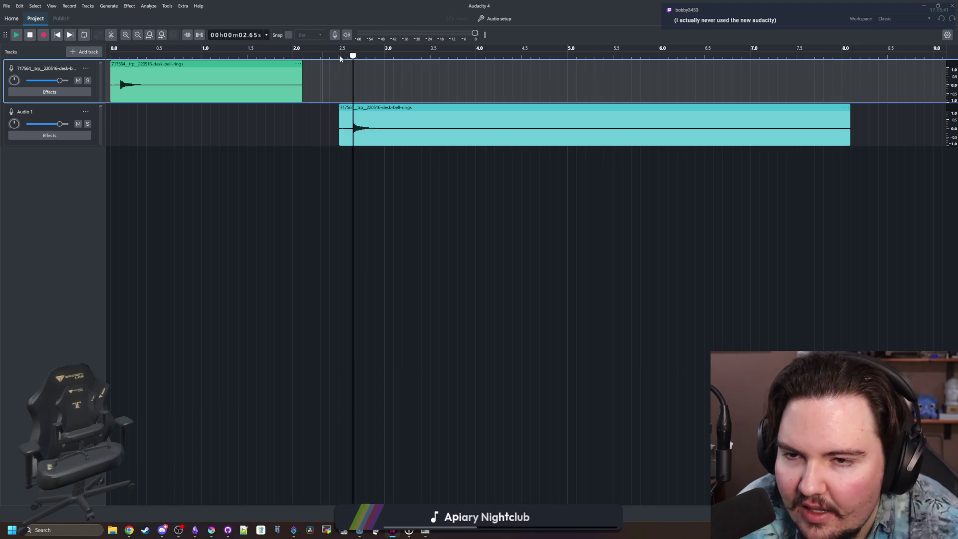
pyautogui.click(115, 53)
pyautogui.press('space')
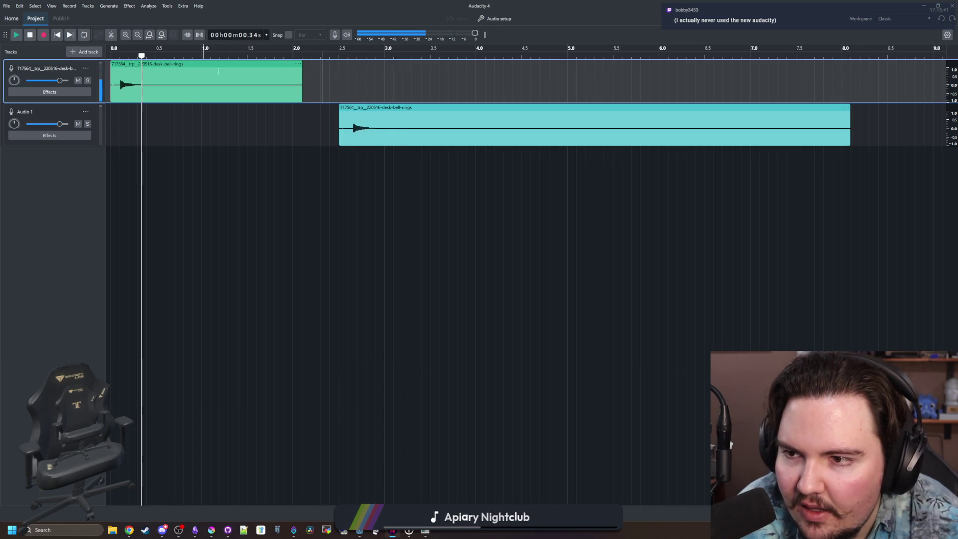
pyautogui.moveTo(381, 108); pyautogui.dragTo(159, 104)
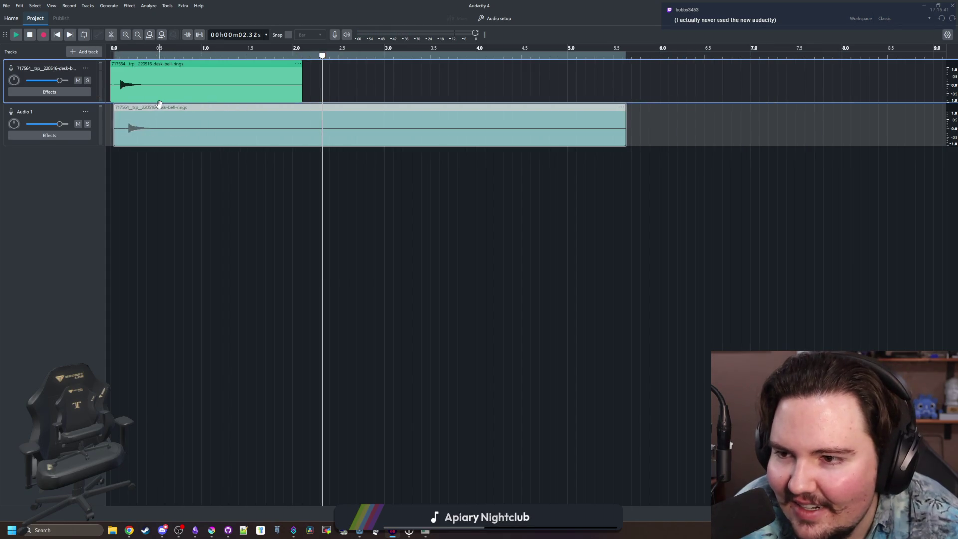
# - Replay both tracks from the beginning, stopping the top clip at 0.88 s
pyautogui.click(112, 57)
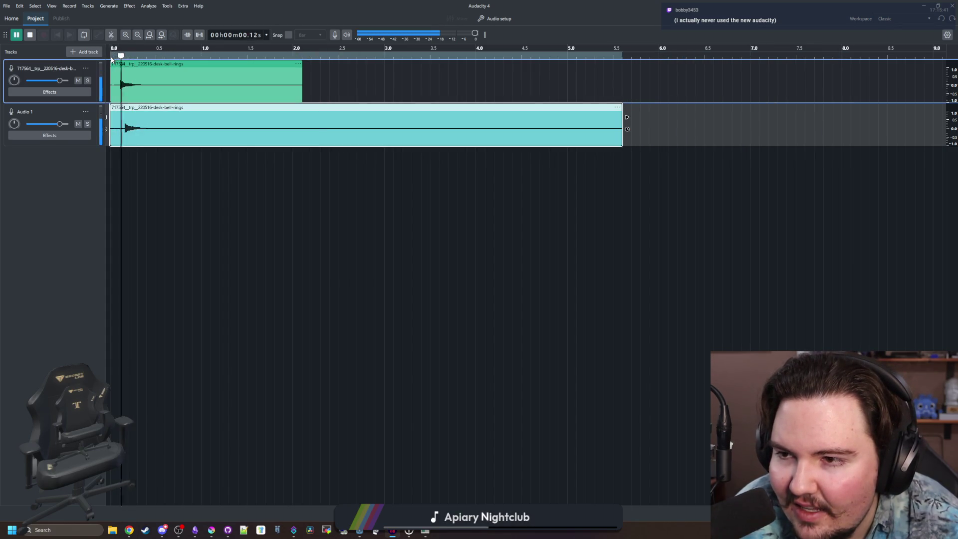
pyautogui.click(113, 58)
pyautogui.click(116, 57)
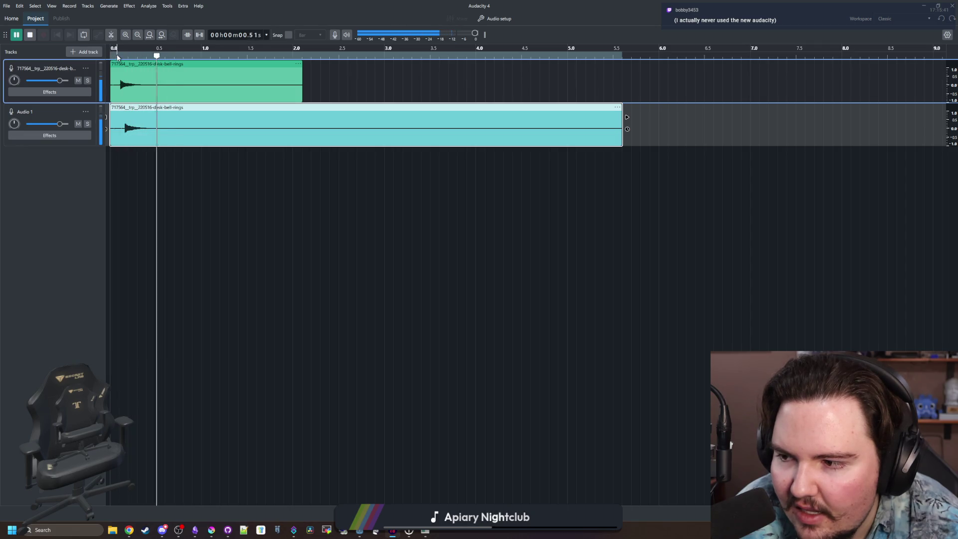
pyautogui.click(119, 56)
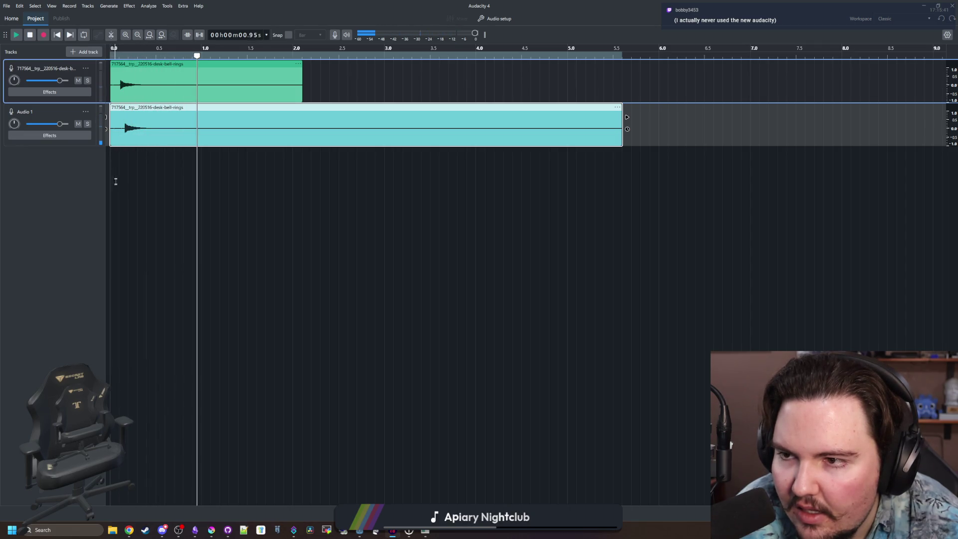
pyautogui.press('space')
pyautogui.press('space')
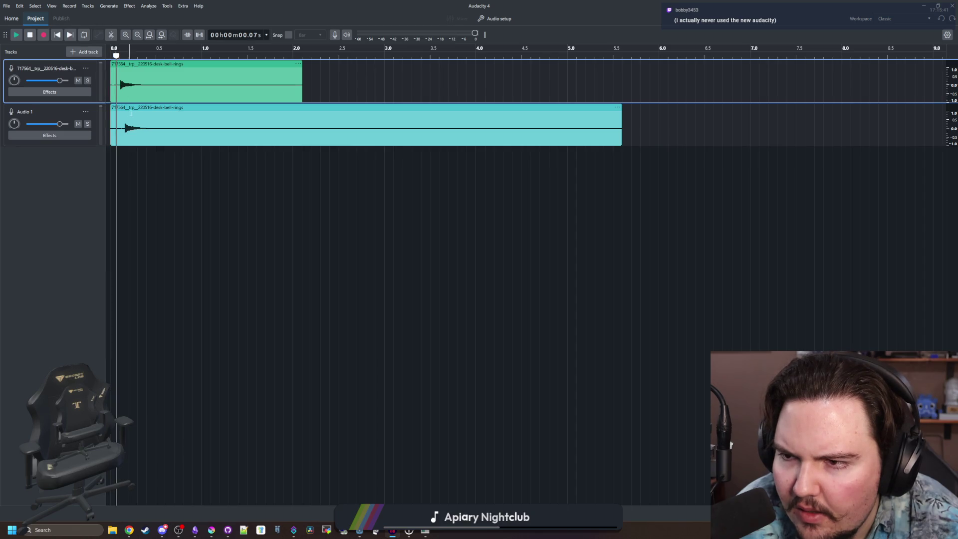
pyautogui.click(116, 56)
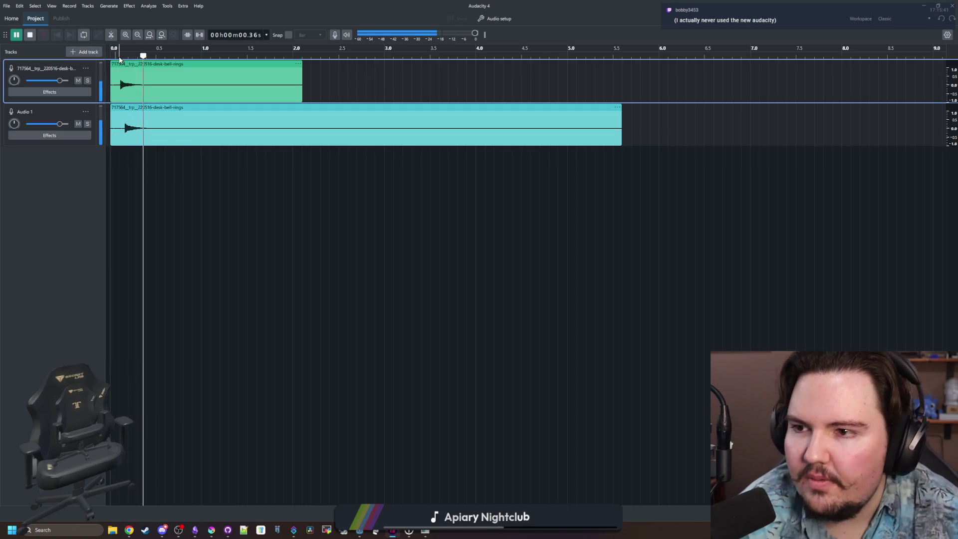
pyautogui.click(125, 57)
pyautogui.click(126, 64)
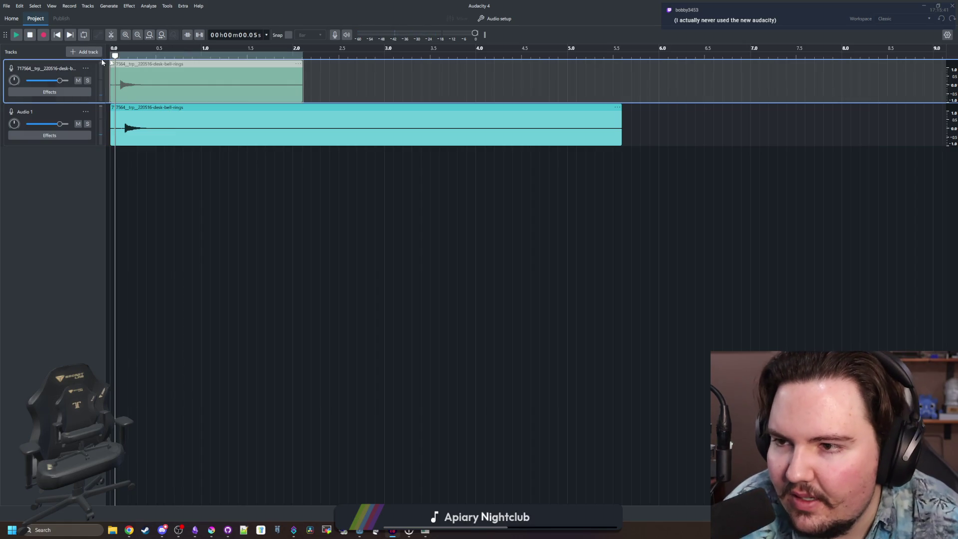
pyautogui.press('space')
pyautogui.click(190, 160)
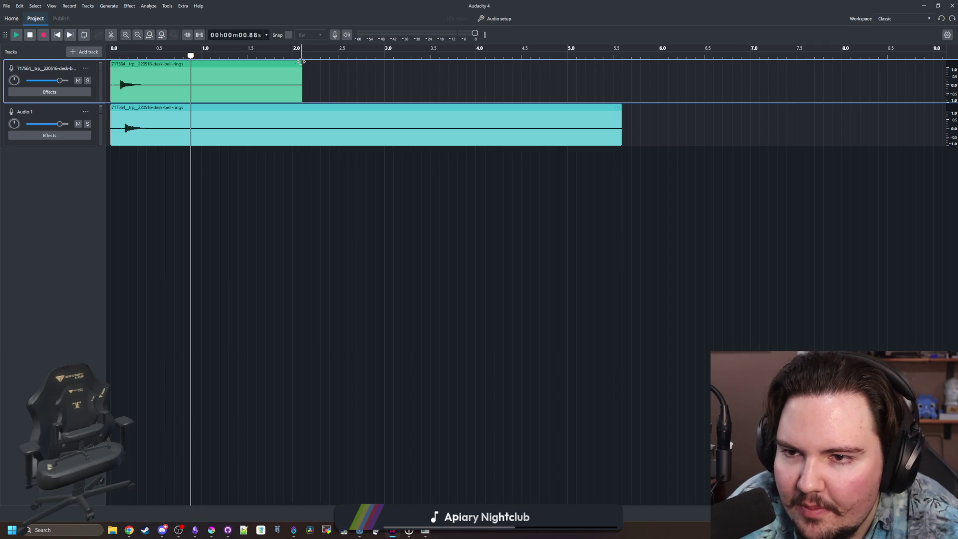
# - Shorten the top clip to end at about 0.3 s and play the bell back
pyautogui.moveTo(275, 64); pyautogui.dragTo(137, 73)
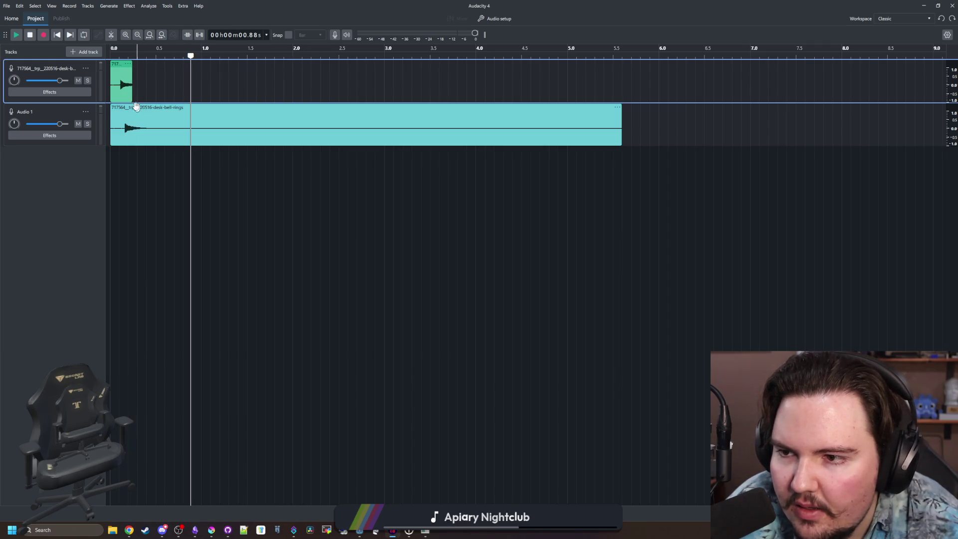
pyautogui.press('space')
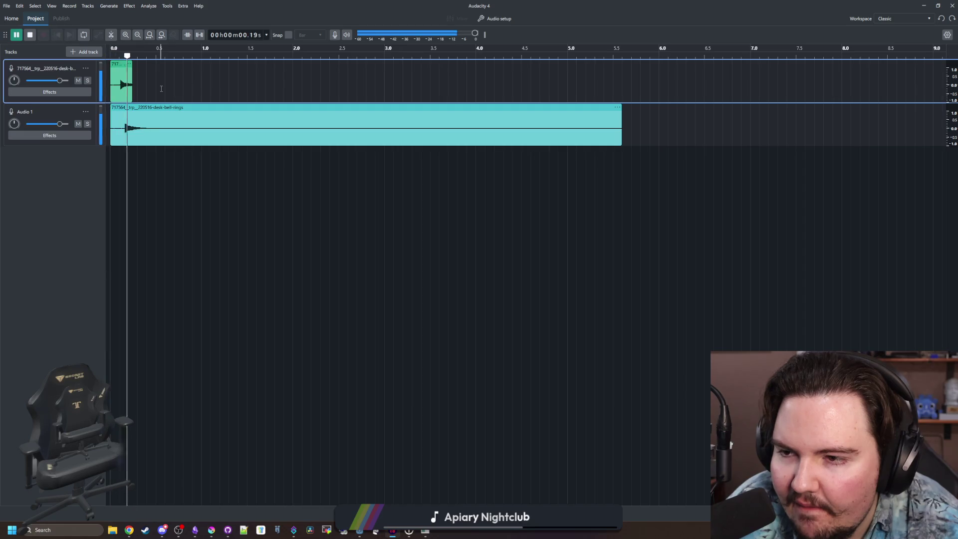
pyautogui.click(170, 108)
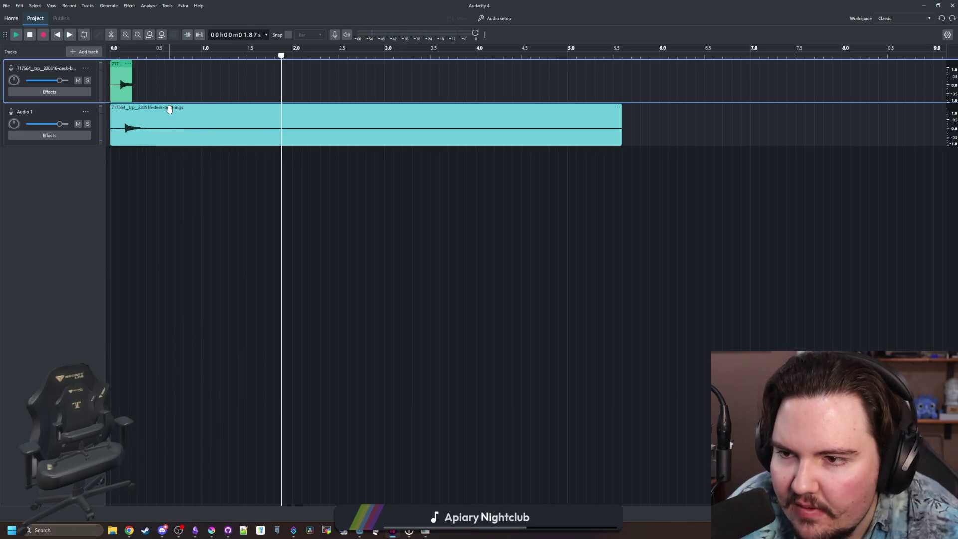
# - Raise the full bell clip's pitch in Pitch and speed and listen to it
pyautogui.rightClick(188, 111)
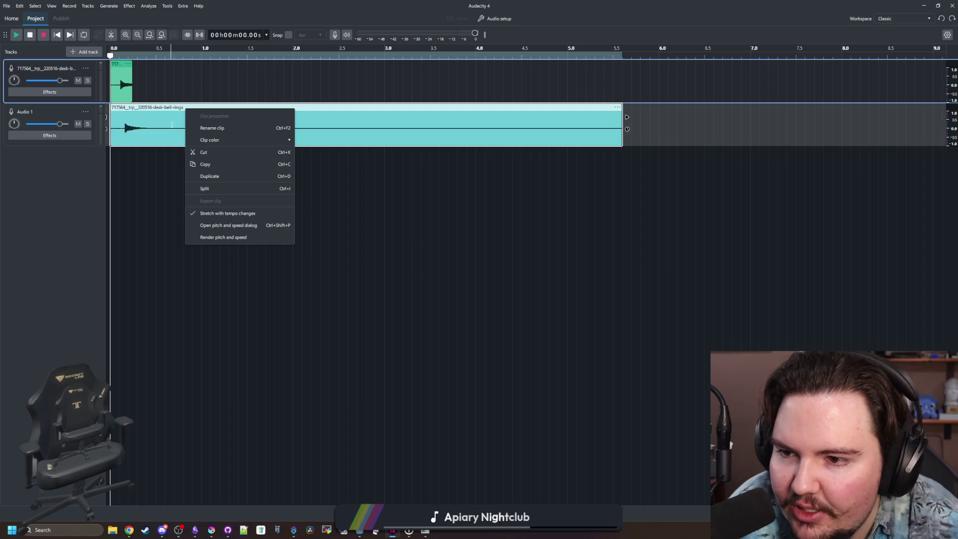
pyautogui.click(246, 229)
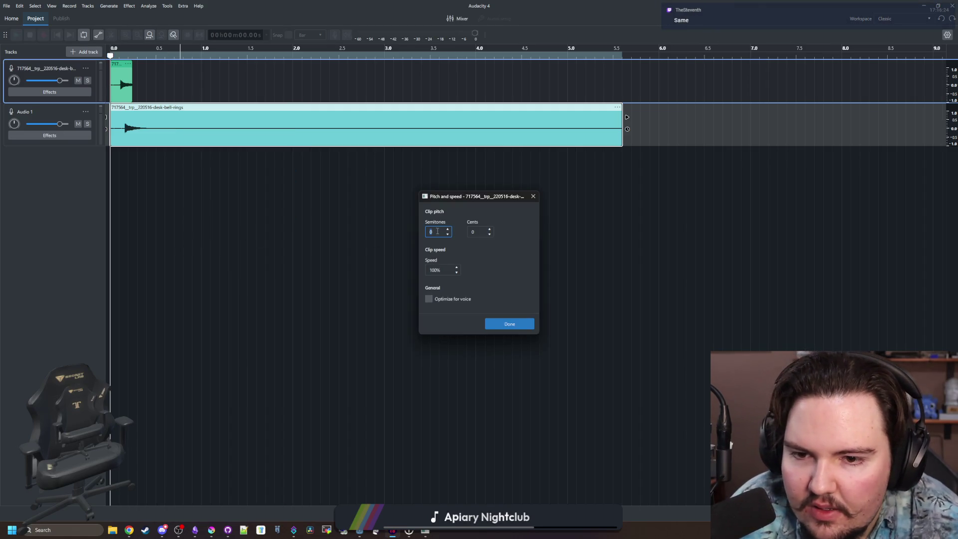
pyautogui.click(504, 323)
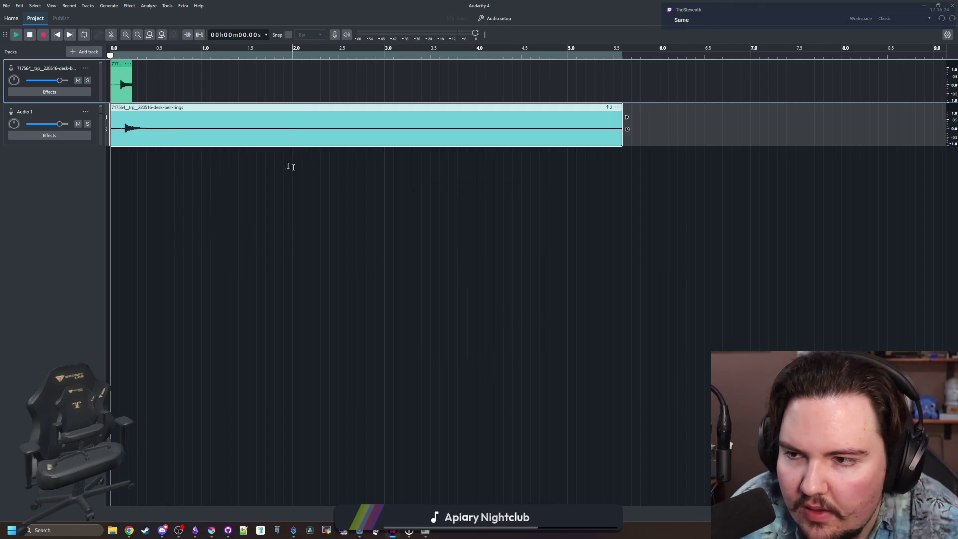
pyautogui.press('space')
# - Lower the clip's pitch shift to 1 semitone and listen from the start
pyautogui.rightClick(197, 110)
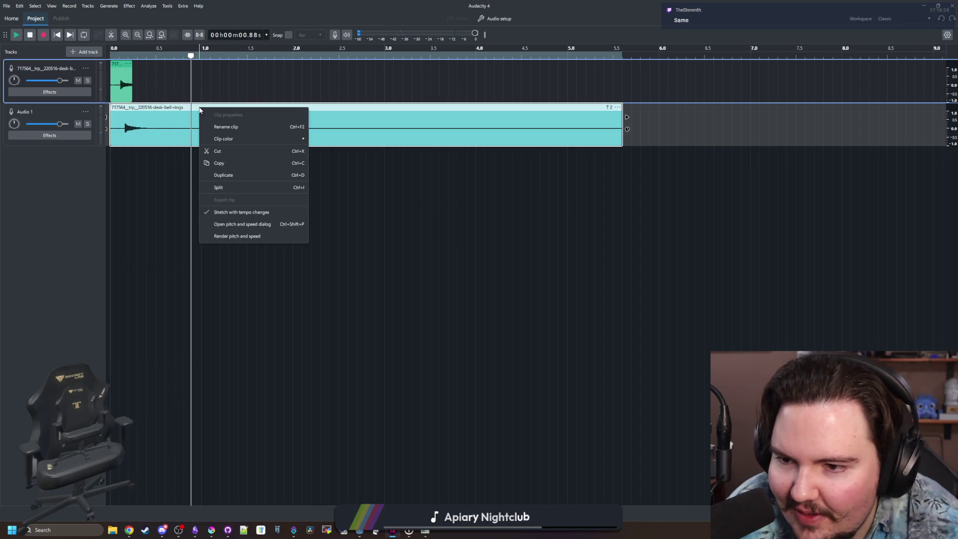
pyautogui.click(262, 225)
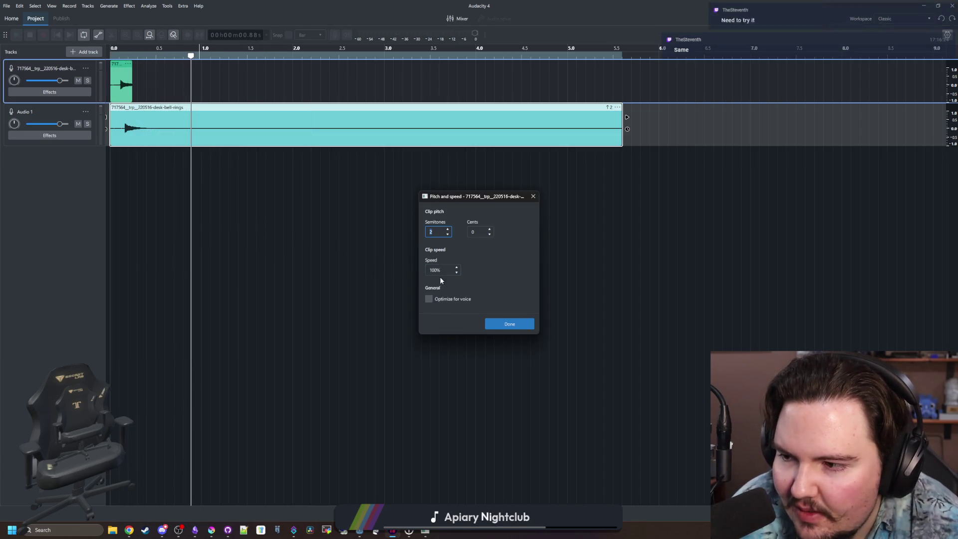
pyautogui.click(448, 234)
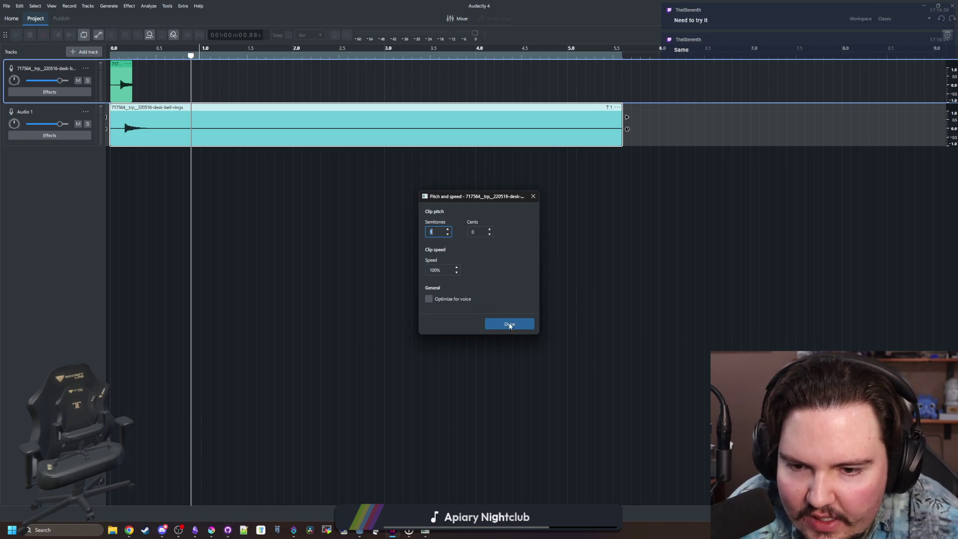
pyautogui.click(509, 325)
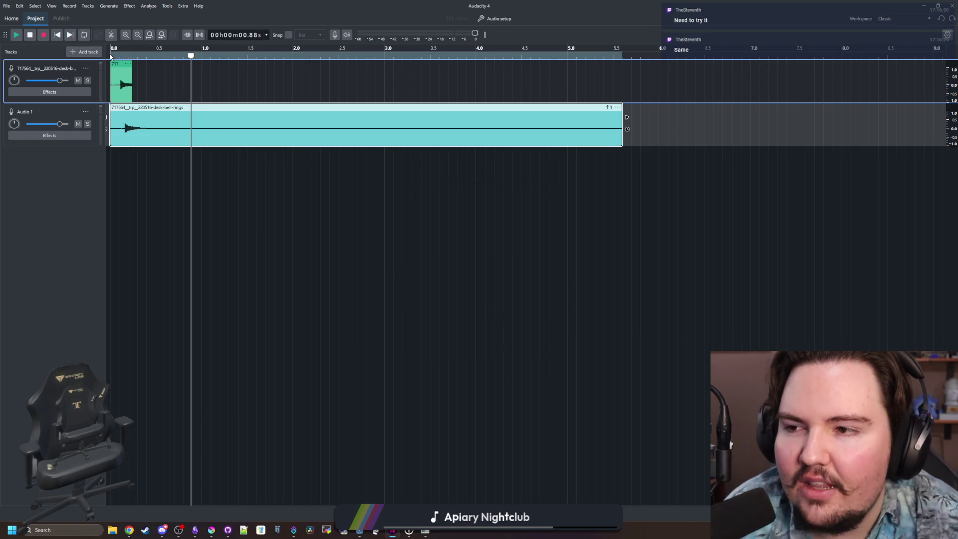
pyautogui.moveTo(111, 56)
pyautogui.mouseDown()
pyautogui.moveTo(169, 53)
pyautogui.moveTo(98, 67)
pyautogui.mouseUp()
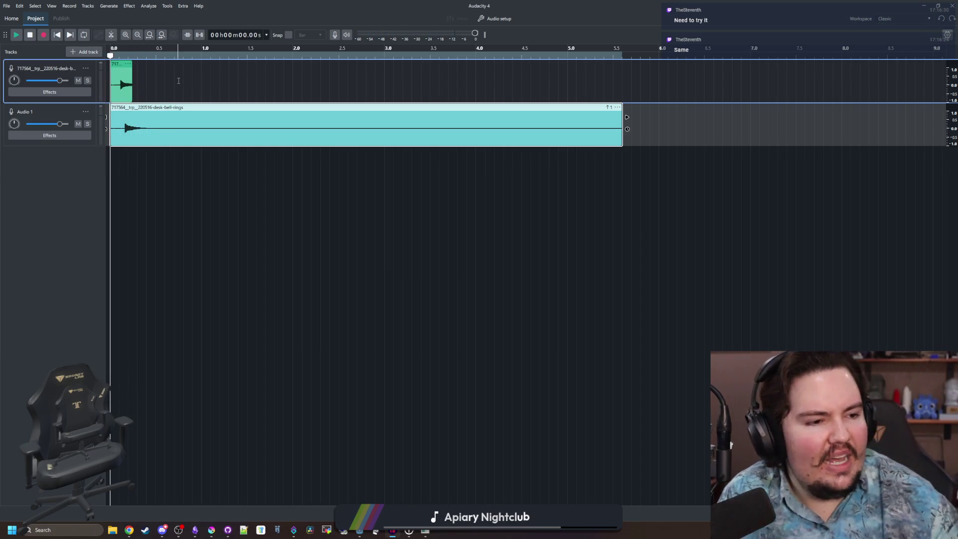
# - Browse the Effects menu, then replay the audio from the beginning
pyautogui.click(129, 6)
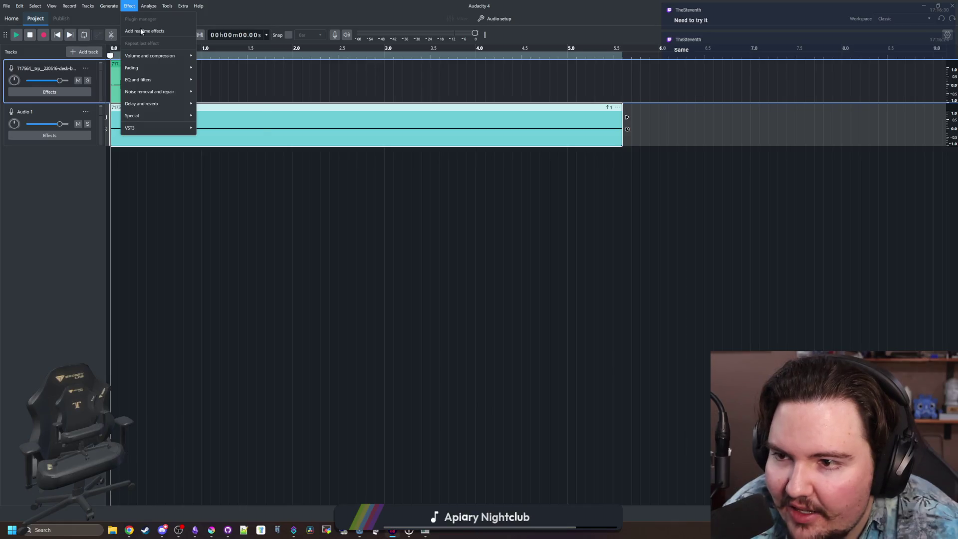
pyautogui.moveTo(171, 94)
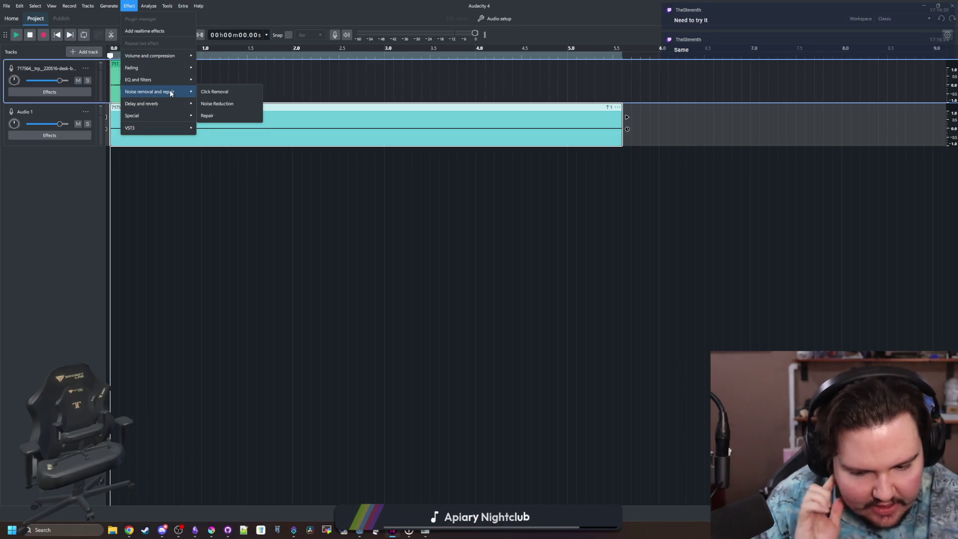
pyautogui.click(285, 211)
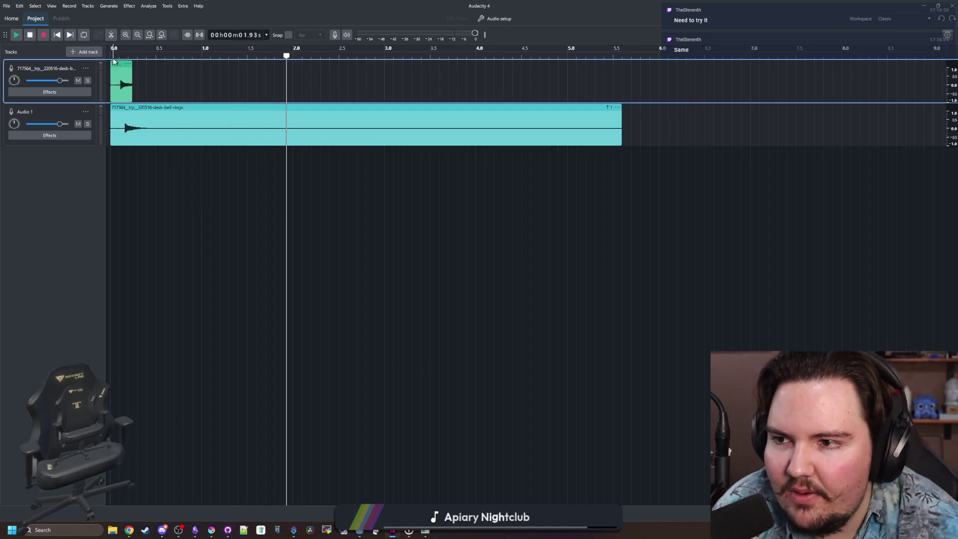
pyautogui.click(113, 56)
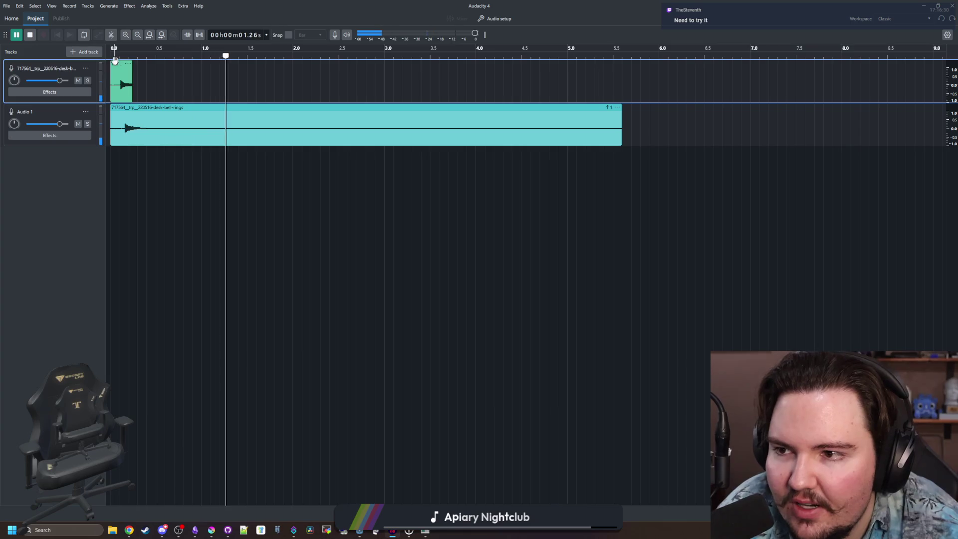
pyautogui.click(125, 124)
pyautogui.click(130, 125)
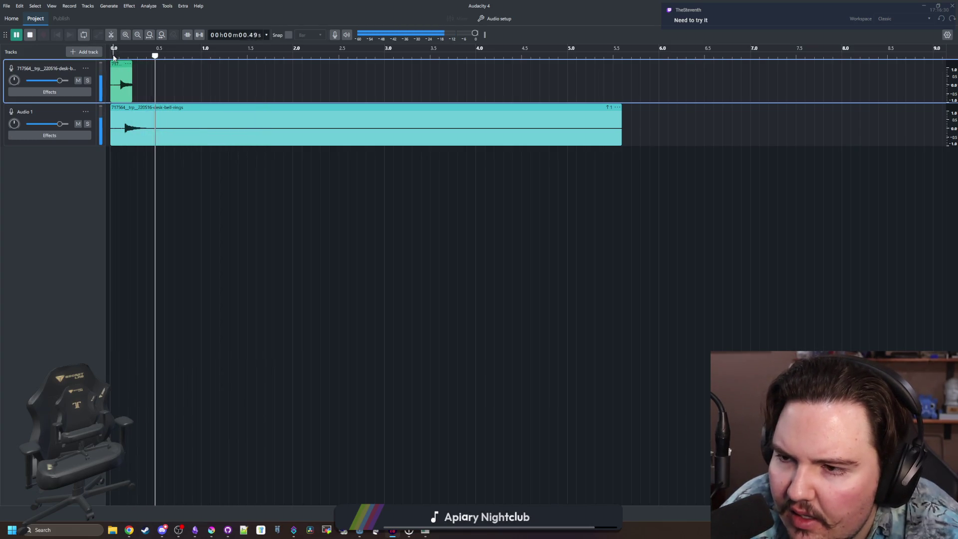
pyautogui.press('space')
# - Add a few extra cents to the 1-semitone pitch shift and replay the bell
pyautogui.click(162, 108)
pyautogui.rightClick(160, 109)
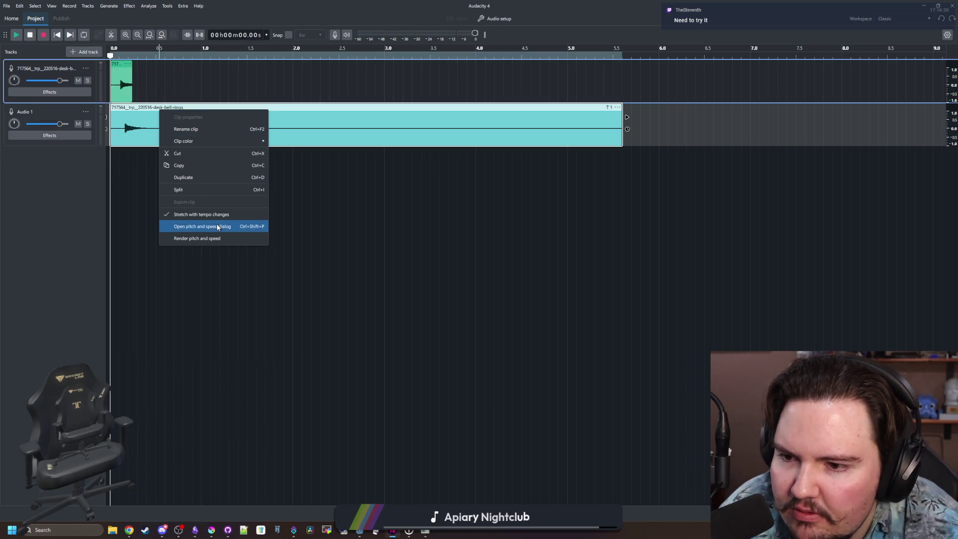
pyautogui.click(209, 226)
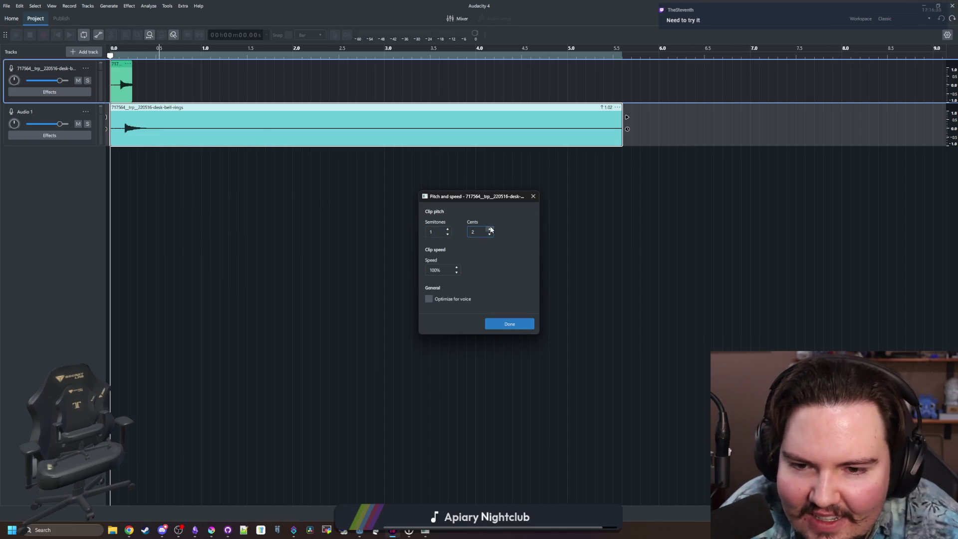
pyautogui.click(510, 324)
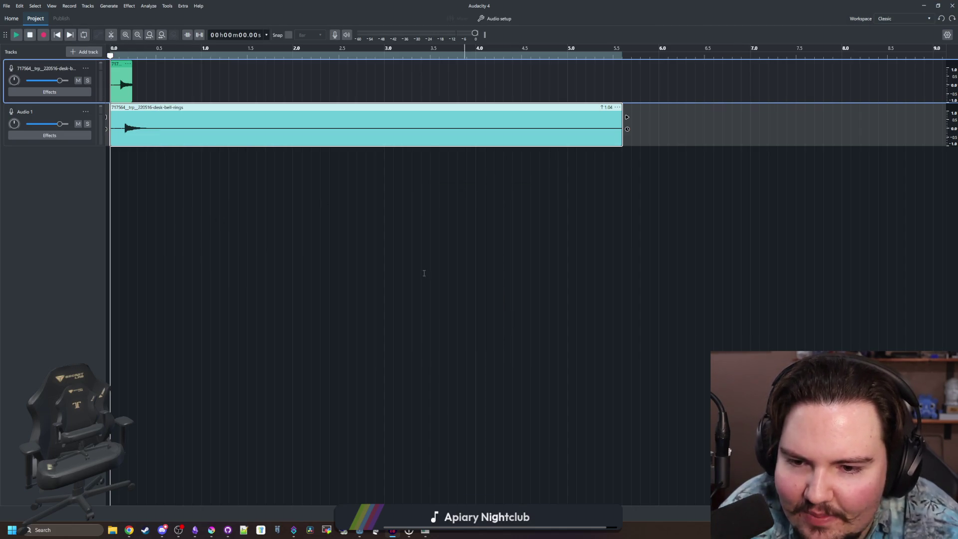
pyautogui.click(114, 55)
pyautogui.click(115, 56)
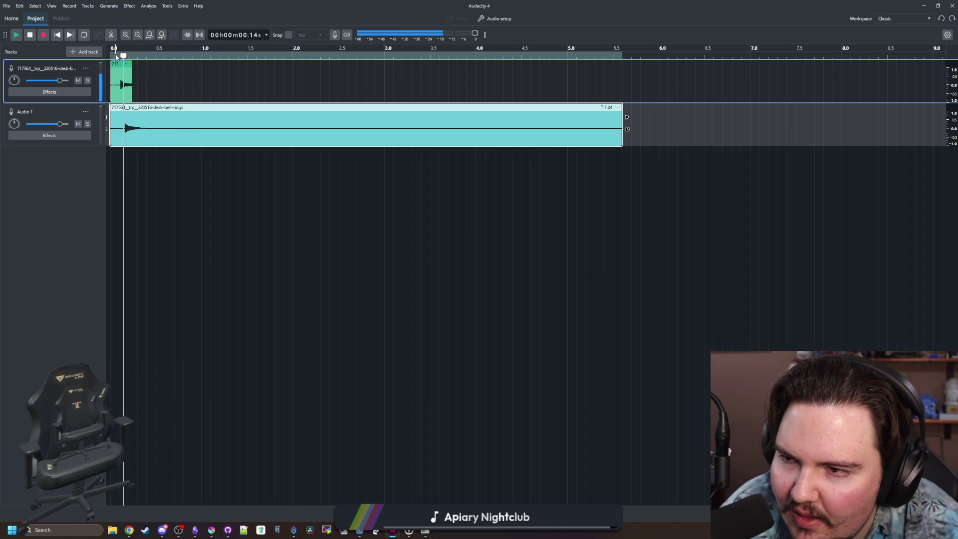
pyautogui.click(115, 56)
pyautogui.press('space')
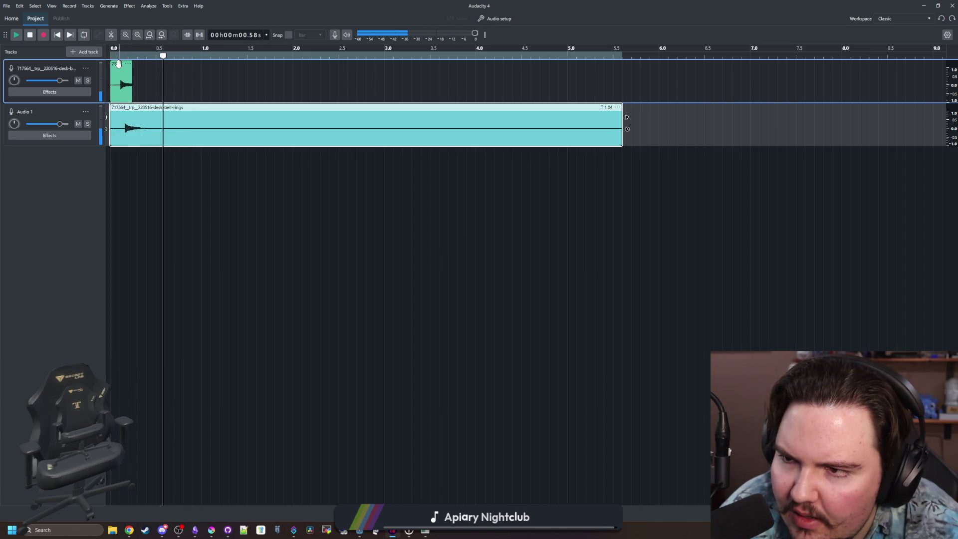
# - Nudge the bell clip slightly later, raise its cents value, and replay it
pyautogui.moveTo(123, 107); pyautogui.dragTo(128, 107)
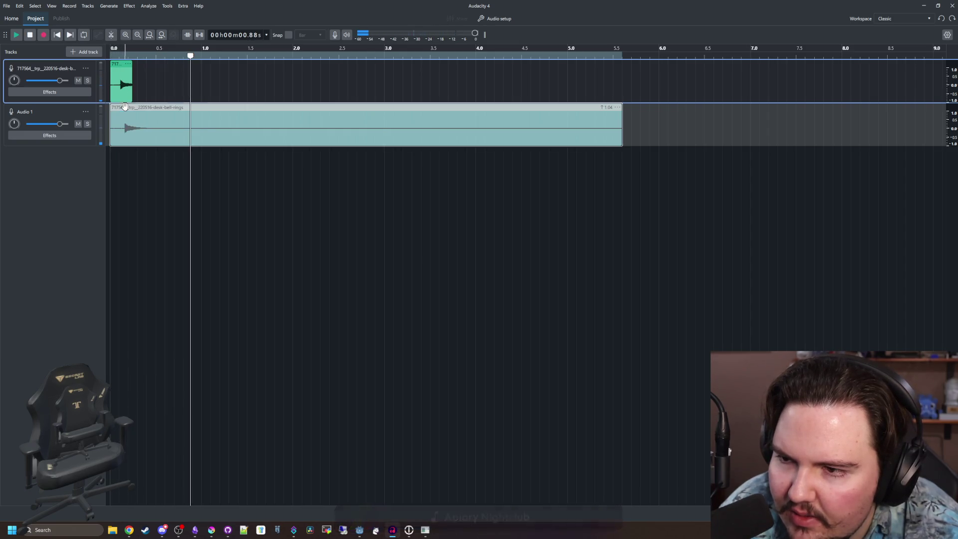
pyautogui.click(115, 56)
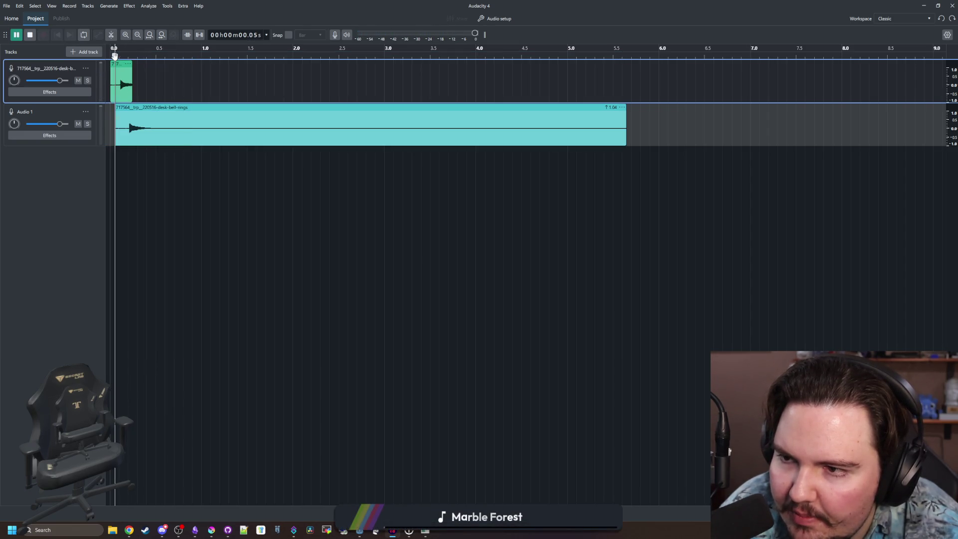
pyautogui.rightClick(157, 109)
pyautogui.click(220, 225)
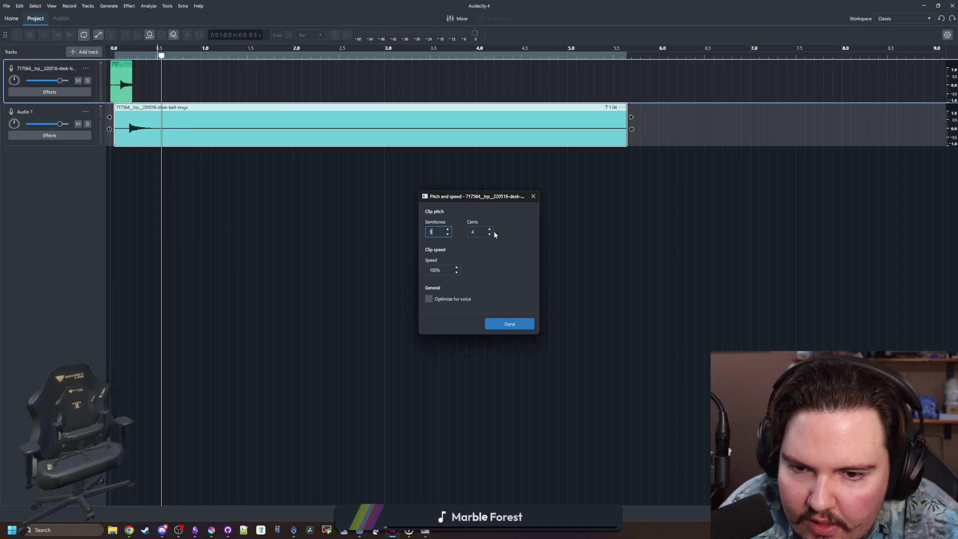
pyautogui.click(525, 322)
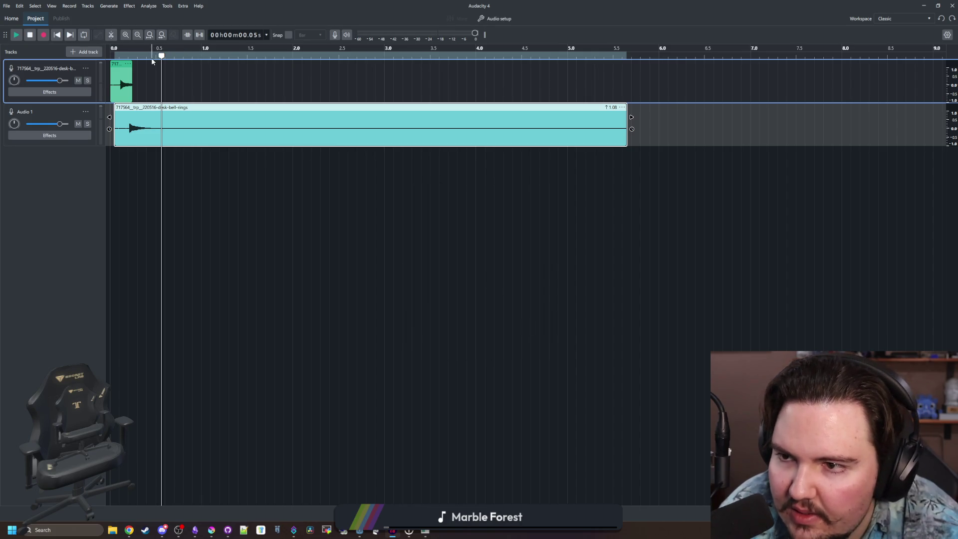
pyautogui.click(112, 55)
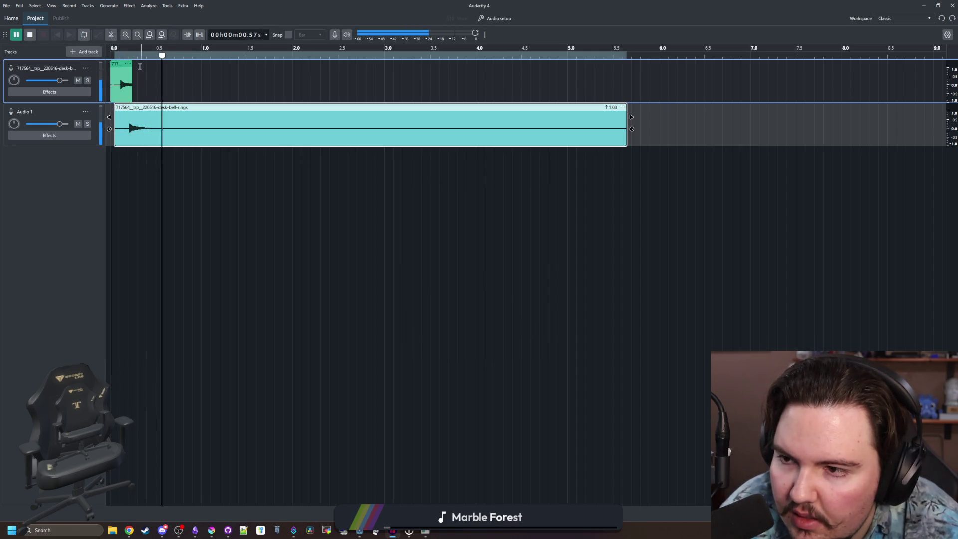
pyautogui.click(112, 56)
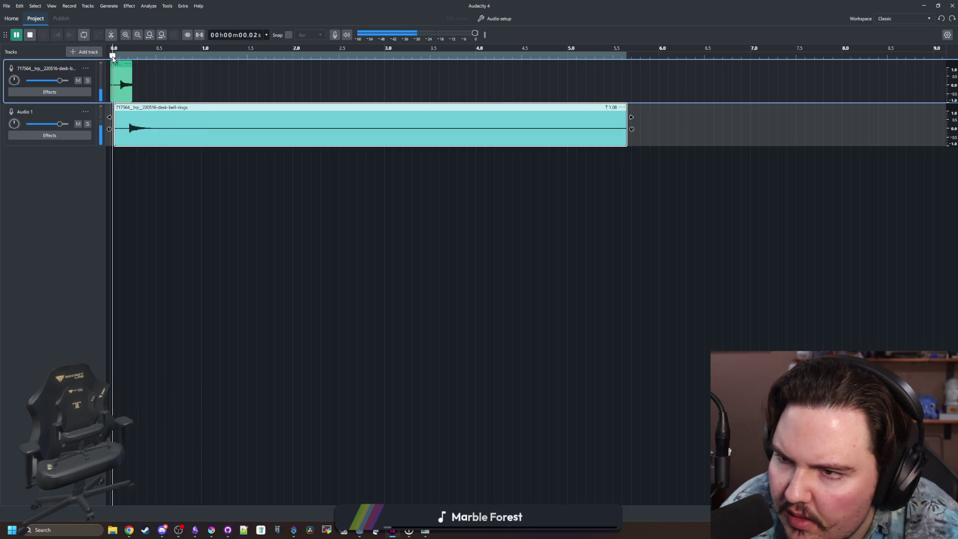
pyautogui.click(114, 58)
pyautogui.click(113, 58)
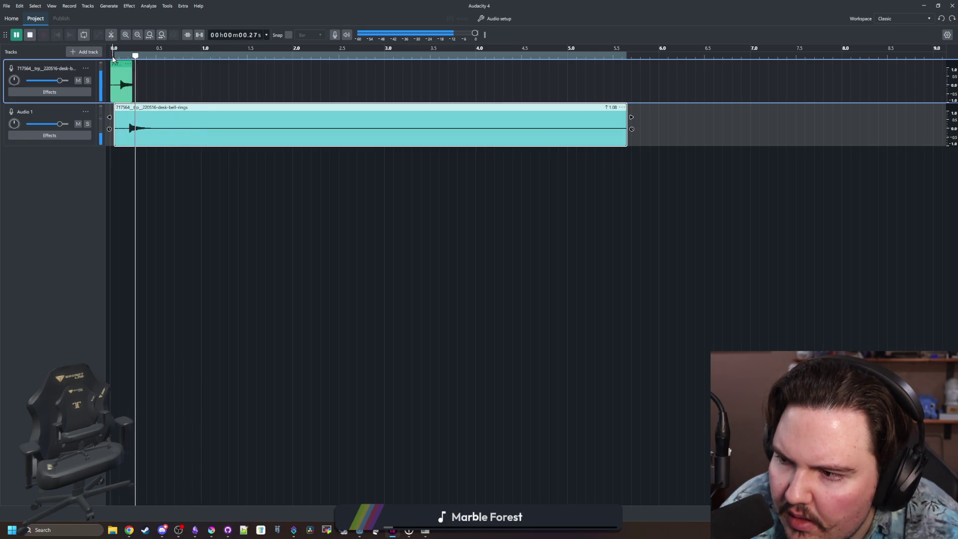
pyautogui.click(113, 58)
pyautogui.press('space')
# - Raise the cents value further and replay the bell from the beginning
pyautogui.rightClick(183, 109)
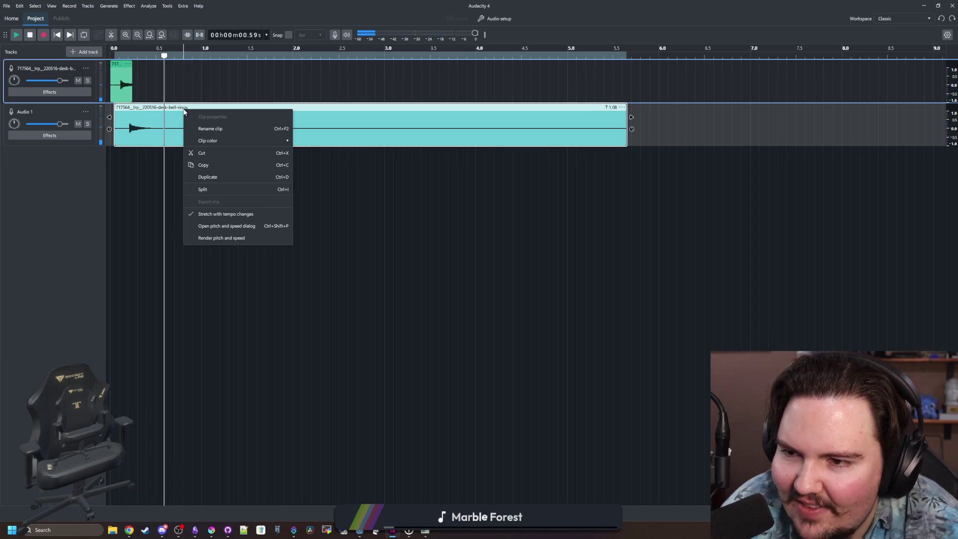
pyautogui.click(244, 227)
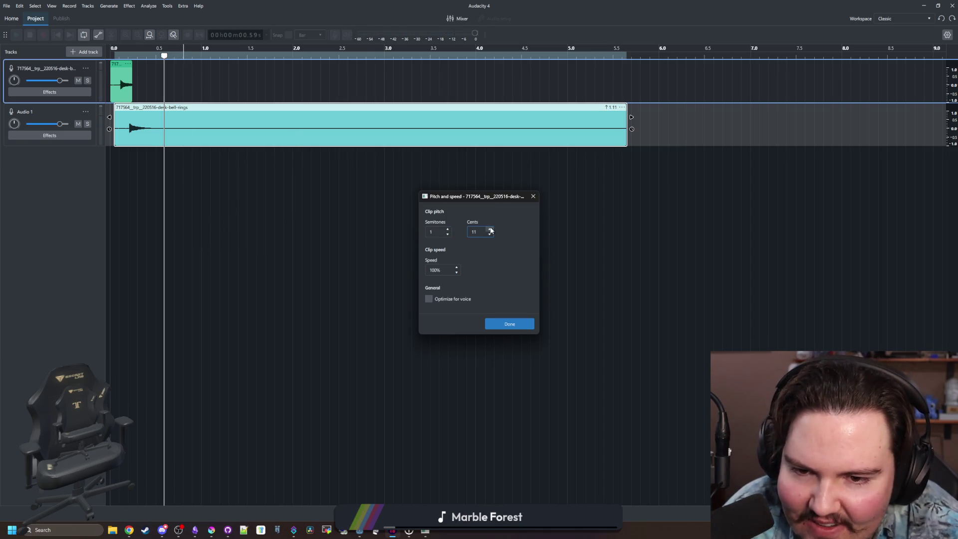
pyautogui.click(509, 321)
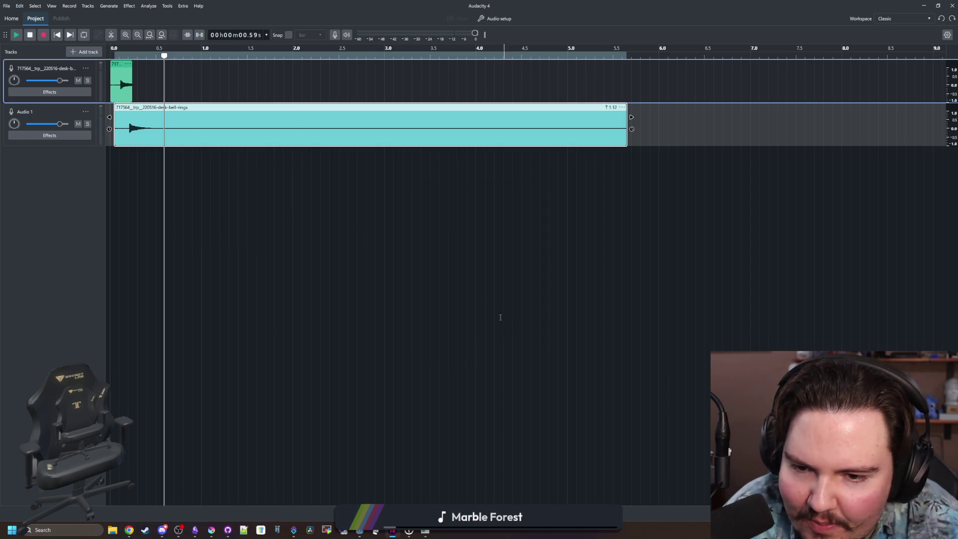
pyautogui.click(113, 56)
pyautogui.click(113, 56)
pyautogui.click(113, 56)
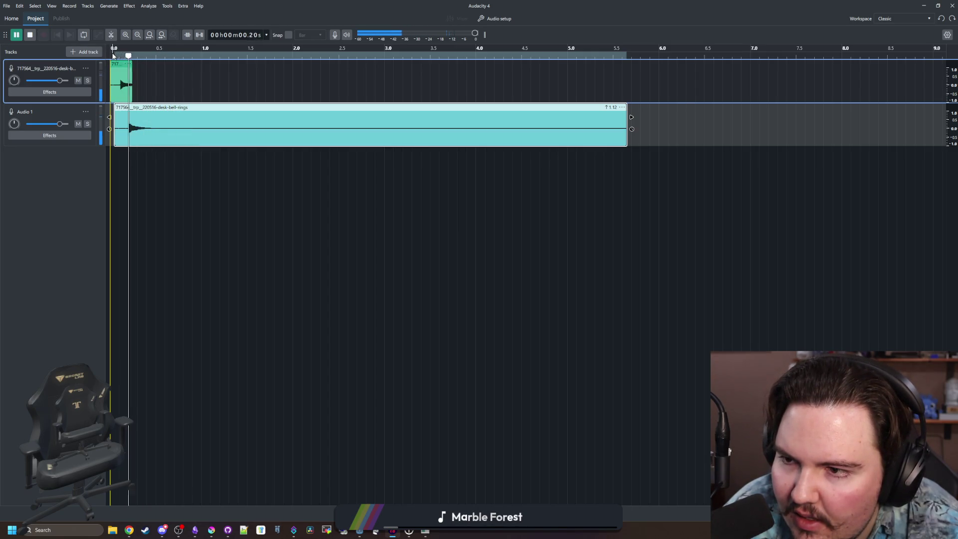
pyautogui.press('space')
pyautogui.rightClick(213, 106)
pyautogui.click(275, 219)
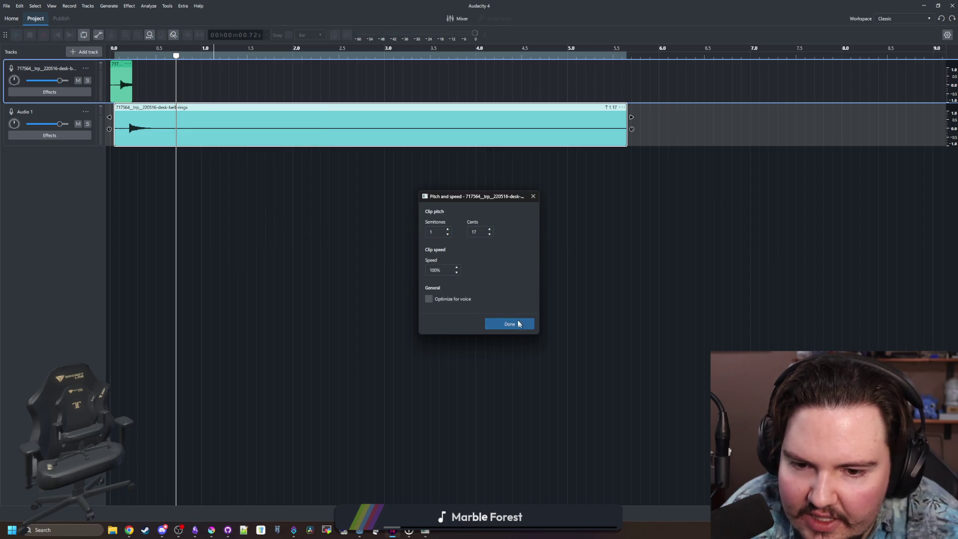
# - Confirm the new pitch setting and play the bell from the start
pyautogui.click(511, 322)
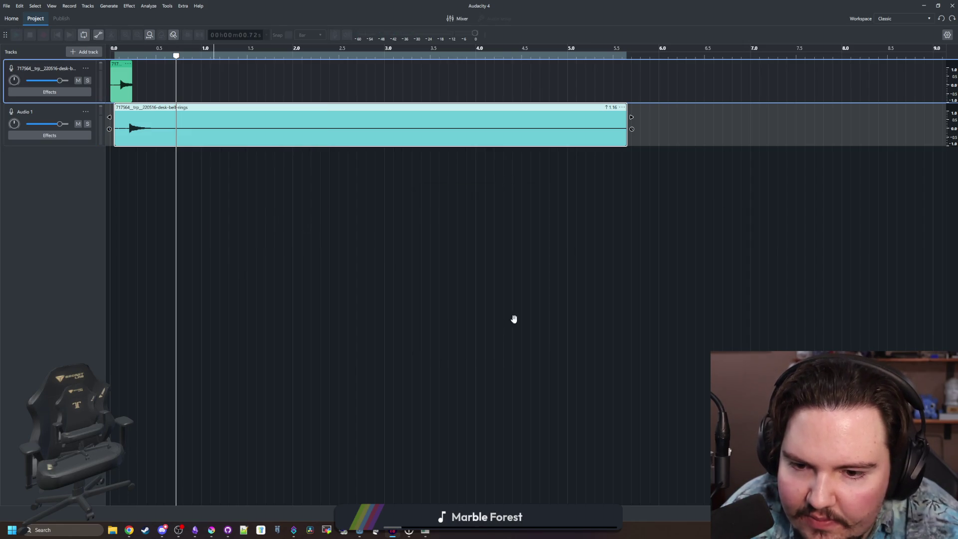
pyautogui.click(118, 57)
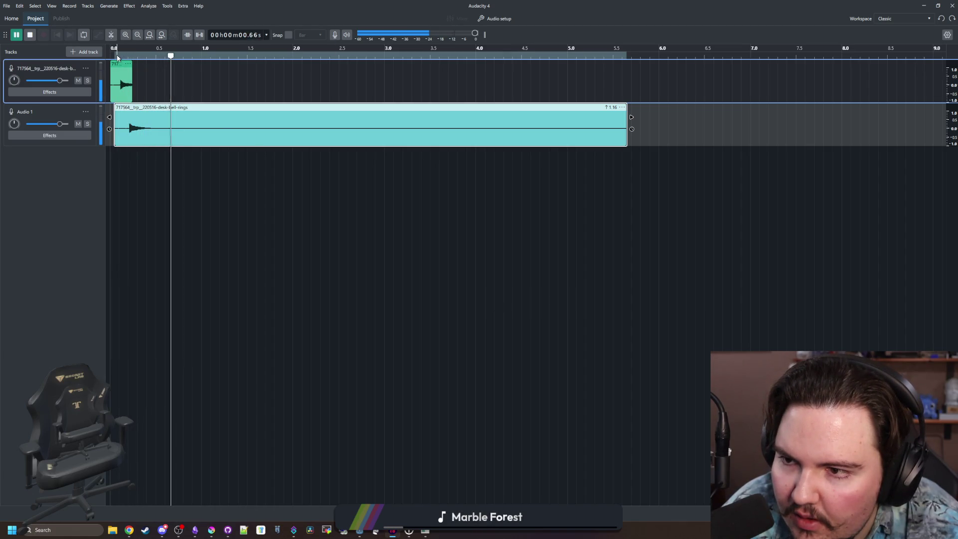
pyautogui.press('space')
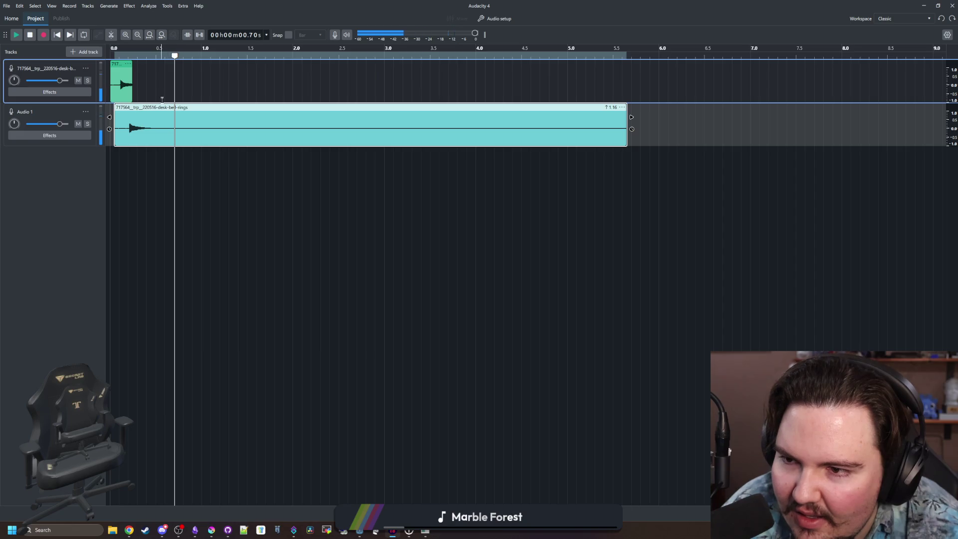
# - Raise the clip's cents to 24 and replay the retuned bell several times
pyautogui.rightClick(160, 106)
pyautogui.click(230, 235)
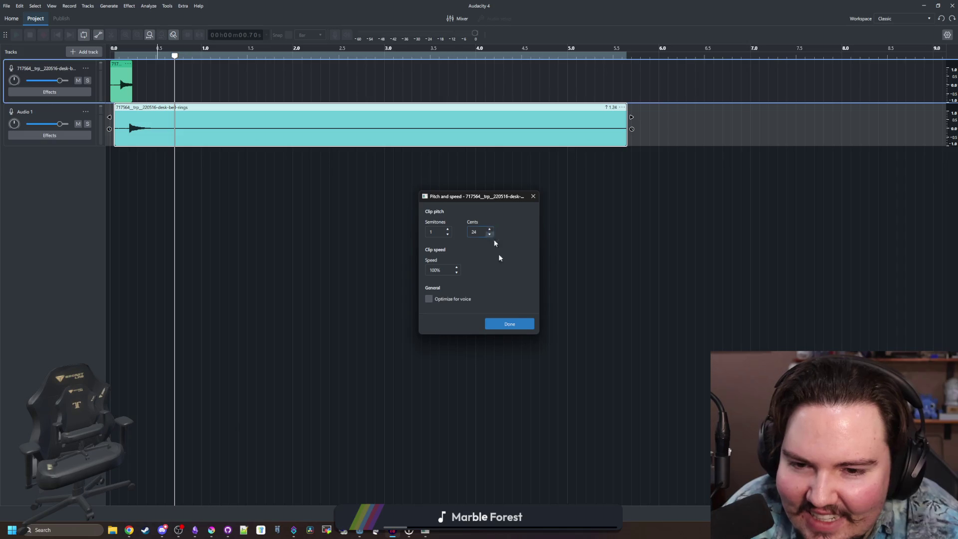
pyautogui.click(514, 324)
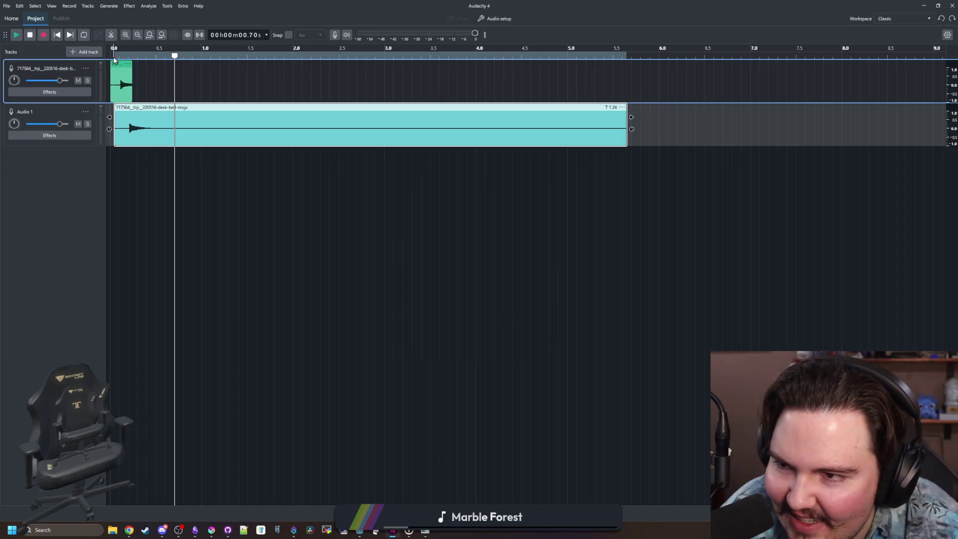
pyautogui.press('space')
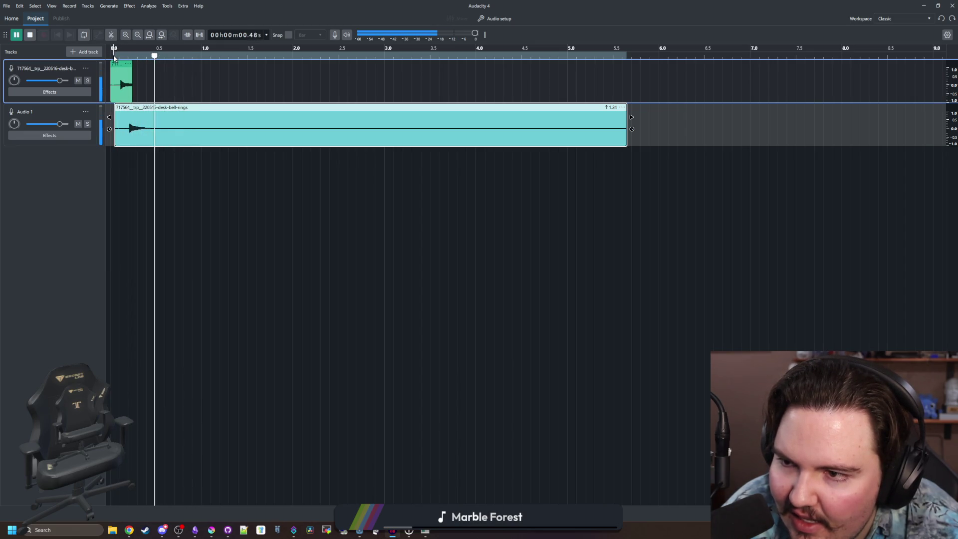
pyautogui.click(133, 78)
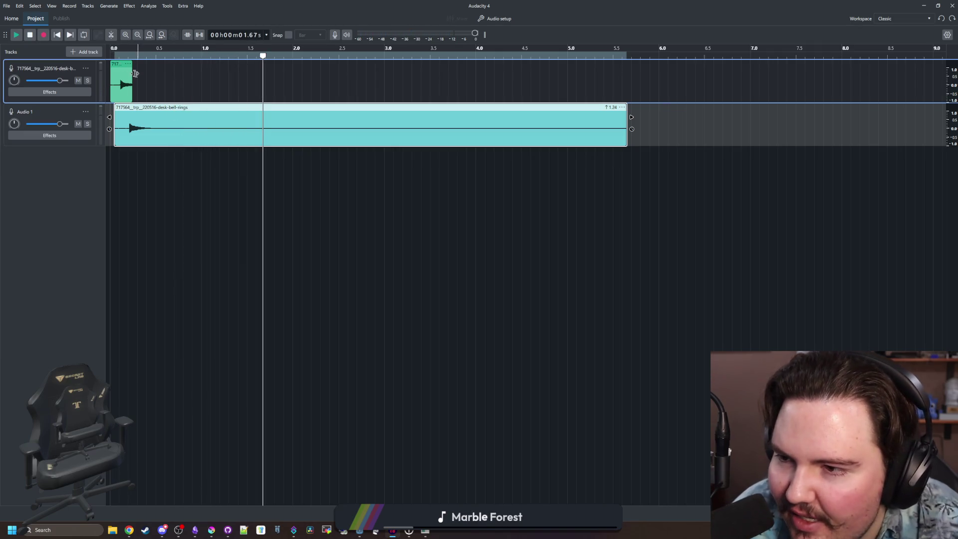
pyautogui.click(117, 56)
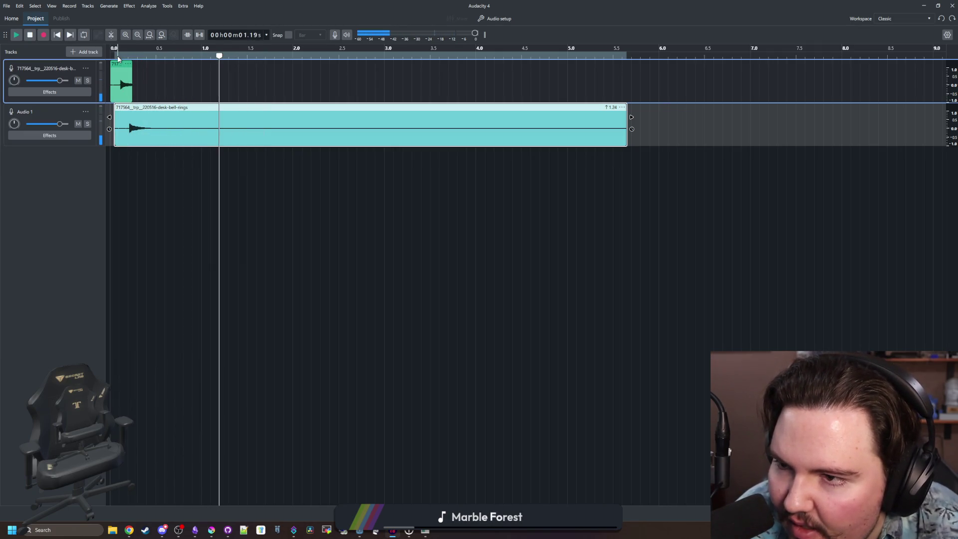
pyautogui.click(117, 55)
pyautogui.click(127, 73)
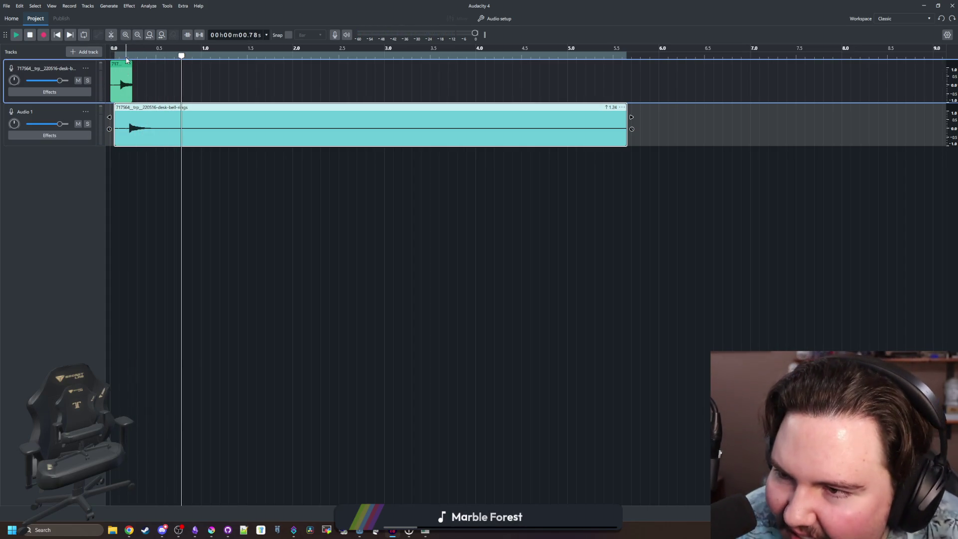
pyautogui.click(118, 56)
pyautogui.click(118, 57)
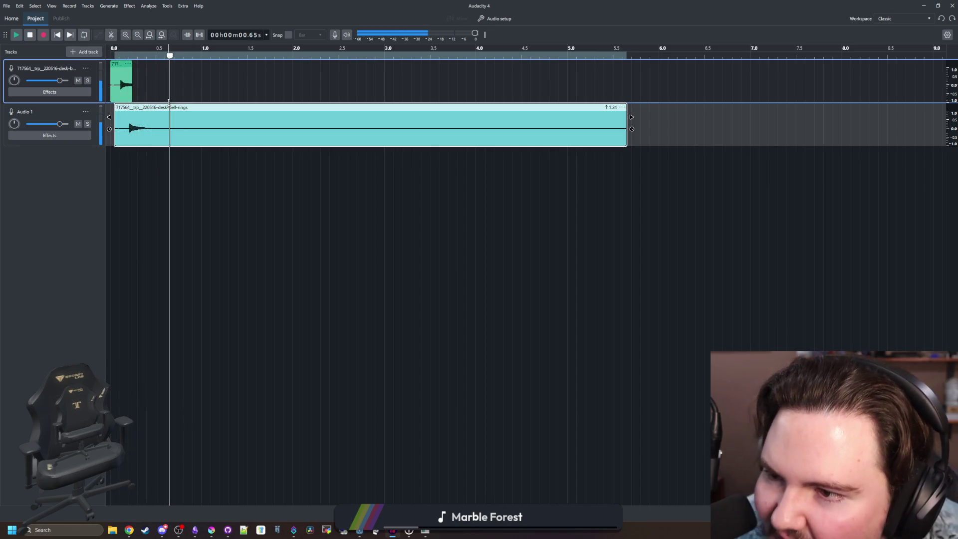
# - Set the pitch to 1 semitone 32 cents and listen from 0.9 s to around 2 s
pyautogui.rightClick(149, 110)
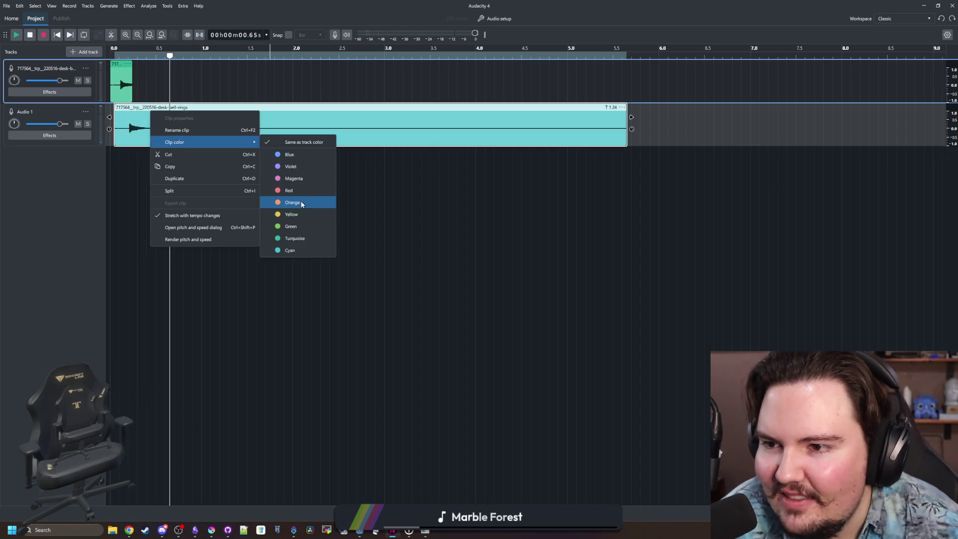
pyautogui.click(225, 236)
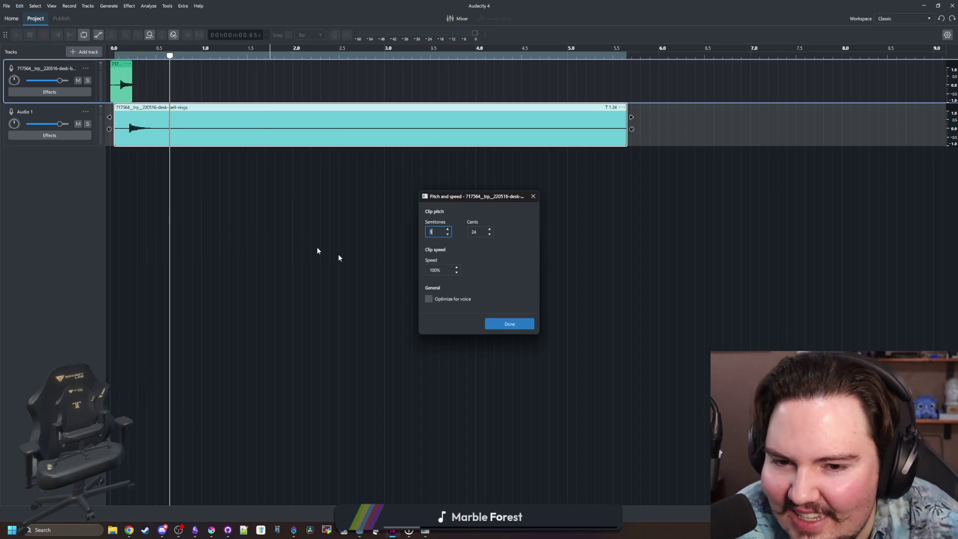
pyautogui.click(508, 321)
pyautogui.click(114, 59)
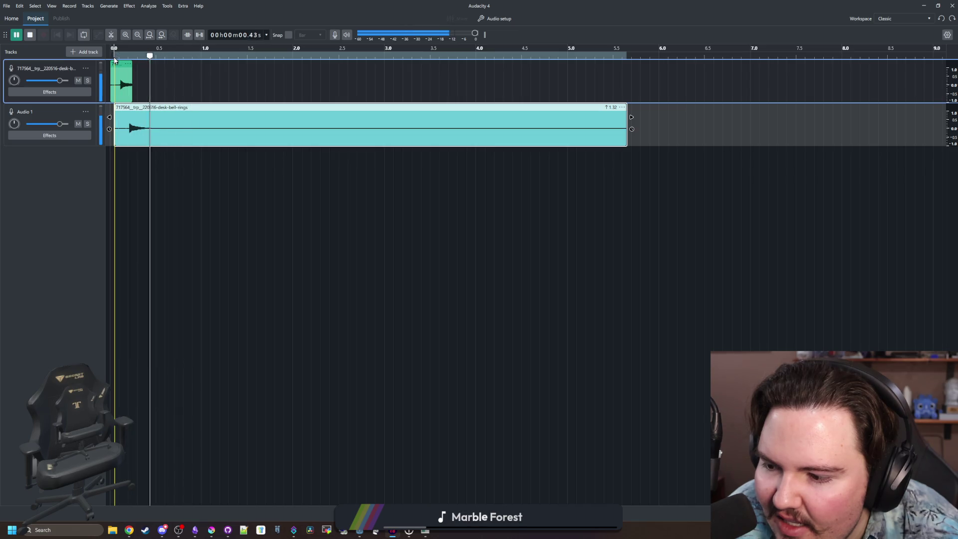
pyautogui.click(195, 97)
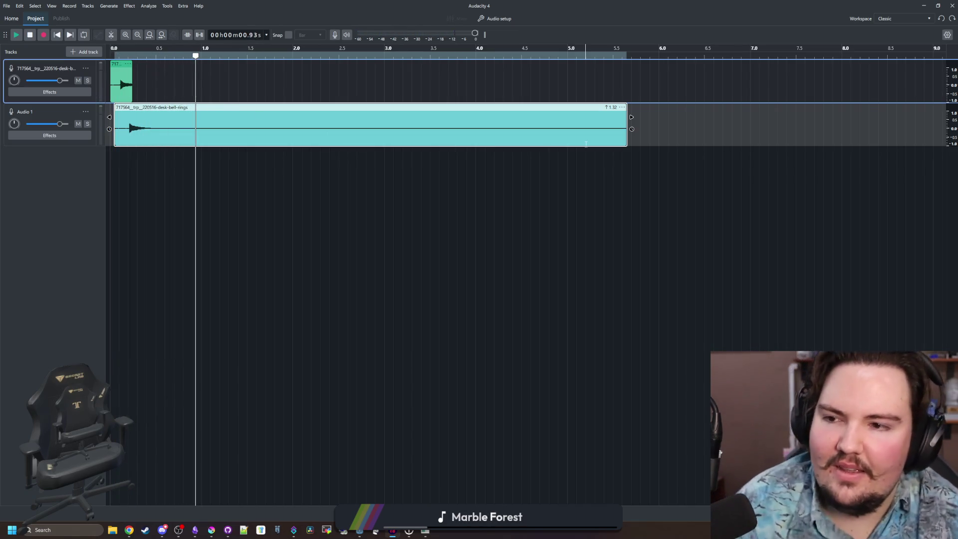
pyautogui.press('space')
pyautogui.press('space')
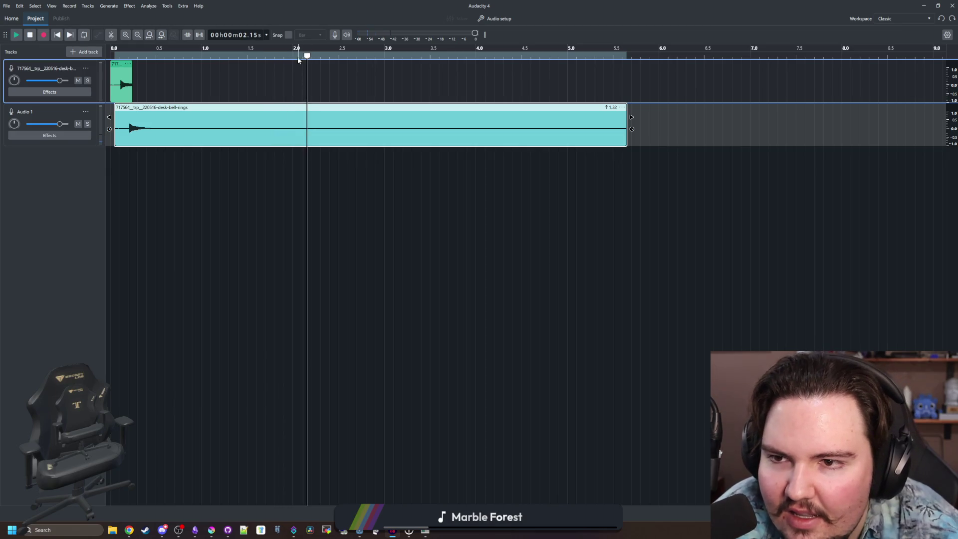
pyautogui.click(292, 57)
# - Listen to the bell clip around 1.87–2 seconds
pyautogui.click(218, 57)
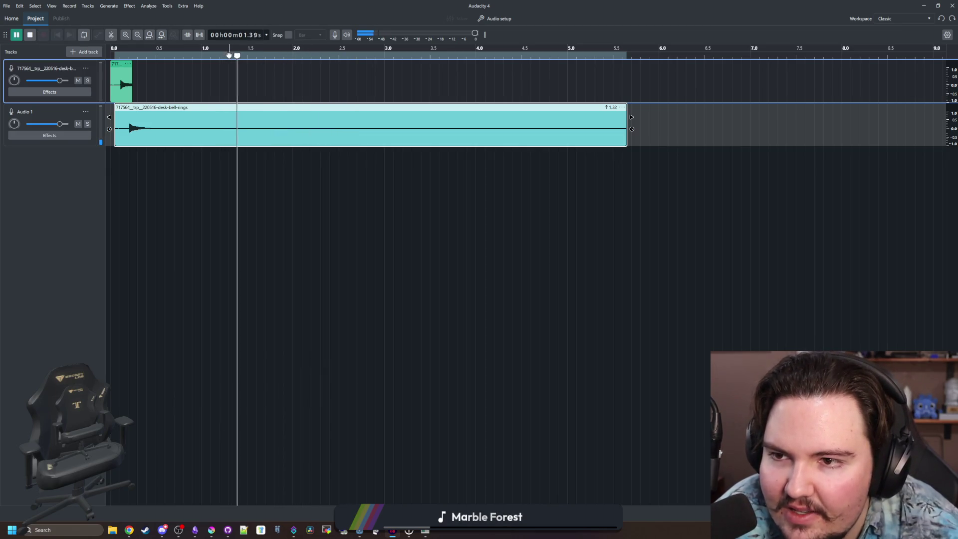
pyautogui.press('space')
pyautogui.click(282, 57)
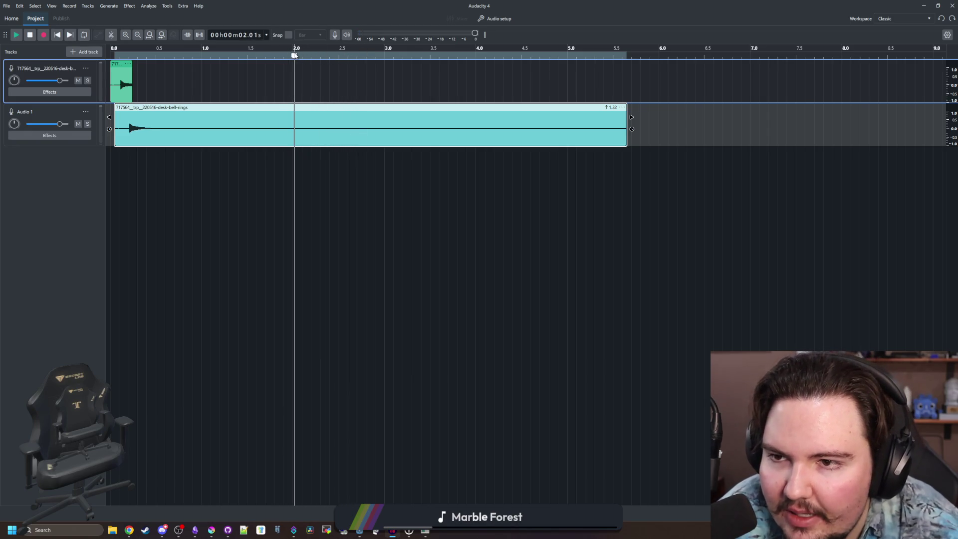
# - Split the clip at 2.0 s and 2.5 s and delete both pieces after 2.0 s
pyautogui.press('s')
pyautogui.click(294, 123)
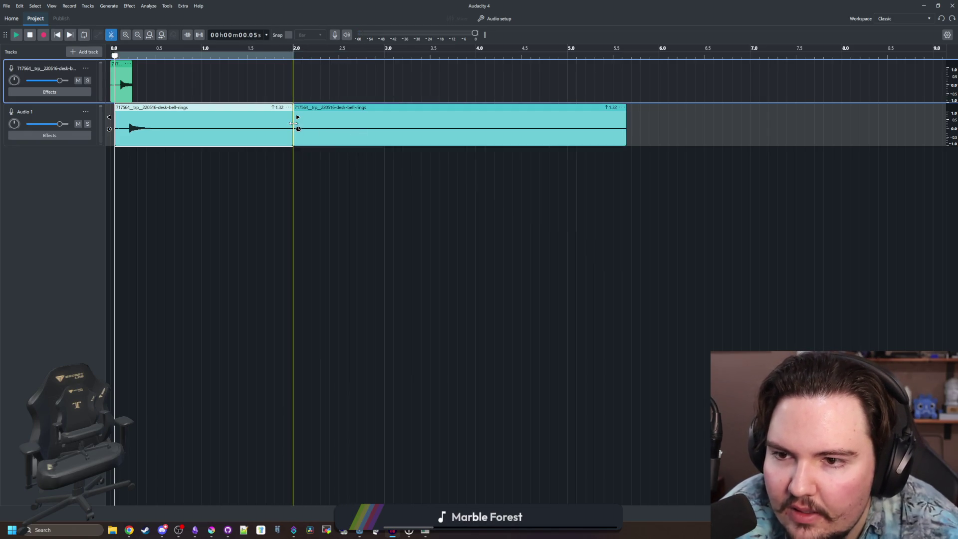
pyautogui.click(342, 113)
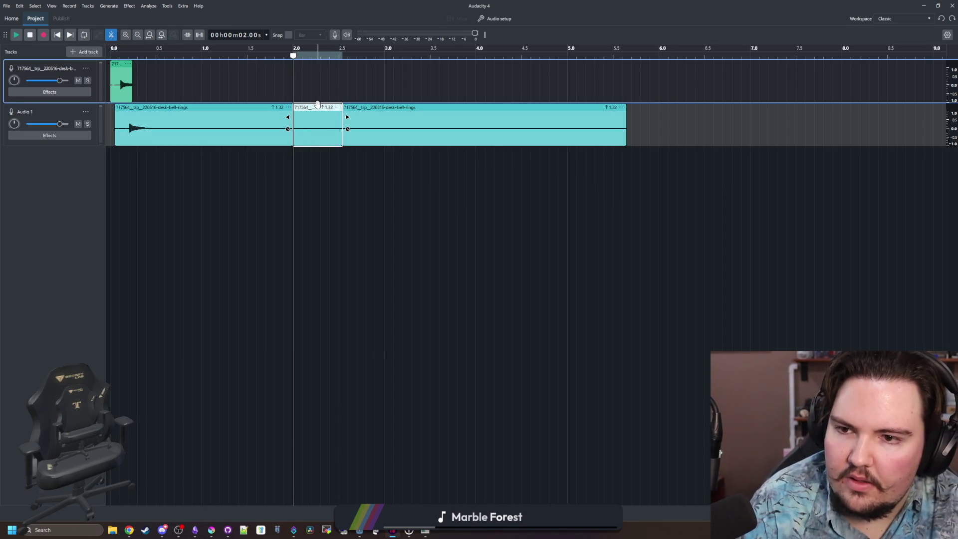
pyautogui.press('Delete')
pyautogui.click(350, 107)
pyautogui.press('Delete')
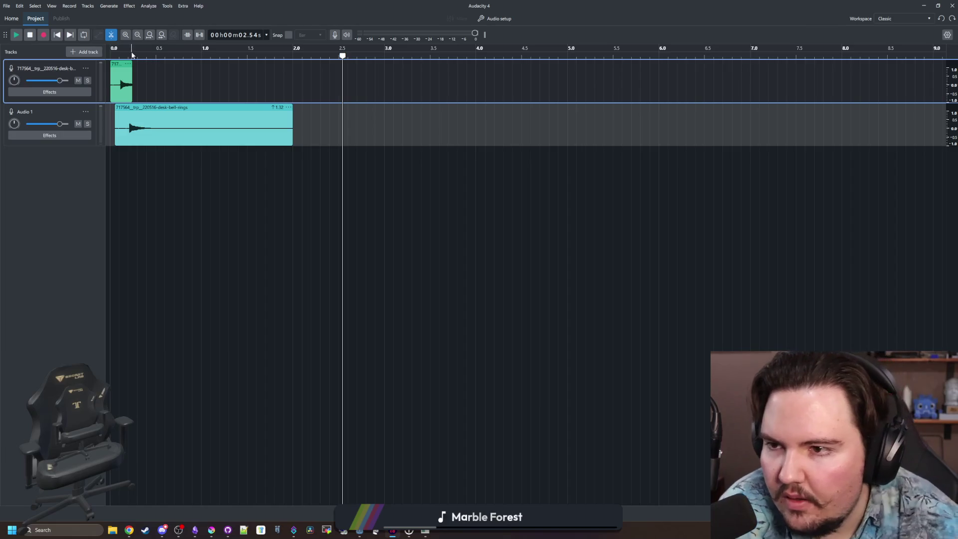
# - Play the trimmed clip from the start and check its end at 2.0 s
pyautogui.click(113, 55)
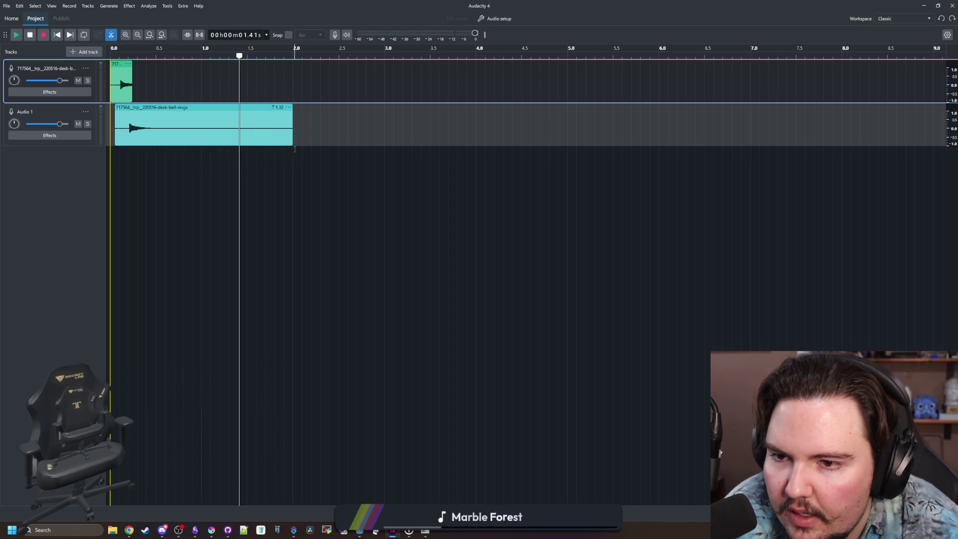
pyautogui.click(293, 56)
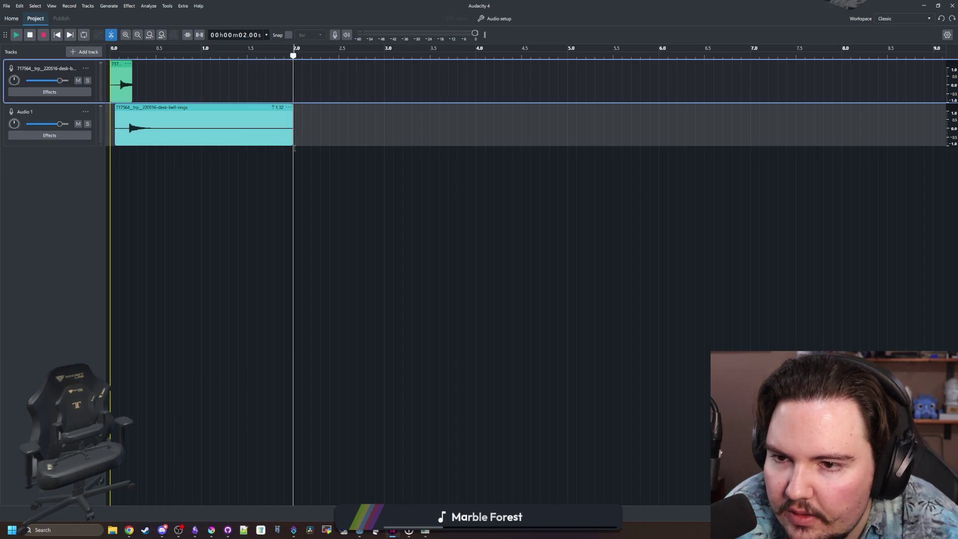
pyautogui.click(198, 81)
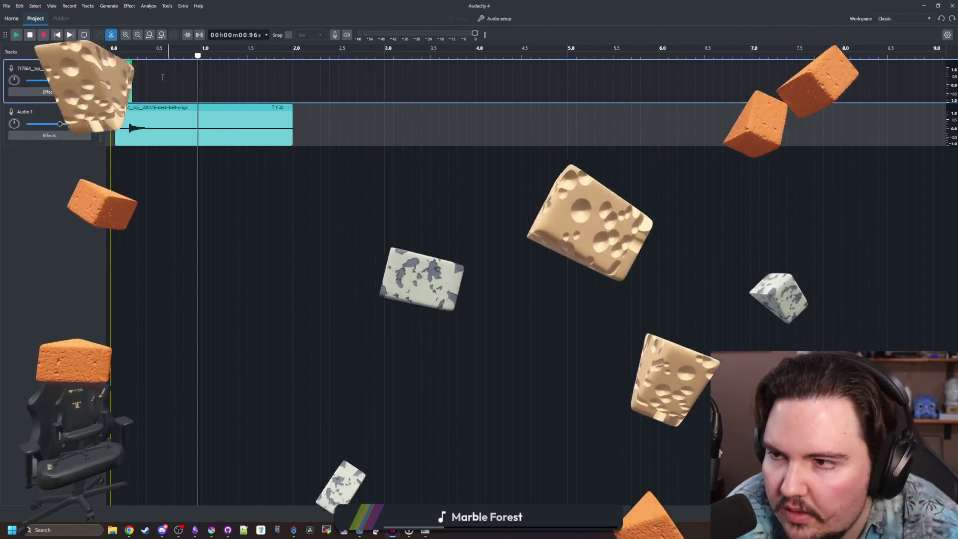
# - Select from about 0.45 s to the clip end and look through the effects list
pyautogui.moveTo(292, 152); pyautogui.dragTo(154, 151)
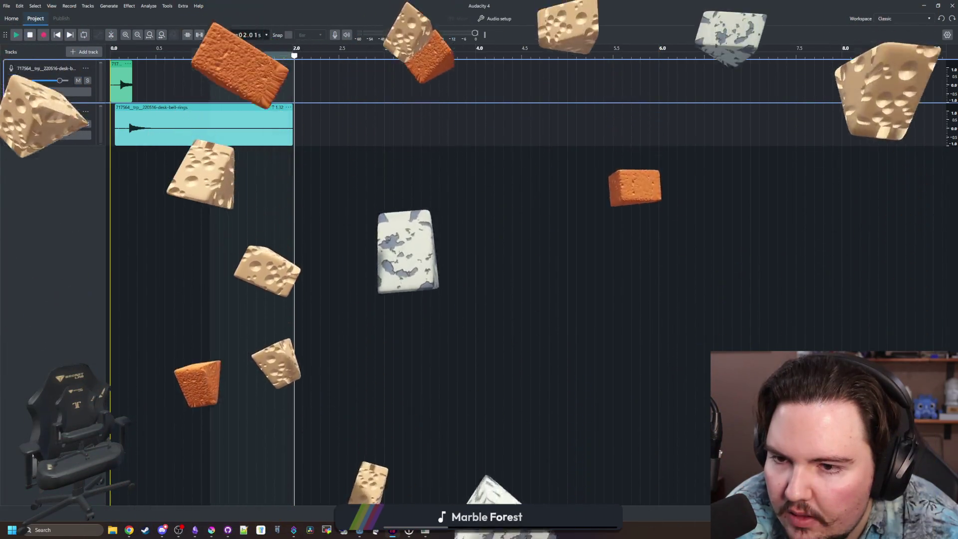
pyautogui.click(128, 6)
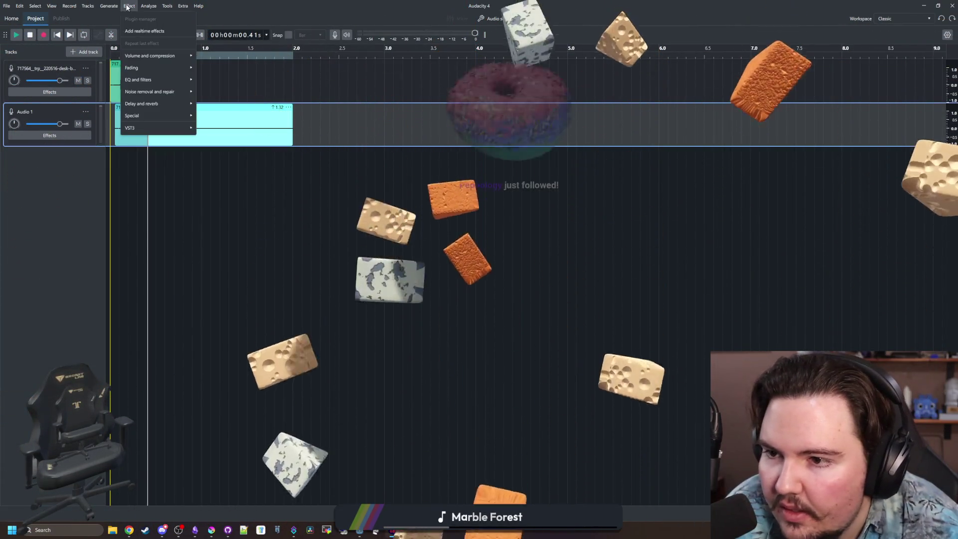
pyautogui.moveTo(149, 67)
pyautogui.click(210, 67)
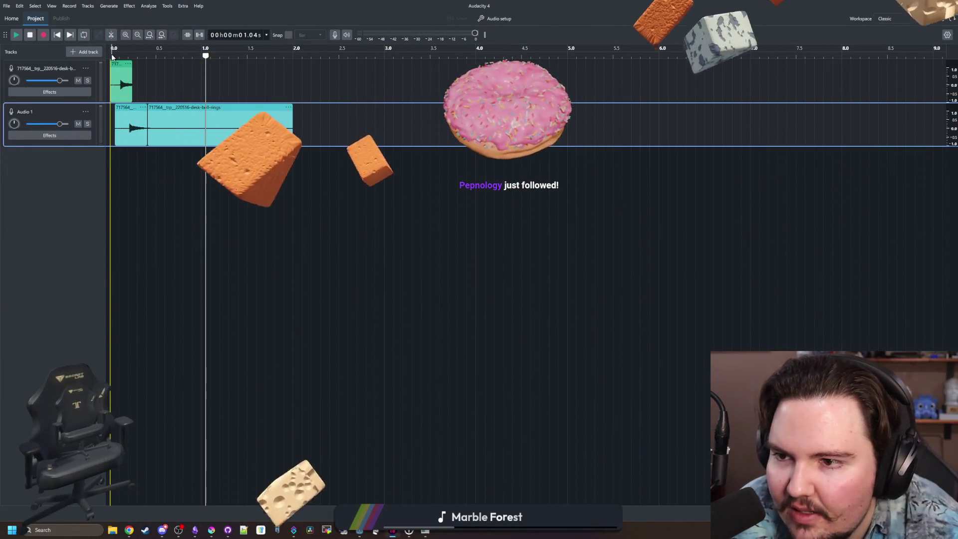
pyautogui.click(112, 54)
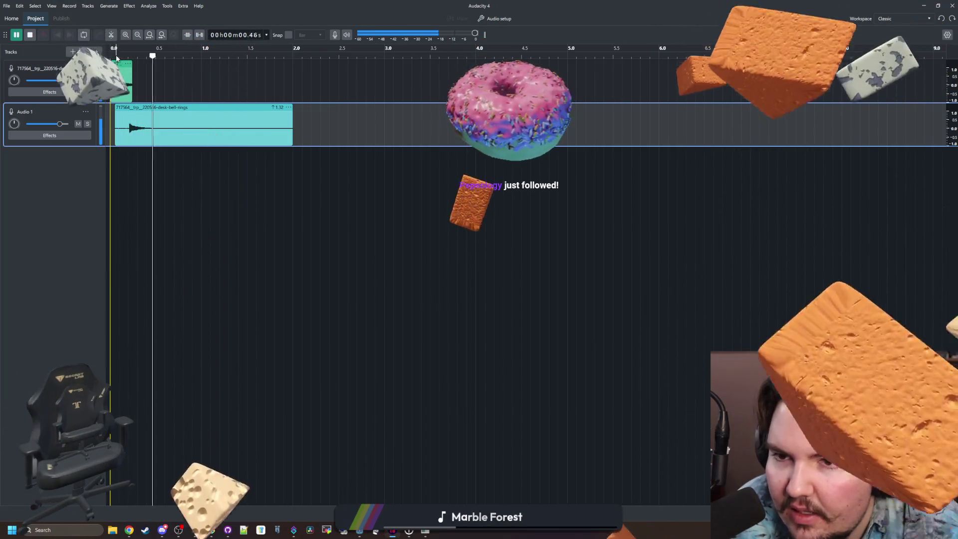
# - Apply Fade out to the bell's tail from about 0.3 s and replay it
pyautogui.moveTo(301, 125); pyautogui.dragTo(138, 122)
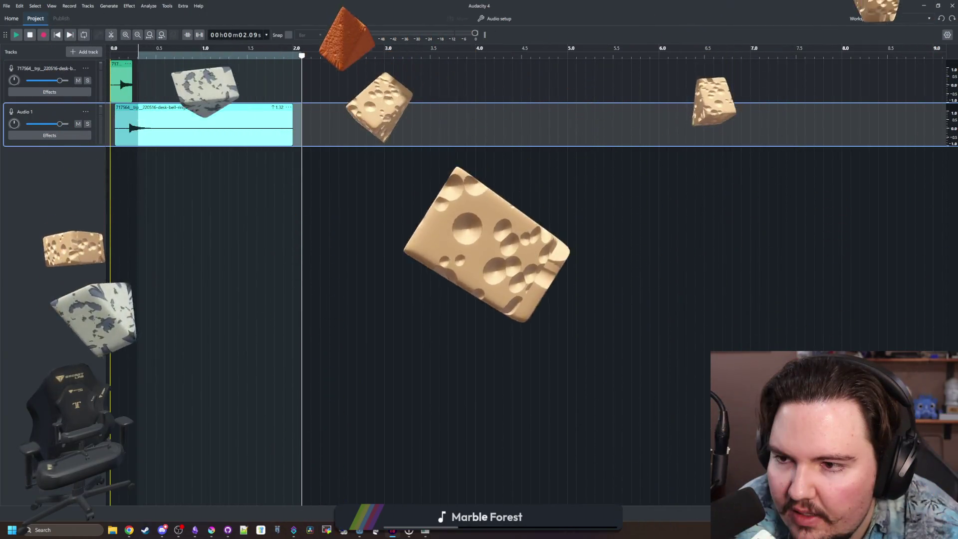
pyautogui.click(129, 5)
pyautogui.moveTo(178, 81)
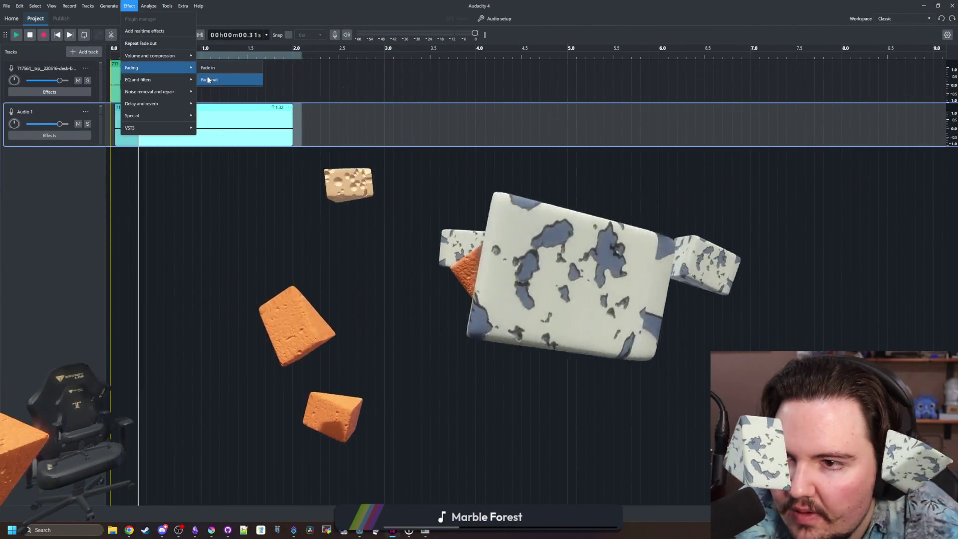
pyautogui.click(211, 79)
pyautogui.press('space')
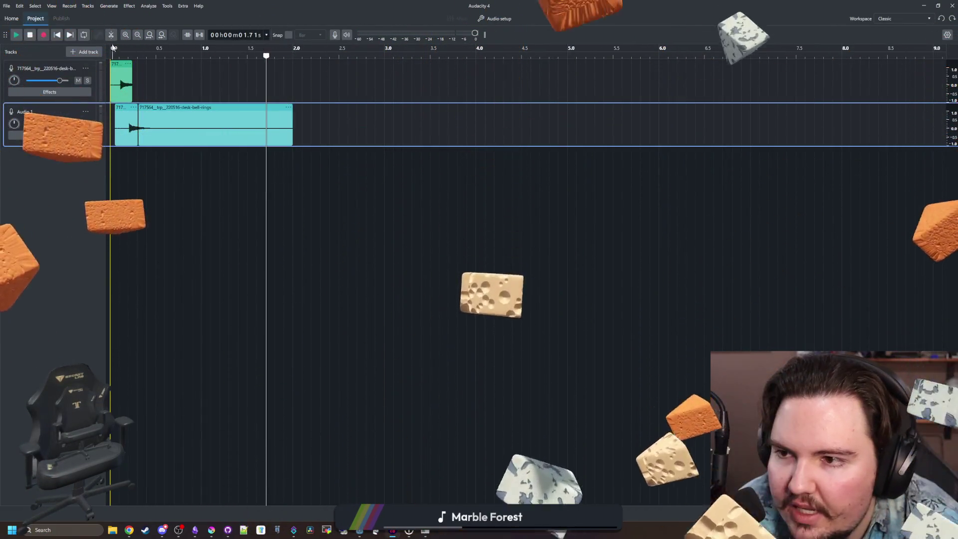
pyautogui.click(114, 55)
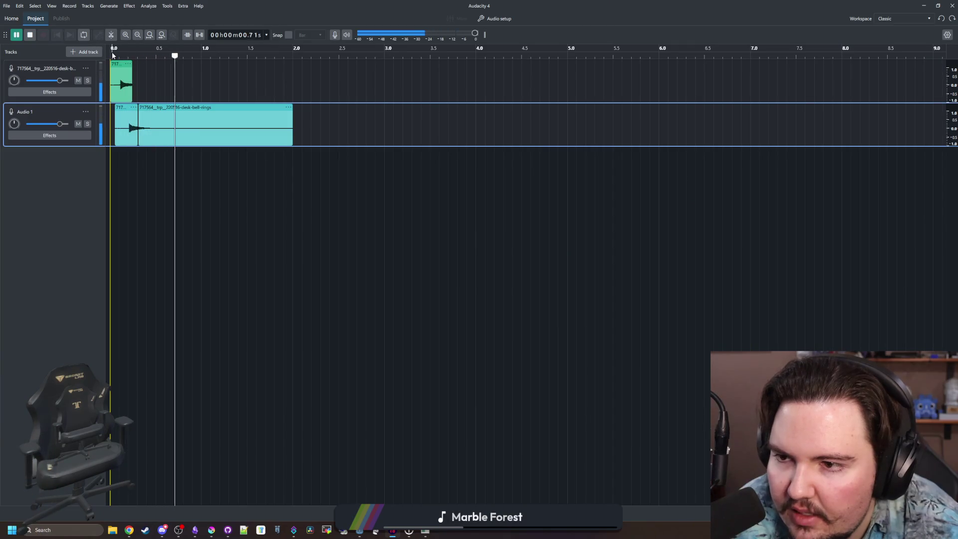
pyautogui.click(114, 55)
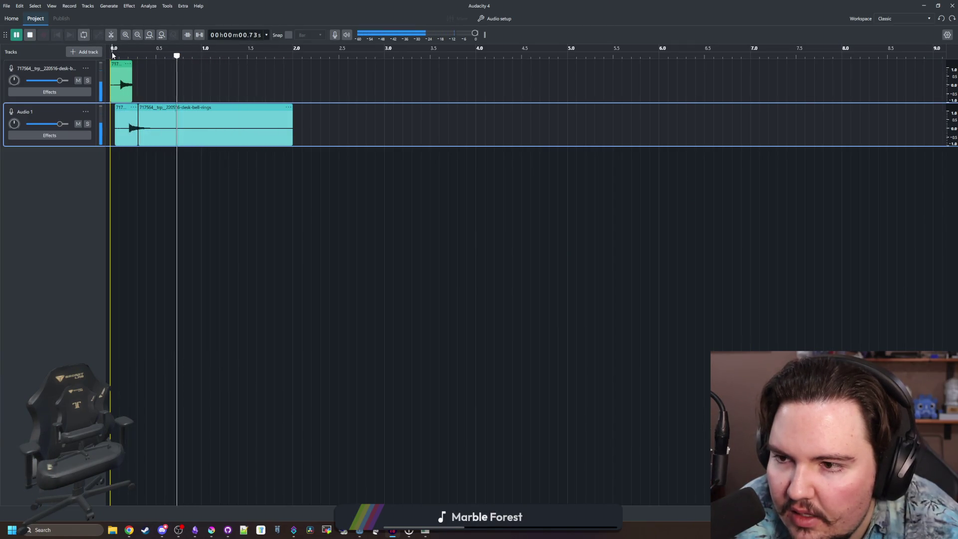
# - Extend the green bell clip's end to reveal more ring, then play from 0.25 s
pyautogui.click(114, 55)
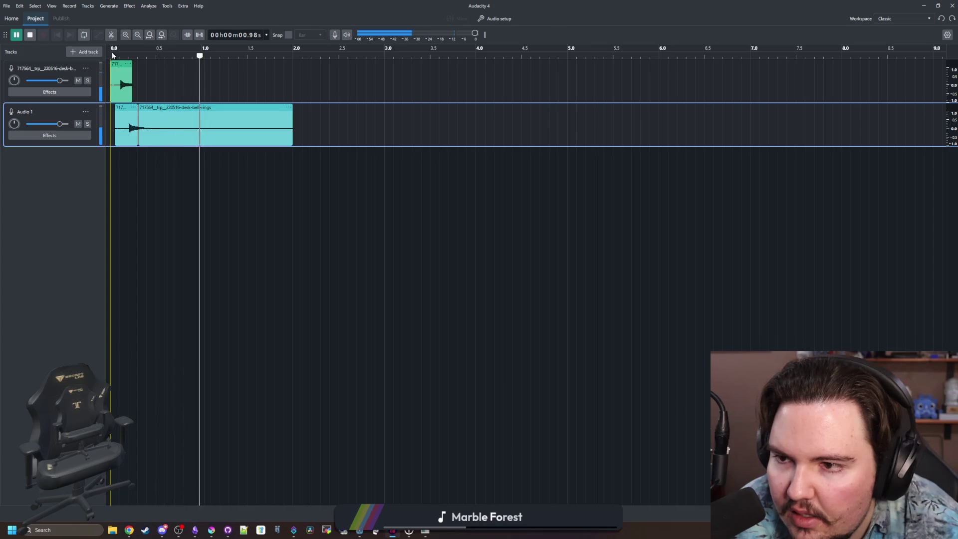
pyautogui.scroll(5, 127, 76)
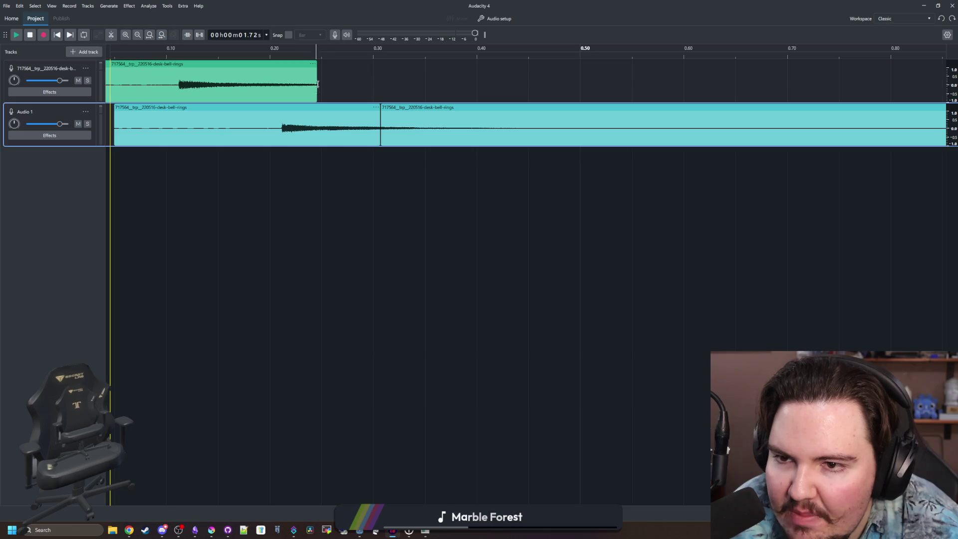
pyautogui.click(321, 65)
pyautogui.moveTo(324, 65)
pyautogui.mouseDown()
pyautogui.moveTo(359, 65)
pyautogui.moveTo(283, 76)
pyautogui.mouseUp()
pyautogui.press('space')
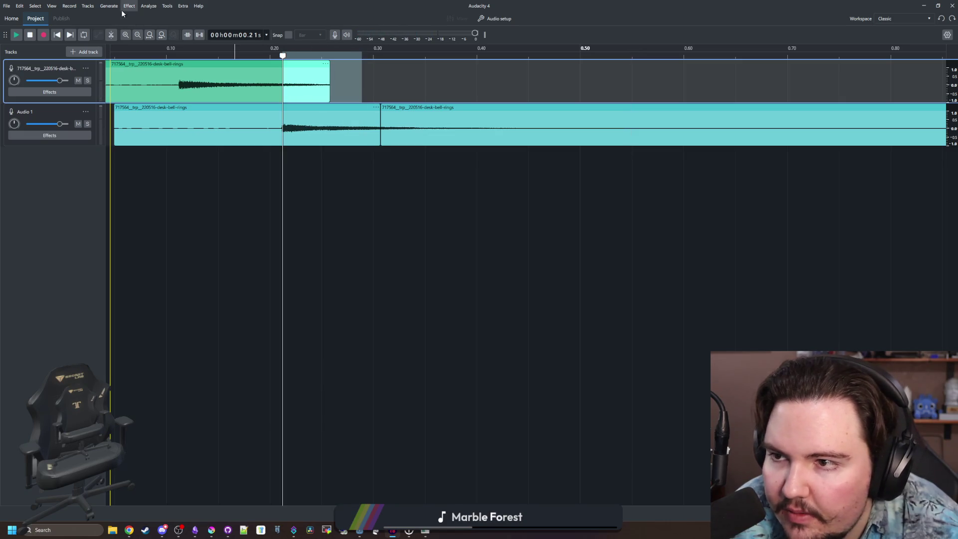
# - Apply Fade Out to the selected tail of the bell clip and play the faded result
pyautogui.click(128, 6)
pyautogui.moveTo(184, 67)
pyautogui.click(240, 79)
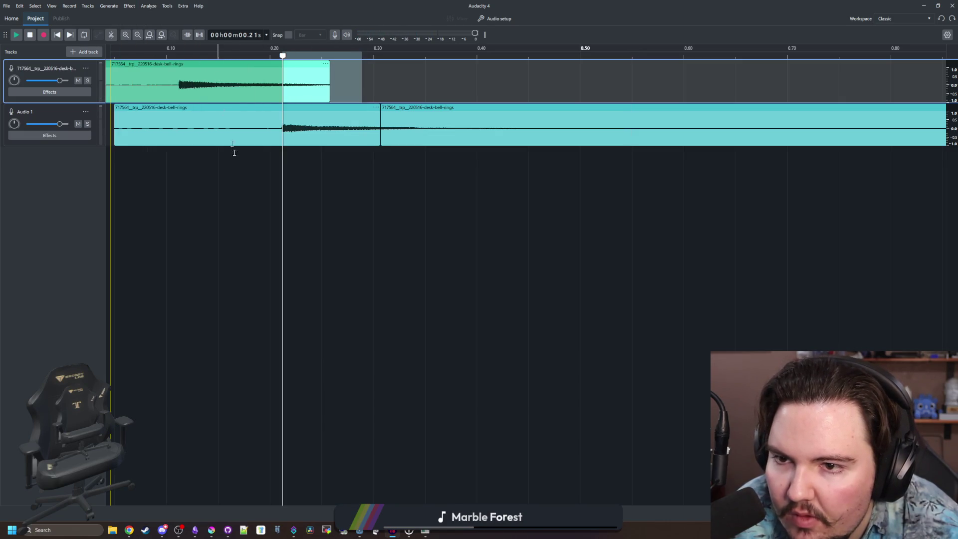
pyautogui.click(242, 124)
pyautogui.press('space')
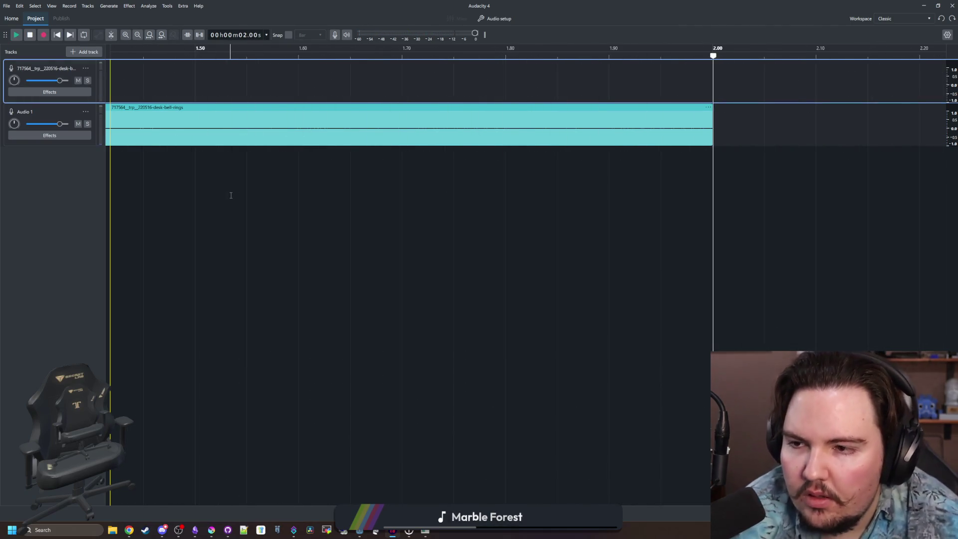
# - Replay the faded ending from about 1.5, 1.26, 1.35, 1.06 and 0.28 s
pyautogui.keyDown('ctrl'); pyautogui.scroll(-5, 231, 195); pyautogui.keyUp('ctrl')
pyautogui.click(197, 143)
pyautogui.press('space')
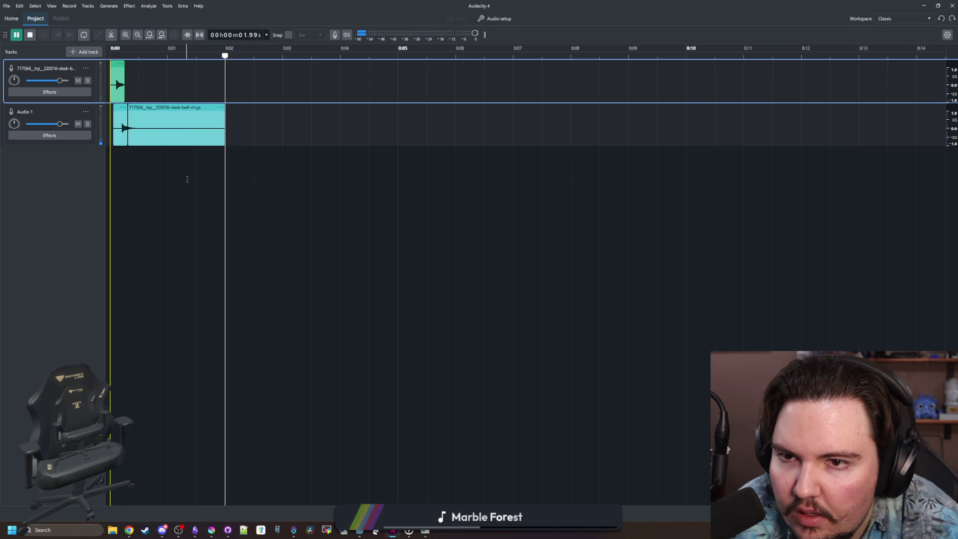
pyautogui.keyDown('ctrl'); pyautogui.scroll(6, 210, 140); pyautogui.keyUp('ctrl')
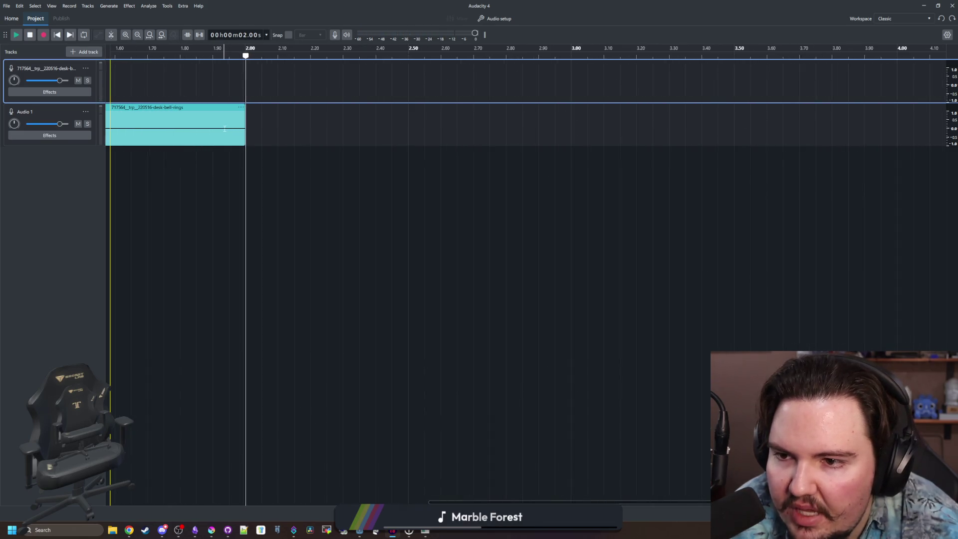
pyautogui.keyDown('ctrl'); pyautogui.scroll(5, 277, 129); pyautogui.keyUp('ctrl')
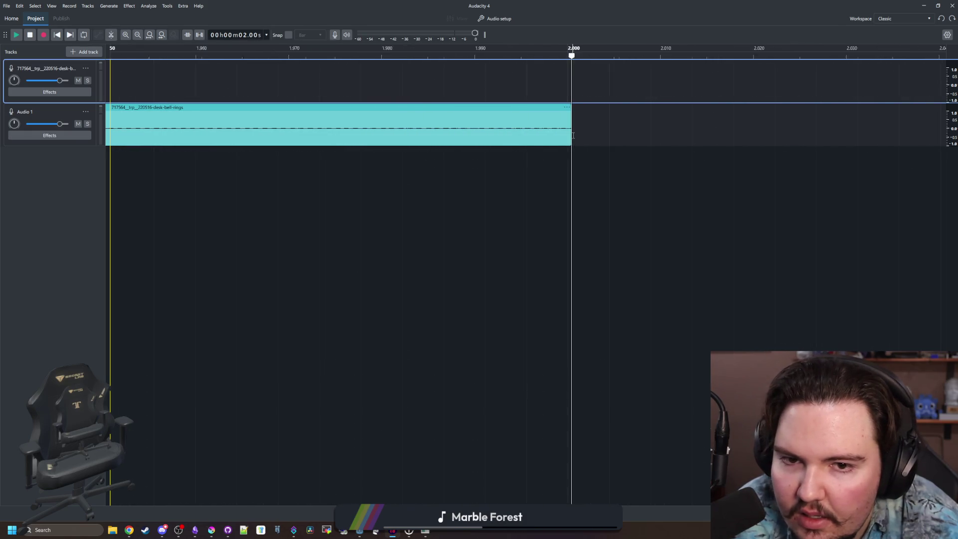
pyautogui.keyDown('ctrl'); pyautogui.scroll(-12, 388, 136); pyautogui.keyUp('ctrl')
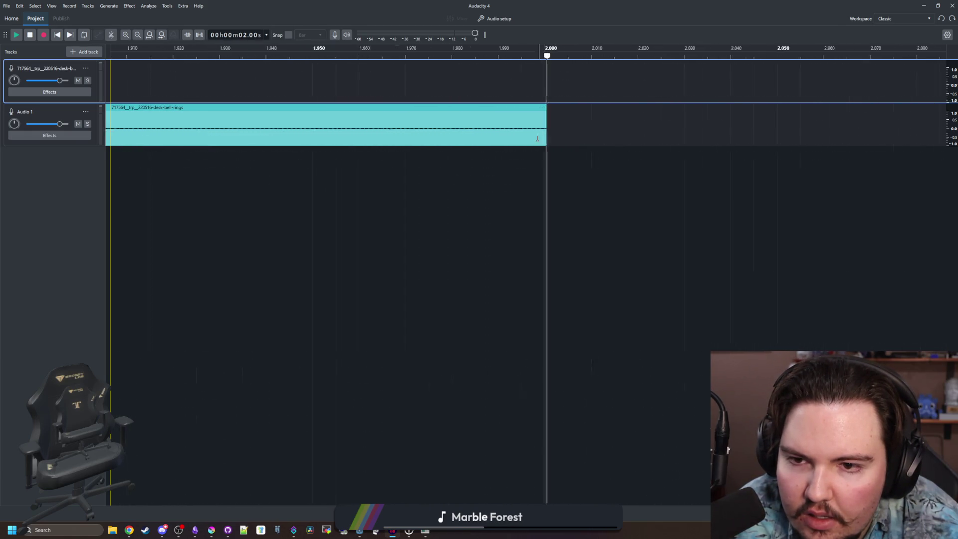
pyautogui.keyDown('ctrl'); pyautogui.scroll(-2, 388, 136); pyautogui.keyUp('ctrl')
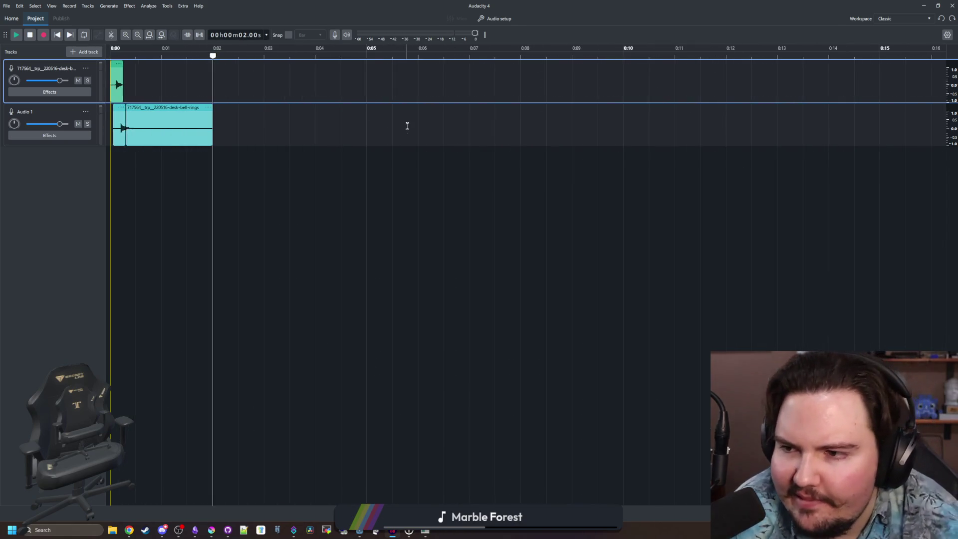
pyautogui.keyDown('ctrl'); pyautogui.scroll(3, 124, 172); pyautogui.keyUp('ctrl')
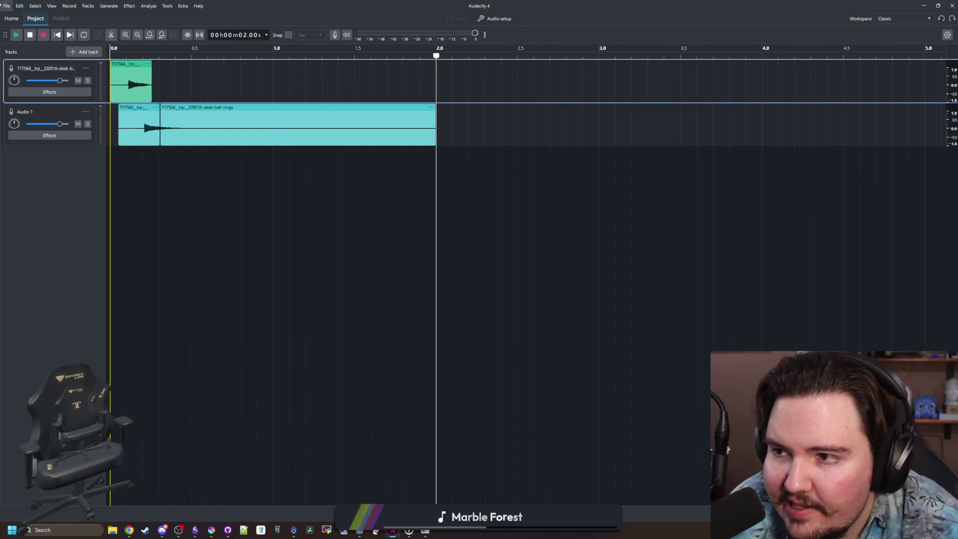
pyautogui.click(346, 226)
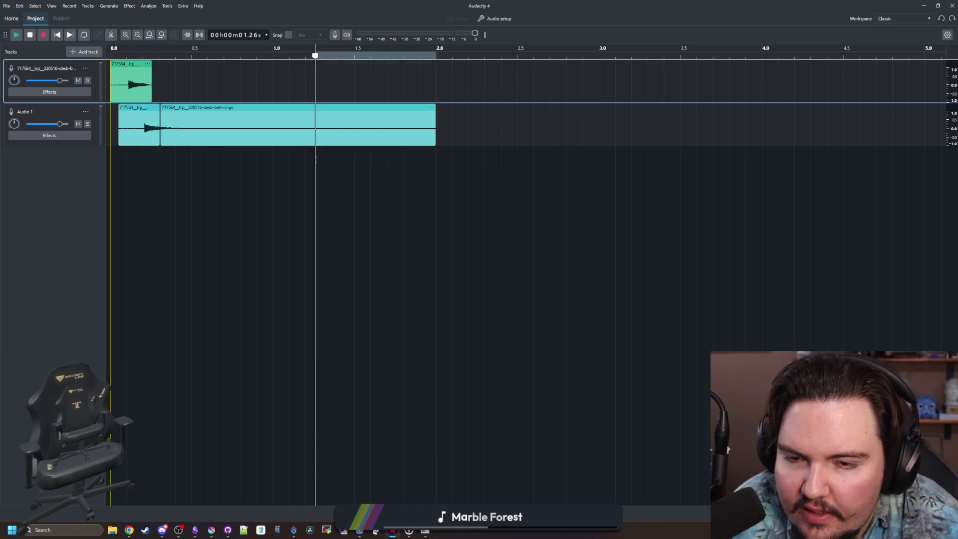
pyautogui.moveTo(434, 154); pyautogui.dragTo(368, 149)
pyautogui.click(329, 149)
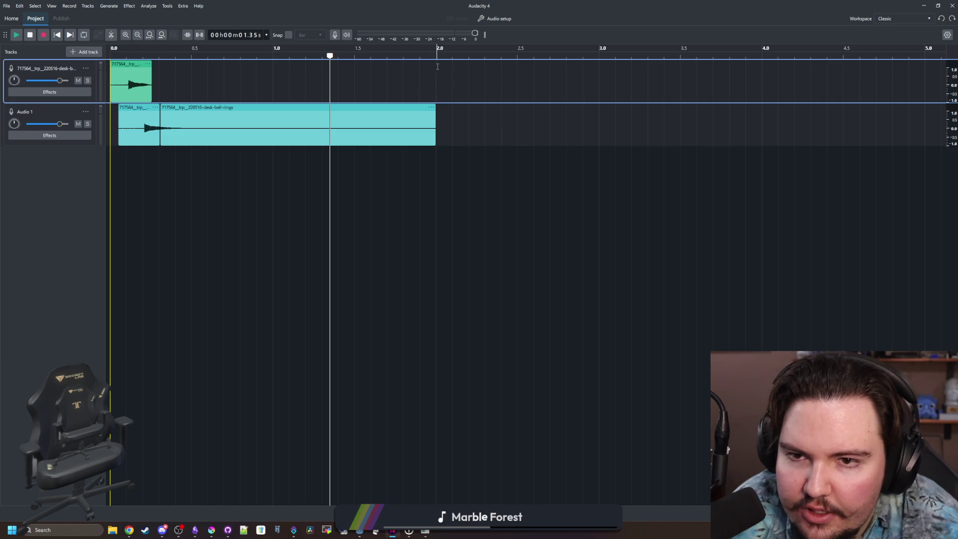
pyautogui.click(283, 169)
pyautogui.click(156, 174)
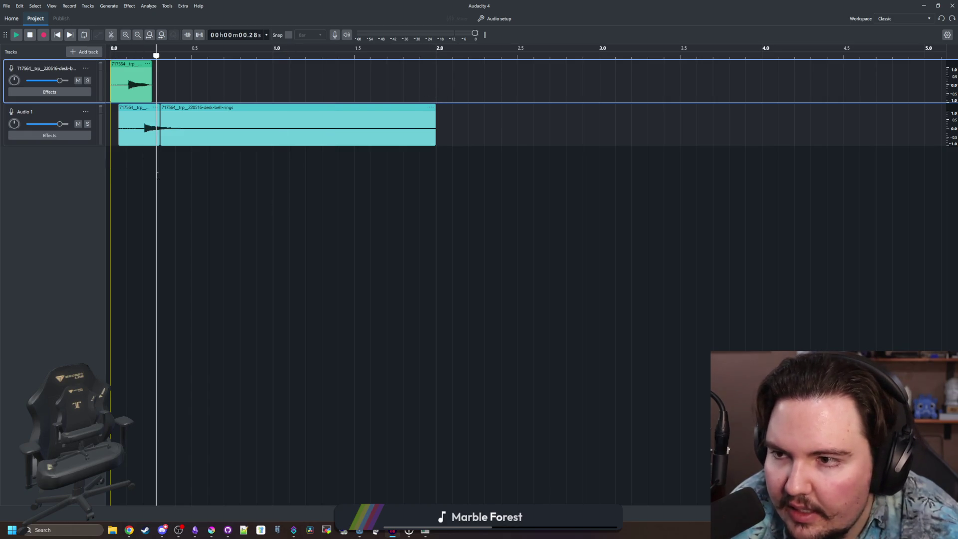
pyautogui.scroll(-5, 224, 212)
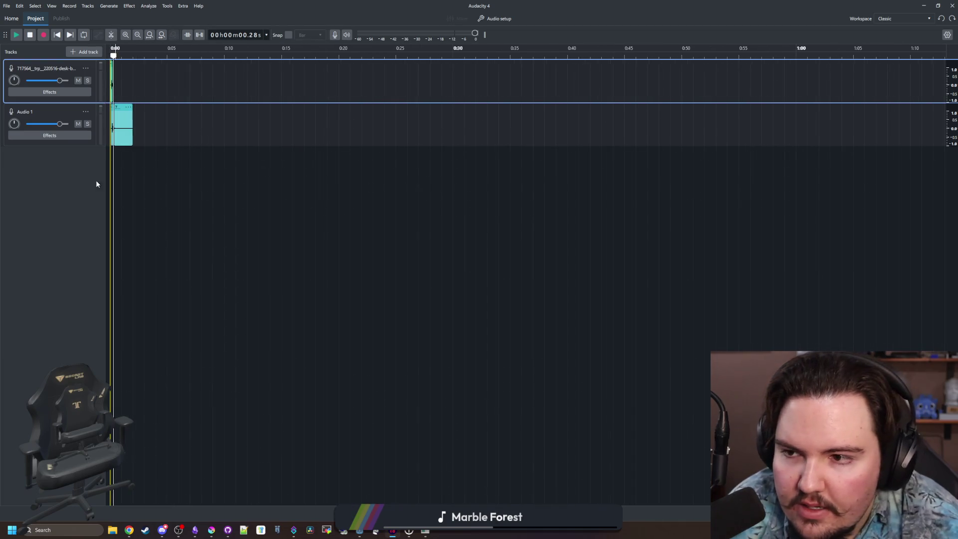
pyautogui.scroll(5, 115, 182)
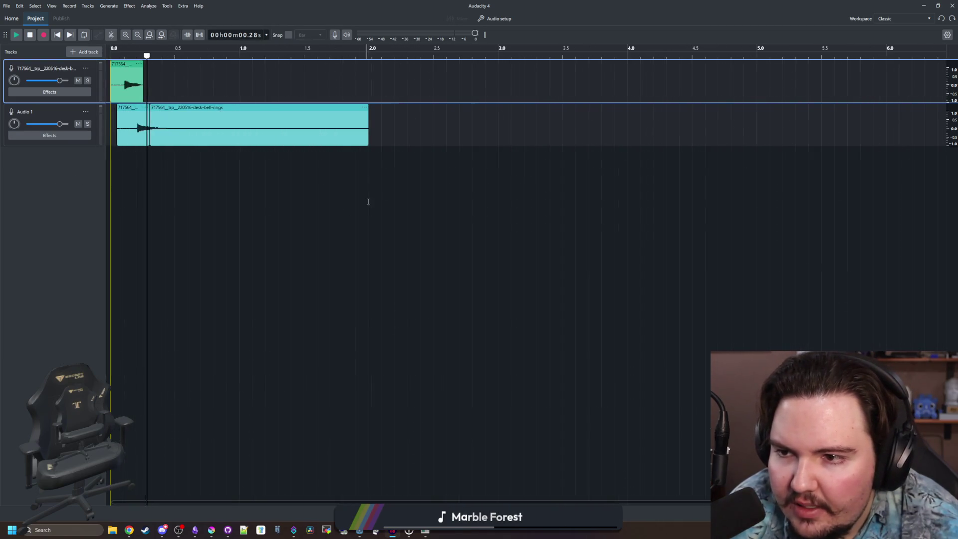
pyautogui.click(7, 6)
pyautogui.click(20, 104)
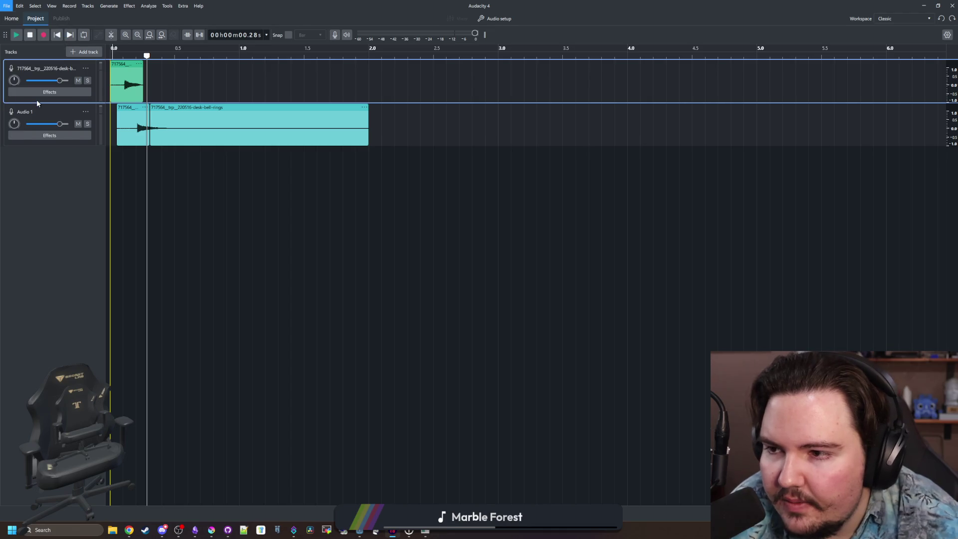
# - Export the full project audio as bell_ding WAV, then minimize Audacity
pyautogui.click(486, 255)
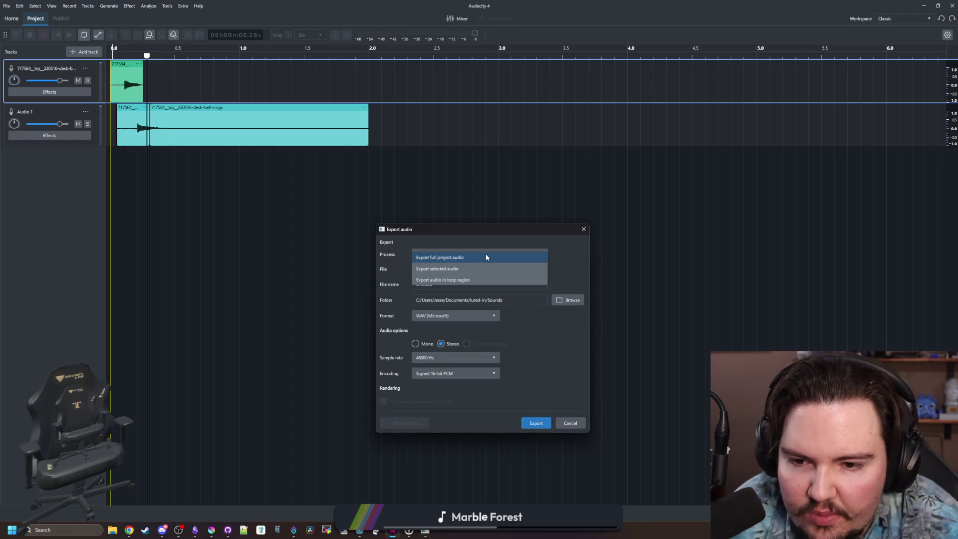
pyautogui.click(486, 257)
pyautogui.press('Tab')
pyautogui.write('bell_ding')
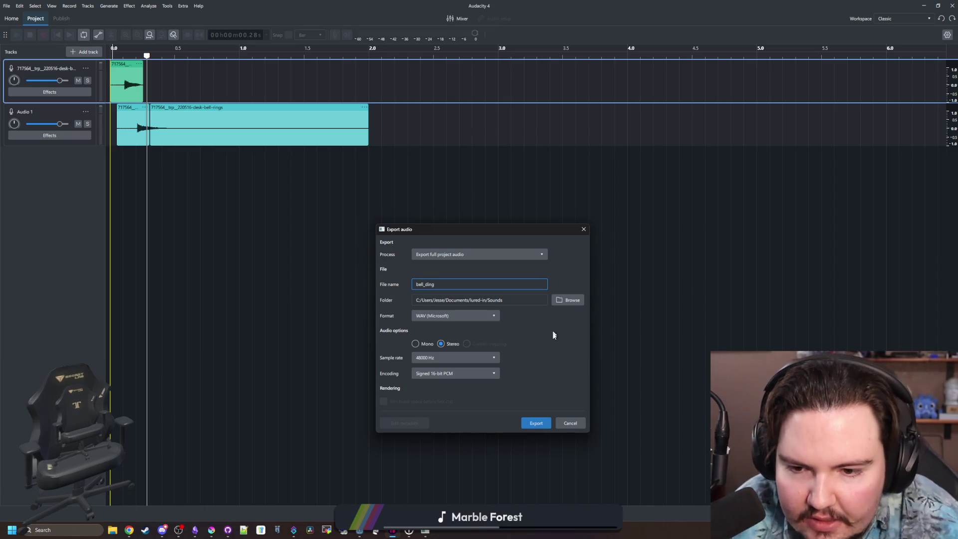
pyautogui.click(537, 424)
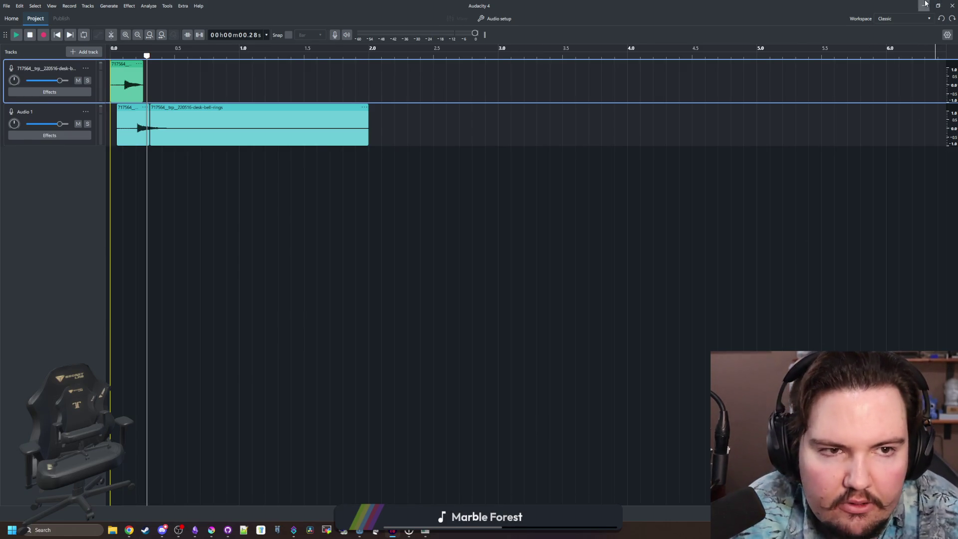
pyautogui.click(924, 5)
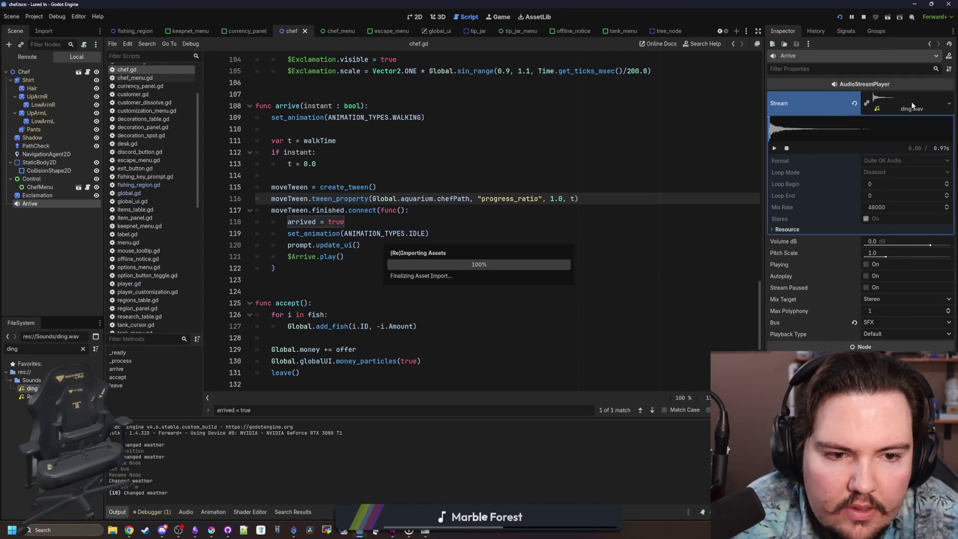
# - Quick Load bell_ding.wav as the Arrive player's stream and preview it
pyautogui.click(949, 104)
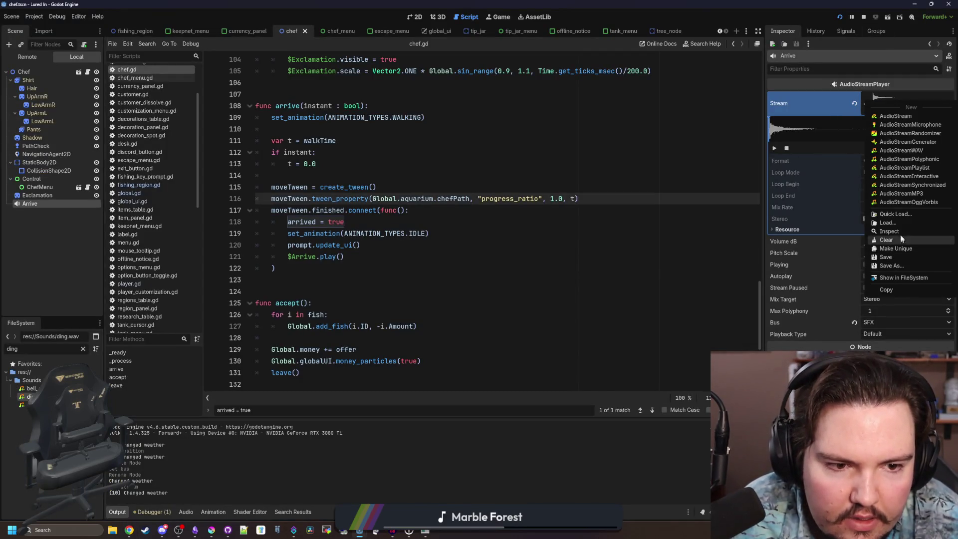
pyautogui.click(901, 217)
pyautogui.write('bell')
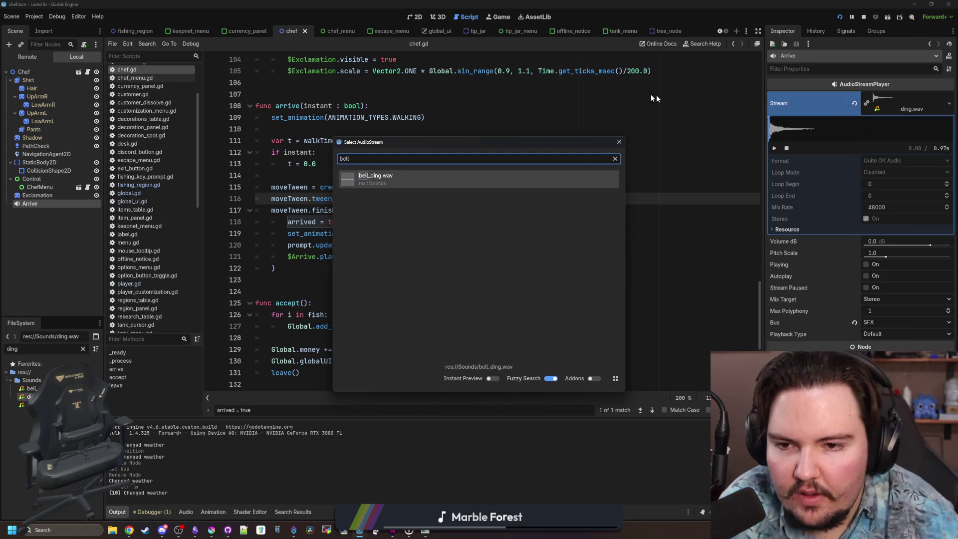
pyautogui.doubleClick(364, 176)
pyautogui.click(363, 176)
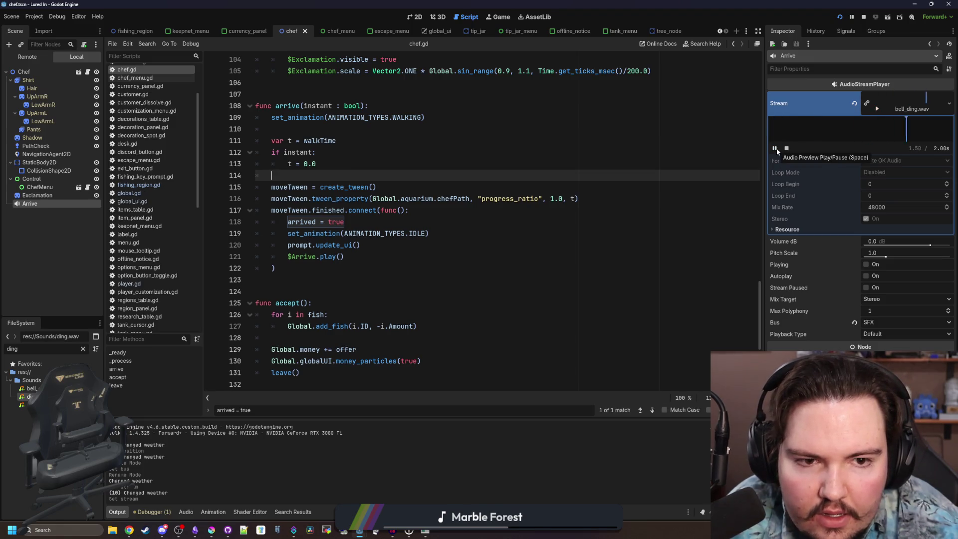
pyautogui.click(775, 148)
pyautogui.click(509, 163)
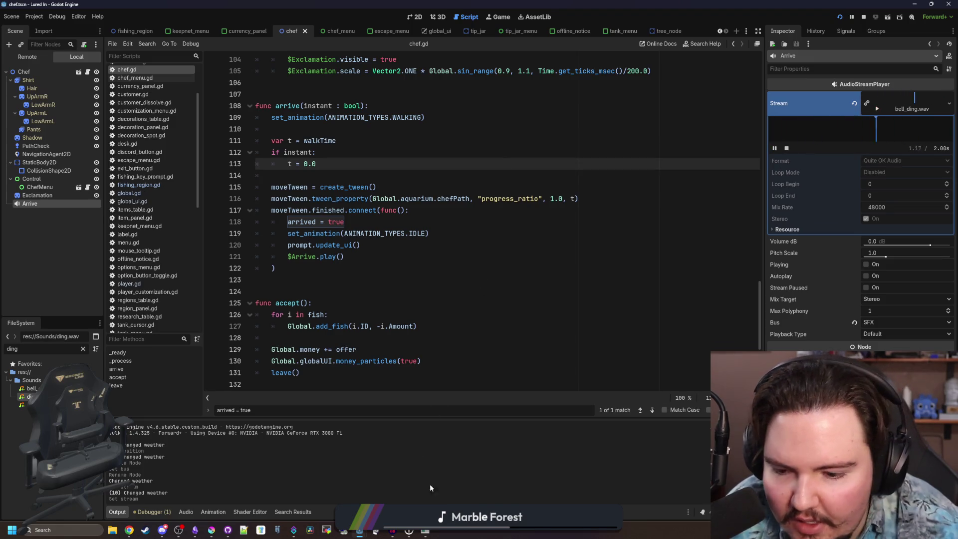
# - Back in the Audacity bell project, select the first two seconds on the timeline
pyautogui.click(389, 533)
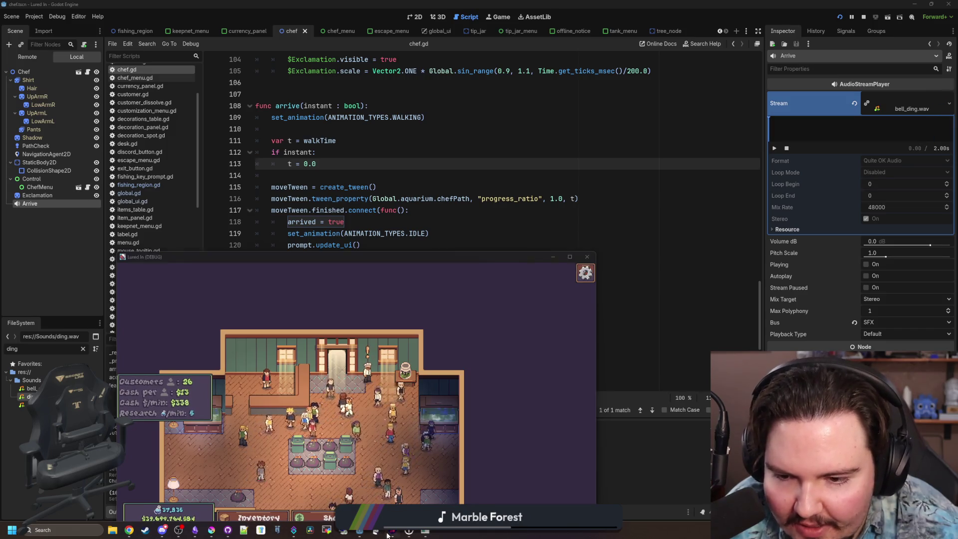
pyautogui.click(388, 531)
pyautogui.click(384, 178)
pyautogui.moveTo(368, 155); pyautogui.dragTo(92, 154)
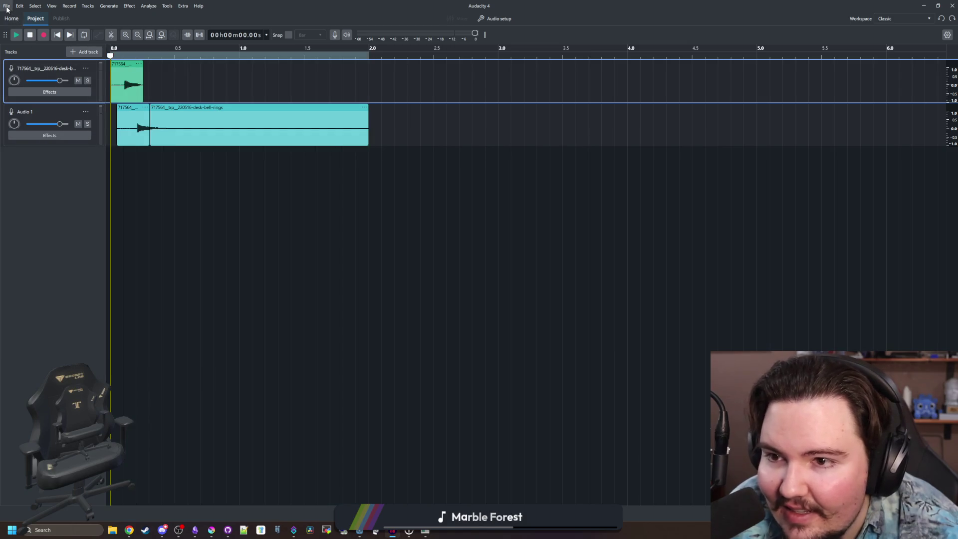
# - Export only the selected two seconds as the bell_ding WAV file
pyautogui.click(7, 6)
pyautogui.click(7, 6)
pyautogui.click(7, 6)
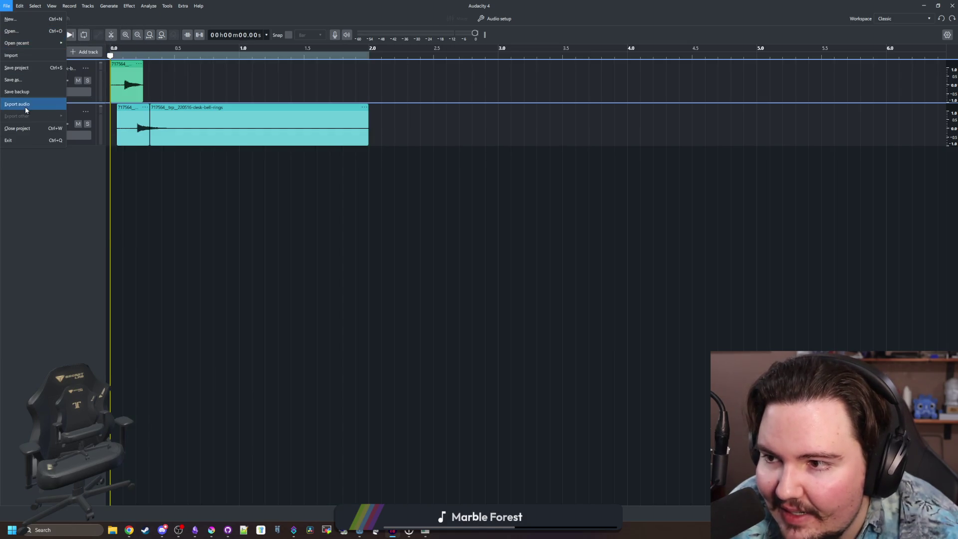
pyautogui.click(26, 106)
pyautogui.click(464, 255)
pyautogui.click(447, 268)
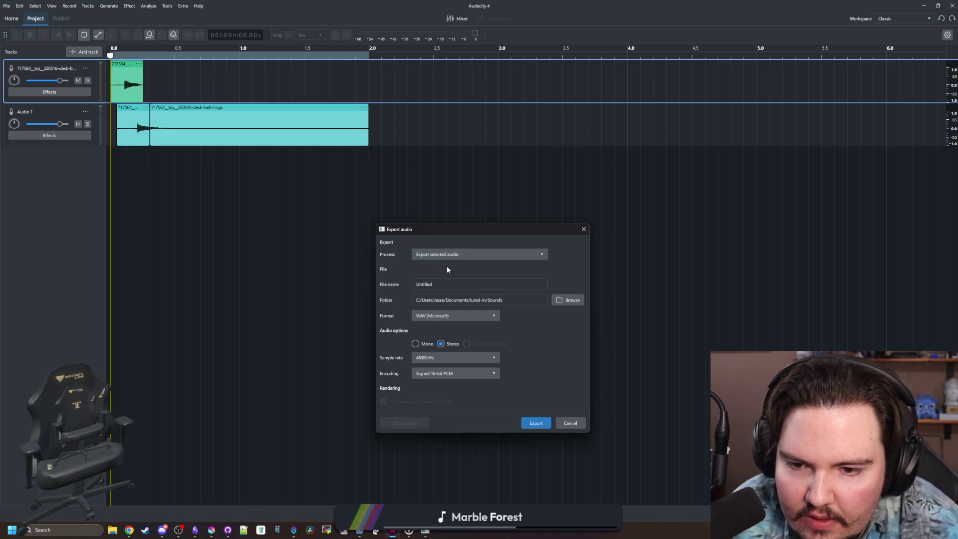
pyautogui.click(537, 424)
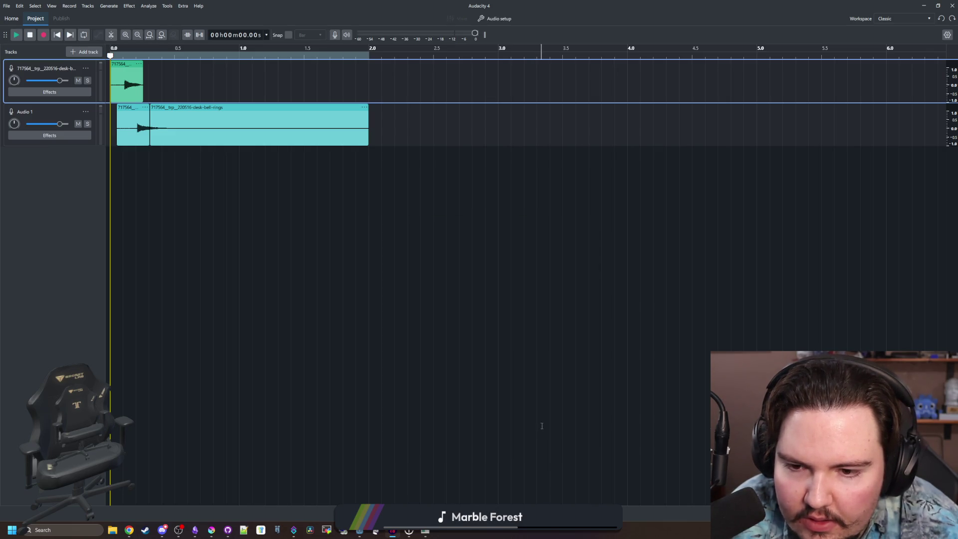
# - Confirm exporting the bell audio again, then minimize Audacity and return to the Godot editor
pyautogui.click(7, 6)
pyautogui.click(41, 104)
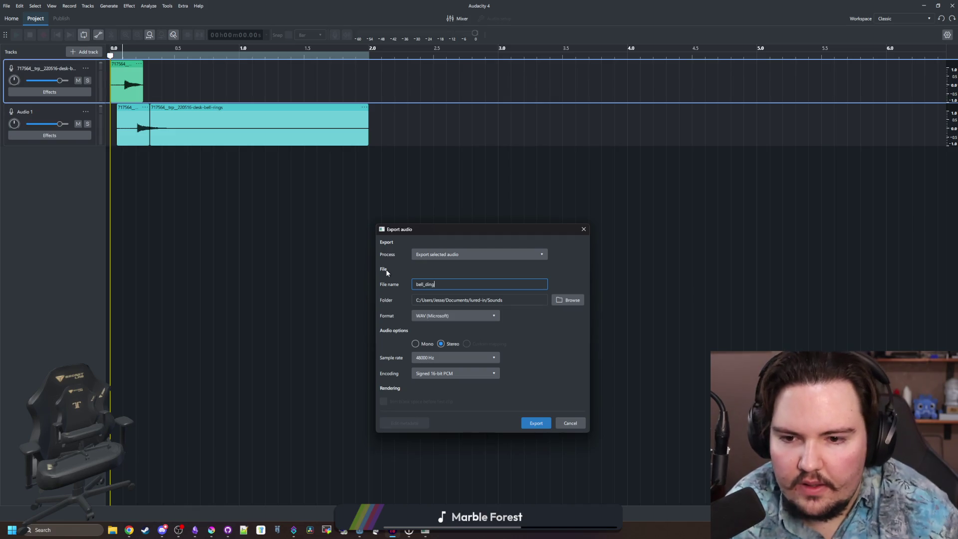
pyautogui.click(537, 422)
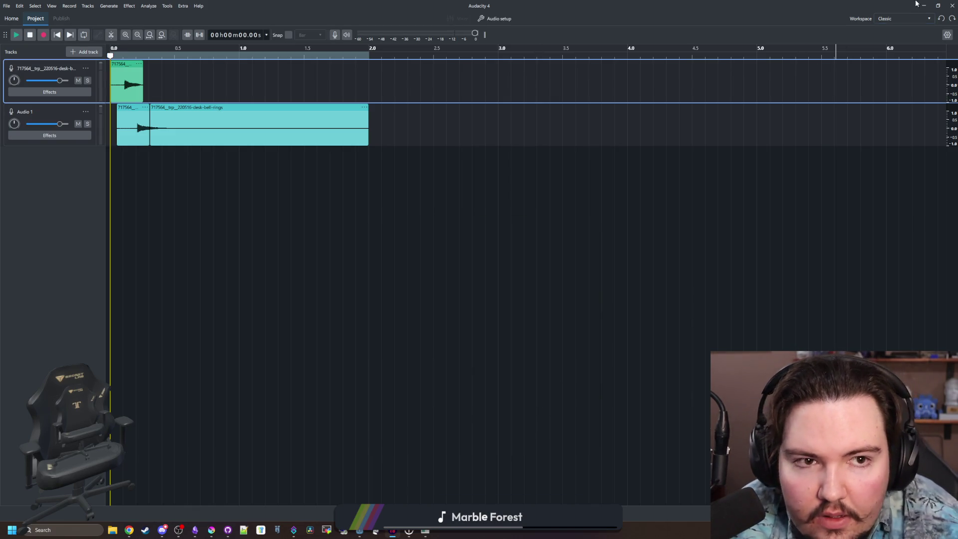
pyautogui.click(924, 5)
pyautogui.click(531, 273)
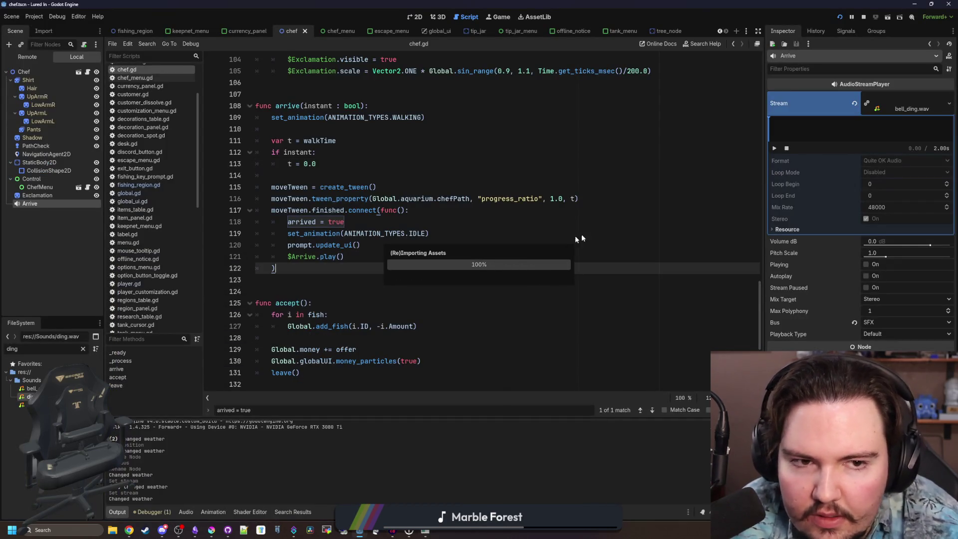
# - Replay the Arrive stream preview and inspect bell_ding.wav via a 'ding' file filter
pyautogui.click(775, 148)
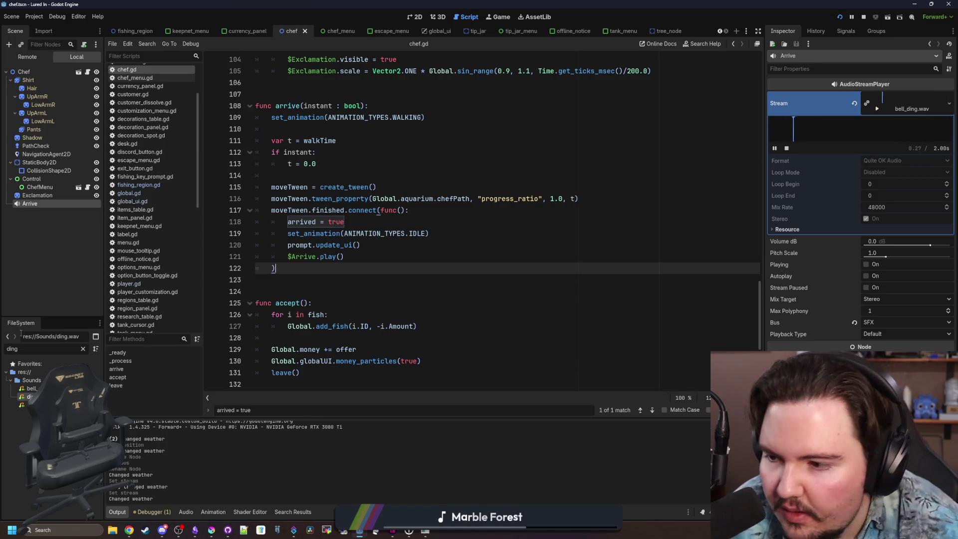
pyautogui.click(82, 349)
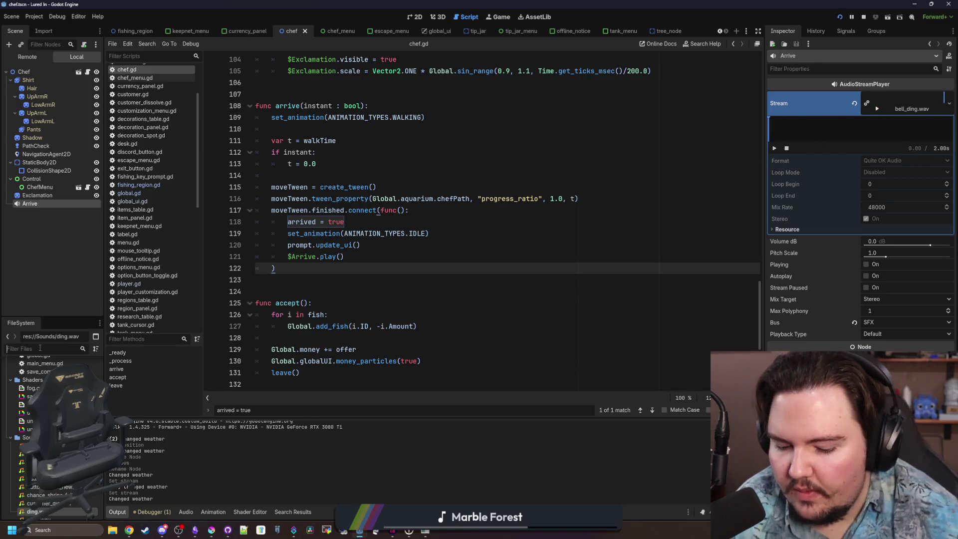
pyautogui.write('ding')
pyautogui.click(31, 388)
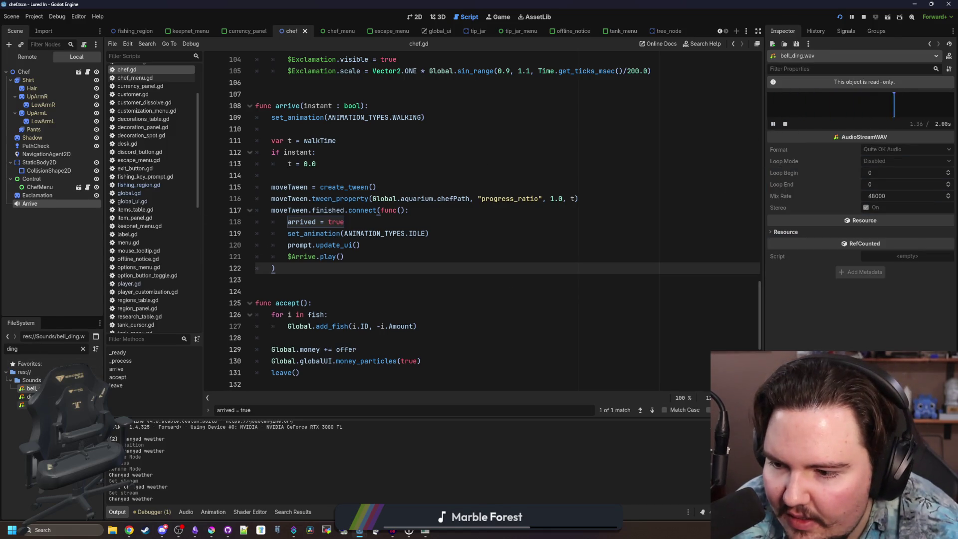
# - Filter for 'unt' and play Untitled.wav, then filter 'bel' and open the repository's pending changes
pyautogui.click(82, 349)
pyautogui.write('unt')
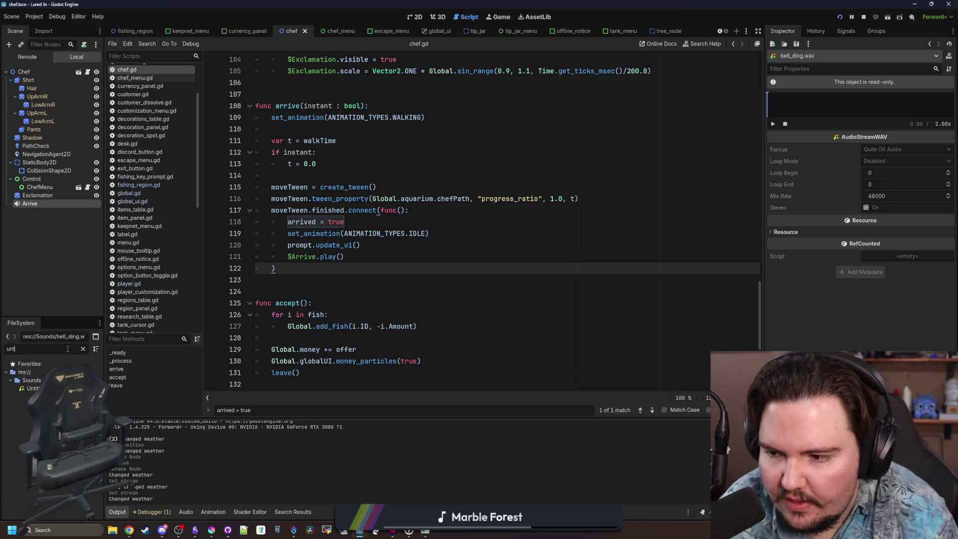
pyautogui.click(772, 124)
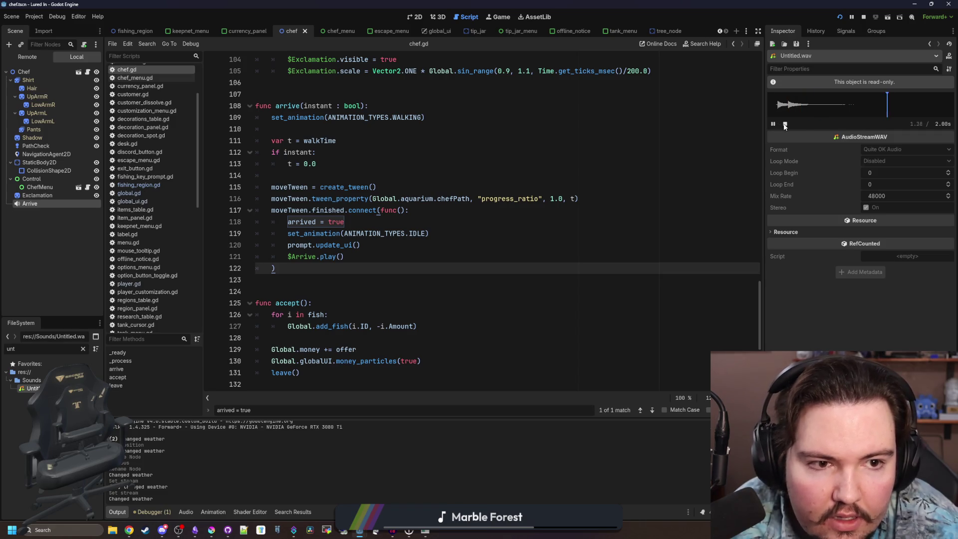
pyautogui.click(83, 349)
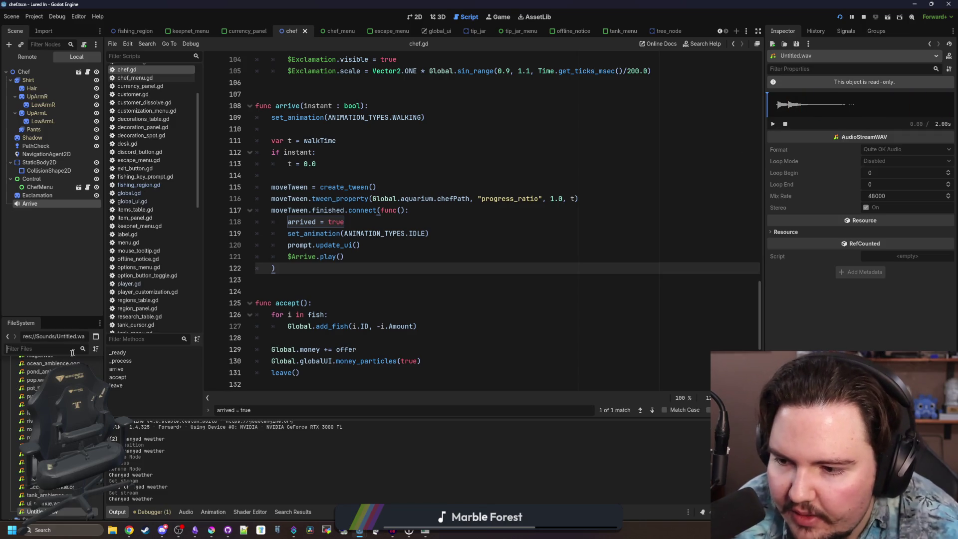
pyautogui.write('bell')
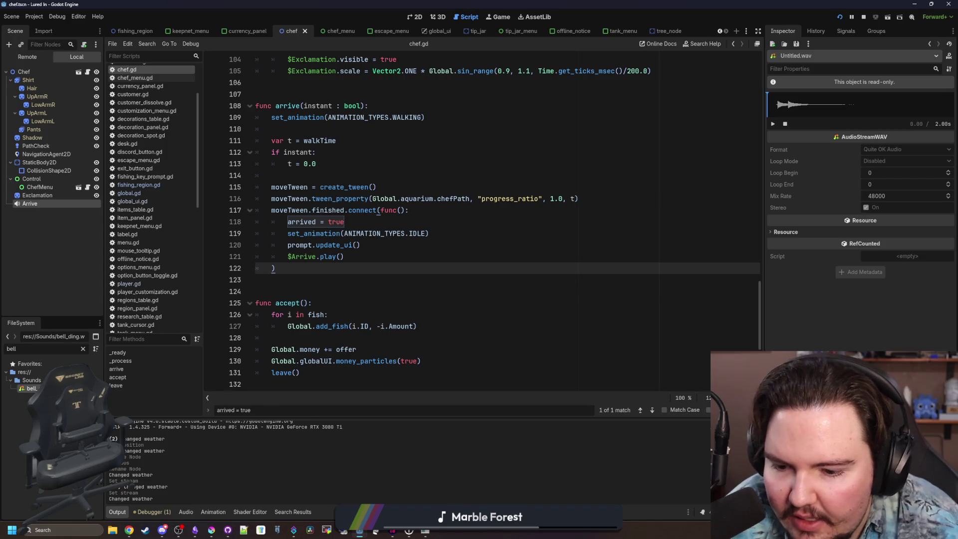
pyautogui.click(228, 530)
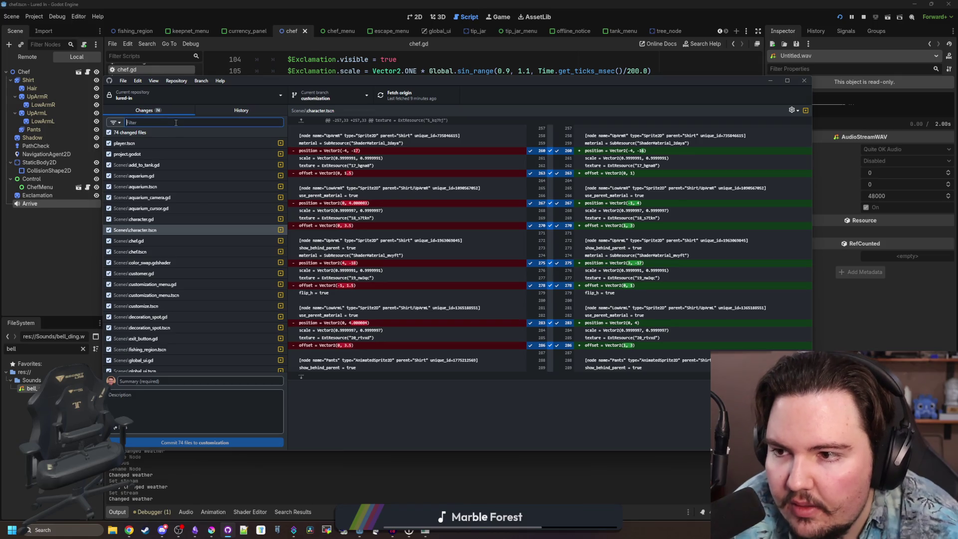
# - Filter changes by 'be', view the bell_ding.wav and bell_ding.wav.import diffs, then return to chef.gd
pyautogui.write('be')
pyautogui.click(164, 146)
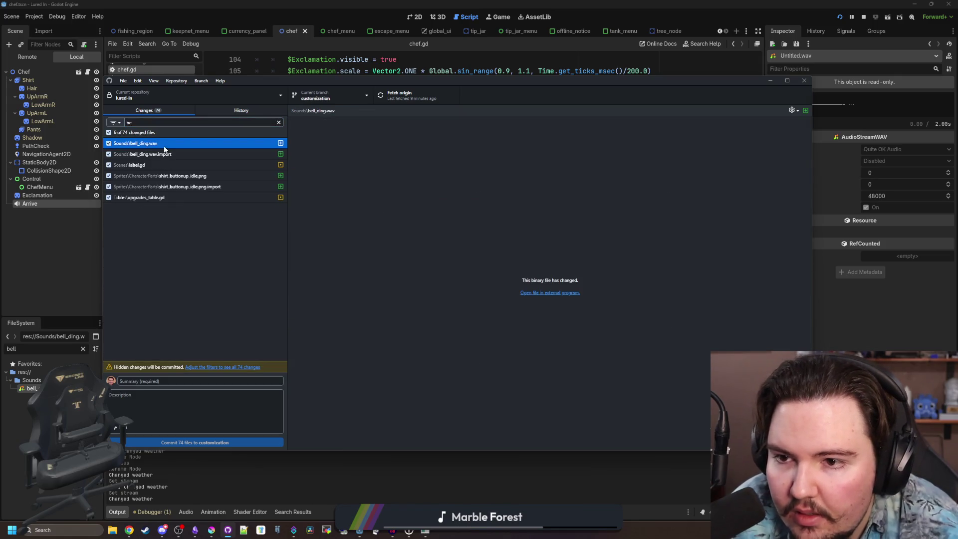
pyautogui.click(166, 153)
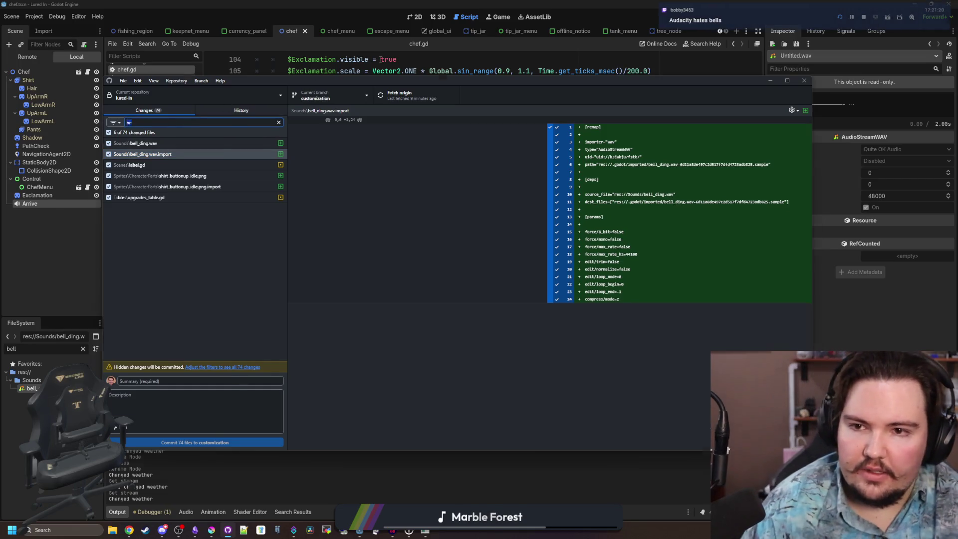
pyautogui.hotkey('alt', 'Tab')
pyautogui.click(409, 199)
pyautogui.click(379, 256)
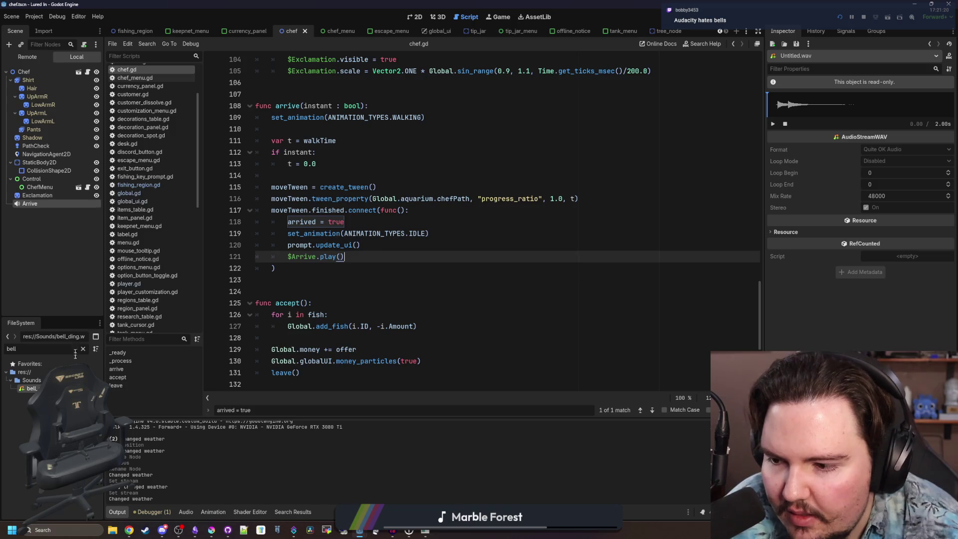
# - Delete the old bell_ding.wav from the project
pyautogui.rightClick(50, 388)
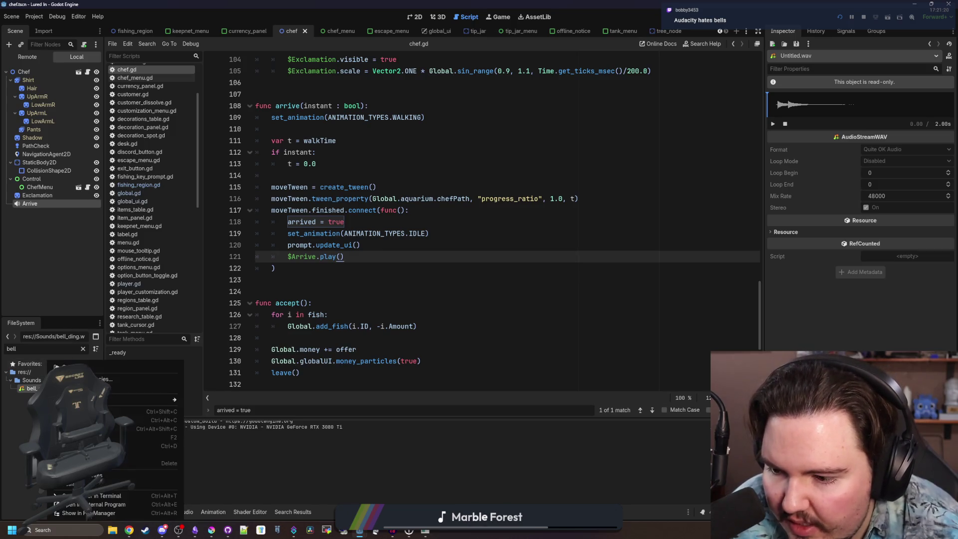
pyautogui.click(164, 463)
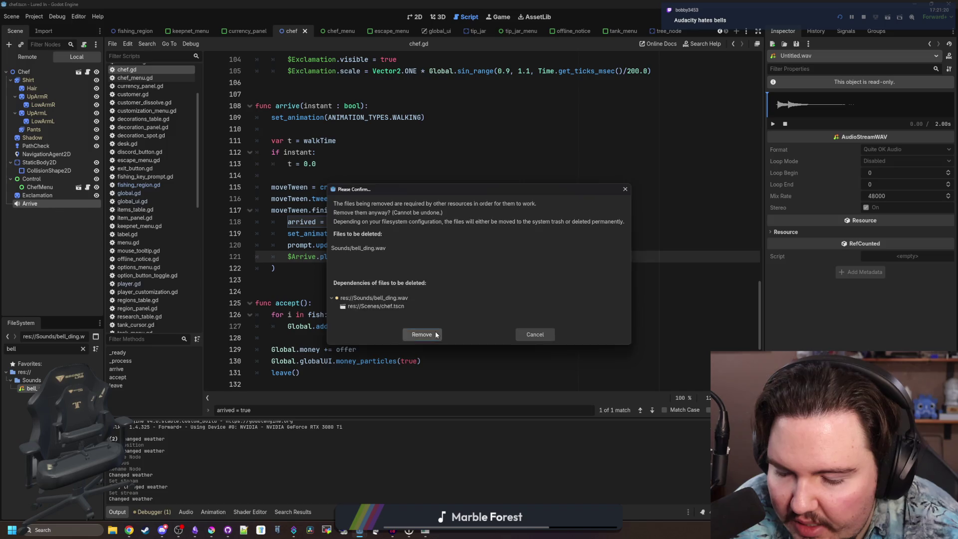
pyautogui.click(422, 334)
# - Rename Untitled.wav to bell_ding.wav
pyautogui.click(83, 349)
pyautogui.write('unt')
pyautogui.click(30, 389)
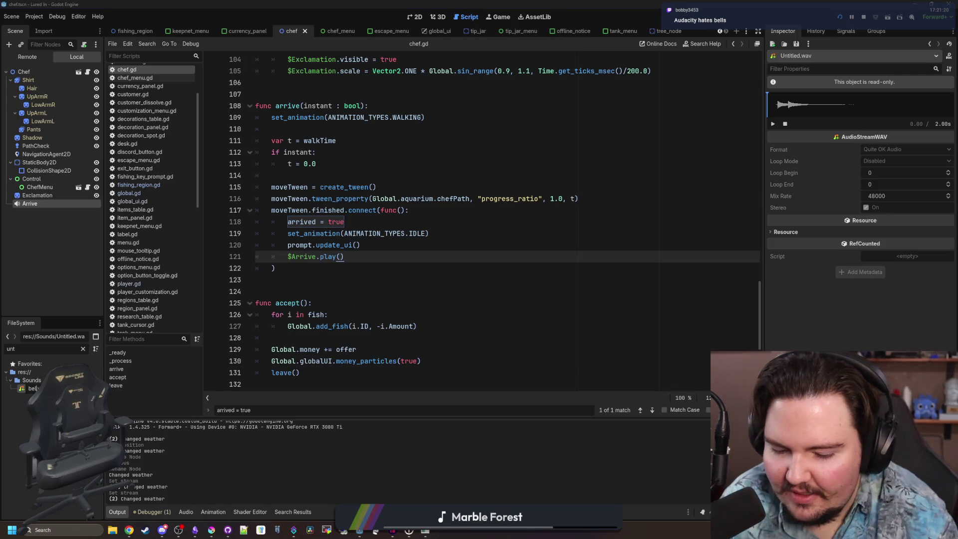
pyautogui.write('_ding')
pyautogui.press('Return')
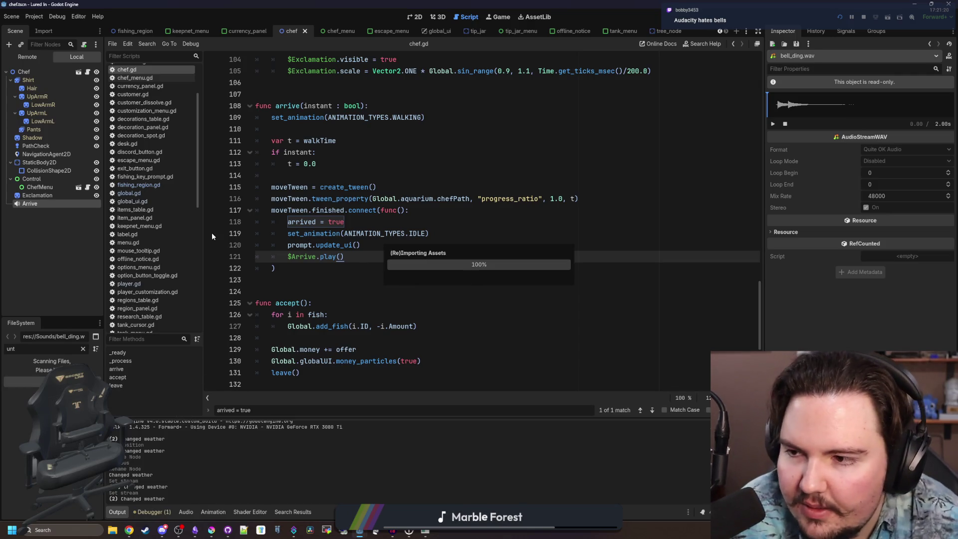
# - Assign the new bell_ding.wav as the Arrive node's stream and save the chef scene
pyautogui.click(36, 204)
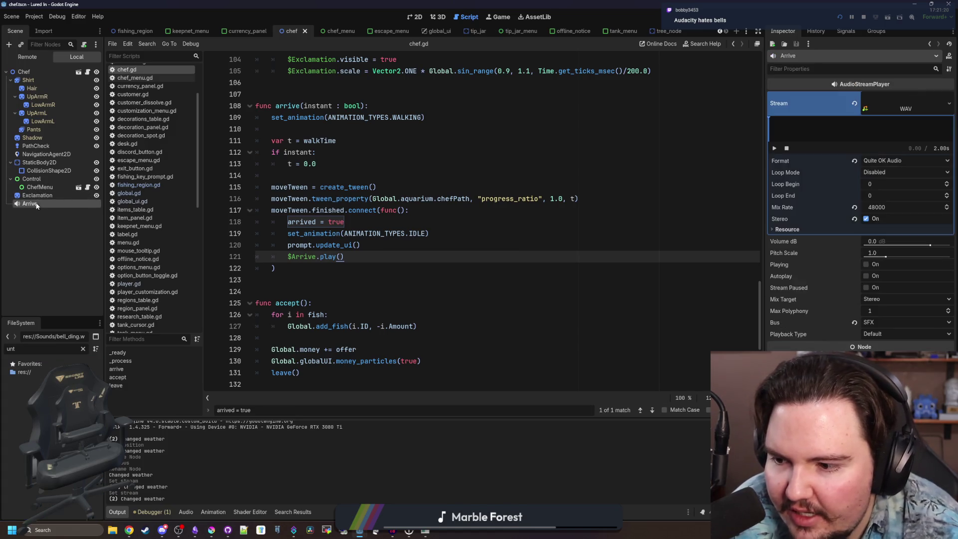
pyautogui.click(83, 349)
pyautogui.write('be')
pyautogui.moveTo(28, 413)
pyautogui.mouseDown()
pyautogui.moveTo(806, 122)
pyautogui.moveTo(885, 104)
pyautogui.mouseUp()
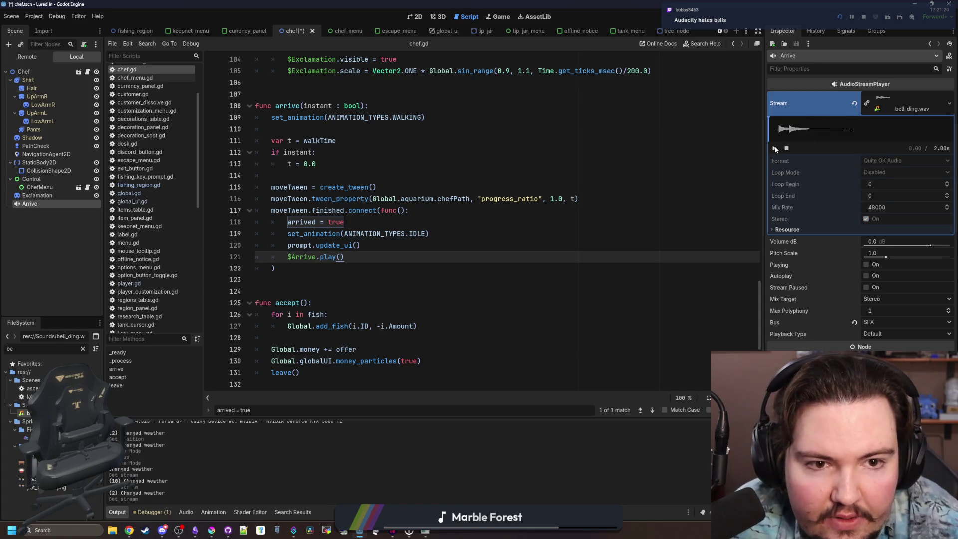
pyautogui.hotkey('ctrl', 's')
# - Split the top clip at 0.11 s and bottom clip at 0.21 s, deleting the bottom's leading piece
pyautogui.click(385, 533)
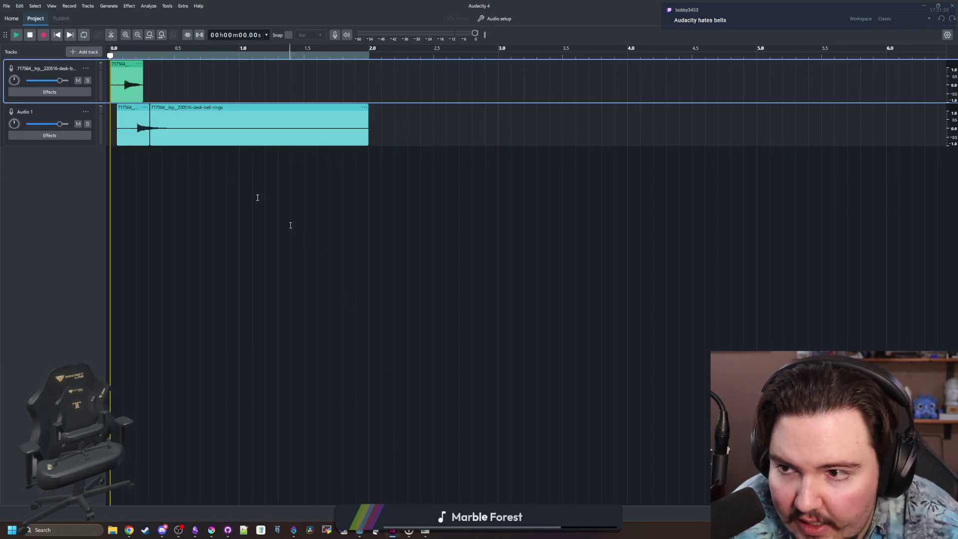
pyautogui.scroll(5, 117, 172)
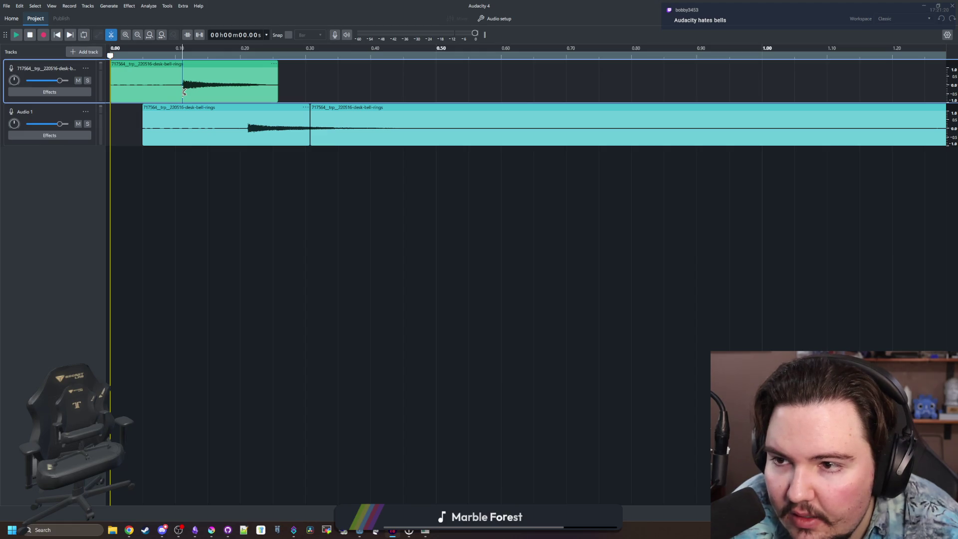
pyautogui.click(183, 92)
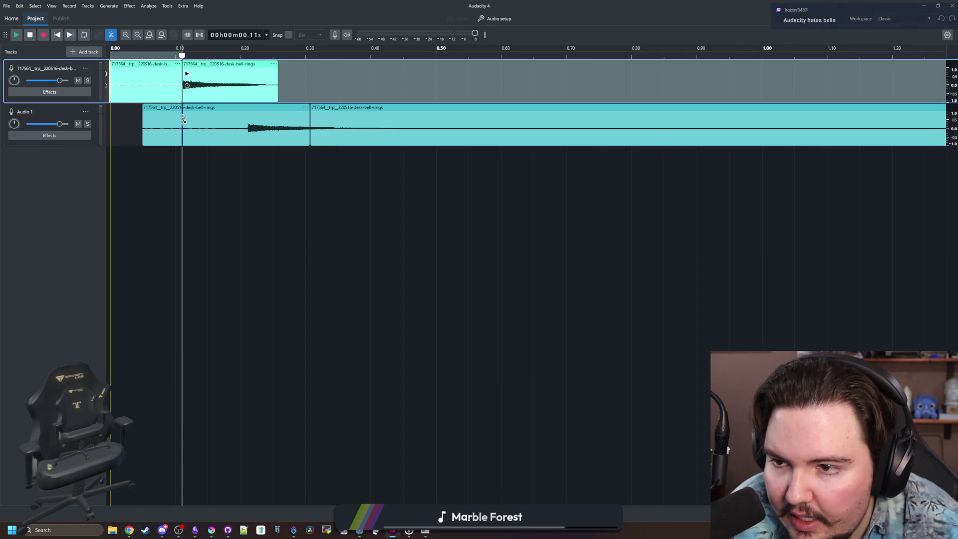
pyautogui.click(246, 142)
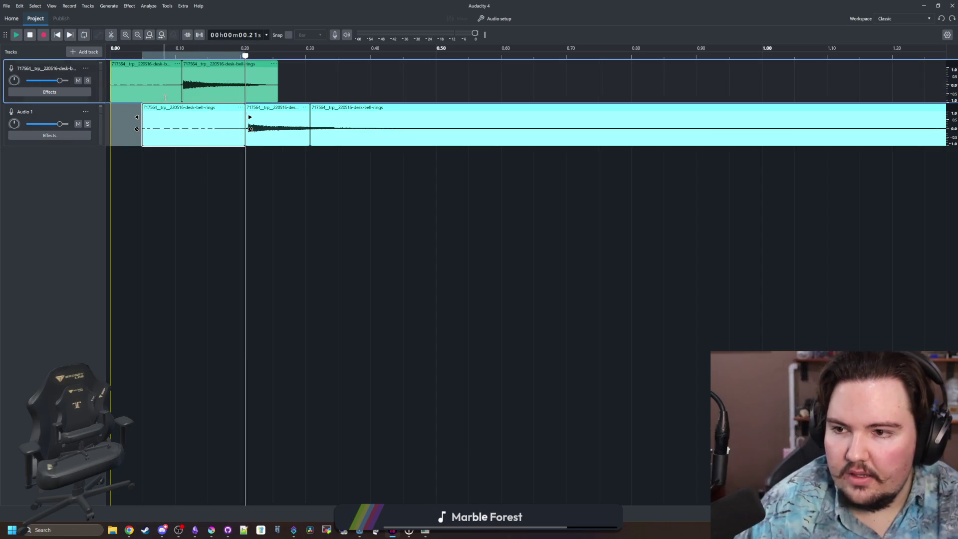
pyautogui.click(169, 156)
pyautogui.click(182, 109)
pyautogui.press('Delete')
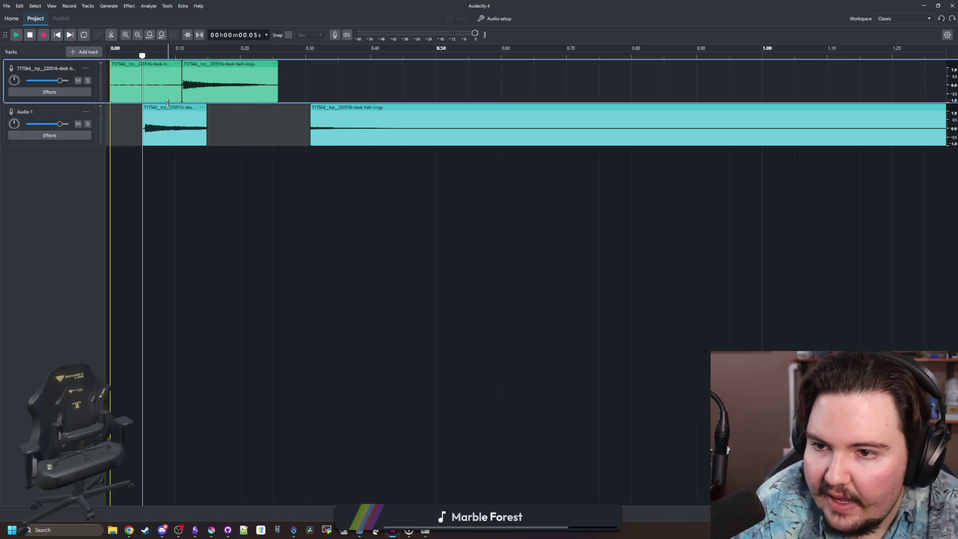
pyautogui.hotkey('ctrl', 'v')
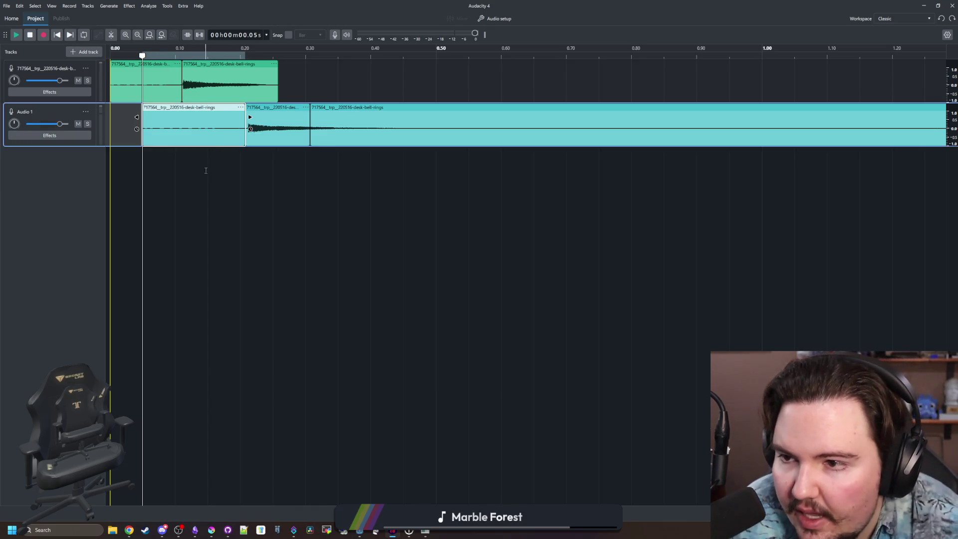
pyautogui.hotkey('ctrl', 'z')
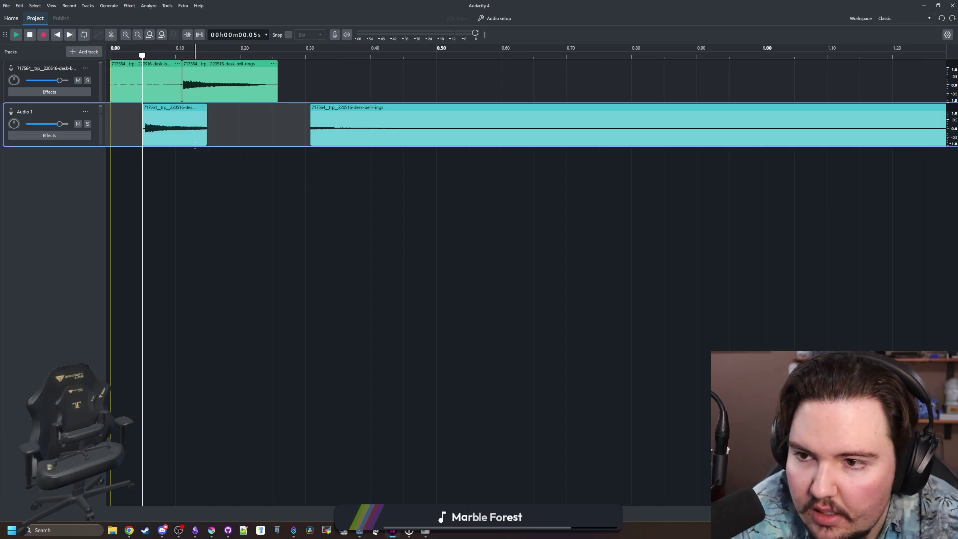
# - Delete the top track's leading piece, slide clips to the start and butt them together, then play back
pyautogui.click(196, 155)
pyautogui.click(154, 71)
pyautogui.press('Delete')
pyautogui.moveTo(200, 62); pyautogui.dragTo(120, 62)
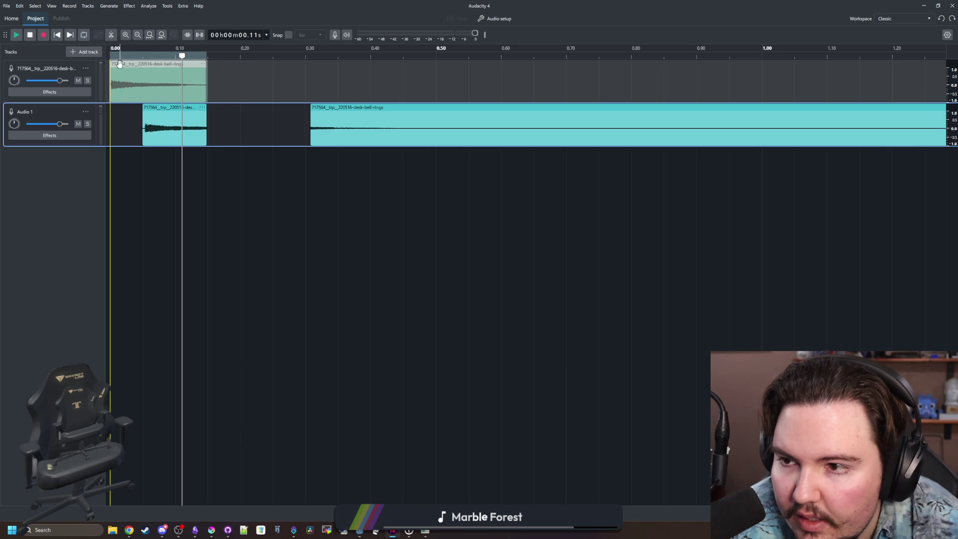
pyautogui.moveTo(326, 106); pyautogui.dragTo(223, 107)
pyautogui.click(121, 136)
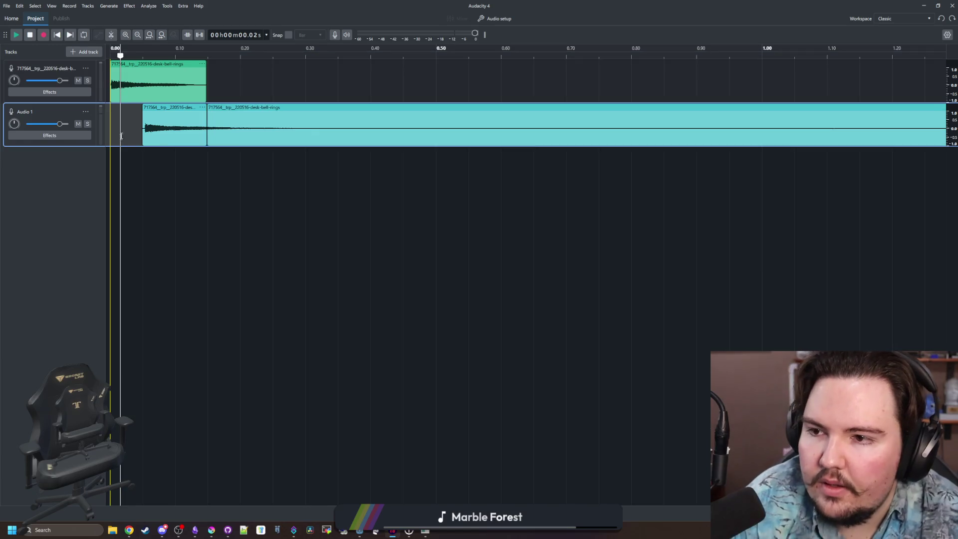
pyautogui.press('space')
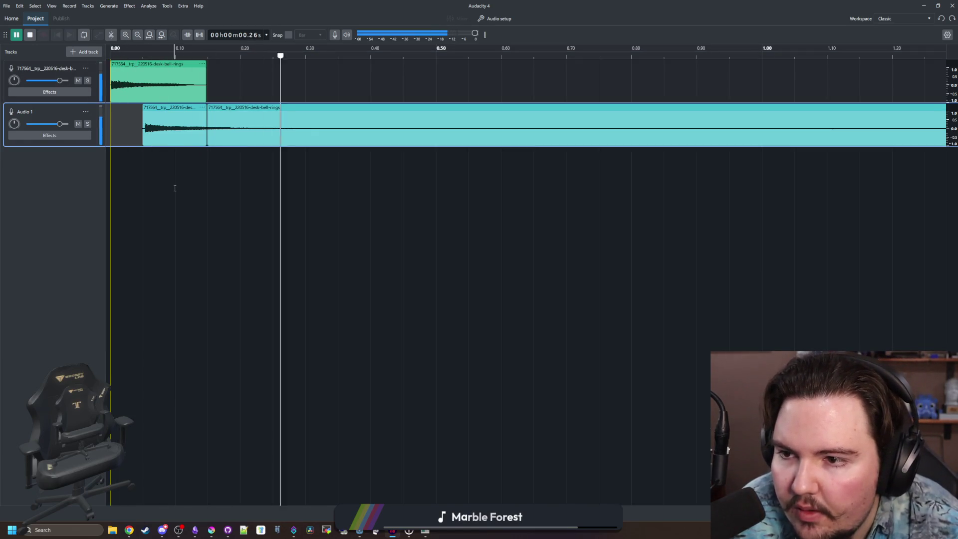
# - Shift both Audio 1 clips right to about 0.11 s, zoom out and replay both tracks
pyautogui.click(165, 108)
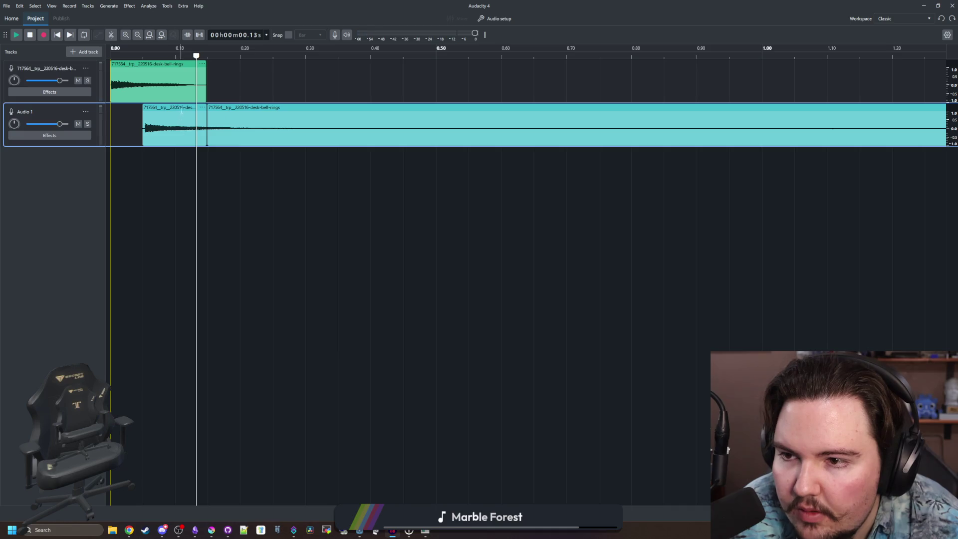
pyautogui.moveTo(227, 108); pyautogui.dragTo(266, 109)
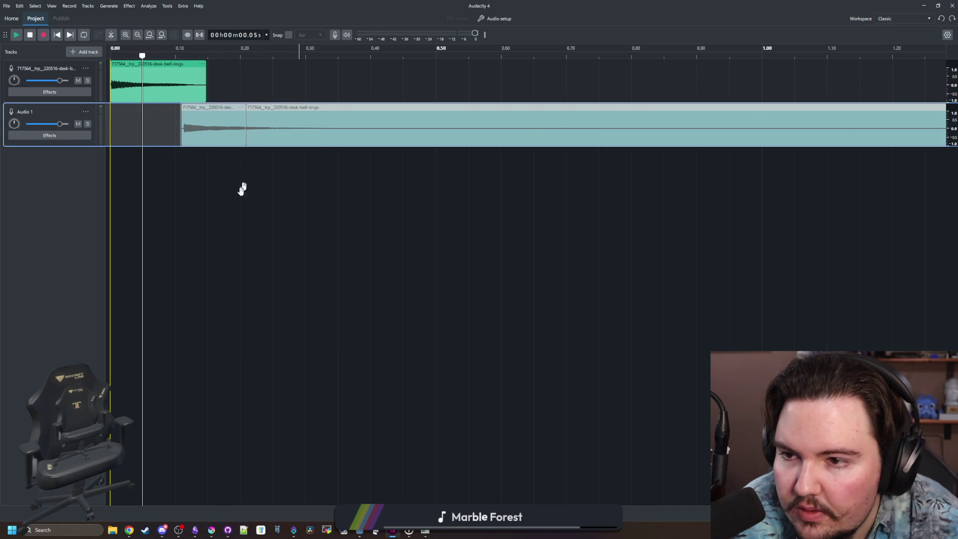
pyautogui.click(237, 155)
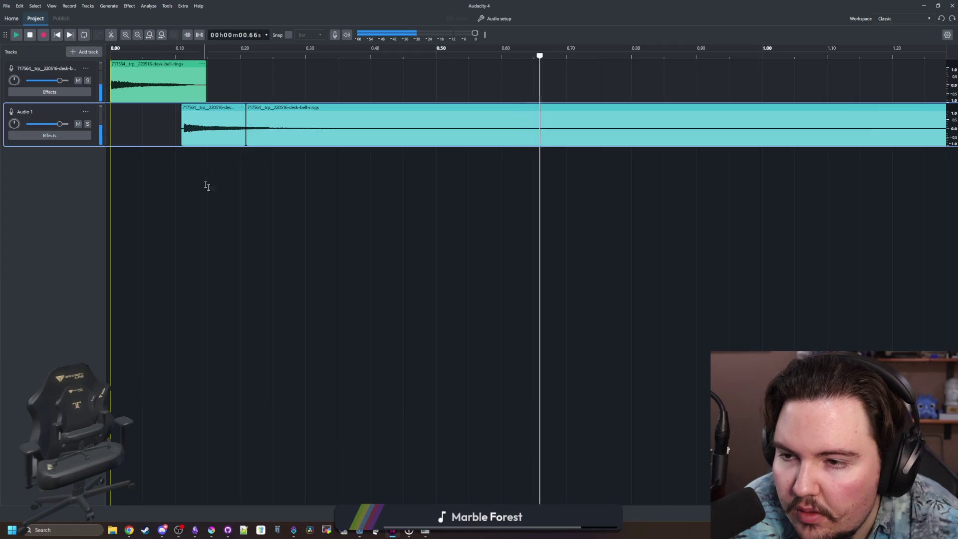
pyautogui.press('space')
pyautogui.hotkey('ctrl', 'f')
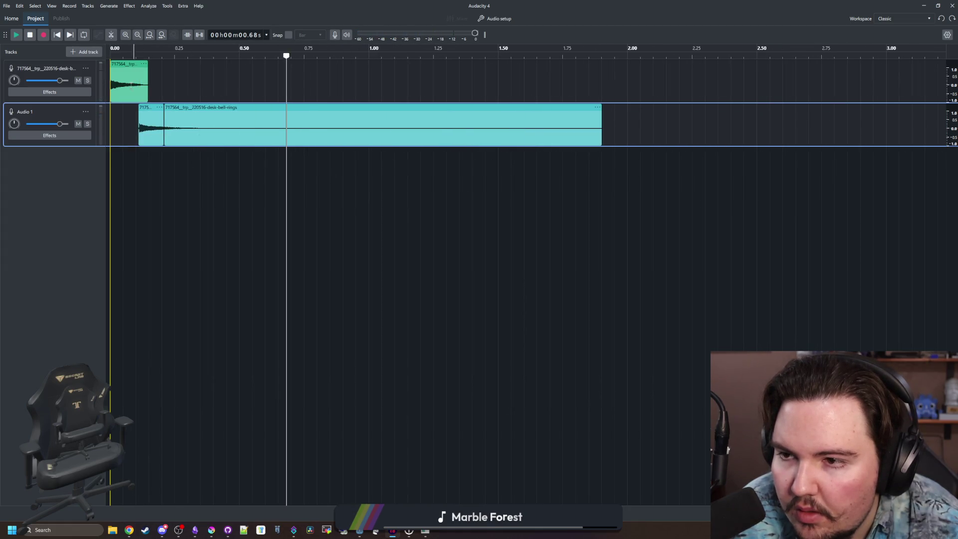
pyautogui.press('space')
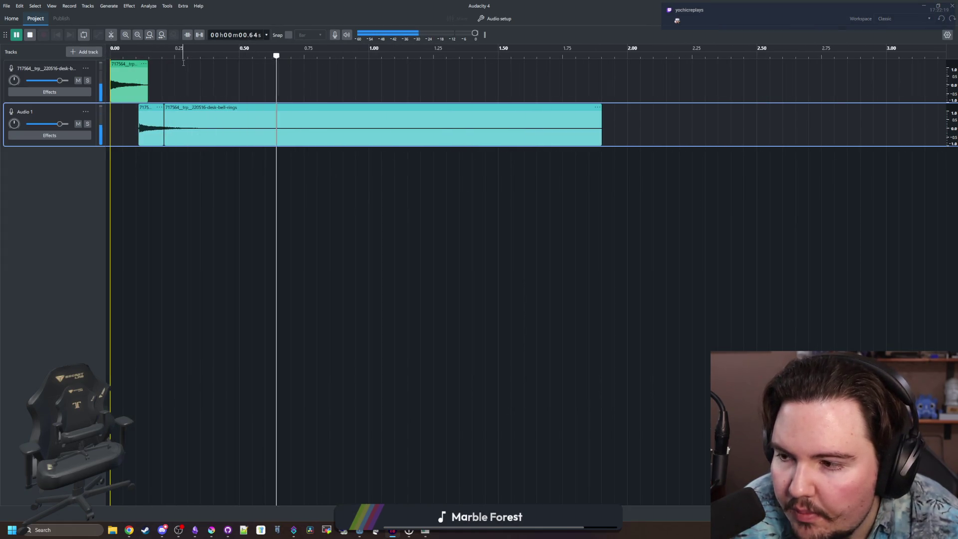
pyautogui.press('space')
pyautogui.click(109, 54)
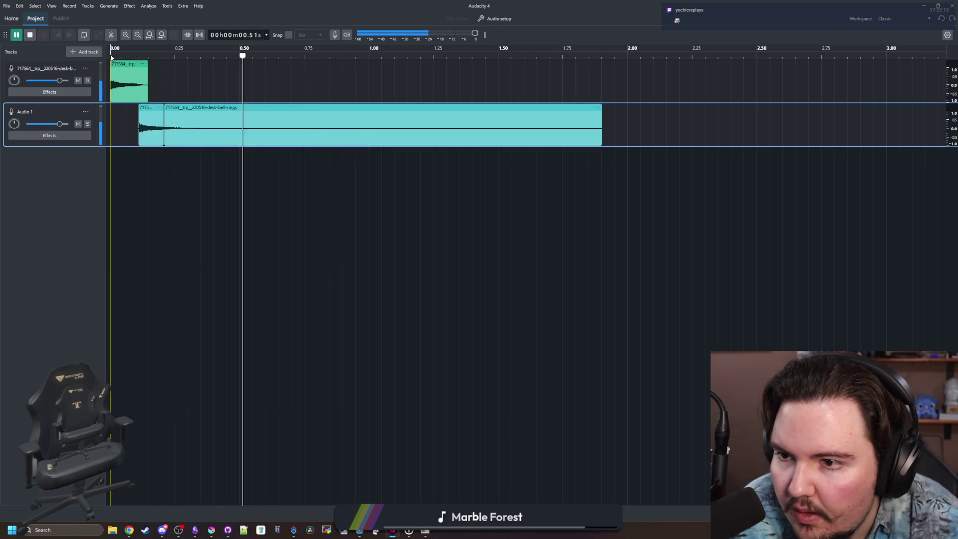
# - Move both Audio 1 clips slightly earlier, play back to check, and save the project
pyautogui.keyDown('ctrl'); pyautogui.scroll(1, 128, 100); pyautogui.keyUp('ctrl')
pyautogui.click(184, 107)
pyautogui.keyDown('shift'); pyautogui.click(218, 107); pyautogui.keyUp('shift')
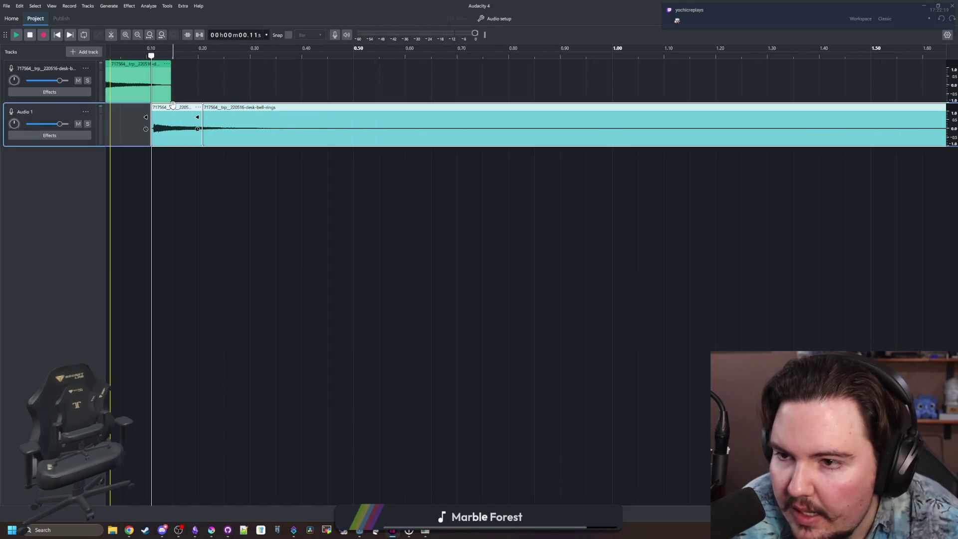
pyautogui.moveTo(174, 107); pyautogui.dragTo(170, 181)
pyautogui.keyDown('ctrl'); pyautogui.scroll(-1, 170, 181); pyautogui.keyUp('ctrl')
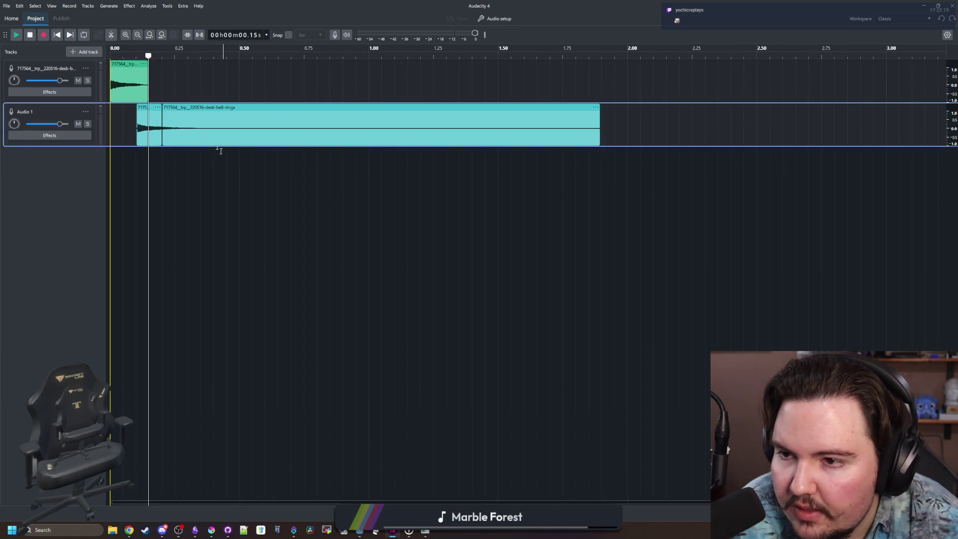
pyautogui.click(113, 54)
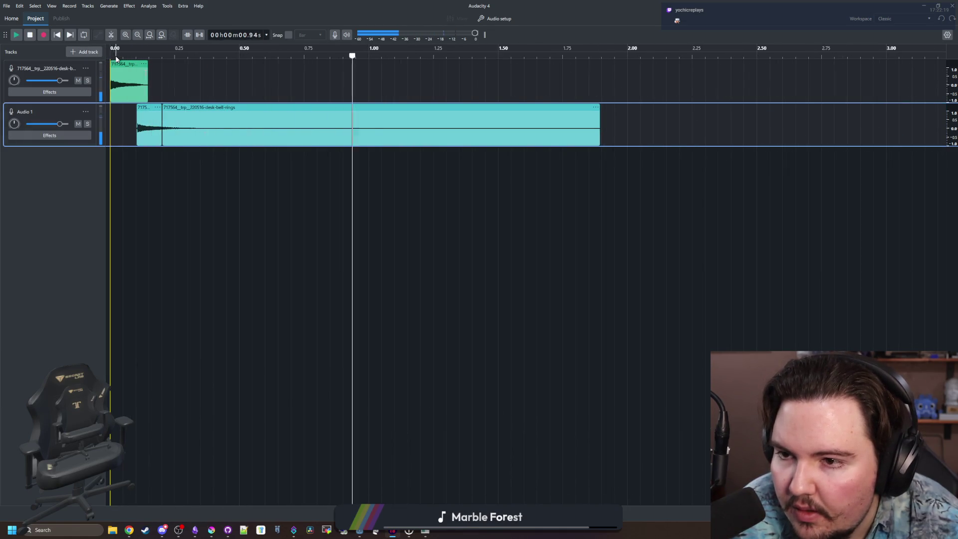
pyautogui.click(289, 172)
pyautogui.hotkey('ctrl', 's')
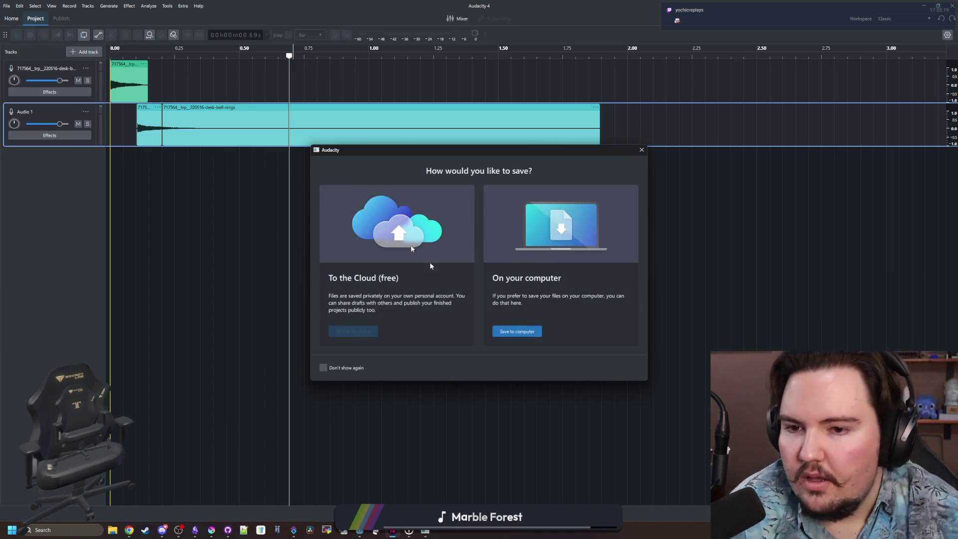
# - Dismiss the save prompt and select the top track from 0 to 1.85 seconds
pyautogui.click(633, 163)
pyautogui.click(273, 102)
pyautogui.click(175, 87)
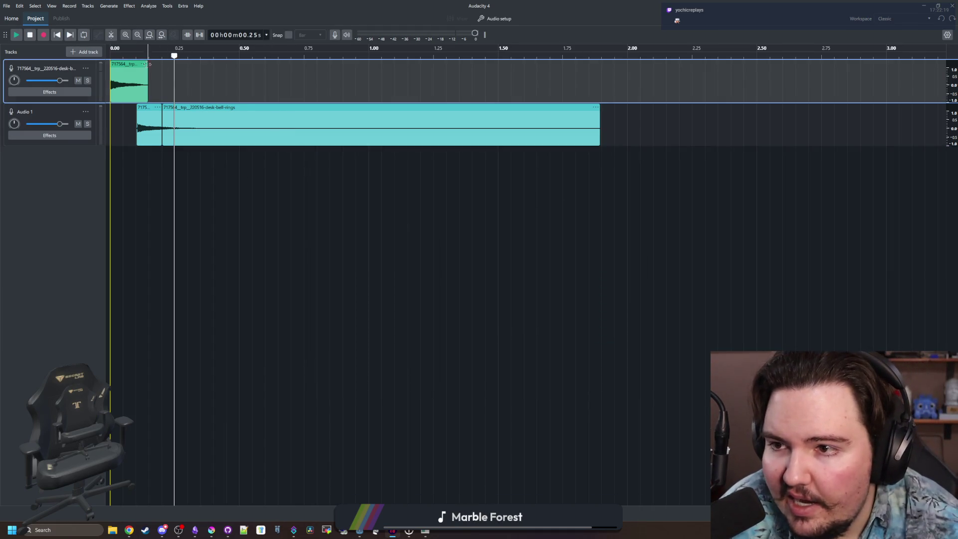
pyautogui.click(391, 229)
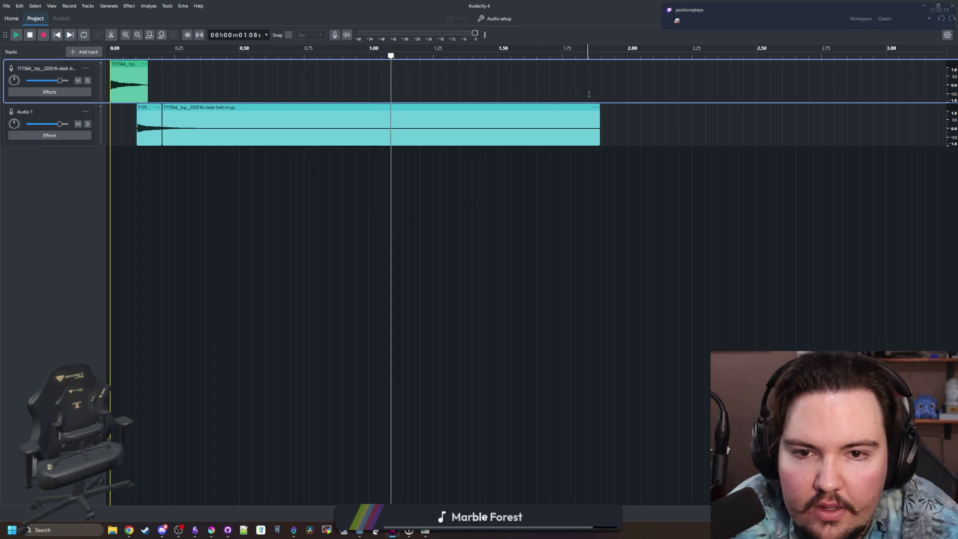
pyautogui.moveTo(603, 92); pyautogui.dragTo(110, 87)
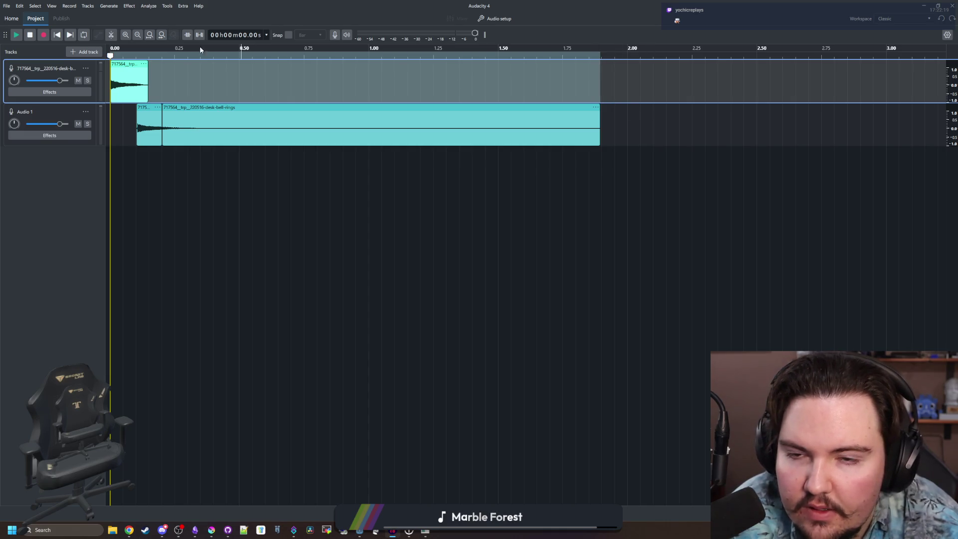
# - Export the selected audio as bell_ding WAV to the Sounds folder, then switch to Godot
pyautogui.click(7, 5)
pyautogui.click(44, 109)
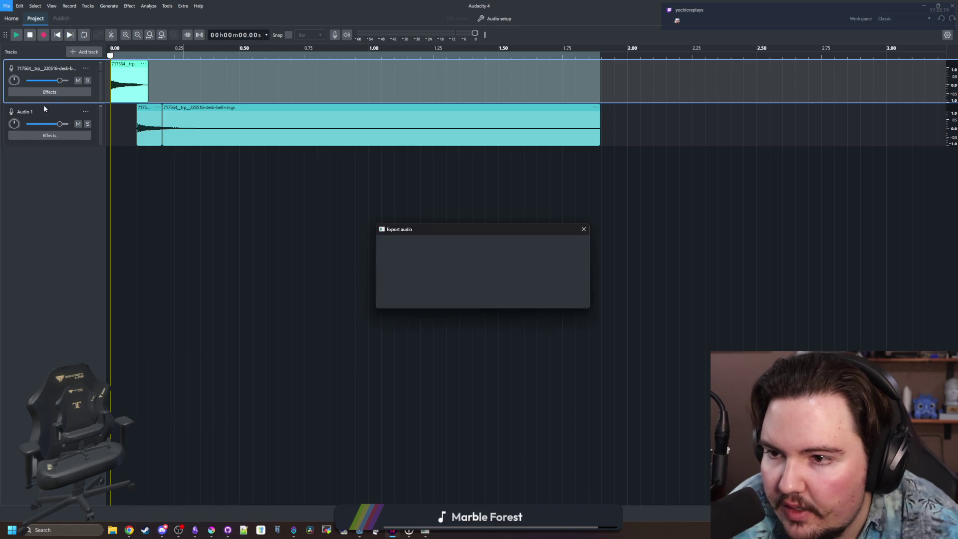
pyautogui.click(420, 284)
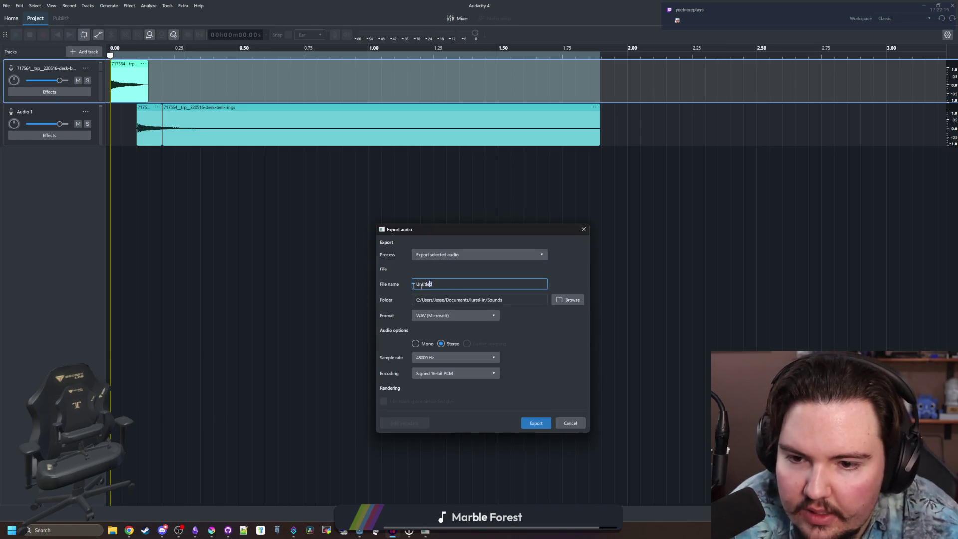
pyautogui.write('bell_ding')
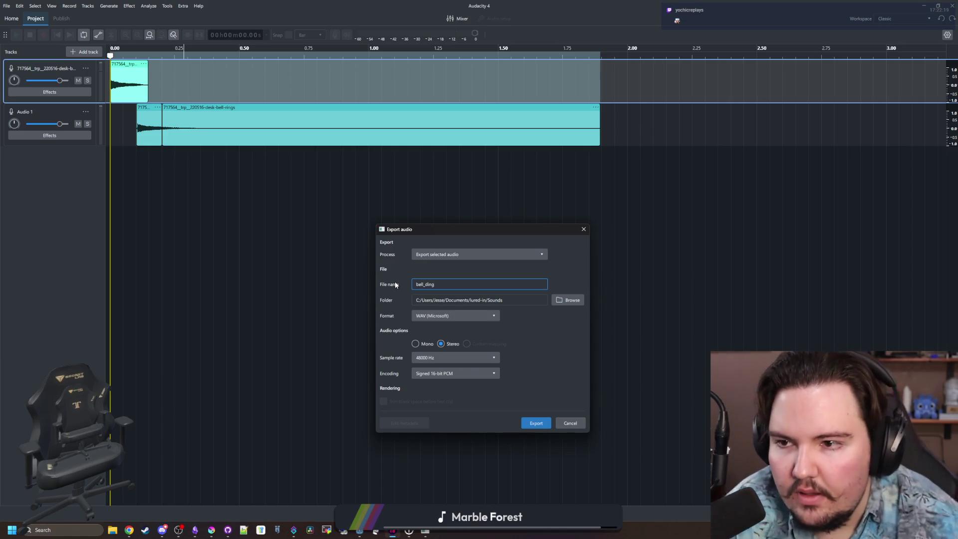
pyautogui.click(462, 255)
pyautogui.click(462, 269)
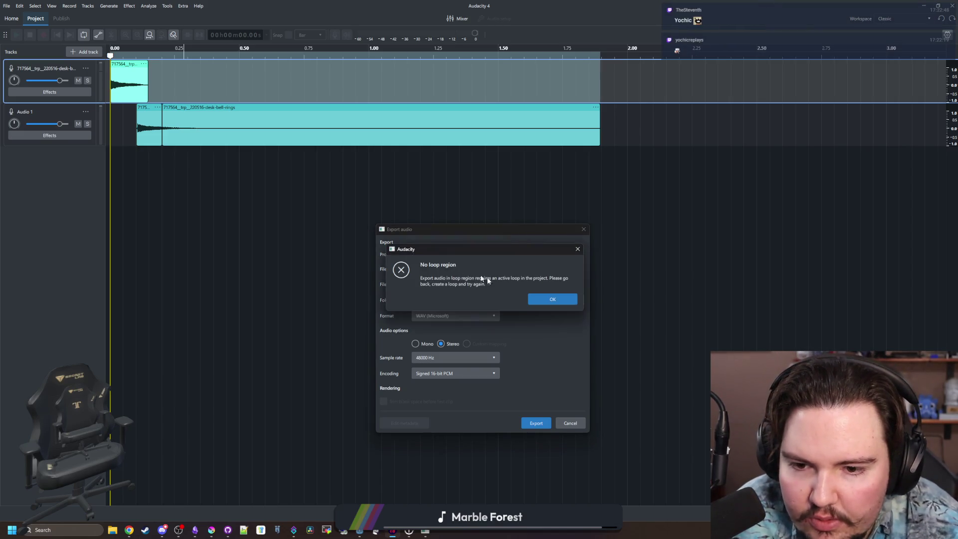
pyautogui.click(548, 299)
pyautogui.click(456, 254)
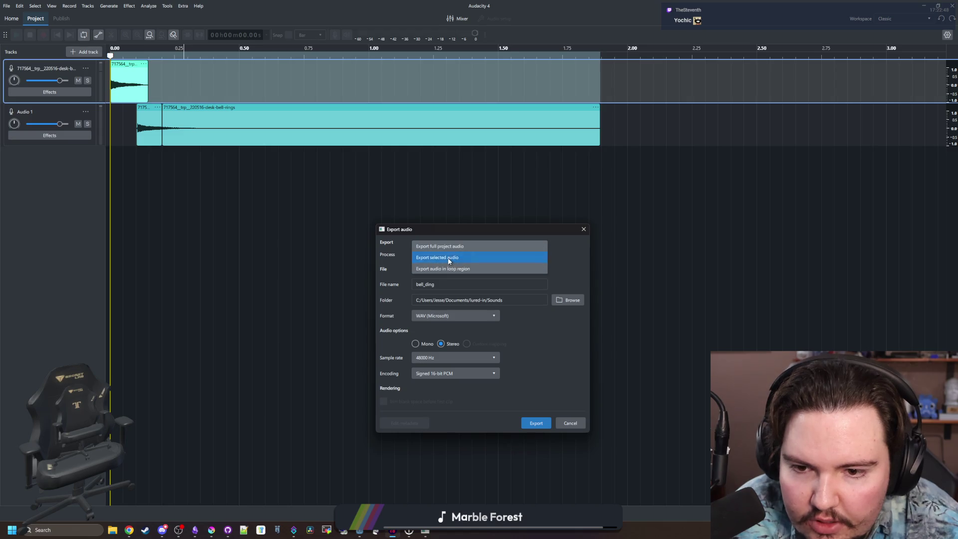
pyautogui.click(454, 260)
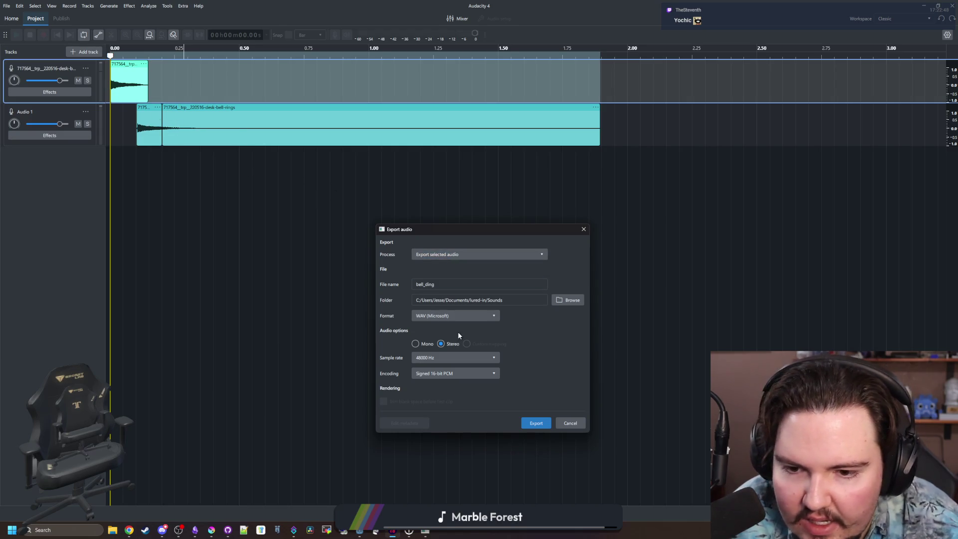
pyautogui.click(493, 300)
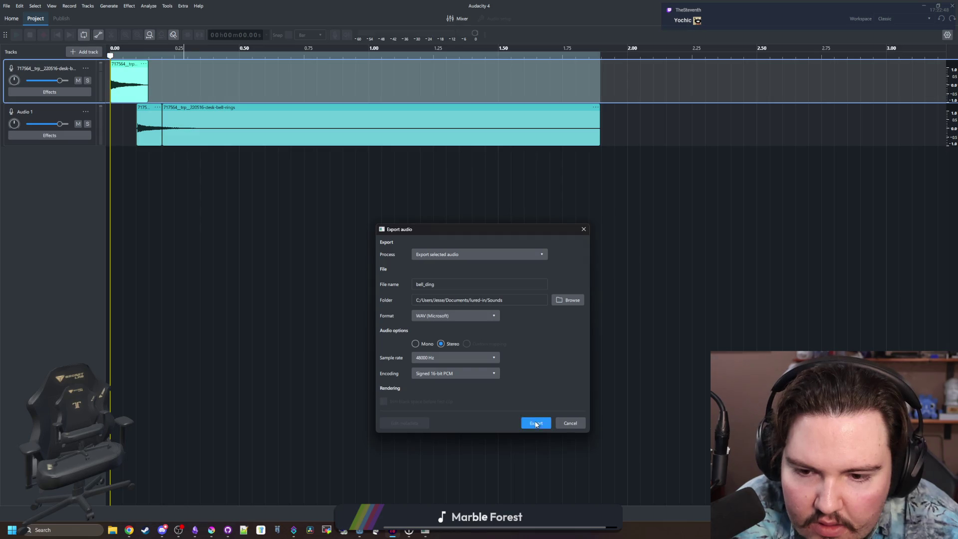
pyautogui.click(536, 424)
pyautogui.hotkey('alt', 'Tab')
pyautogui.click(576, 307)
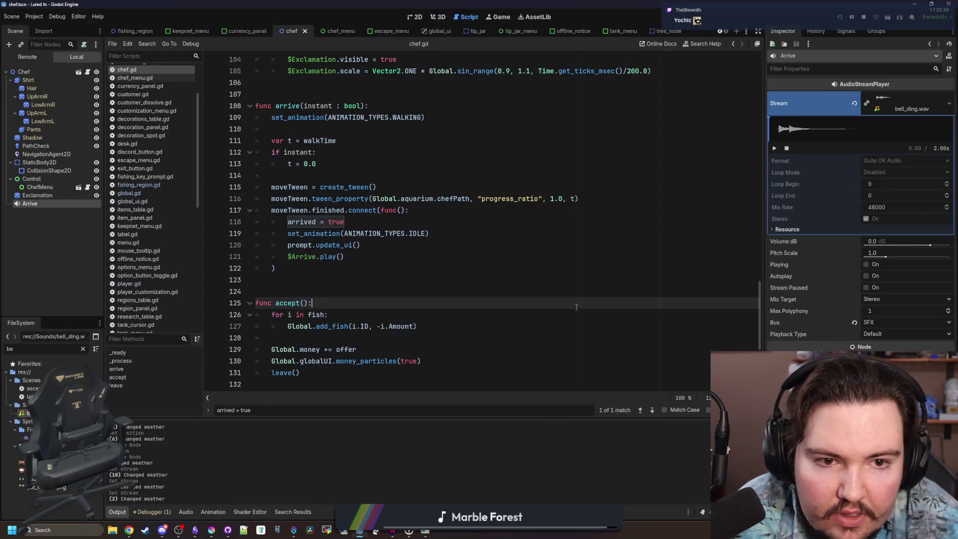
# - Preview the Arrive sound, then clear the Arrive player's Stream
pyautogui.click(773, 149)
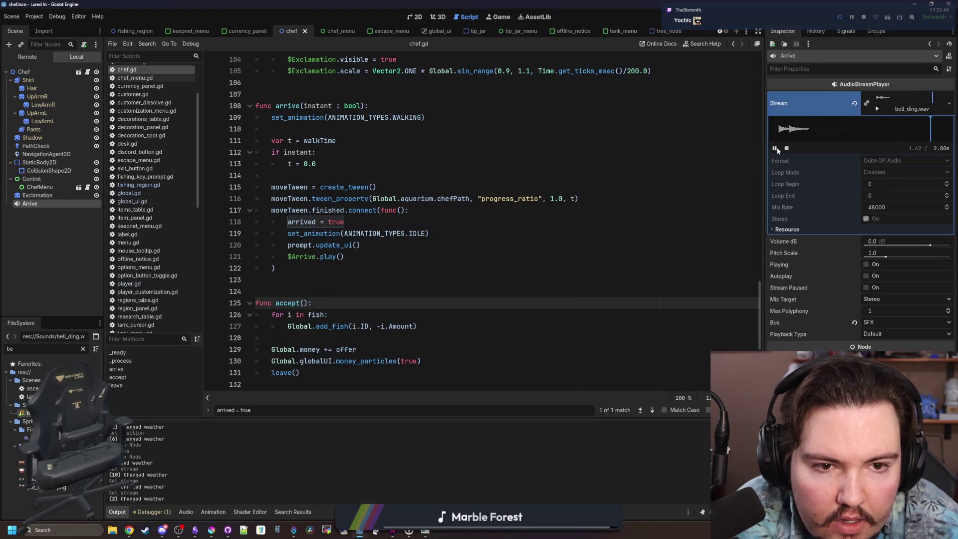
pyautogui.click(787, 149)
pyautogui.click(855, 103)
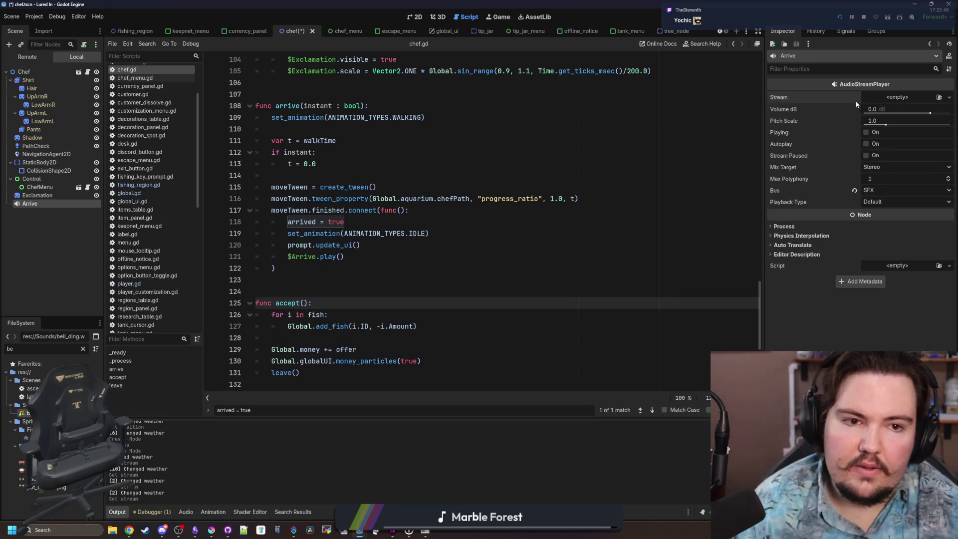
# - Delete the old bell_ding.wav from the Sounds folder
pyautogui.click(29, 413)
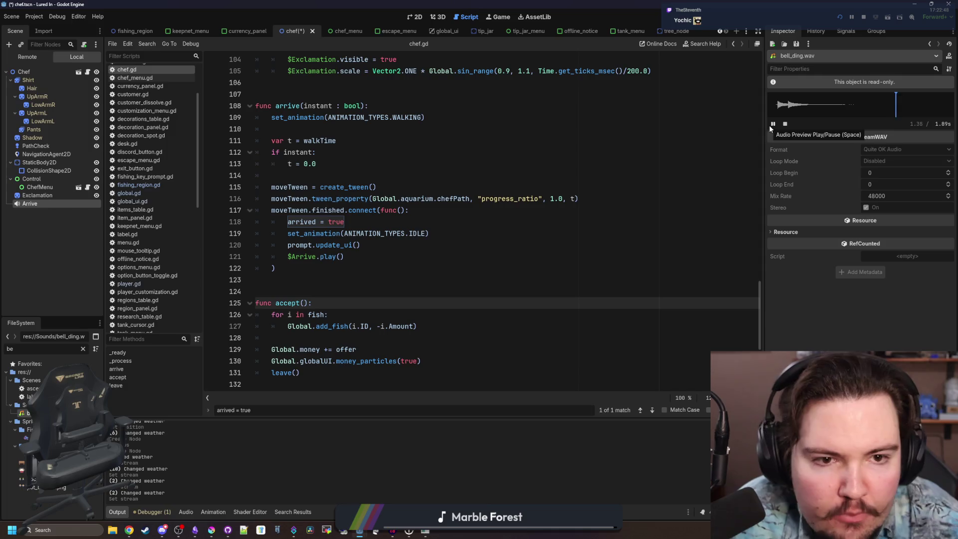
pyautogui.rightClick(37, 413)
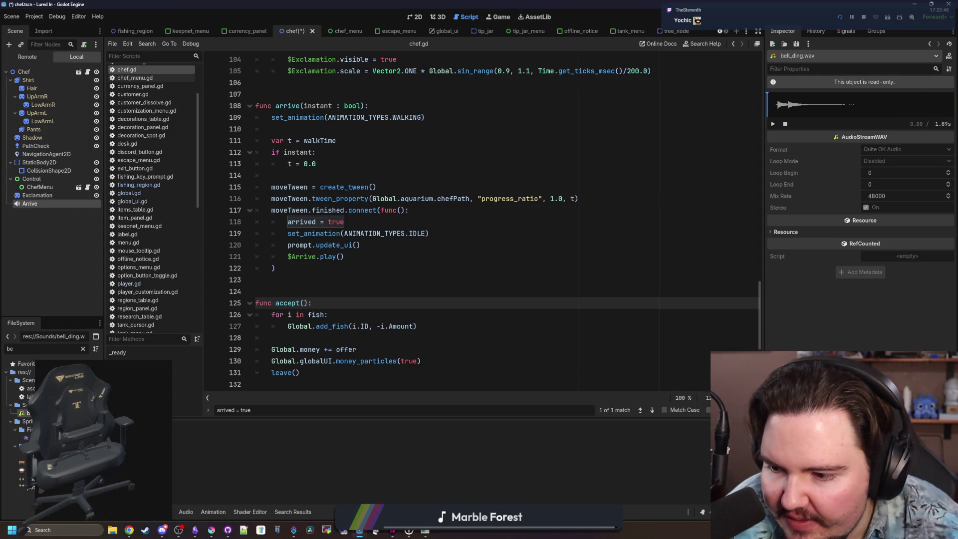
pyautogui.click(149, 463)
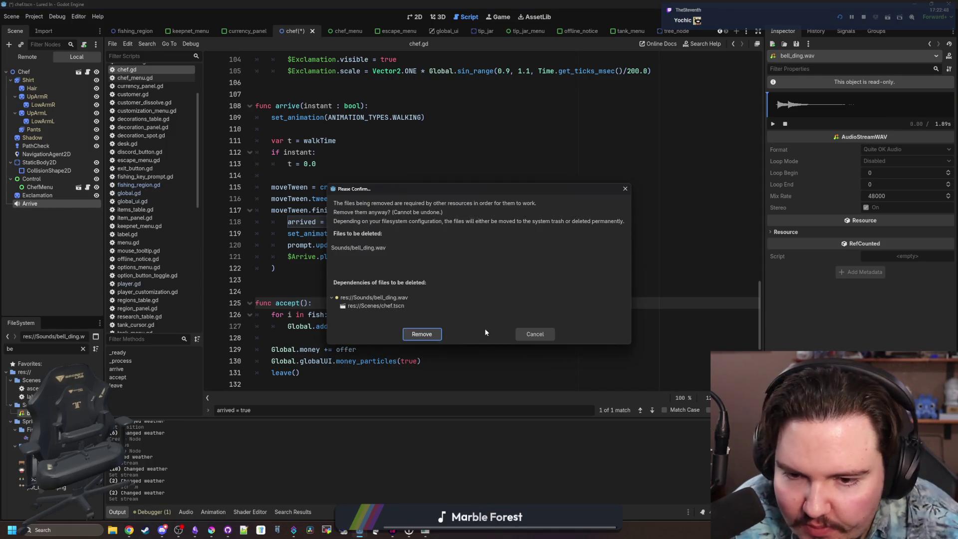
pyautogui.click(422, 336)
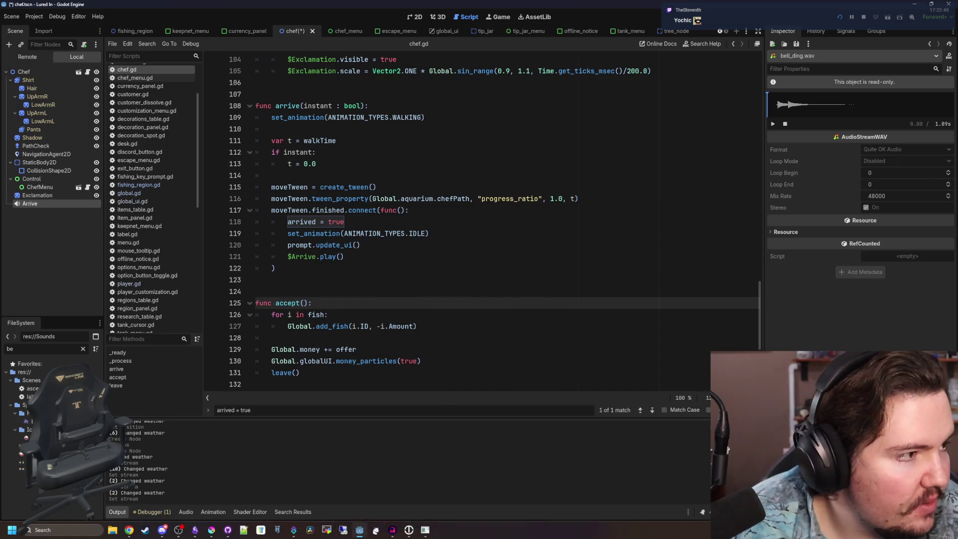
pyautogui.hotkey('alt', 'Tab')
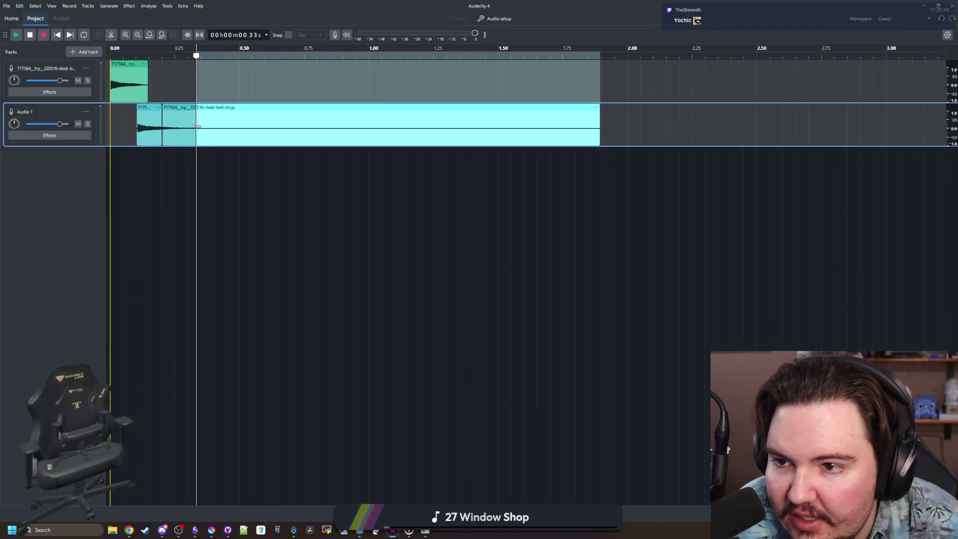
# - Select the bell audio on the Audio 1 track
pyautogui.click(424, 125)
pyautogui.moveTo(615, 100); pyautogui.dragTo(94, 95)
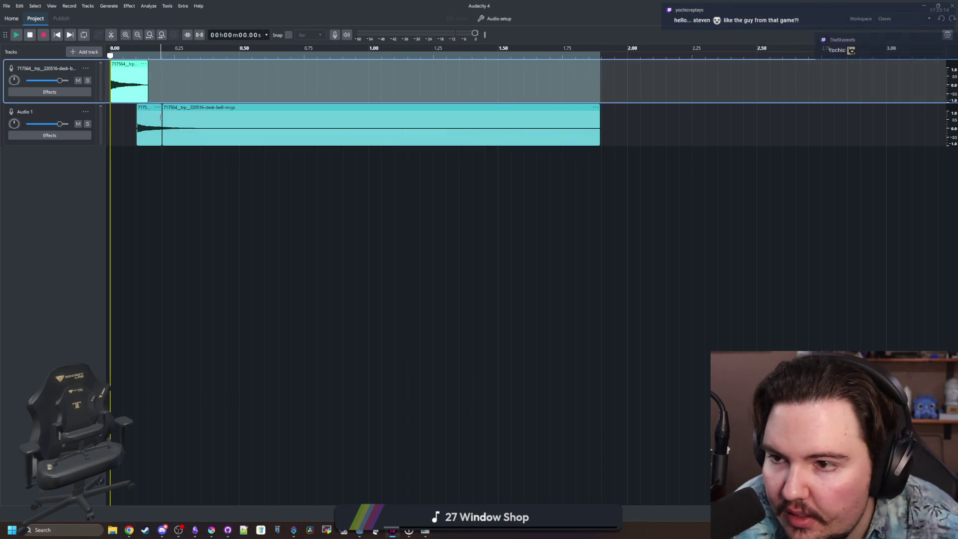
pyautogui.click(148, 108)
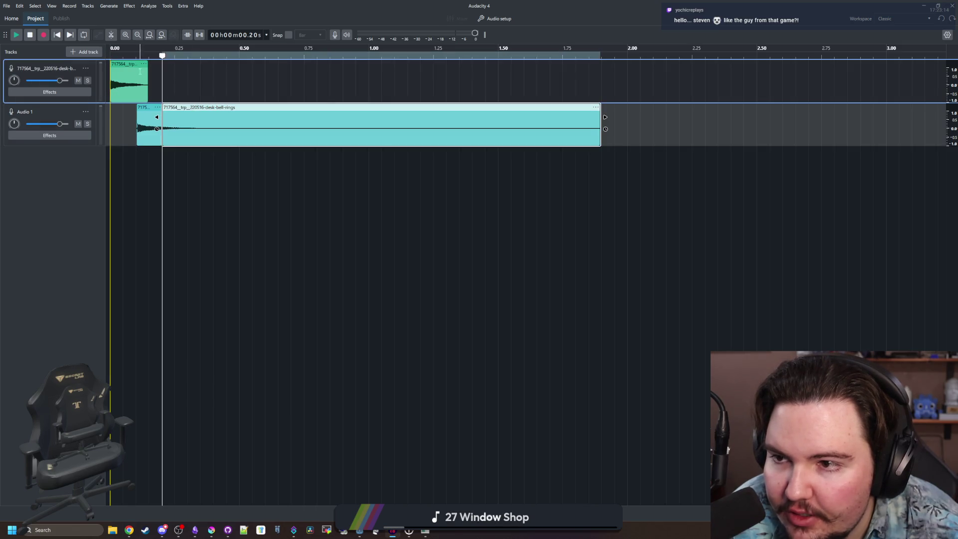
pyautogui.click(187, 101)
pyautogui.click(177, 109)
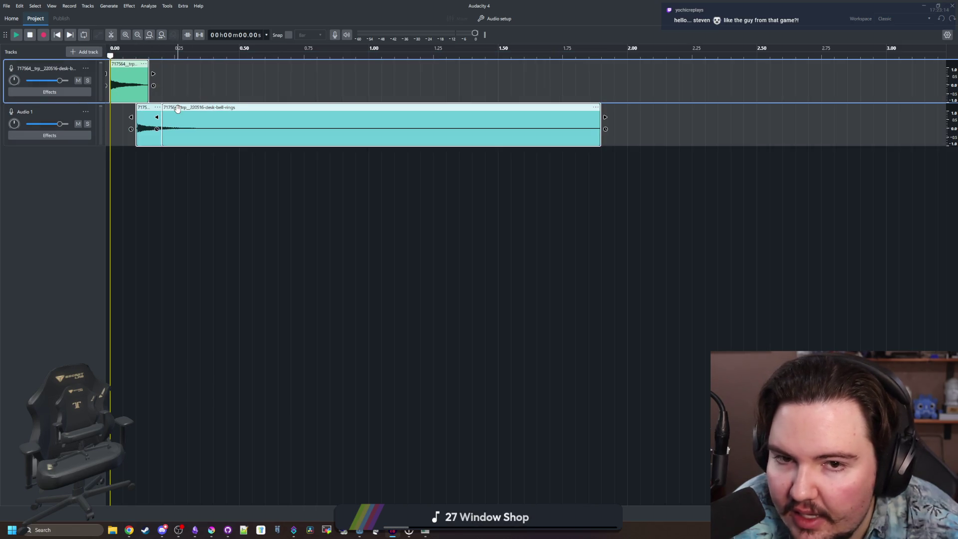
# - Try exporting only the selected audio, dismiss the no-selection error, and close the export dialog
pyautogui.click(7, 6)
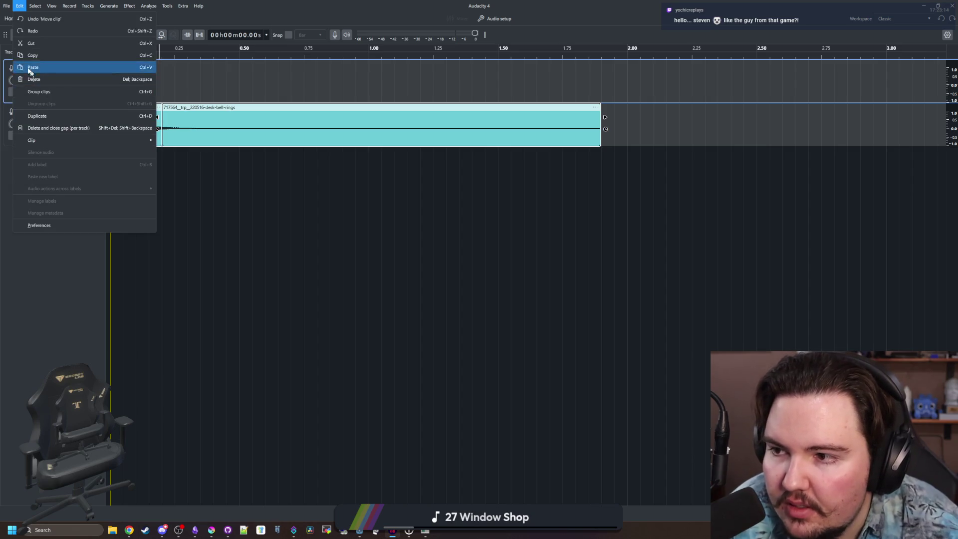
pyautogui.click(17, 104)
pyautogui.click(444, 255)
pyautogui.click(450, 265)
pyautogui.click(552, 299)
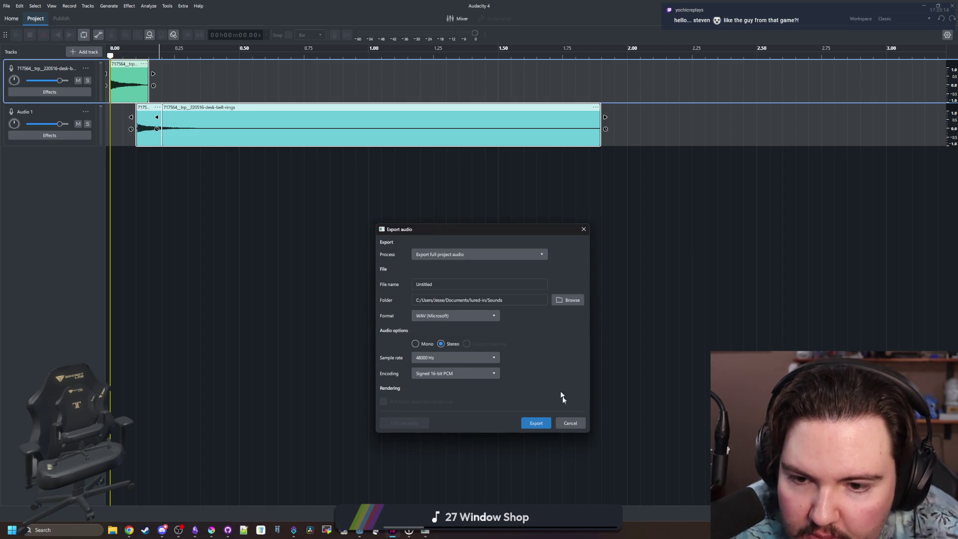
pyautogui.click(571, 423)
# - Select 0–1.89 seconds across both tracks and export it as bell_ding WAV
pyautogui.click(600, 93)
pyautogui.moveTo(600, 93); pyautogui.dragTo(111, 125)
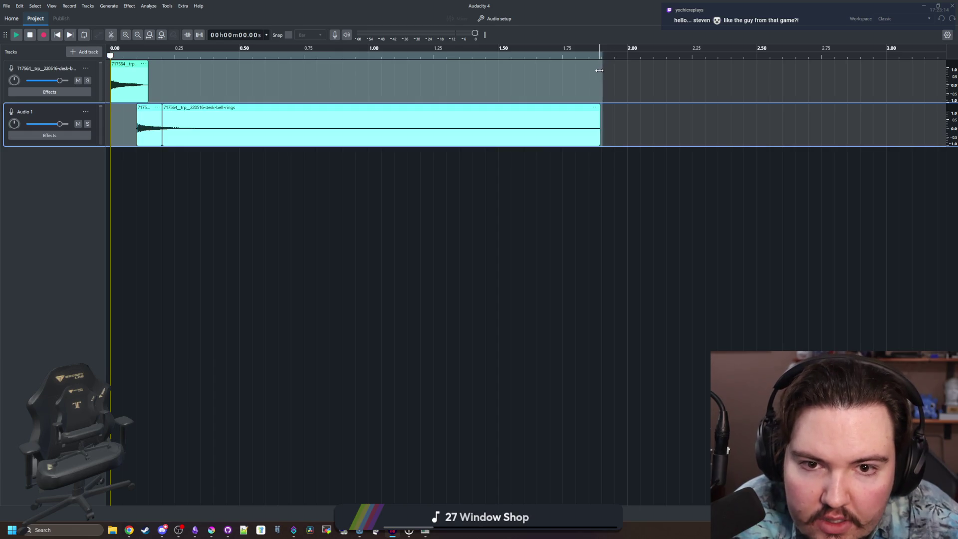
pyautogui.click(7, 6)
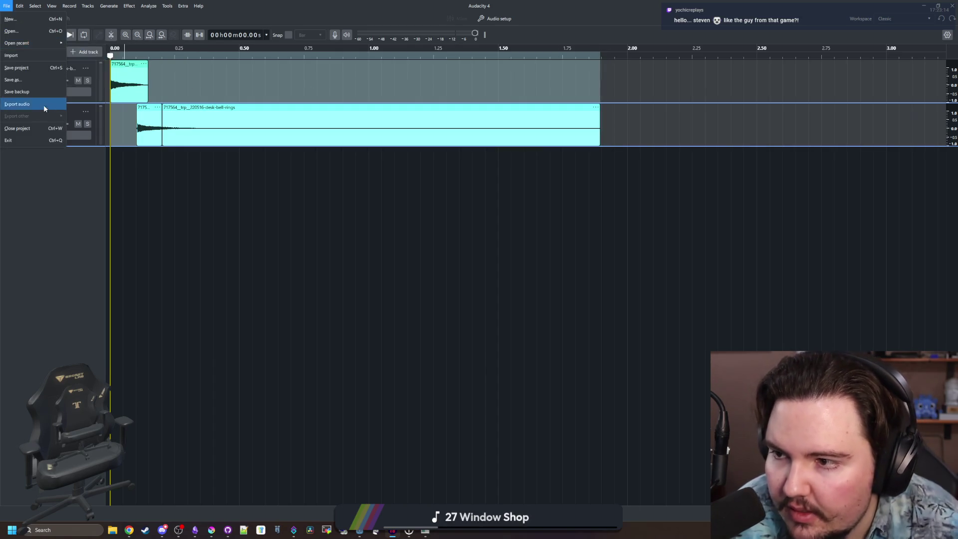
pyautogui.click(42, 103)
pyautogui.doubleClick(424, 284)
pyautogui.write('bell_ding')
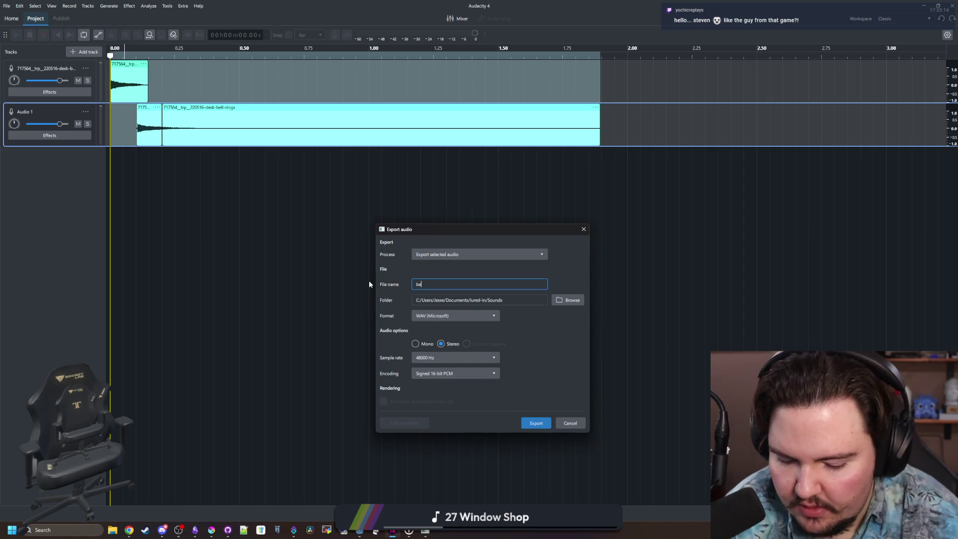
pyautogui.click(547, 313)
pyautogui.click(541, 424)
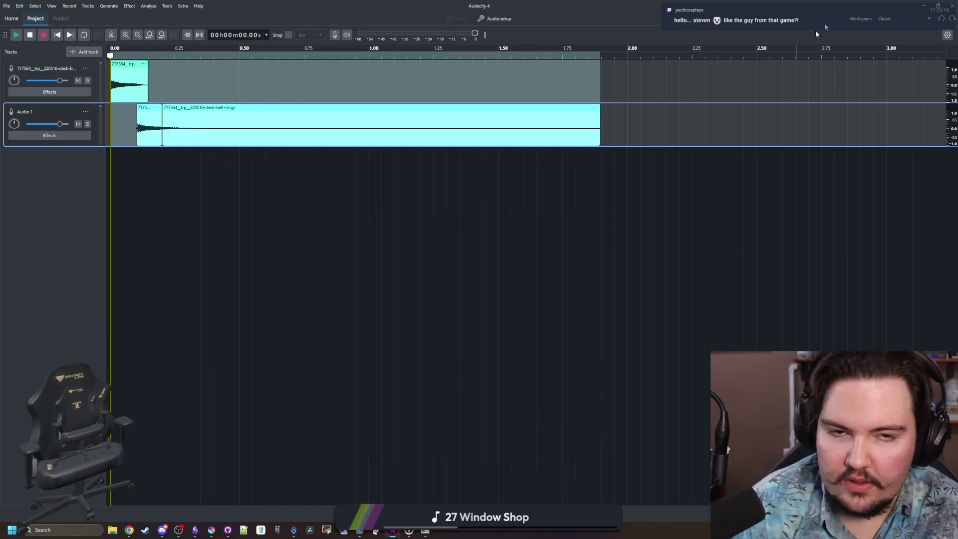
# - Preview the newly imported bell_ding.wav and save the chef script
pyautogui.click(923, 5)
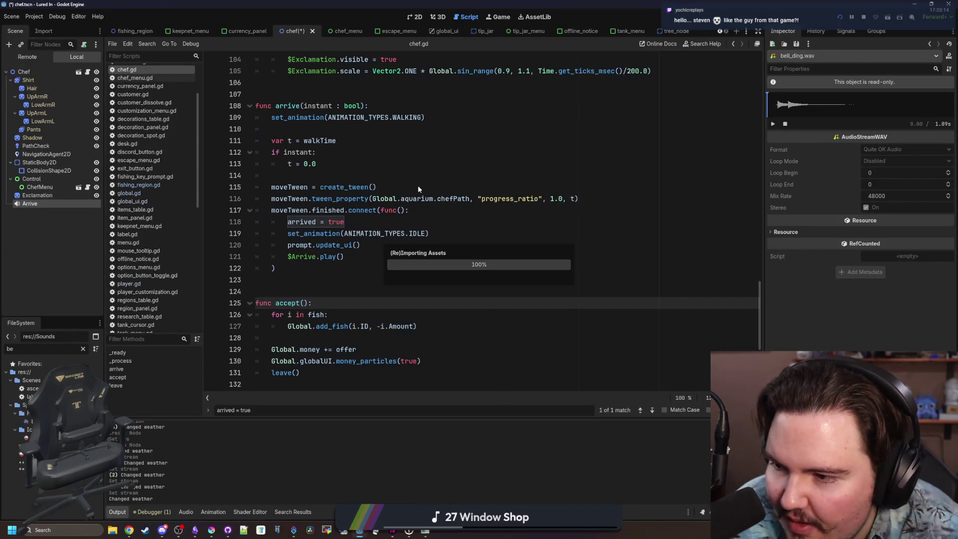
pyautogui.click(28, 413)
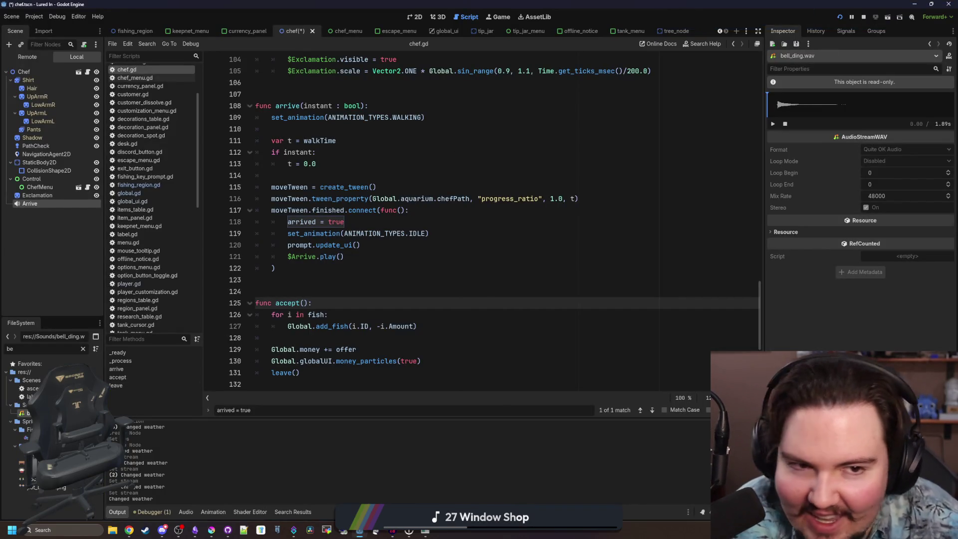
pyautogui.click(773, 124)
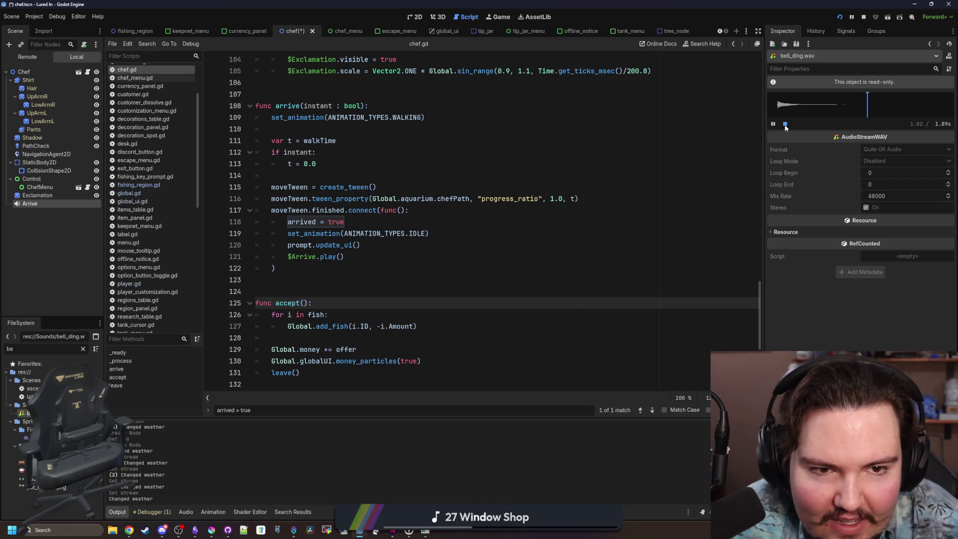
pyautogui.click(407, 273)
pyautogui.hotkey('ctrl', 's')
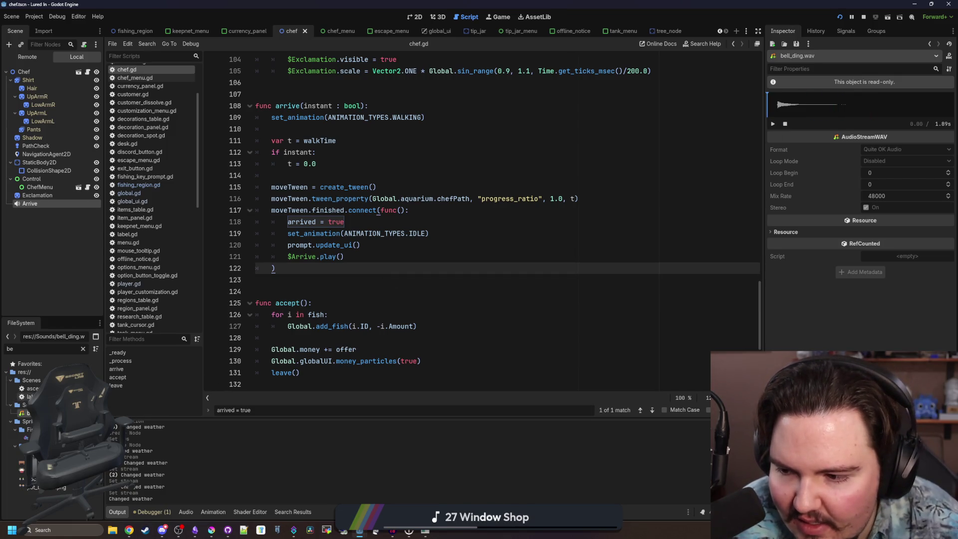
# - Replay and scrub the bell_ding.wav preview, then delete the file from the project
pyautogui.click(773, 124)
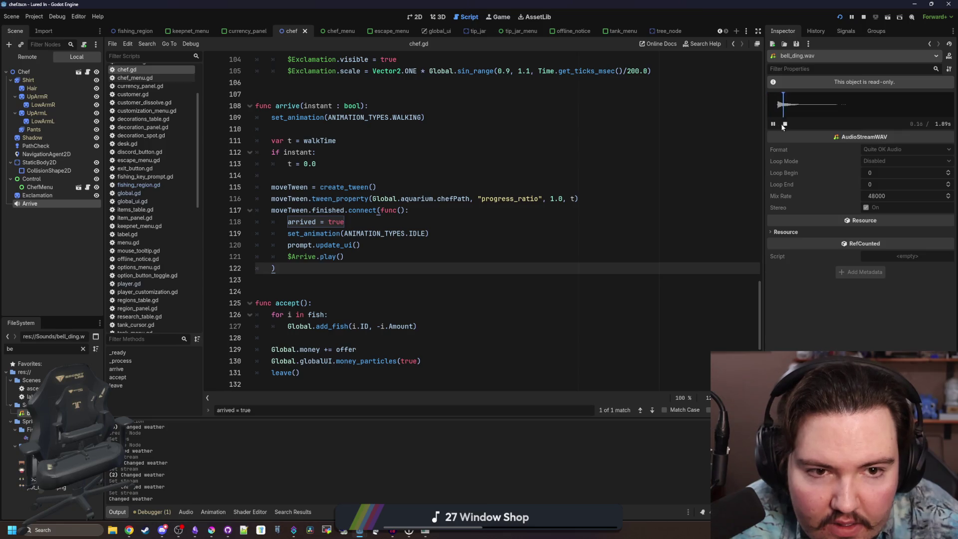
pyautogui.click(784, 124)
pyautogui.press('Up')
pyautogui.press('Up')
pyautogui.press('End')
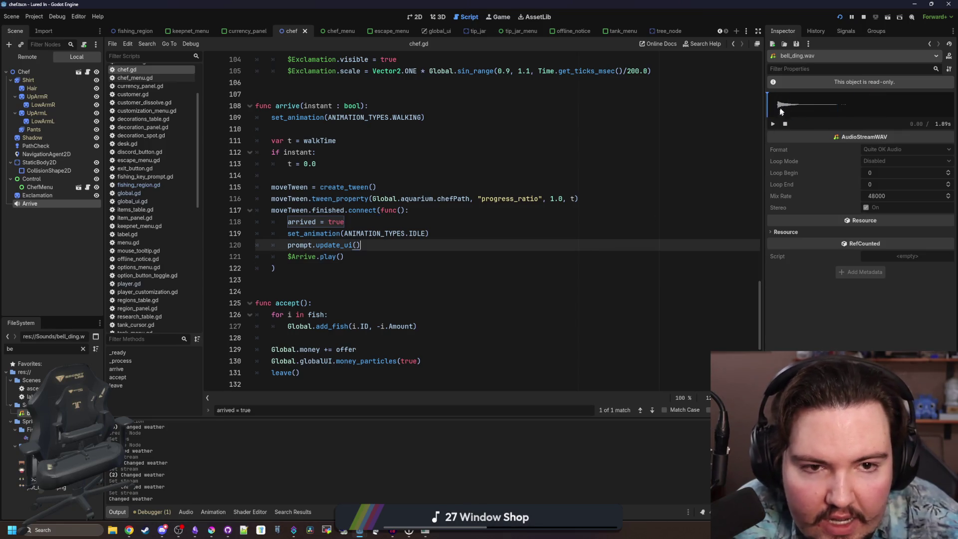
pyautogui.moveTo(766, 105); pyautogui.dragTo(766, 105)
pyautogui.click(778, 108)
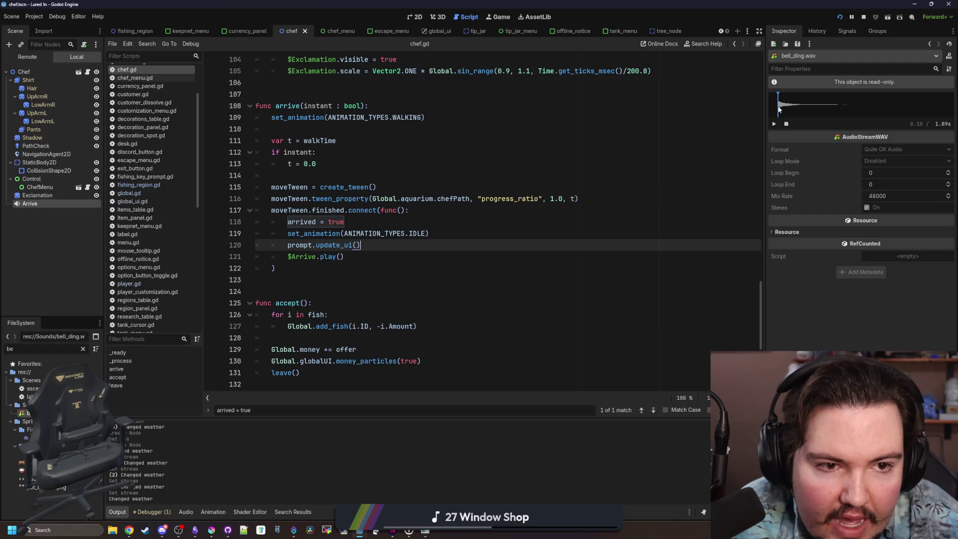
pyautogui.click(780, 110)
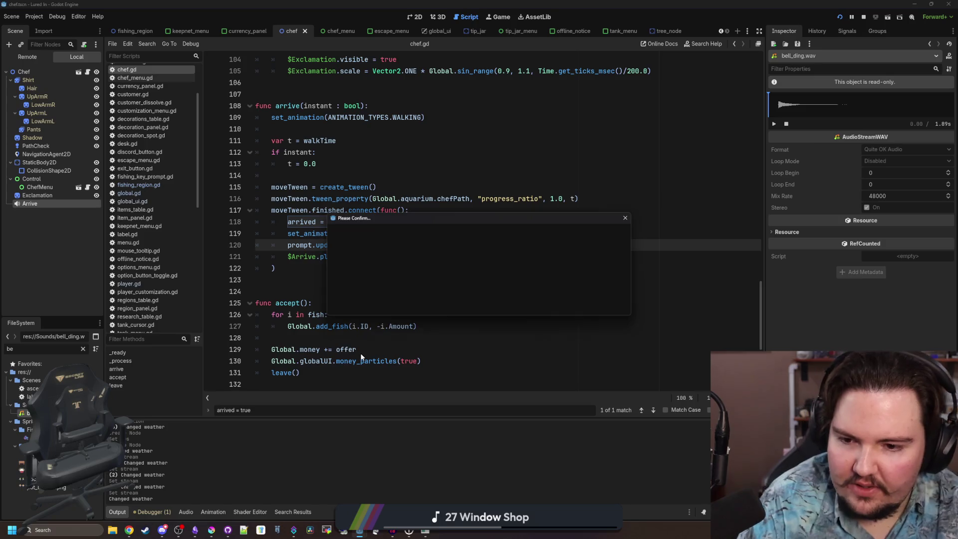
pyautogui.click(428, 305)
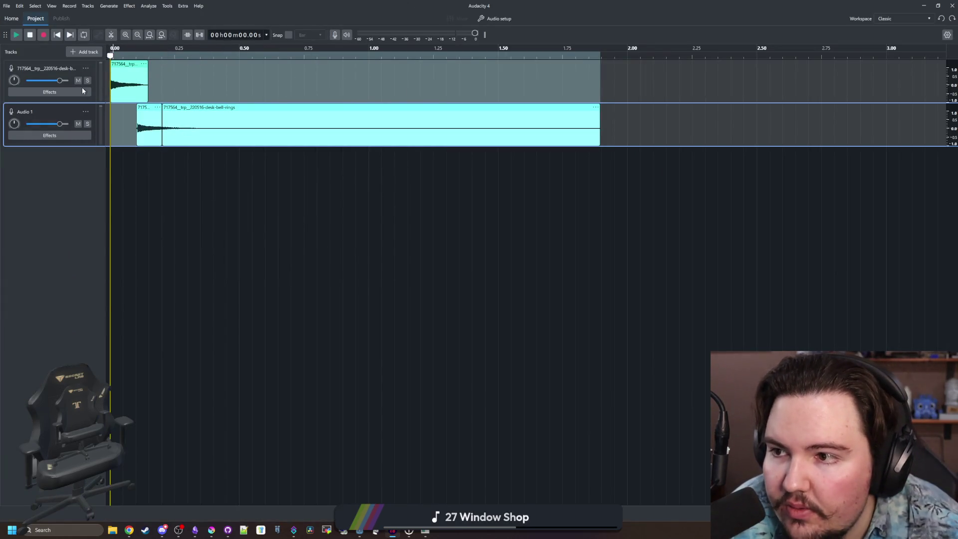
# - Play the bell clip and re-export the selection as a 48000 Hz WAV named bell_ding
pyautogui.press('space')
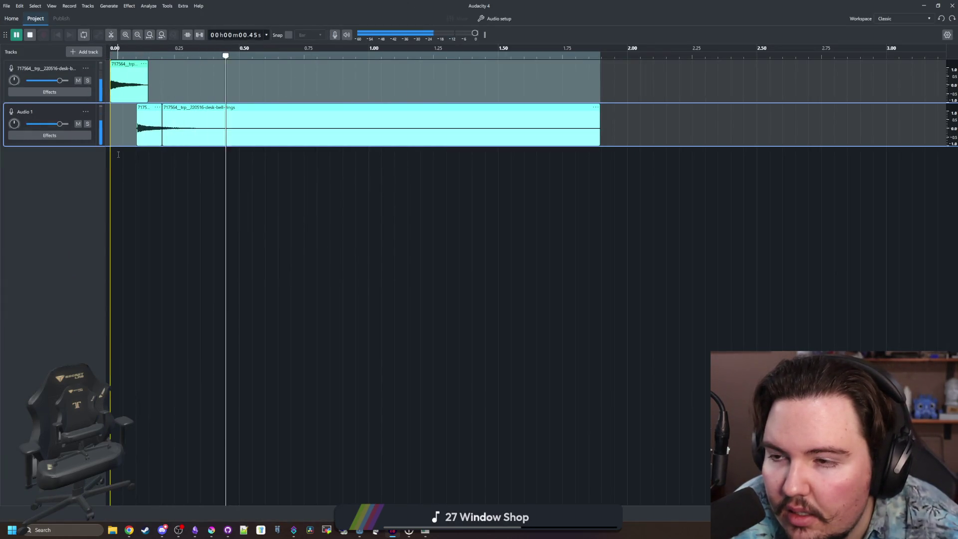
pyautogui.click(6, 5)
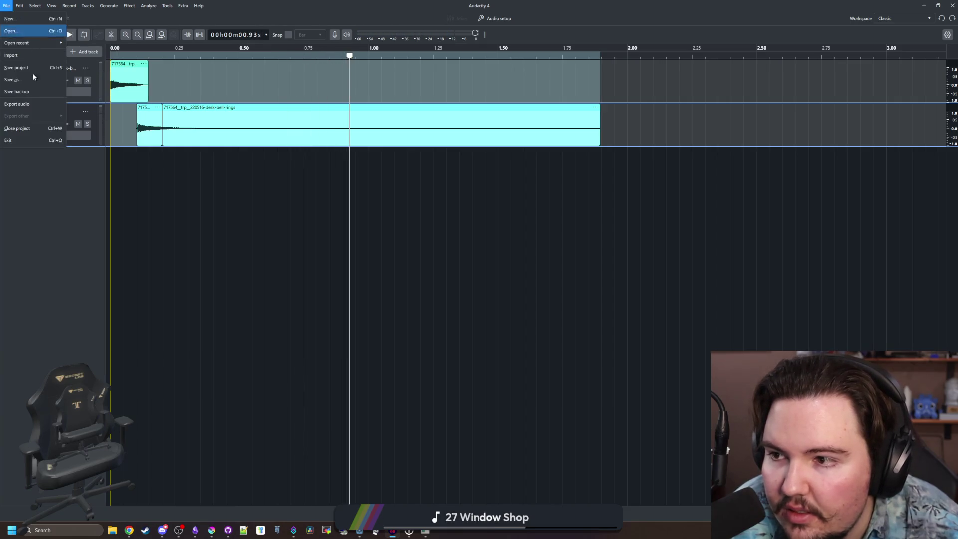
pyautogui.click(25, 104)
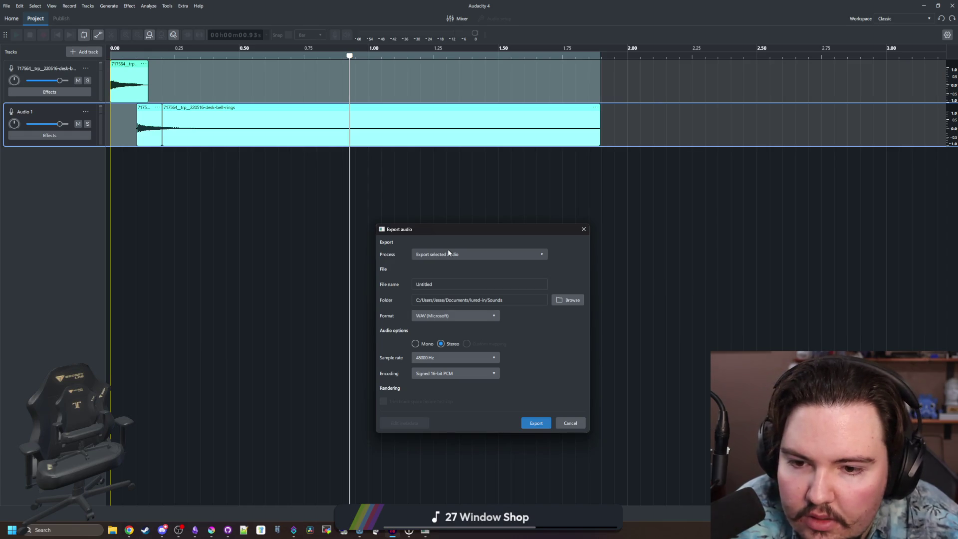
pyautogui.doubleClick(423, 284)
pyautogui.write('b')
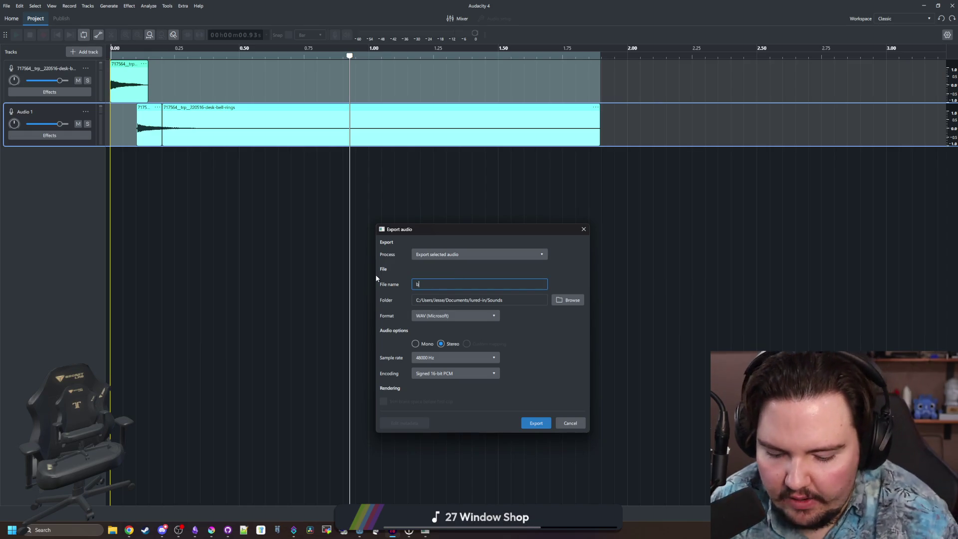
pyautogui.write('ell_ding')
pyautogui.click(566, 349)
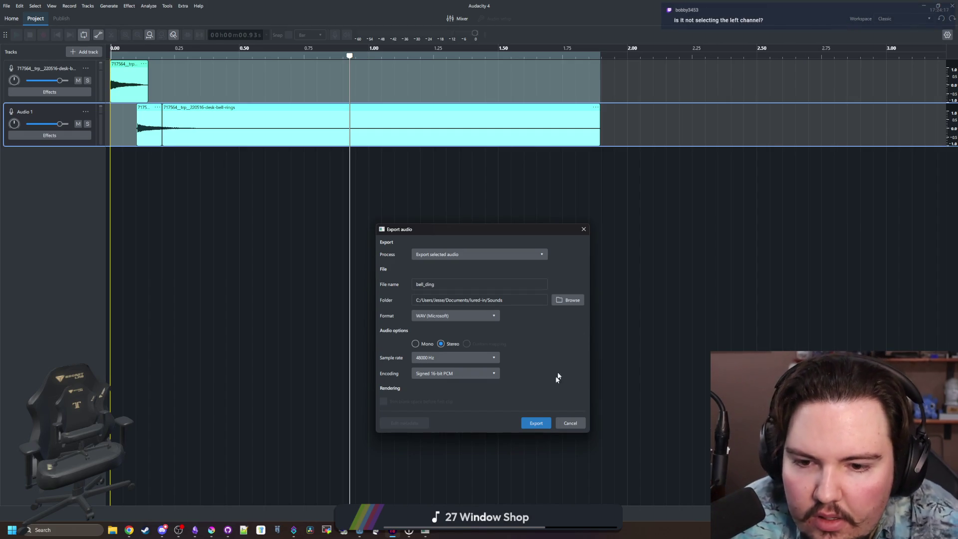
pyautogui.click(536, 423)
pyautogui.hotkey('alt', 'Tab')
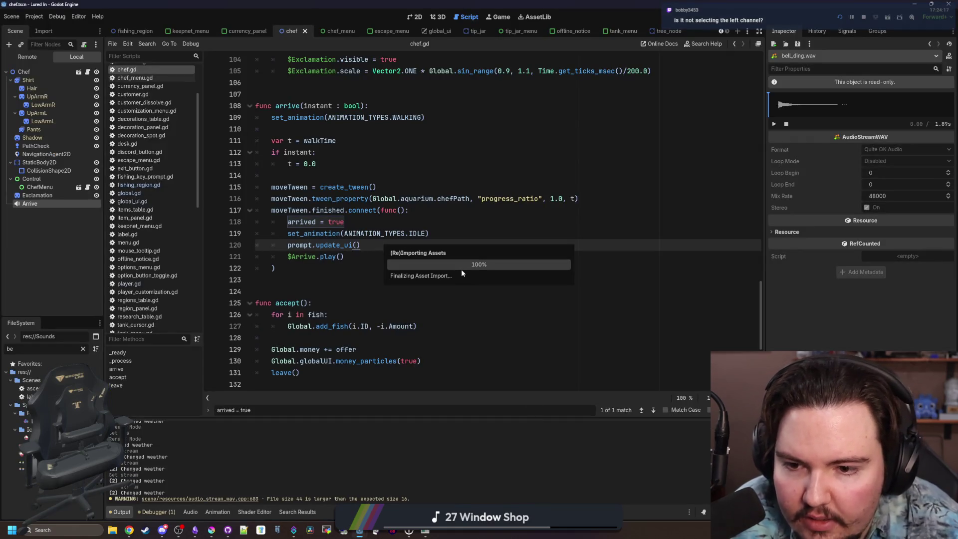
# - Preview the empty 0-second bell_ding.wav, delete it from the project, and return to Audacity
pyautogui.click(349, 277)
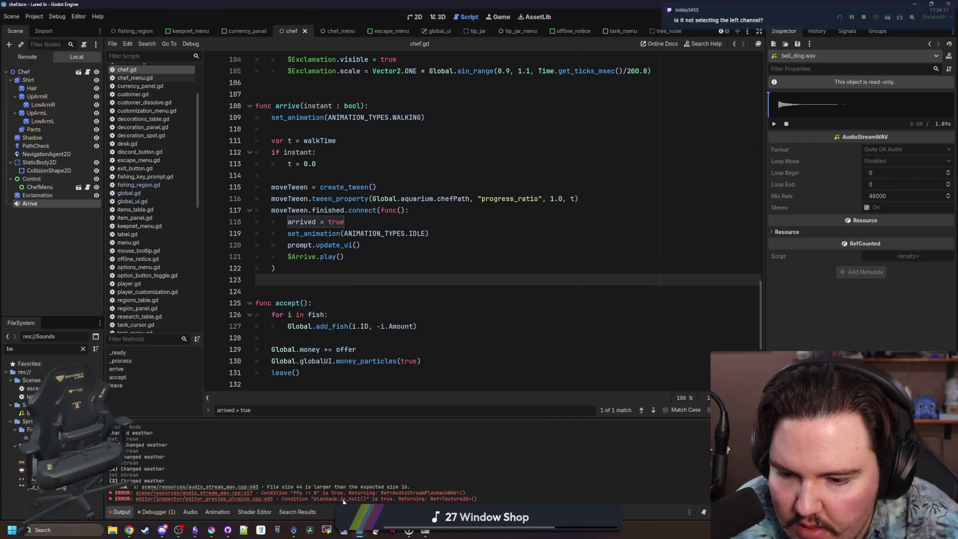
pyautogui.click(774, 123)
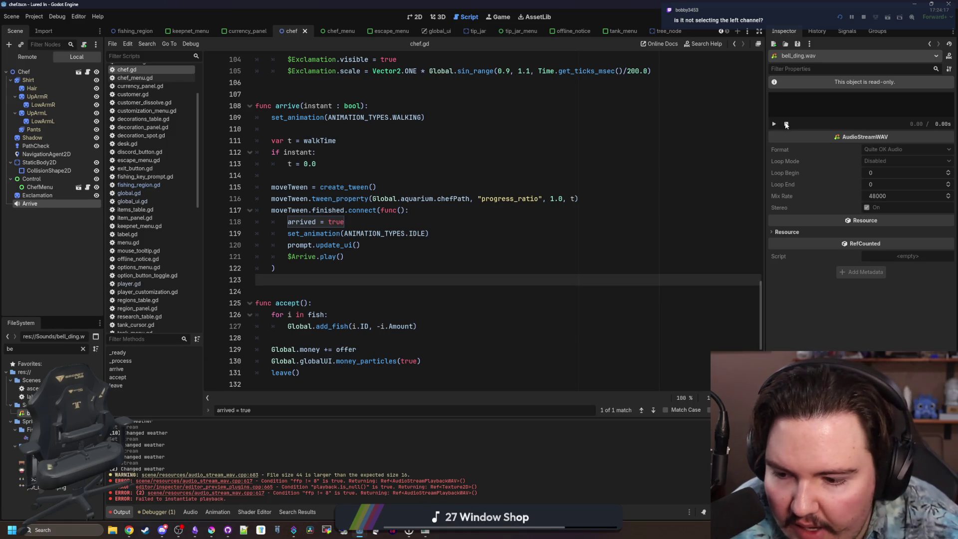
pyautogui.click(344, 222)
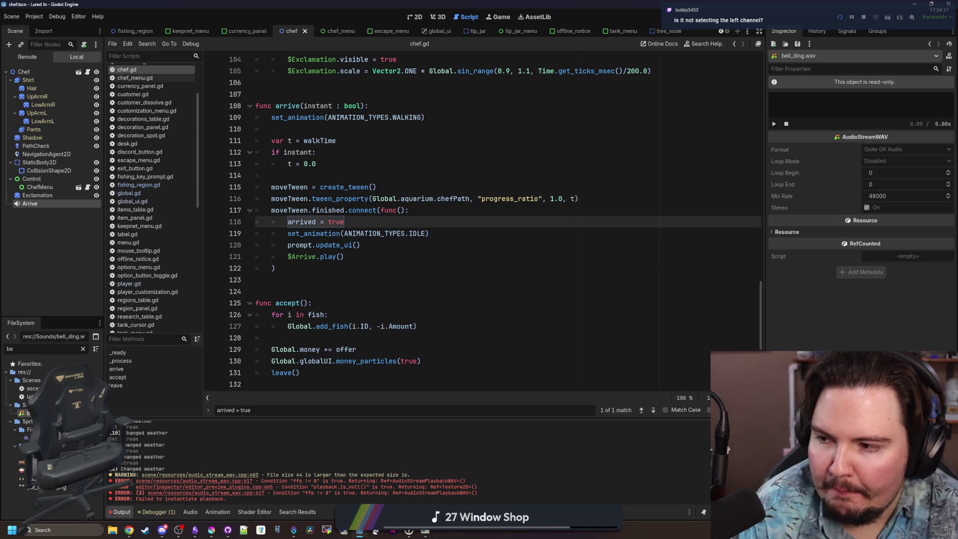
pyautogui.press('Delete')
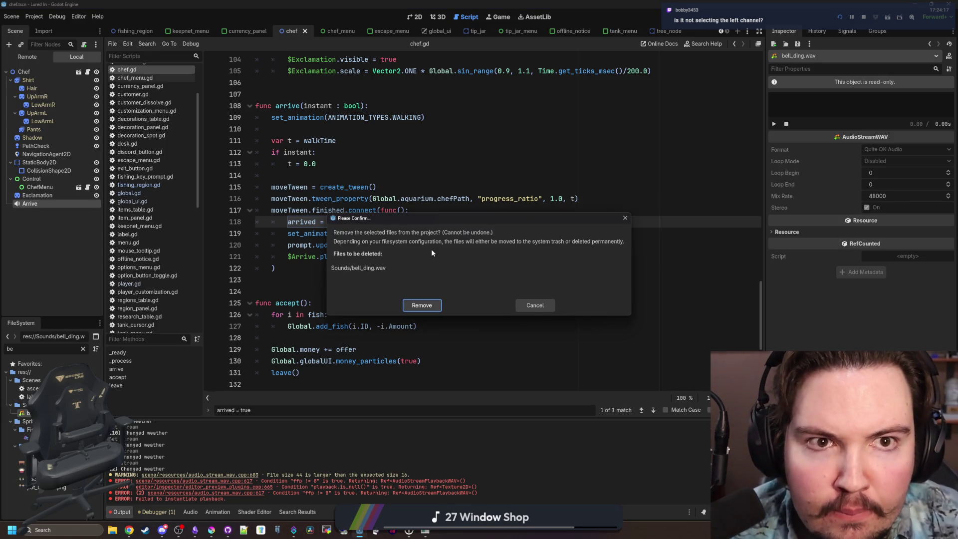
pyautogui.click(425, 305)
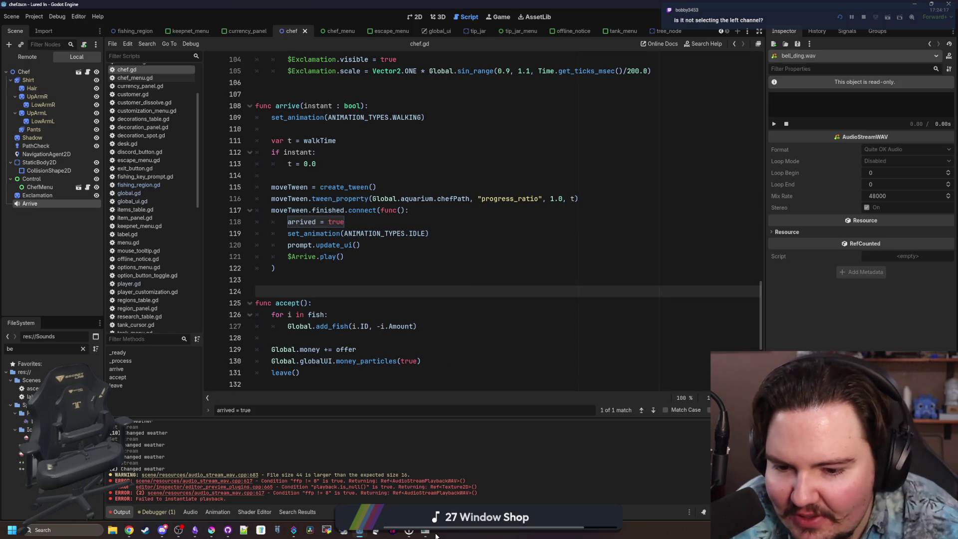
pyautogui.click(392, 532)
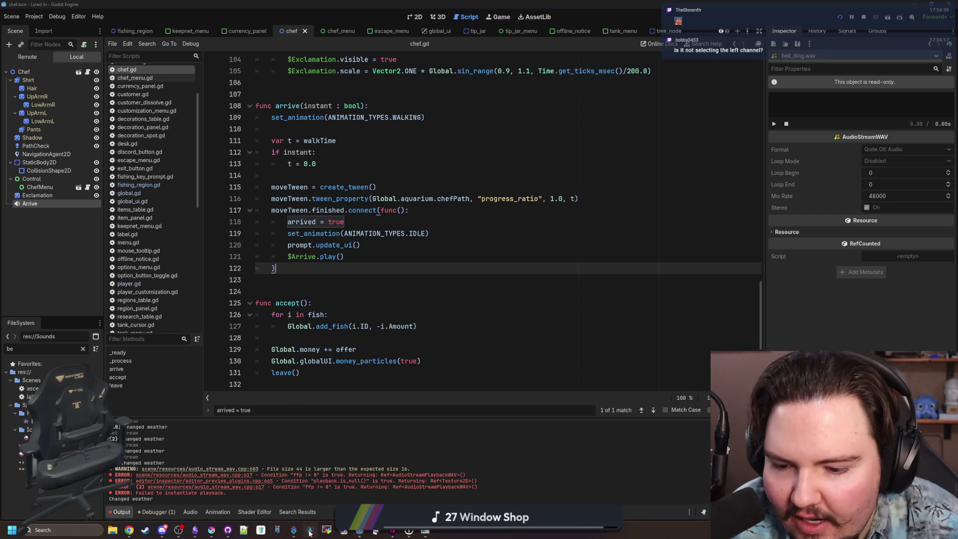
# - Dismiss Audacity's release notes, decline restoring the crashed session, and return to Godot
pyautogui.moveTo(400, 533)
pyautogui.click(423, 469)
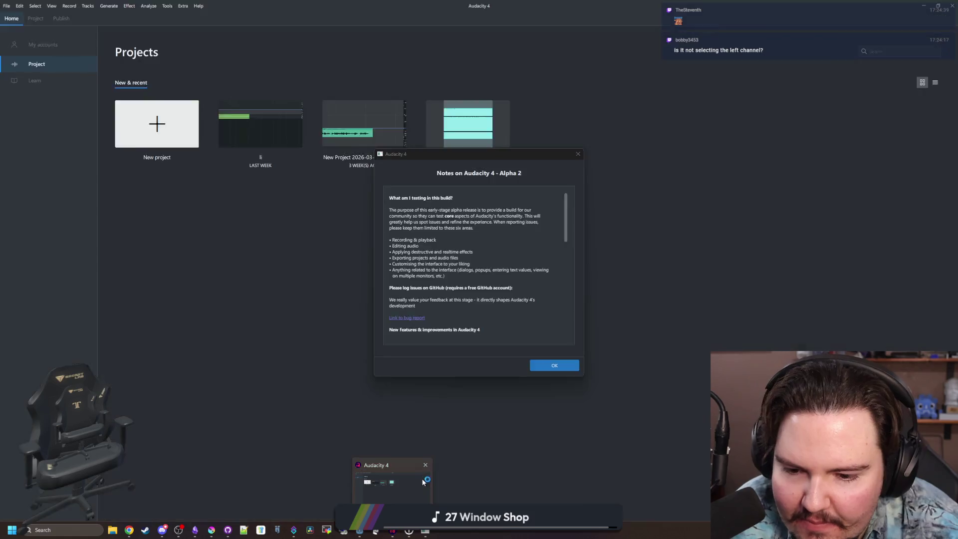
pyautogui.click(567, 361)
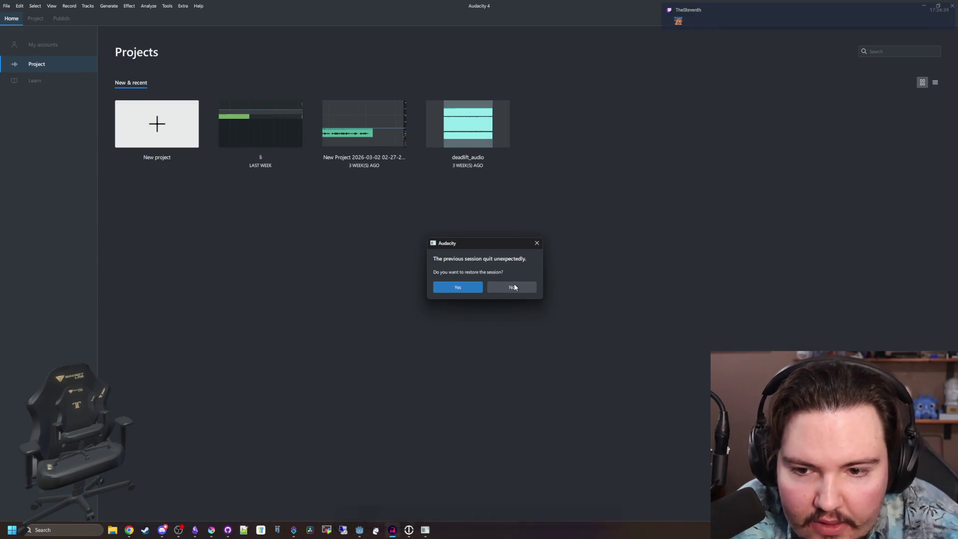
pyautogui.click(514, 284)
pyautogui.hotkey('alt', 'Tab')
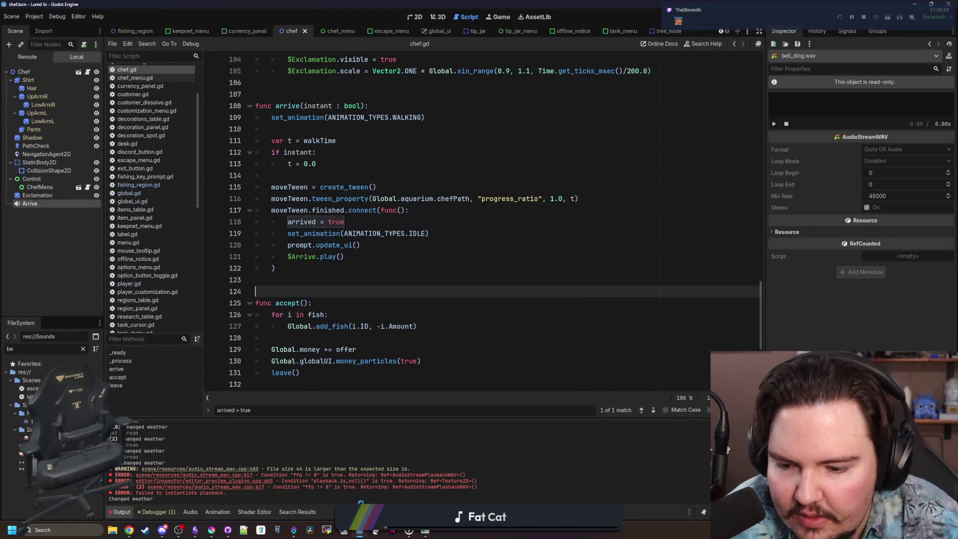
# - Place the cursor at the end of line 122, then on empty line 124 in chef.gd
pyautogui.click(384, 269)
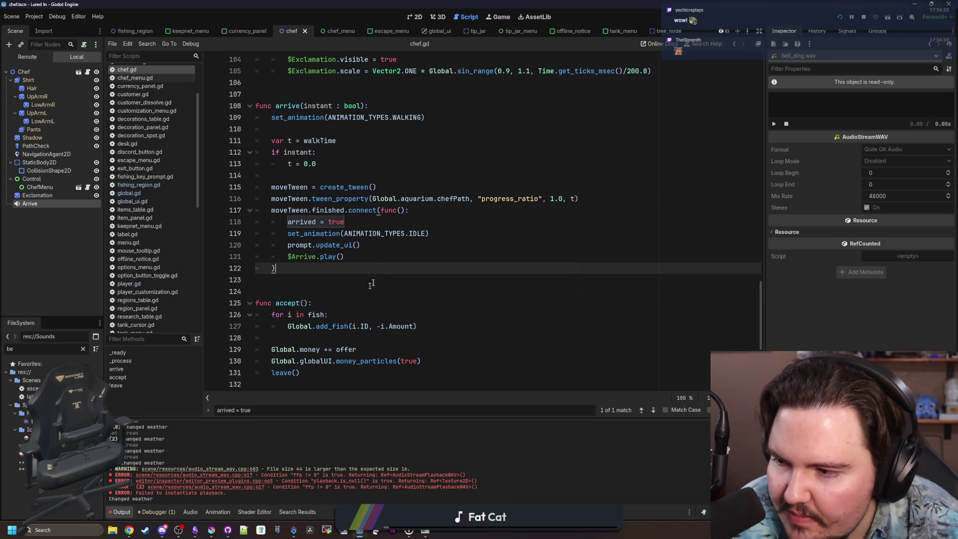
pyautogui.click(366, 287)
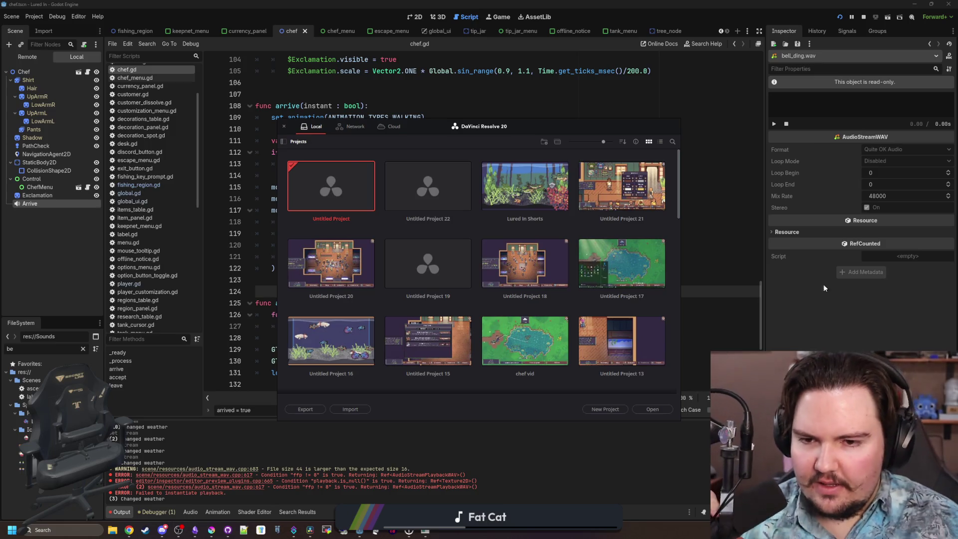
# - Create Untitled Project 23 and add the desk-bell recording to the timeline
pyautogui.click(605, 410)
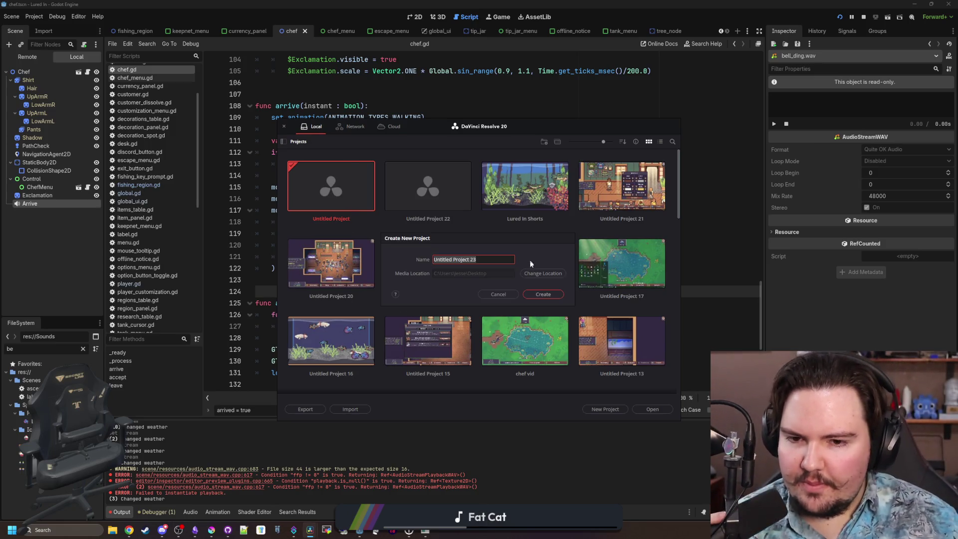
pyautogui.click(538, 295)
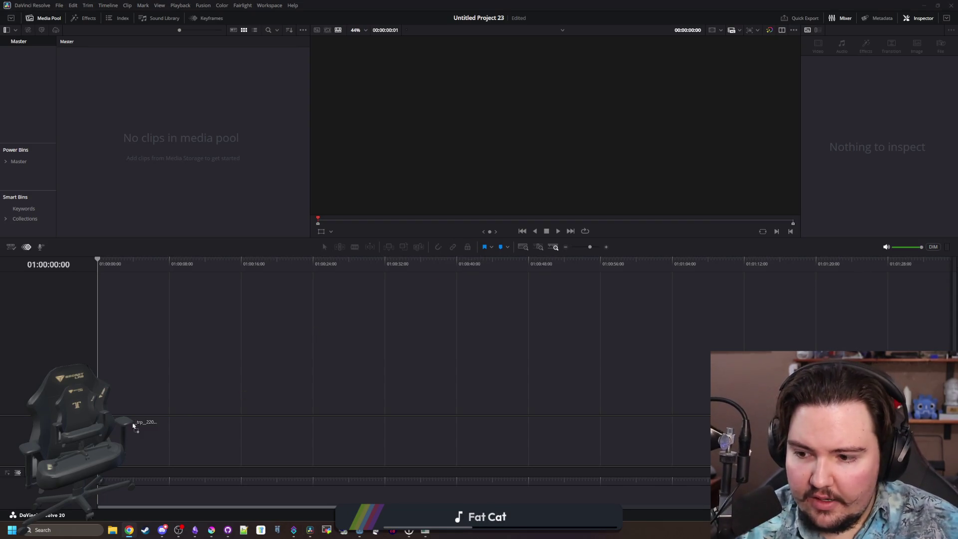
pyautogui.moveTo(133, 422); pyautogui.dragTo(117, 401)
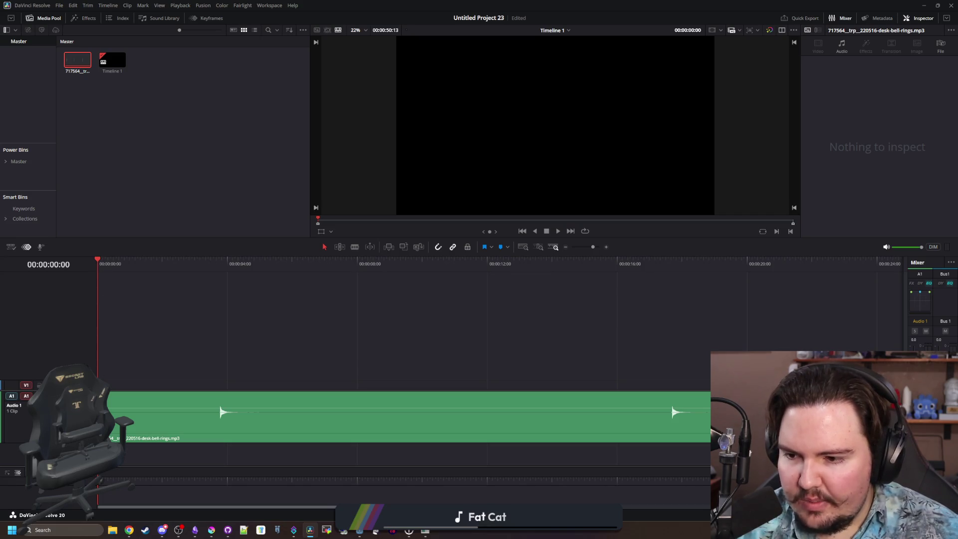
# - Cut away the silent lead-in before the ring, close the gap, and save
pyautogui.press('b')
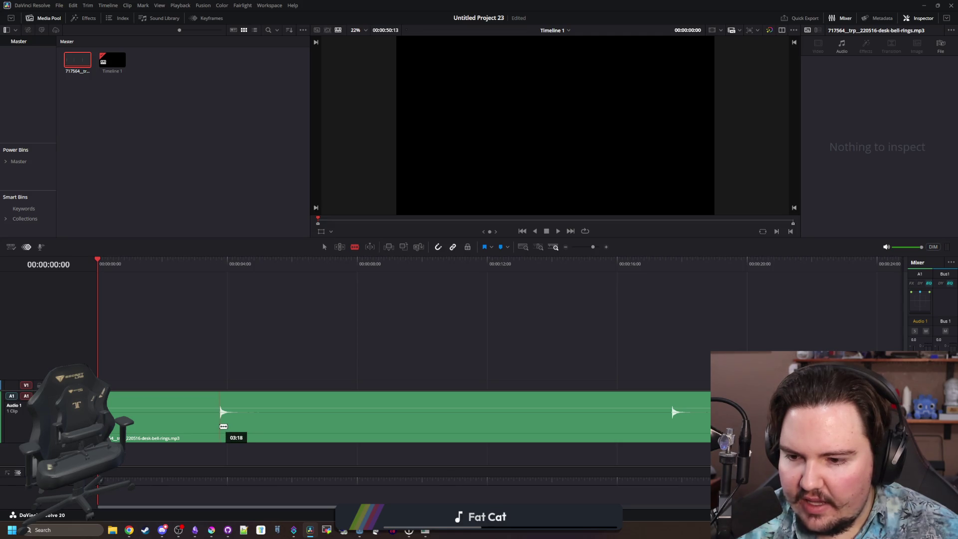
pyautogui.click(223, 426)
pyautogui.press('a')
pyautogui.click(171, 415)
pyautogui.press('BackSpace')
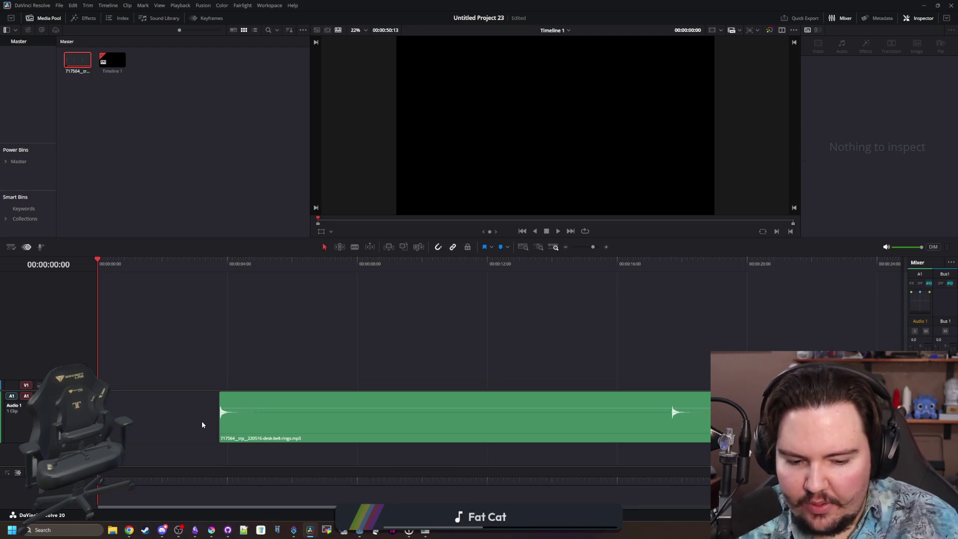
pyautogui.press('BackSpace')
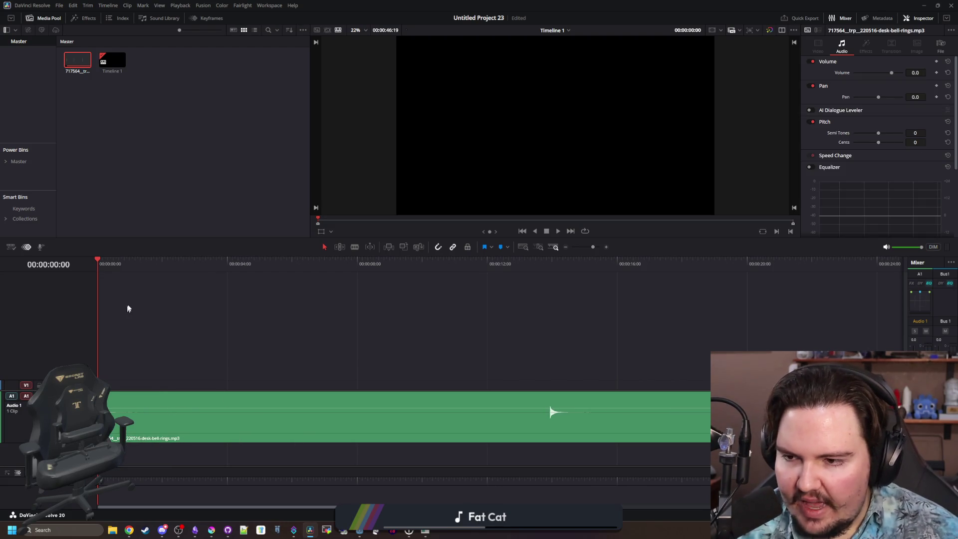
pyautogui.hotkey('ctrl', 's')
# - Cut out and delete a middle section of the bell clip
pyautogui.moveTo(133, 255); pyautogui.dragTo(165, 140)
pyautogui.press('b')
pyautogui.click(550, 374)
pyautogui.hotkey('ctrl', '-')
pyautogui.click(240, 375)
pyautogui.press('a')
pyautogui.click(336, 369)
pyautogui.press('BackSpace')
# - Move the last piece onto a new Audio 2 track and play from the start
pyautogui.moveTo(498, 376)
pyautogui.mouseDown()
pyautogui.moveTo(446, 406)
pyautogui.moveTo(159, 434)
pyautogui.mouseUp()
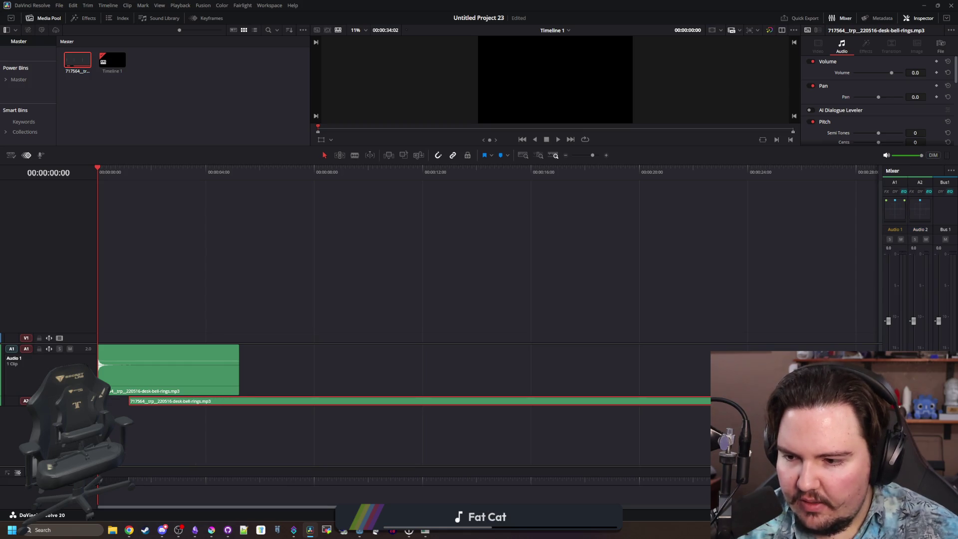
pyautogui.moveTo(172, 401); pyautogui.dragTo(172, 409)
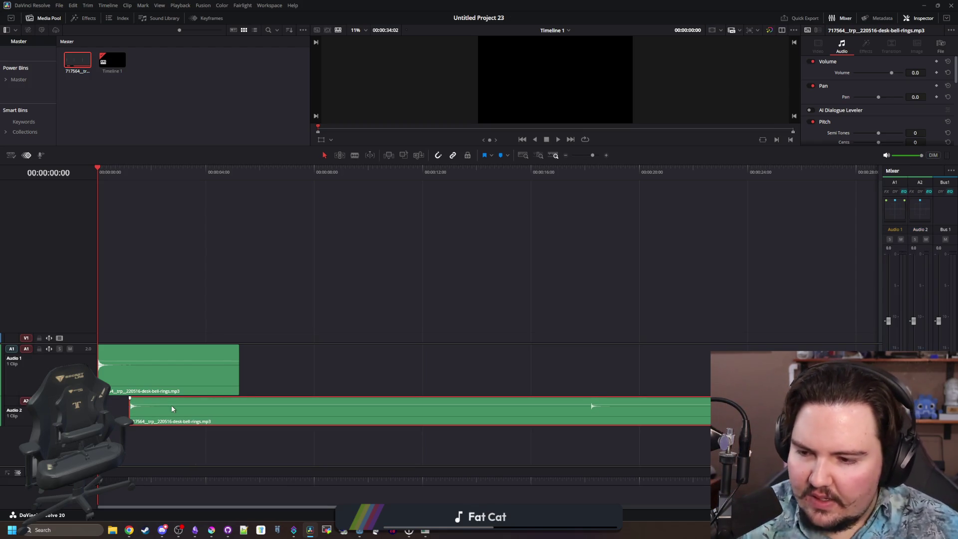
pyautogui.hotkey('ctrl', '=')
pyautogui.hotkey('ctrl', '=')
pyautogui.hotkey('ctrl', '=')
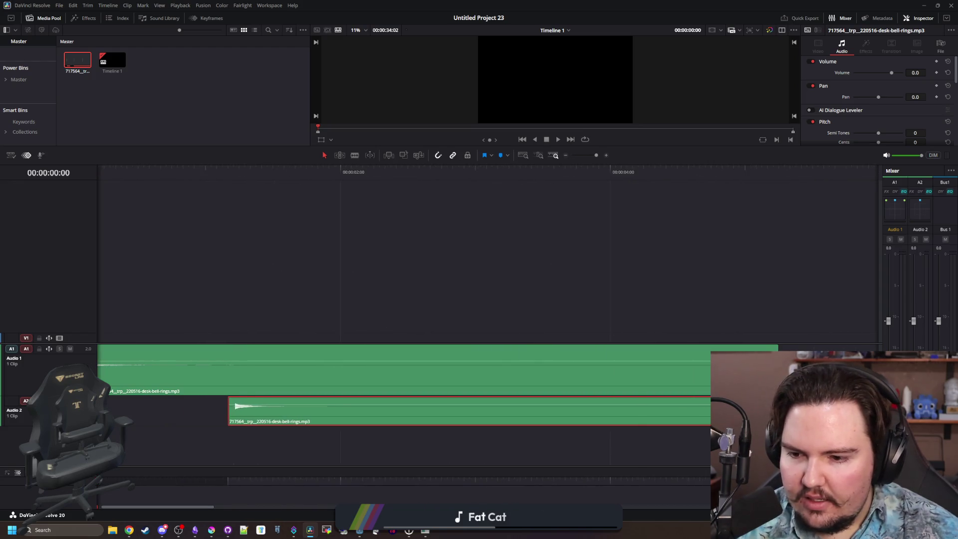
pyautogui.hotkey('ctrl', '-')
pyautogui.hotkey('ctrl', '-')
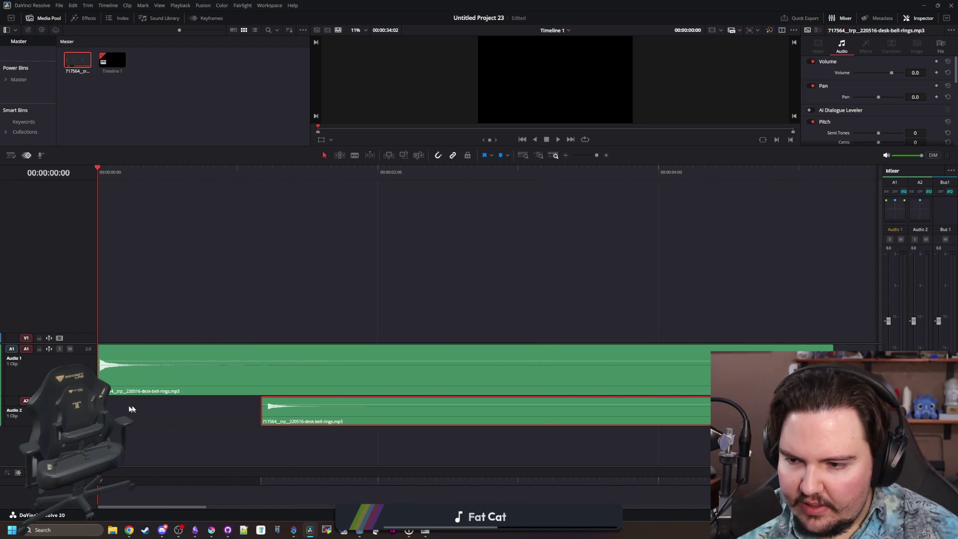
pyautogui.click(127, 249)
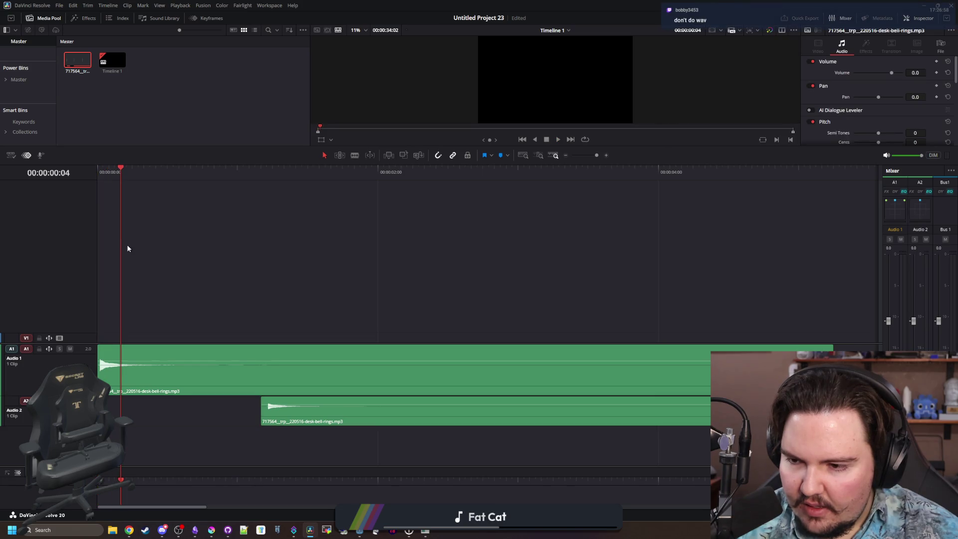
pyautogui.press('Home')
pyautogui.press('space')
pyautogui.press('space')
# - Set the Audio 1 bell clip's audio format to Stereo
pyautogui.rightClick(184, 354)
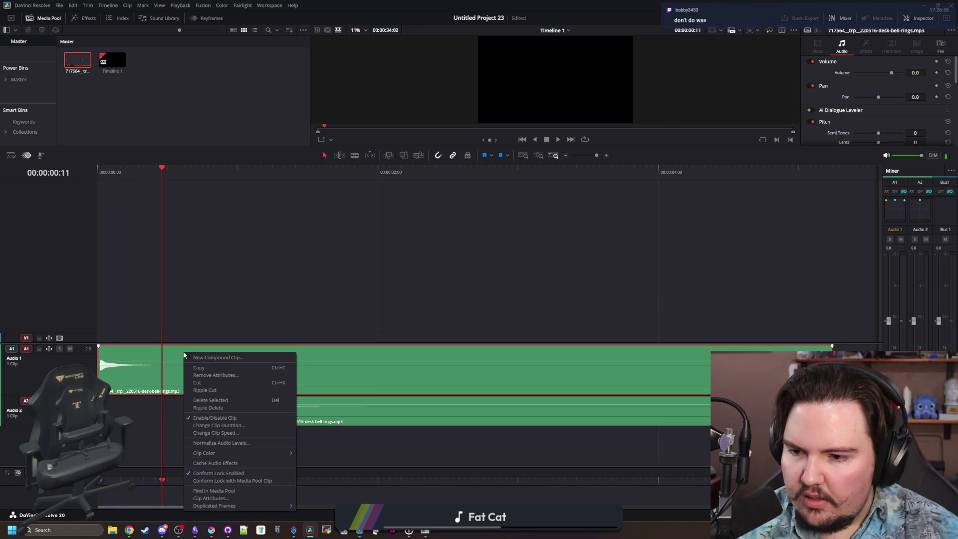
pyautogui.click(211, 498)
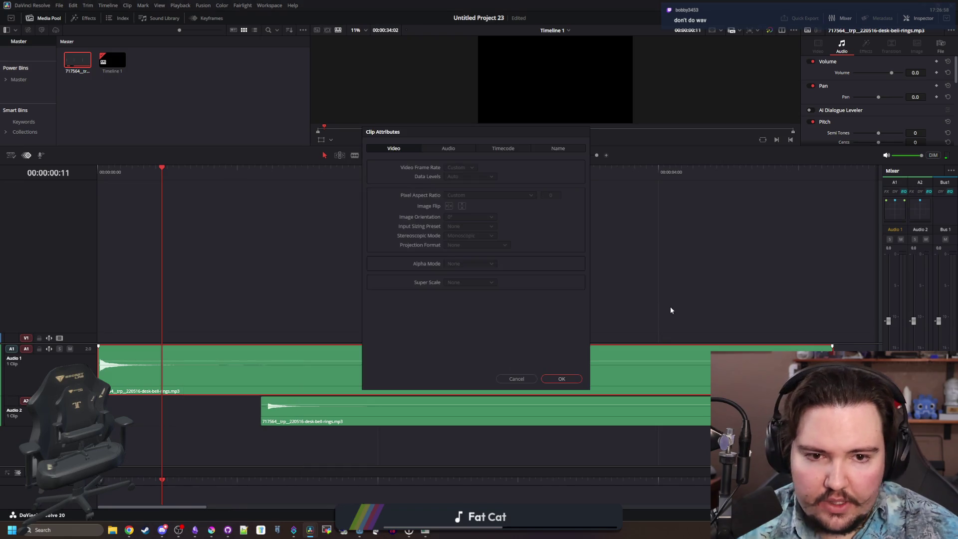
pyautogui.click(448, 148)
pyautogui.click(389, 192)
pyautogui.click(395, 209)
pyautogui.click(554, 380)
# - Set the Audio 2 clip's format to Stereo too and play from the start
pyautogui.click(335, 403)
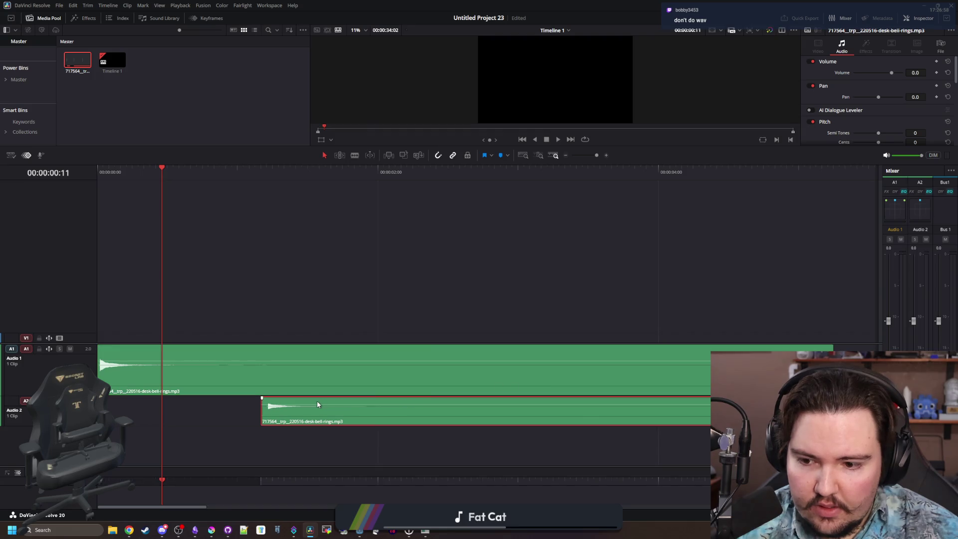
pyautogui.rightClick(317, 403)
pyautogui.click(344, 387)
pyautogui.click(391, 192)
pyautogui.click(385, 211)
pyautogui.click(569, 381)
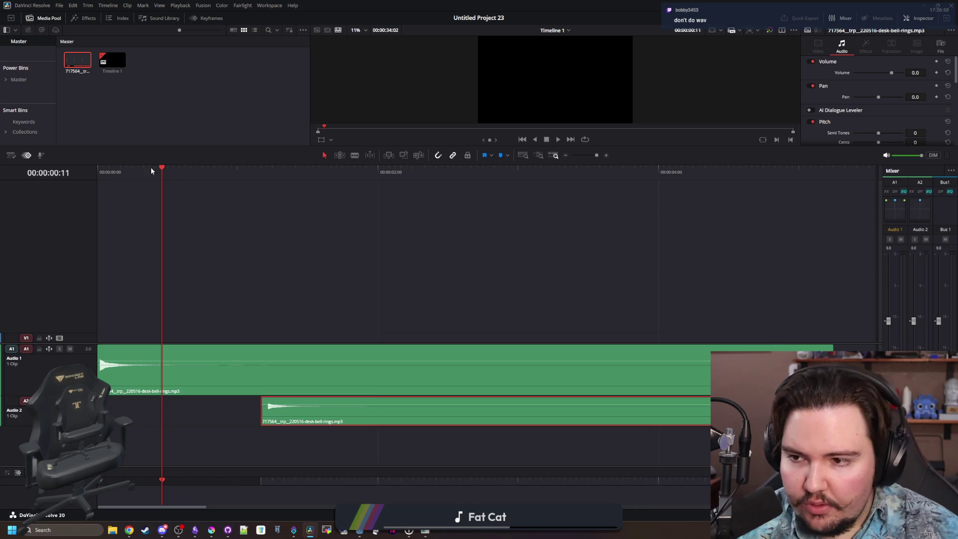
pyautogui.moveTo(156, 168); pyautogui.dragTo(98, 169)
pyautogui.press('space')
# - Feed Embedded Channel 1 to the Audio 1 clip's right channel
pyautogui.click(188, 276)
pyautogui.rightClick(170, 355)
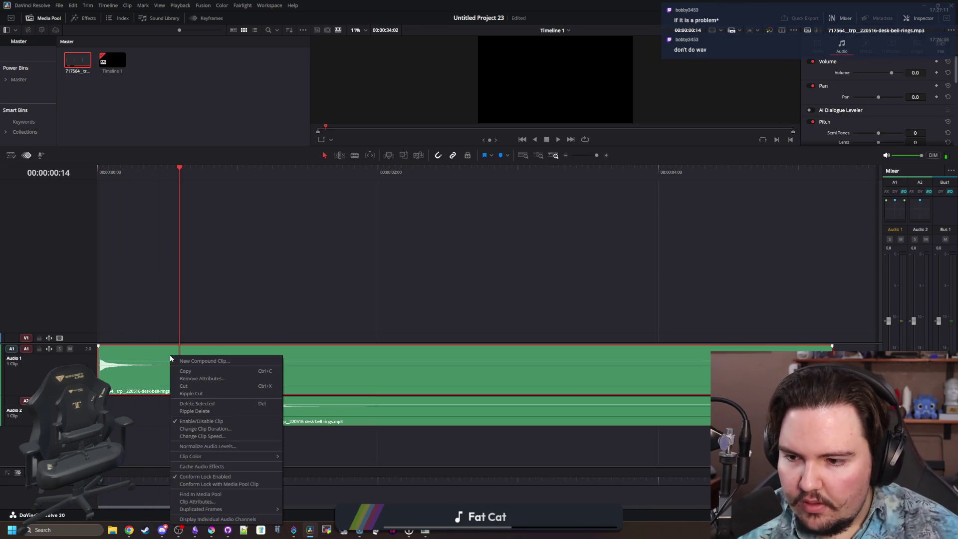
pyautogui.click(197, 501)
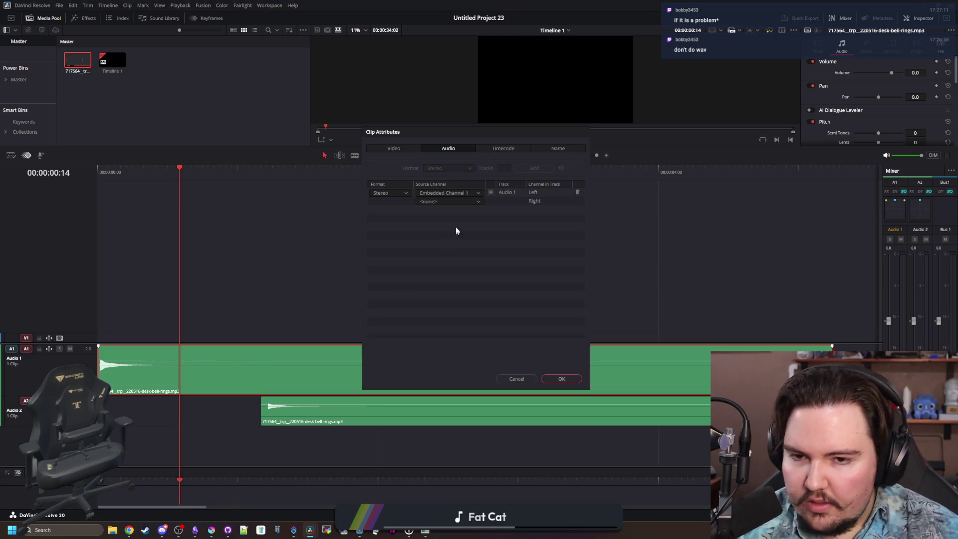
pyautogui.click(449, 201)
pyautogui.click(446, 220)
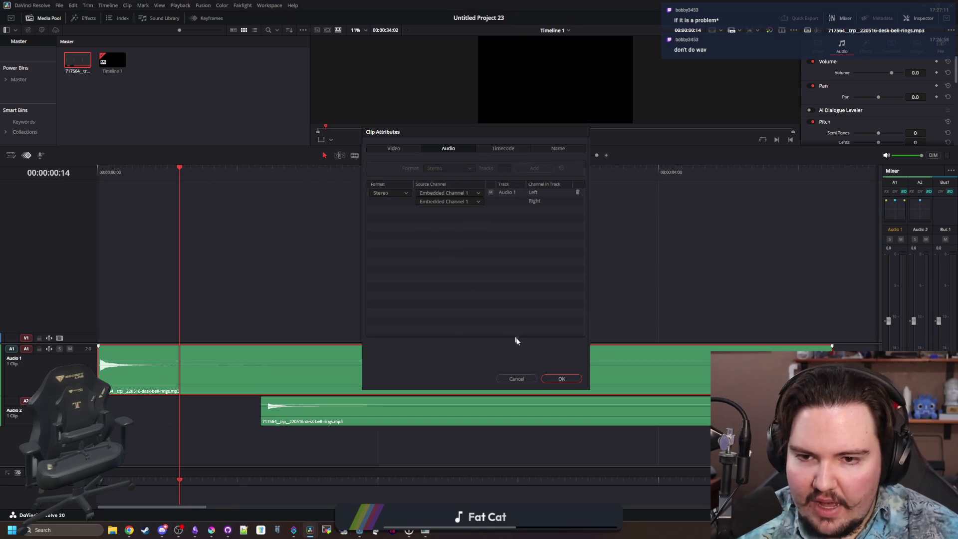
pyautogui.click(558, 380)
# - Feed Embedded Channel 1 to the Audio 2 clip's right channel, play, and slide it earlier
pyautogui.rightClick(273, 406)
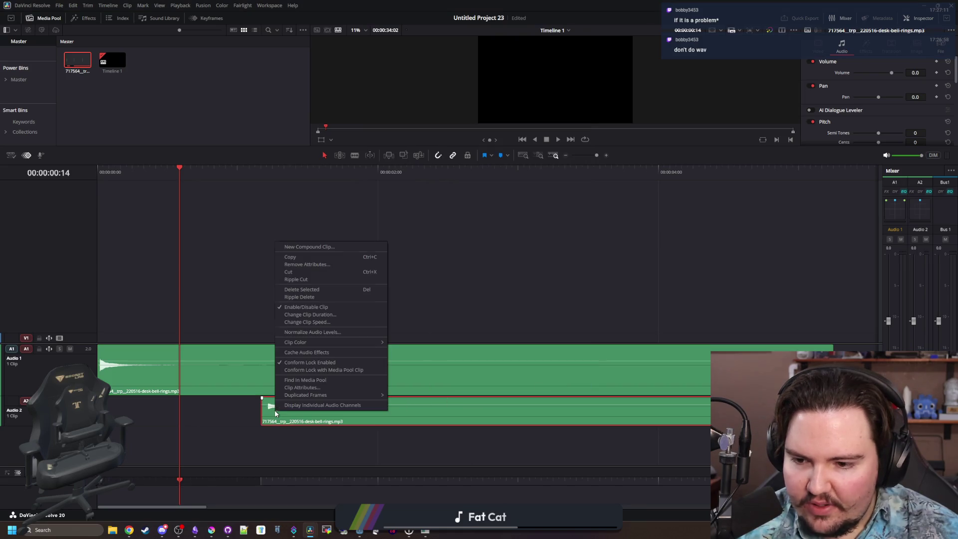
pyautogui.click(303, 388)
pyautogui.click(442, 202)
pyautogui.click(437, 219)
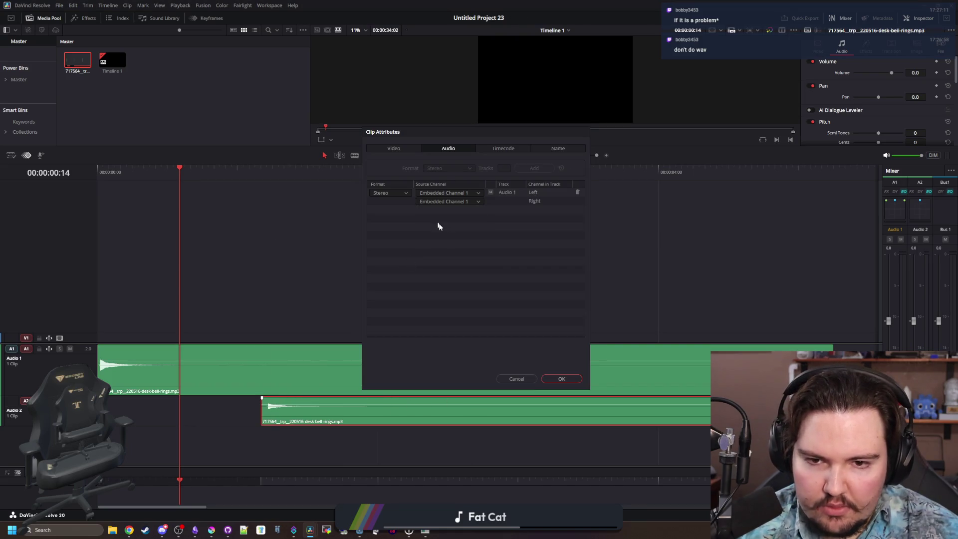
pyautogui.click(568, 379)
pyautogui.click(100, 173)
pyautogui.press('space')
pyautogui.moveTo(286, 412); pyautogui.dragTo(152, 412)
# - Nudge the Audio 2 clip earlier until it starts just after the first ring
pyautogui.press('Home')
pyautogui.press('space')
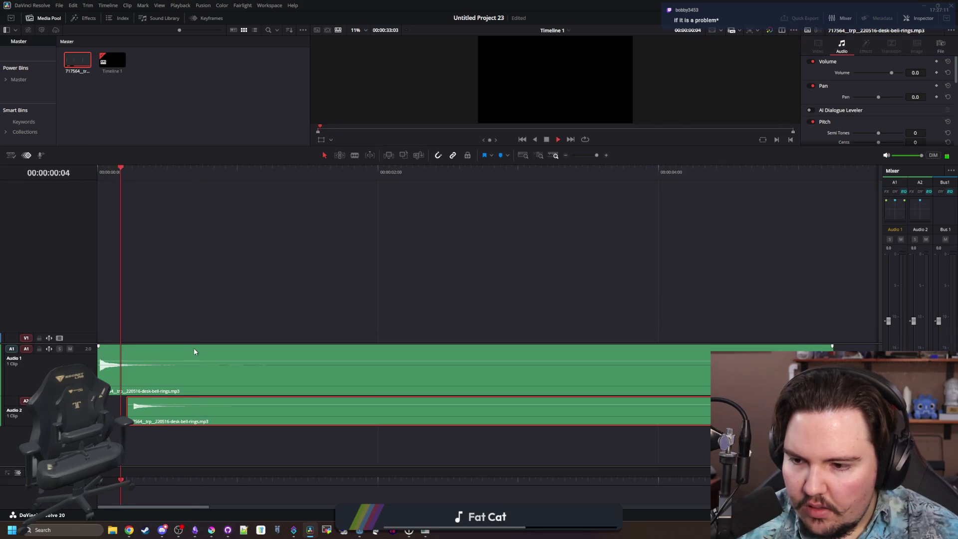
pyautogui.moveTo(148, 412); pyautogui.dragTo(143, 412)
pyautogui.press('Home')
pyautogui.press('space')
pyautogui.press('space')
pyautogui.moveTo(140, 416); pyautogui.dragTo(133, 417)
pyautogui.press('Home')
pyautogui.press('space')
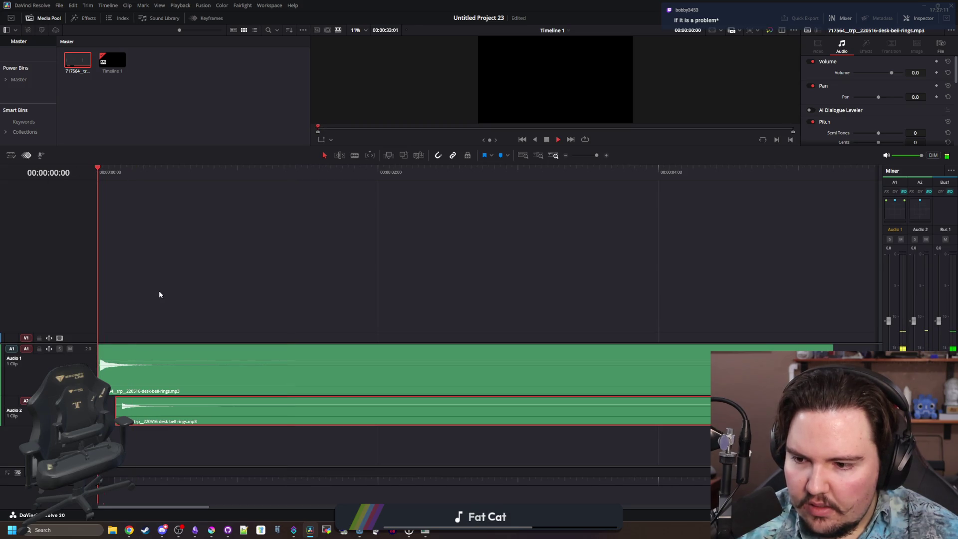
pyautogui.press('space')
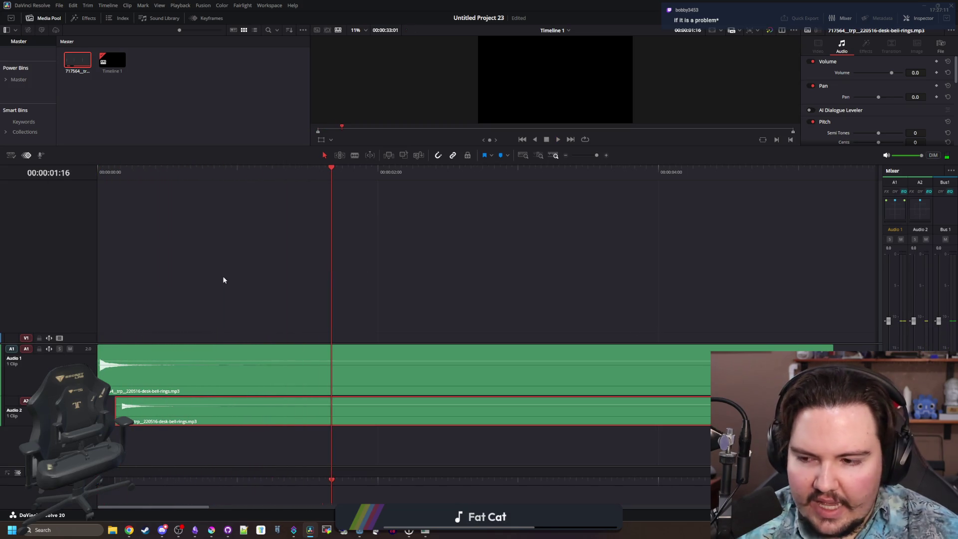
# - Trim the Audio 2 clip to about three seconds and play back to check
pyautogui.scroll(-5, 222, 278)
pyautogui.scroll(-3, 635, 354)
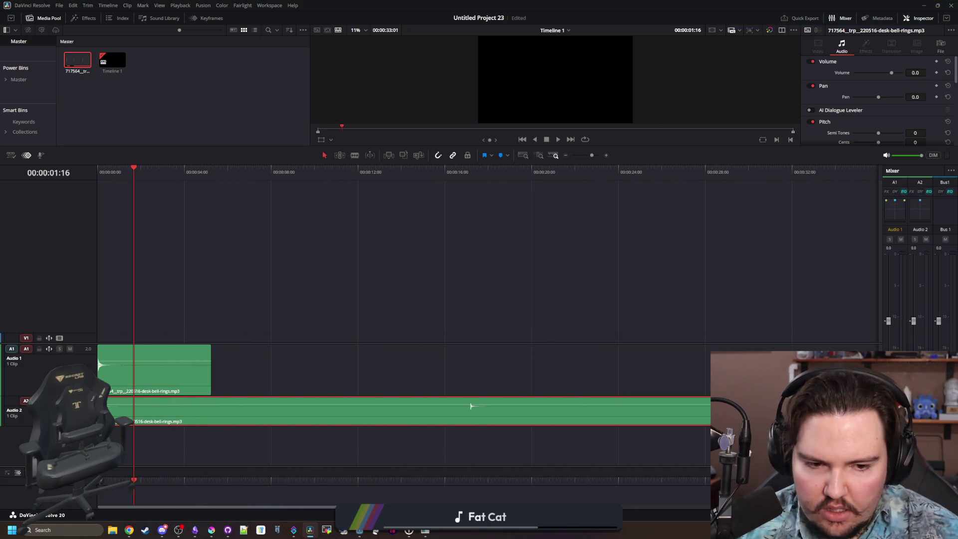
pyautogui.moveTo(816, 408); pyautogui.dragTo(150, 407)
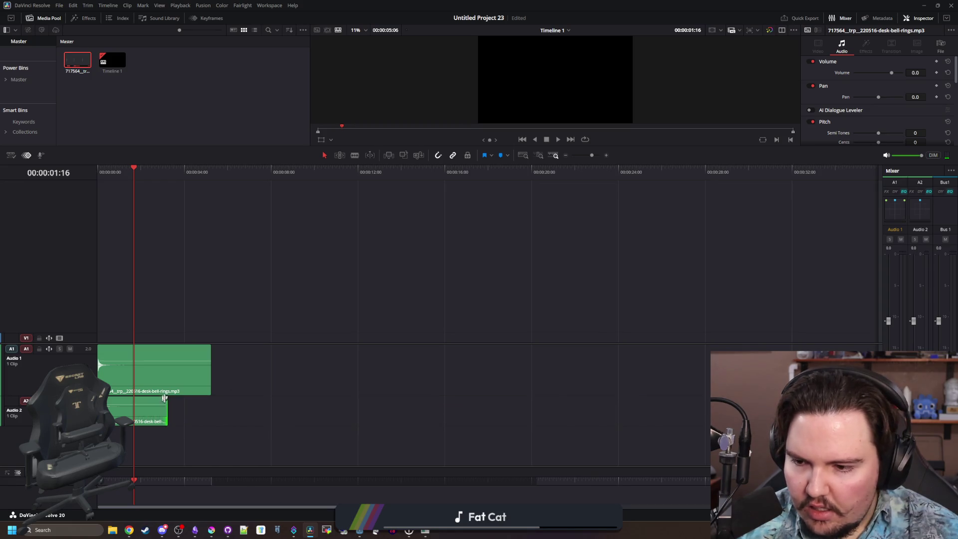
pyautogui.scroll(3, 117, 400)
pyautogui.scroll(5, 117, 400)
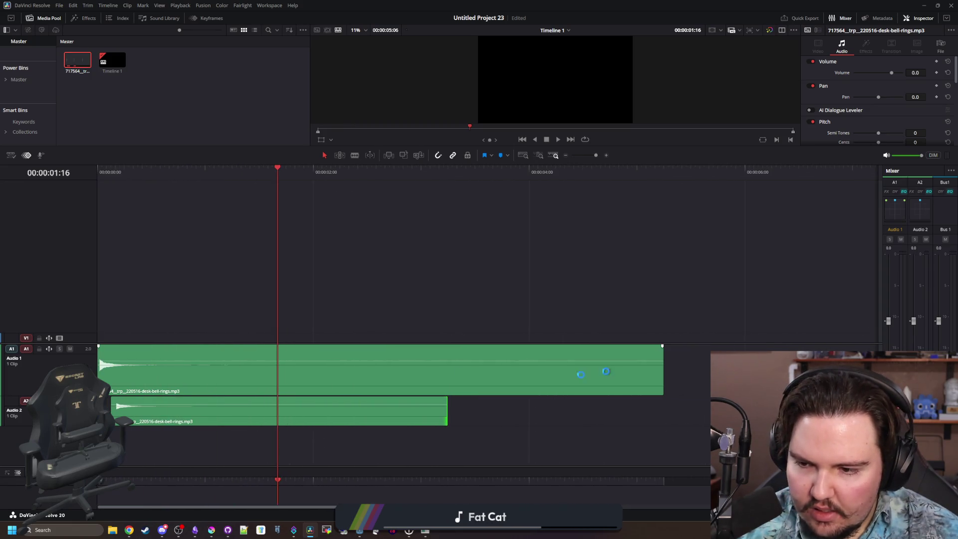
pyautogui.scroll(2, 157, 396)
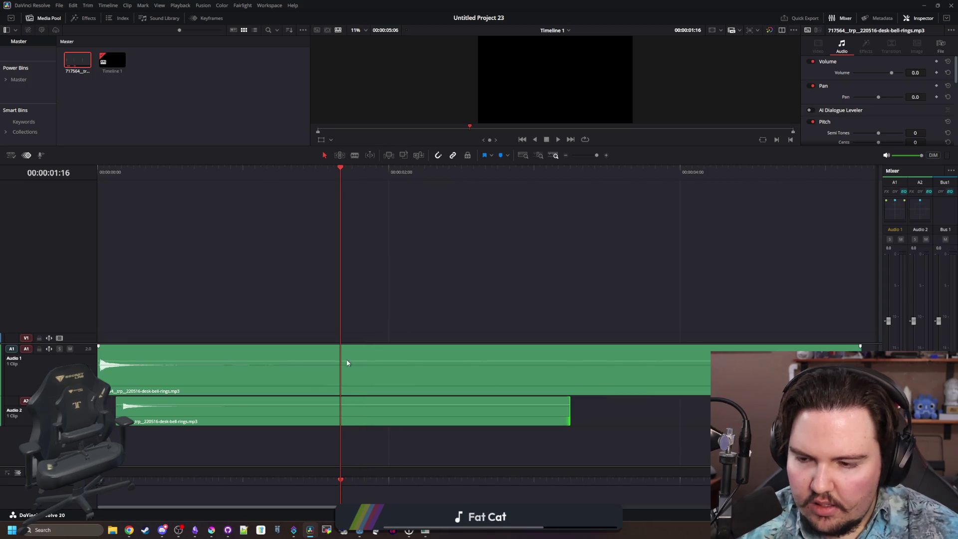
pyautogui.press('Home')
pyautogui.press('space')
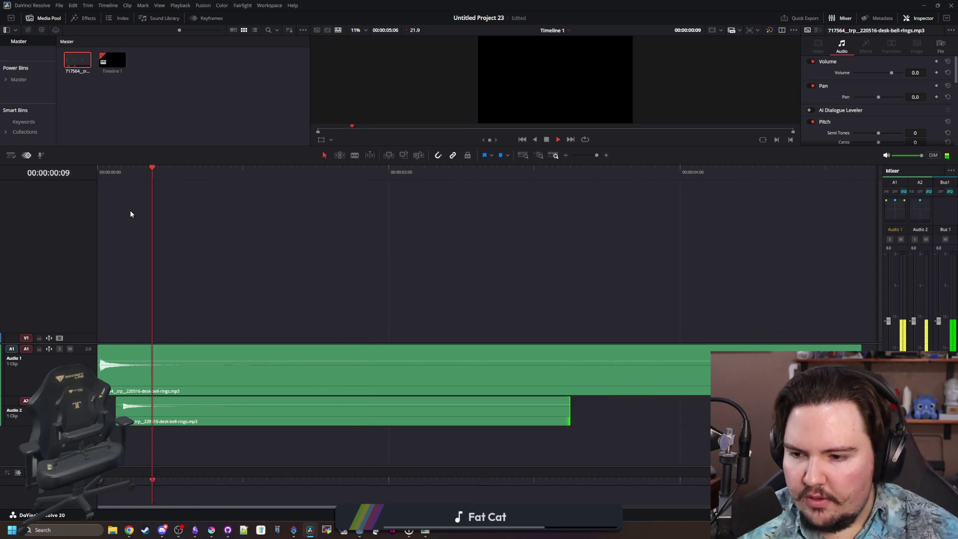
pyautogui.press('space')
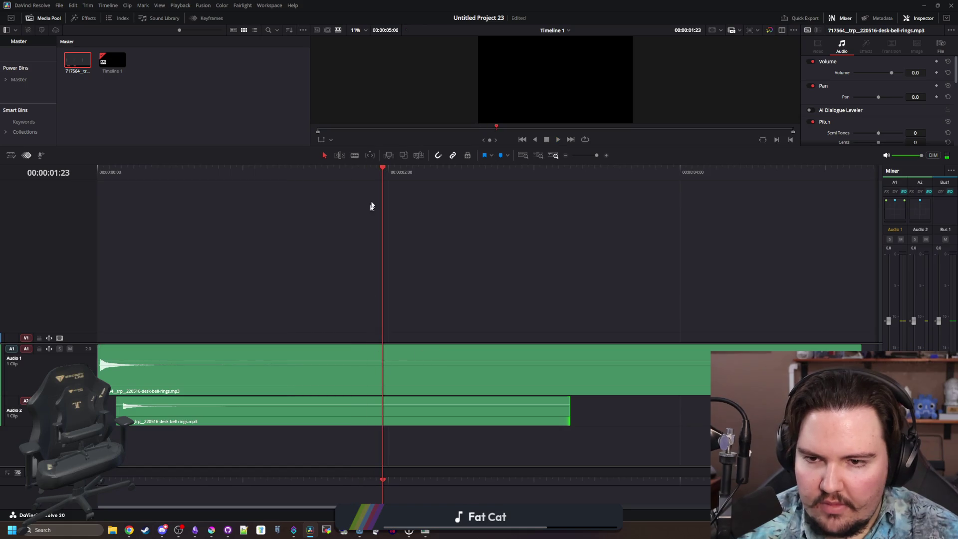
pyautogui.moveTo(389, 174); pyautogui.dragTo(389, 175)
# - Cut both bell clips at 00:00:02:00 and delete the parts after 2 seconds
pyautogui.press('b')
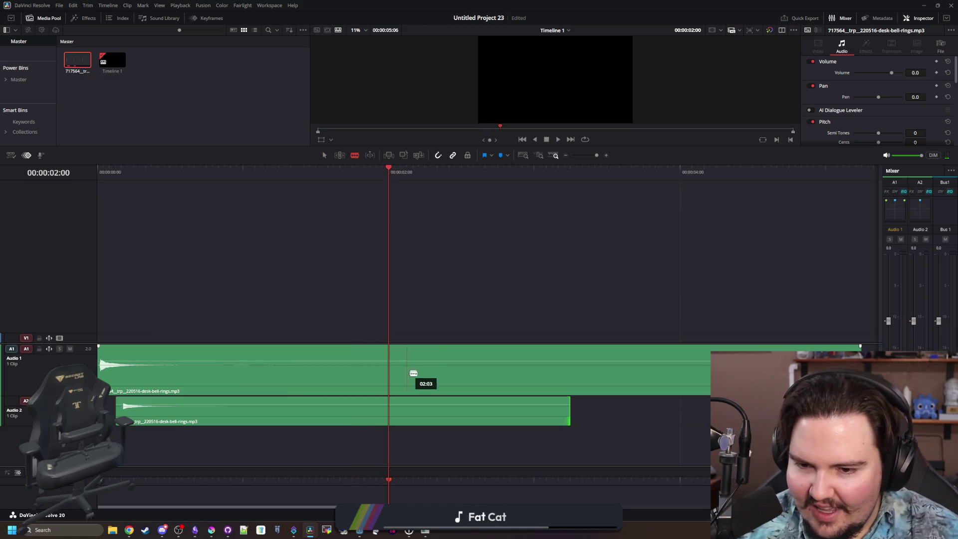
pyautogui.click(390, 374)
pyautogui.click(390, 410)
pyautogui.press('a')
pyautogui.click(499, 424)
pyautogui.press('Delete')
pyautogui.click(467, 377)
pyautogui.press('Delete')
# - Play the shortened 2-second bell clips from the start to check them
pyautogui.press('Home')
pyautogui.press('space')
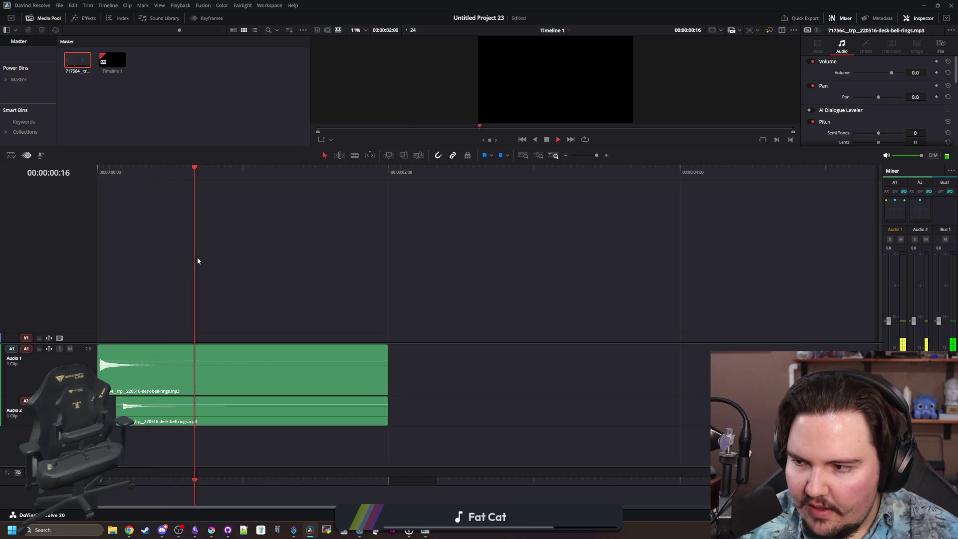
pyautogui.press('space')
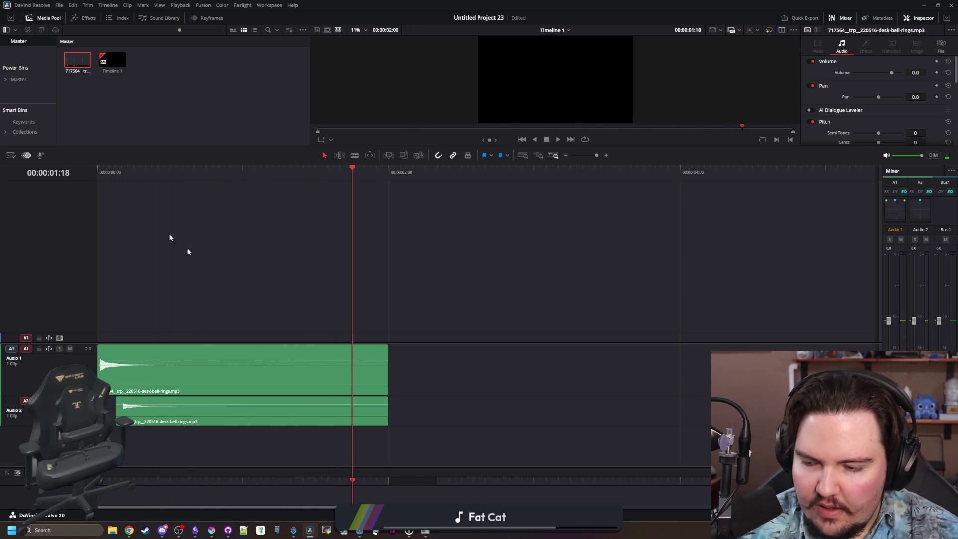
pyautogui.press('Home')
pyautogui.press('space')
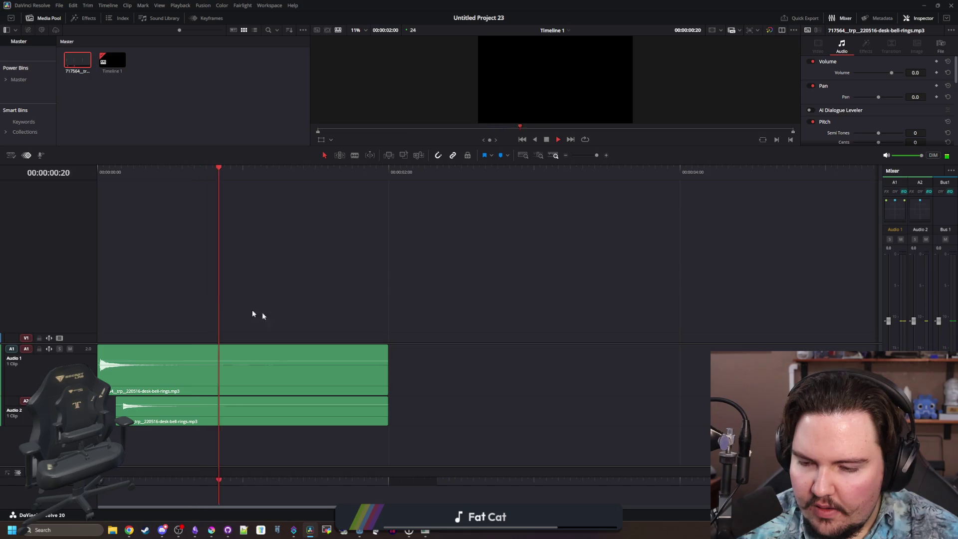
pyautogui.press('space')
# - Fade out both clips across their full length, preview, and switch to the Deliver page
pyautogui.moveTo(385, 348); pyautogui.dragTo(100, 350)
pyautogui.moveTo(387, 404); pyautogui.dragTo(117, 402)
pyautogui.click(127, 171)
pyautogui.press('space')
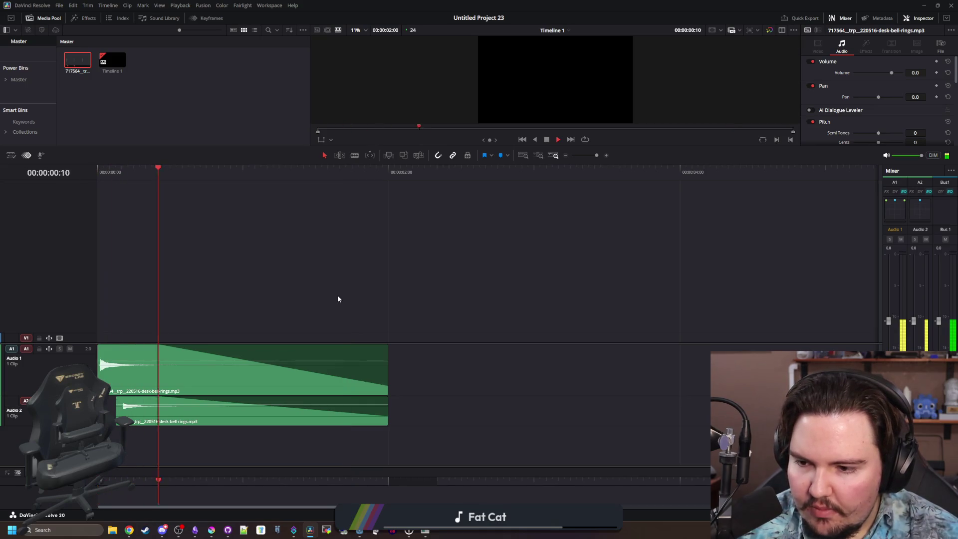
pyautogui.press('space')
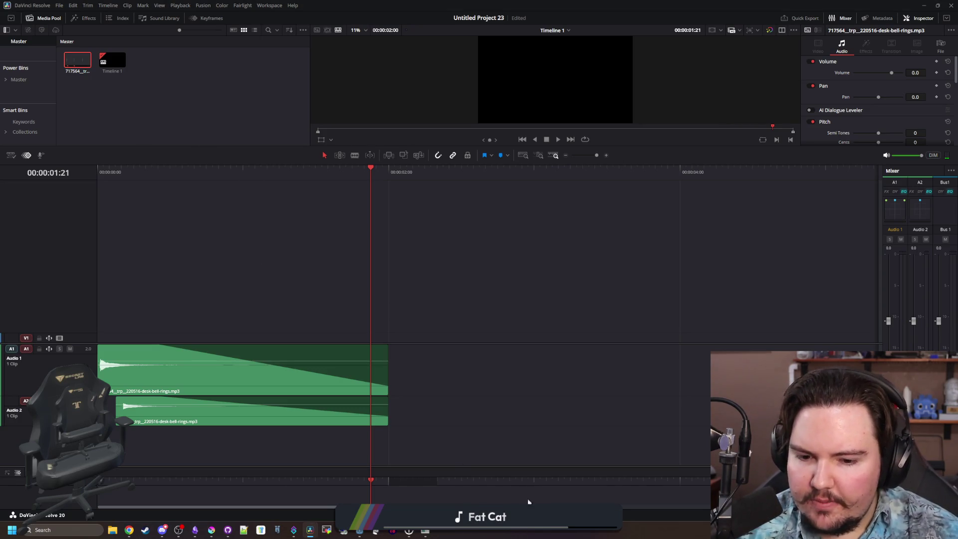
pyautogui.hotkey('shift', '8')
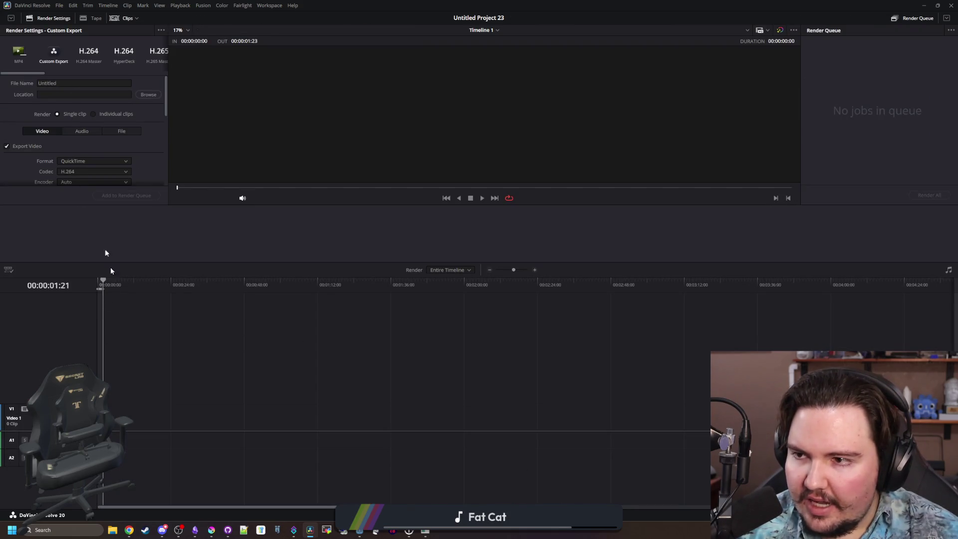
# - Set the render's audio format to Wave
pyautogui.scroll(-5, 94, 57)
pyautogui.scroll(-4, 93, 57)
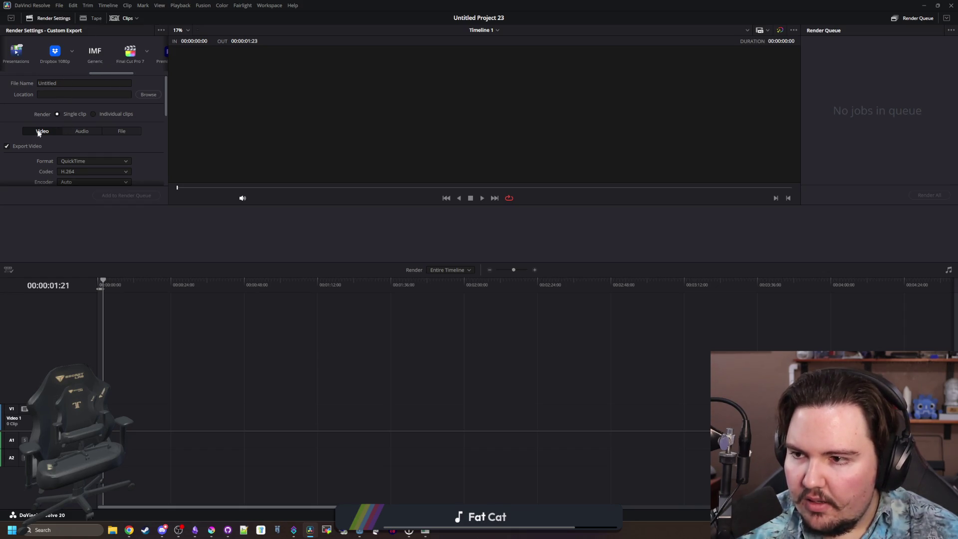
pyautogui.click(81, 130)
pyautogui.click(83, 162)
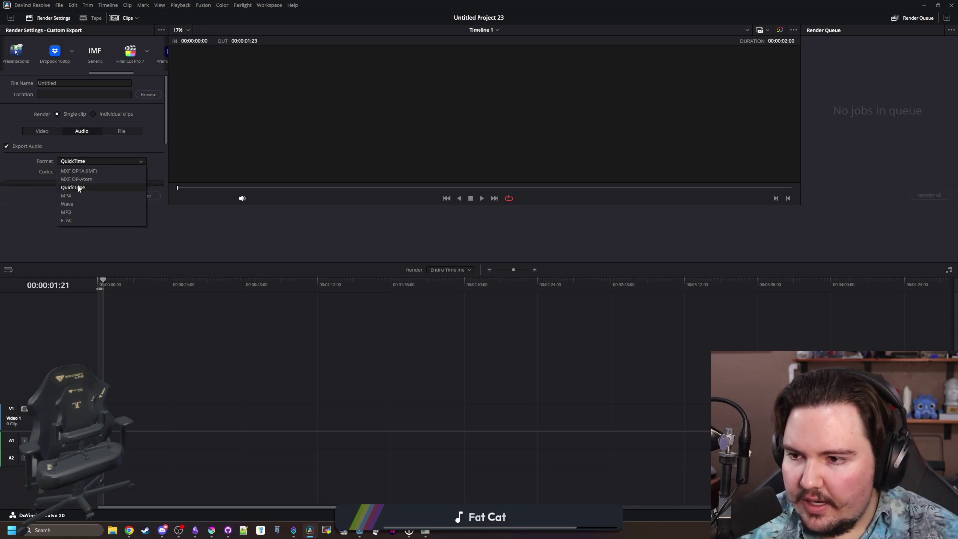
pyautogui.click(67, 204)
# - Set the render location to lured-in > Sounds with file name bell_ding
pyautogui.scroll(-2, 20, 149)
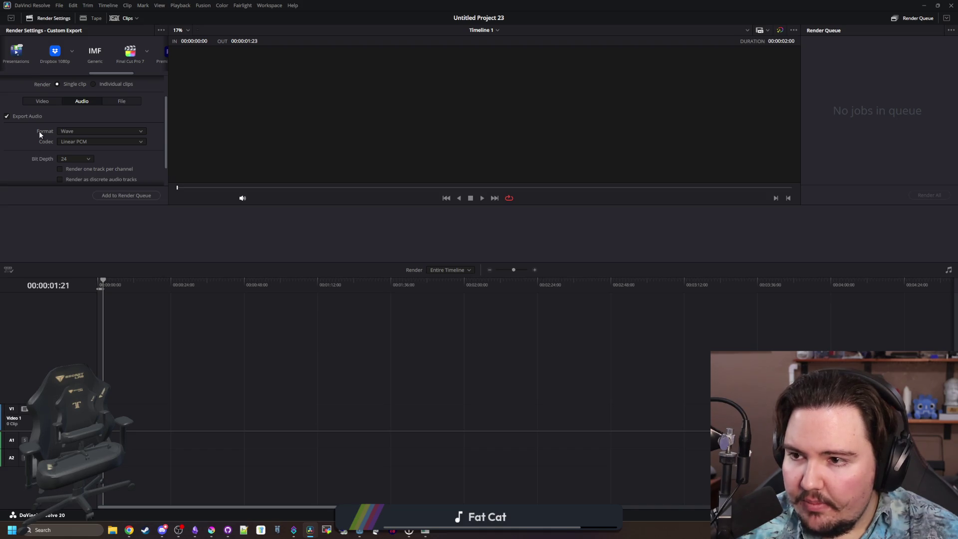
pyautogui.moveTo(165, 110); pyautogui.dragTo(113, 90)
pyautogui.click(148, 94)
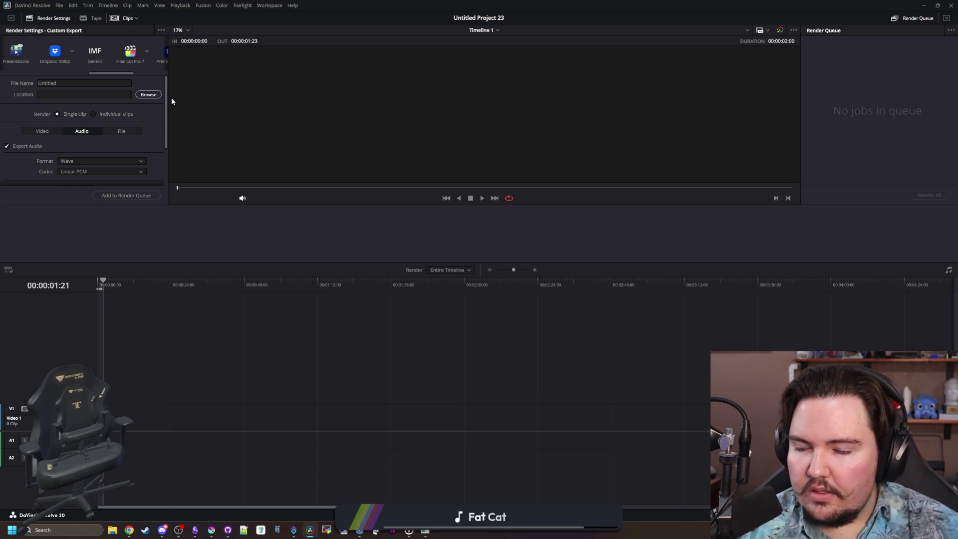
pyautogui.scroll(5, 38, 126)
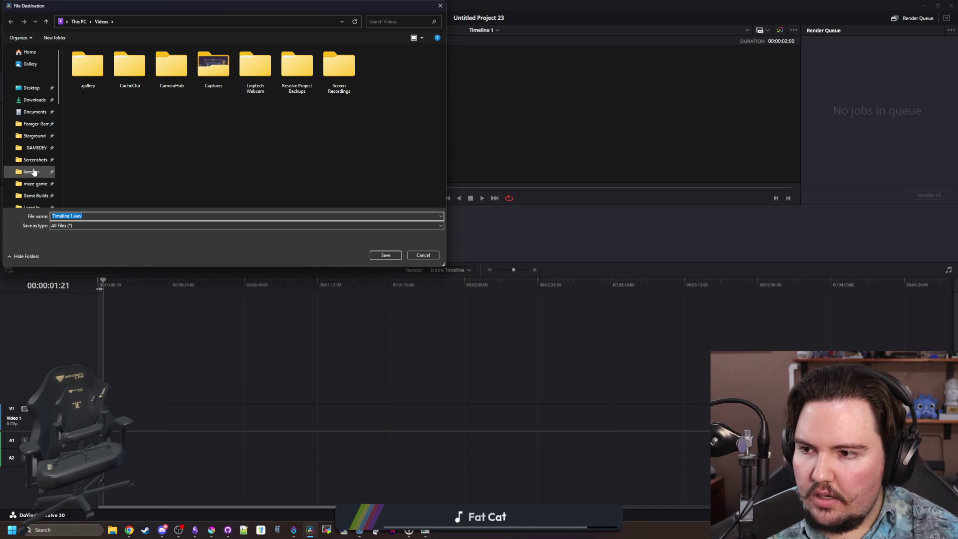
pyautogui.click(31, 172)
pyautogui.doubleClick(90, 155)
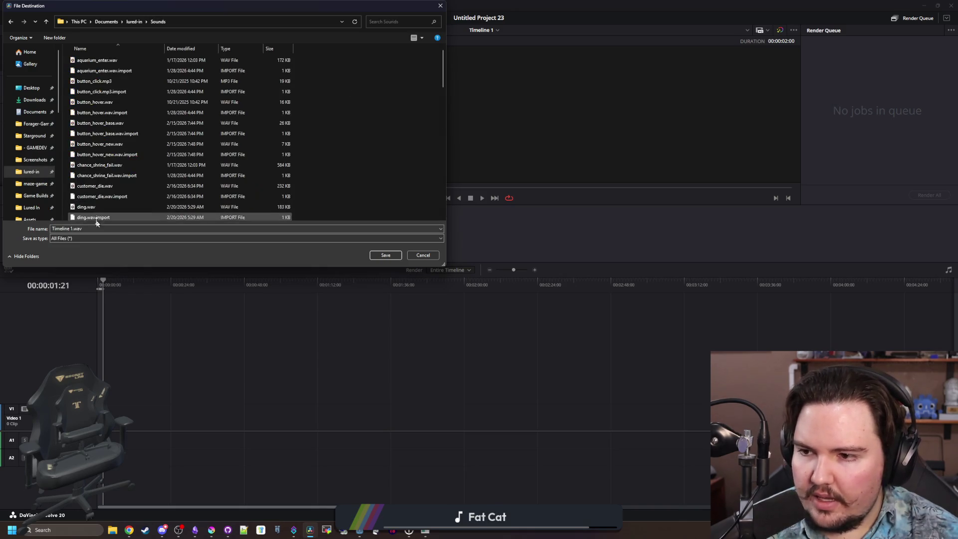
pyautogui.click(334, 229)
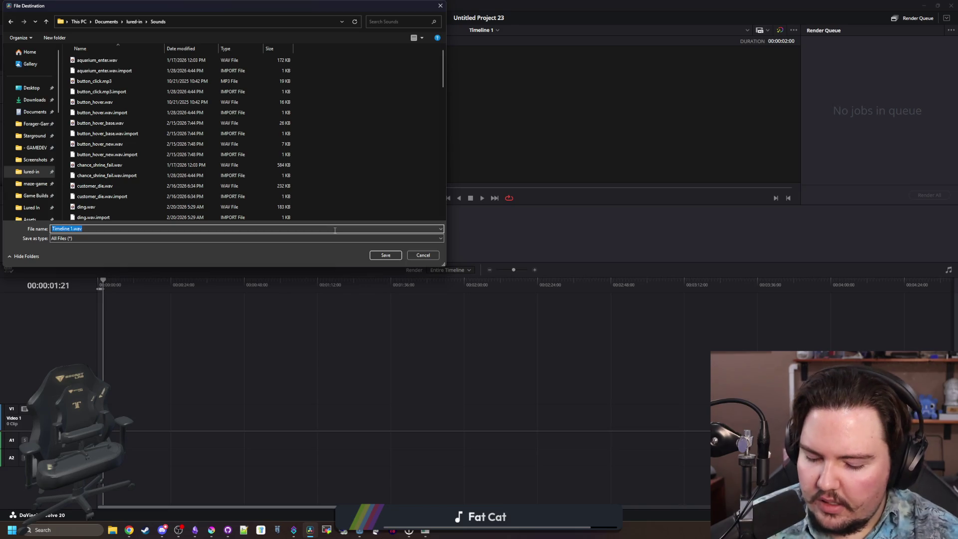
pyautogui.write('bell_ding')
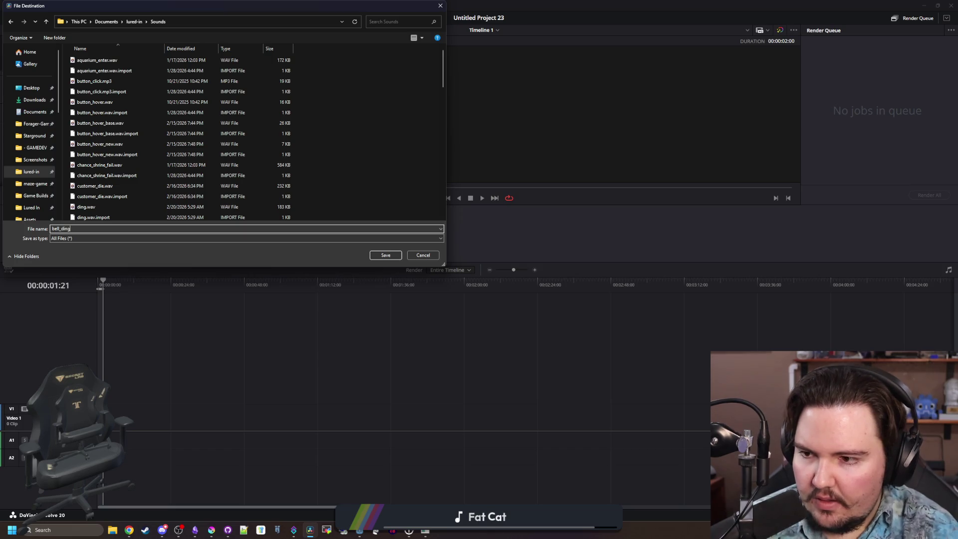
pyautogui.click(382, 255)
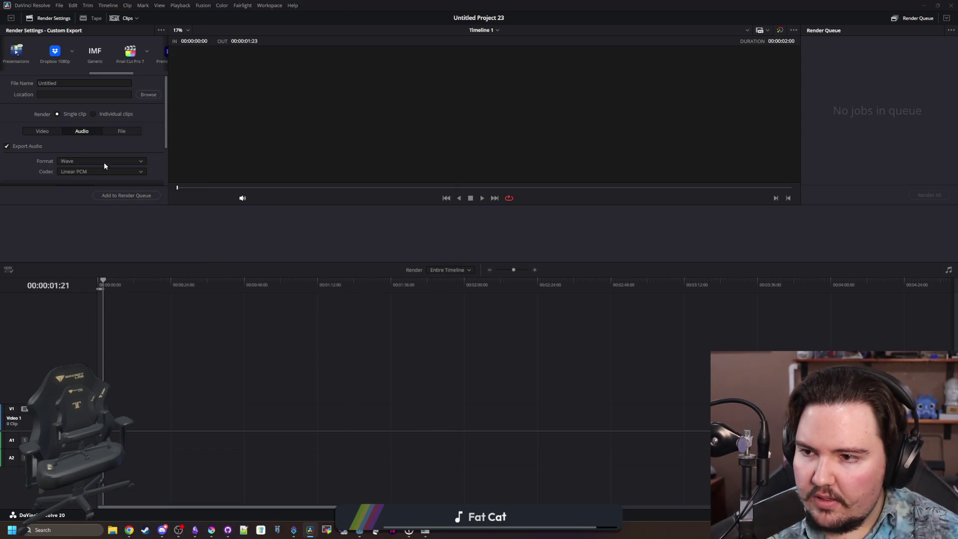
# - Queue and render the bell_ding job, then minimize Resolve
pyautogui.click(126, 195)
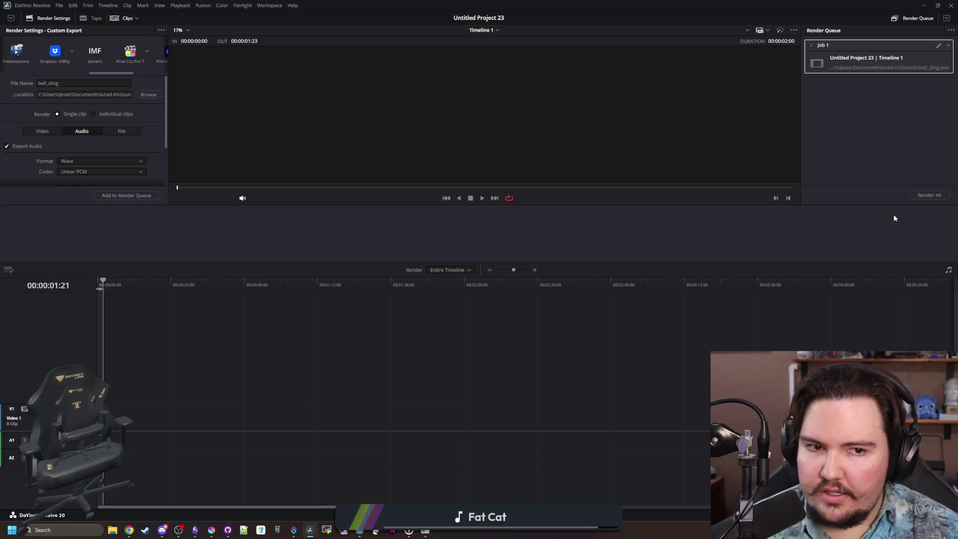
pyautogui.click(927, 197)
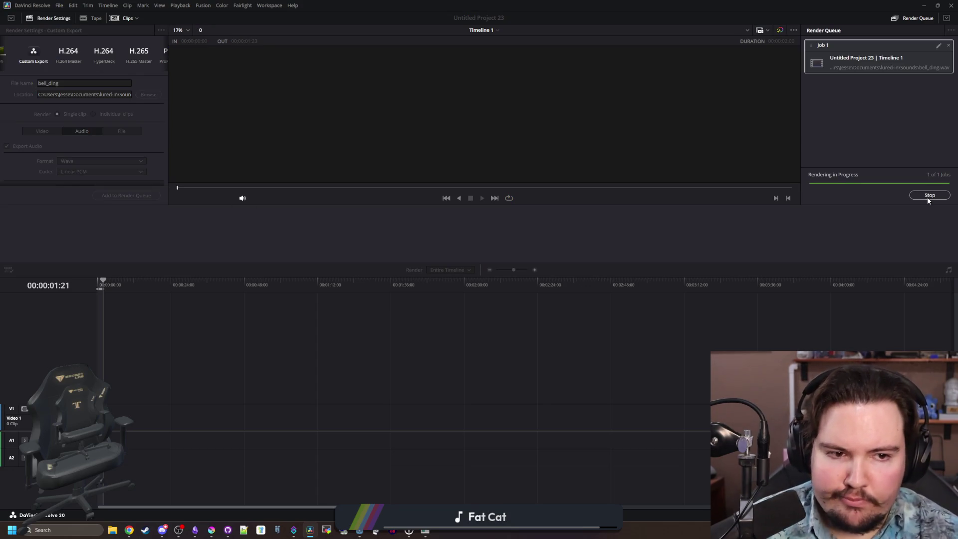
pyautogui.click(924, 5)
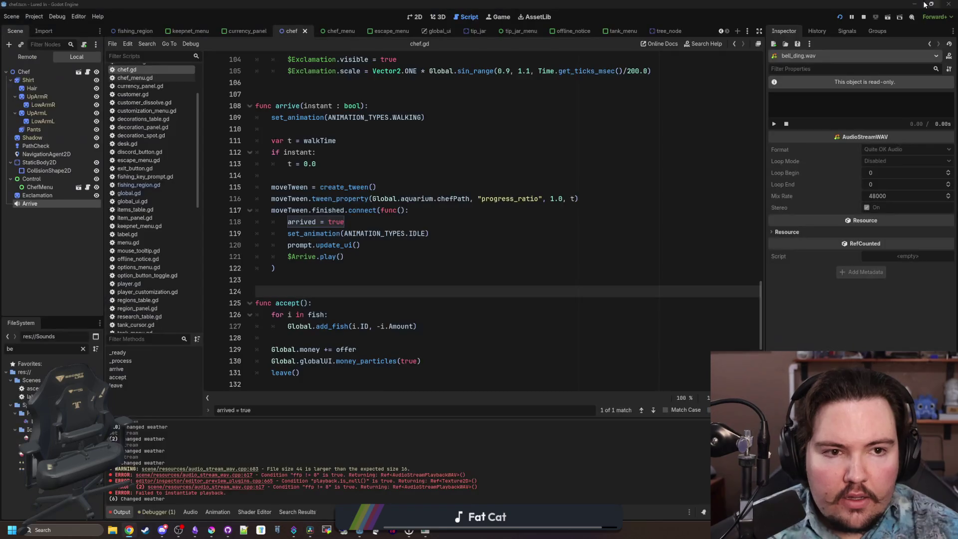
# - Close the bell_ding.wav reimport popup, highlight the unsupported WAVE format error, and return to Resolve
pyautogui.click(372, 278)
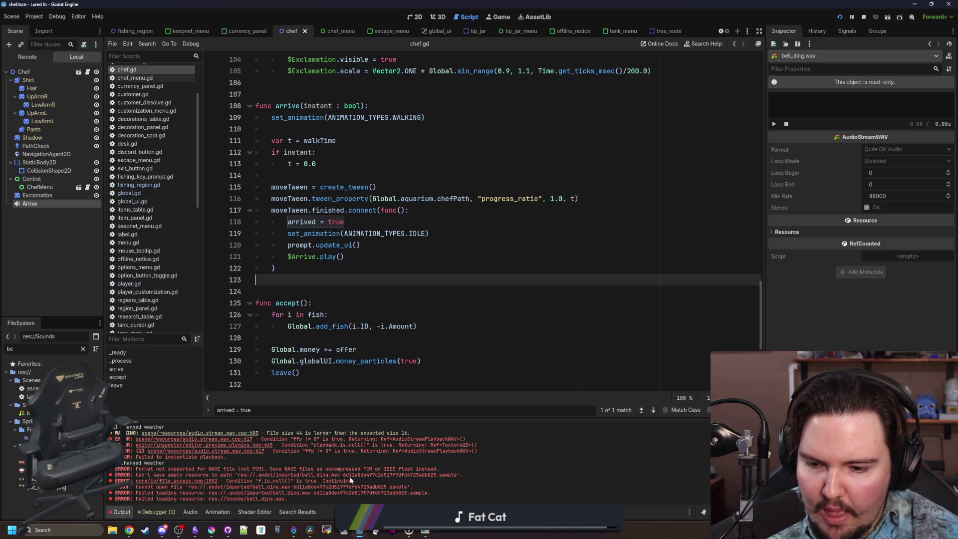
pyautogui.moveTo(365, 469); pyautogui.dragTo(451, 474)
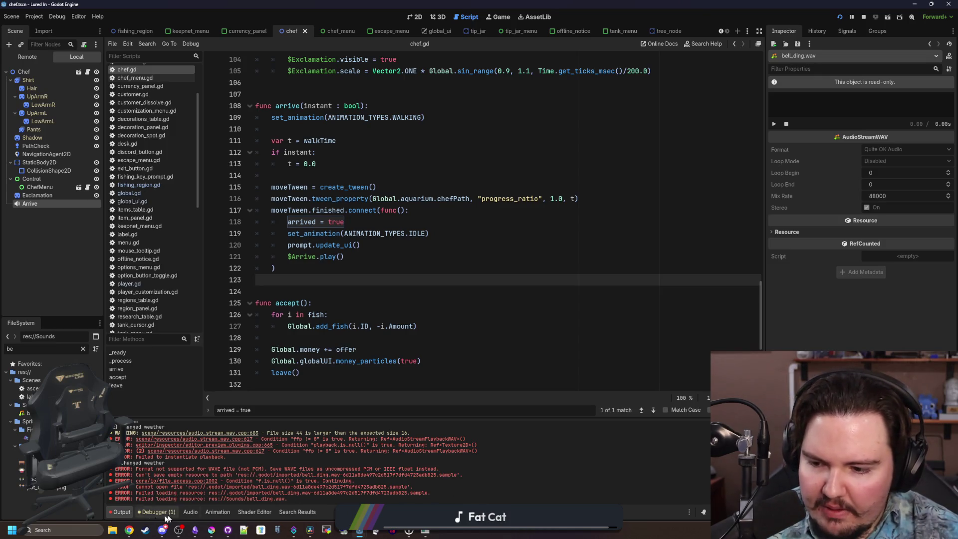
pyautogui.click(115, 531)
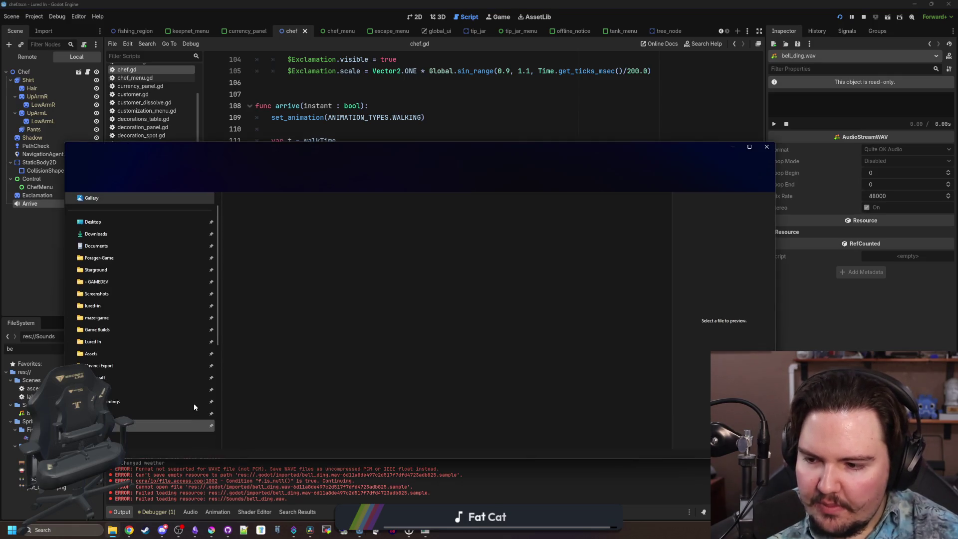
pyautogui.moveTo(425, 534)
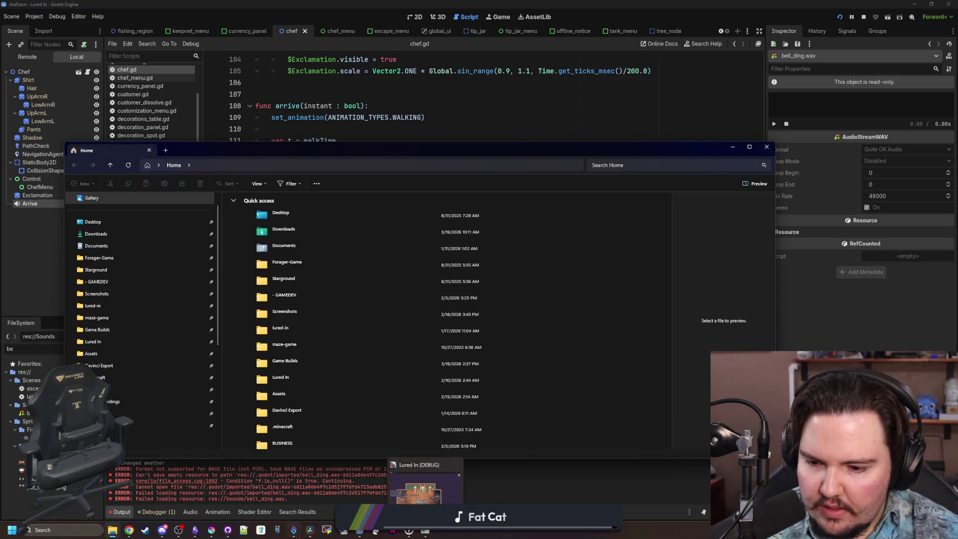
pyautogui.click(294, 529)
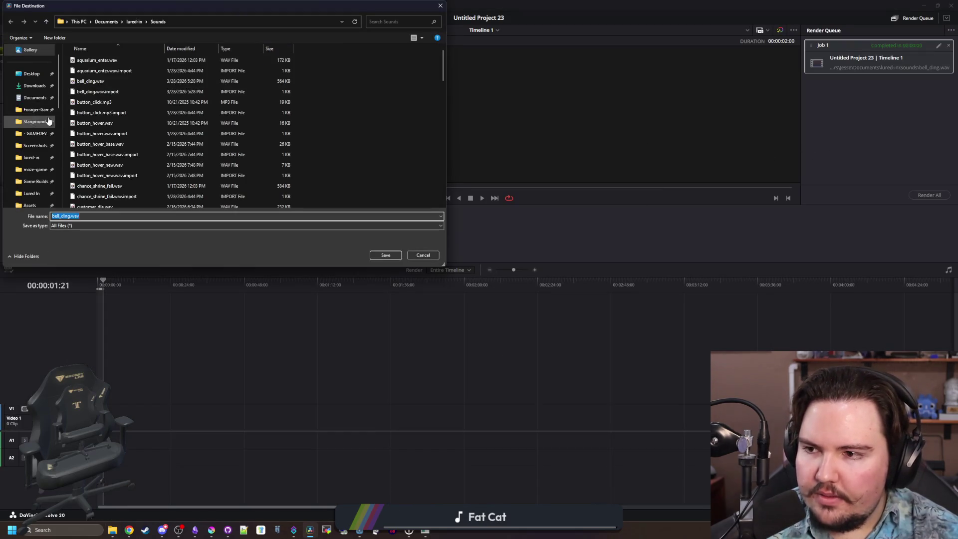
# - Save to Davinci Export, skip re-rendering the old job, and render the new bell_ding job
pyautogui.click(382, 255)
pyautogui.click(931, 196)
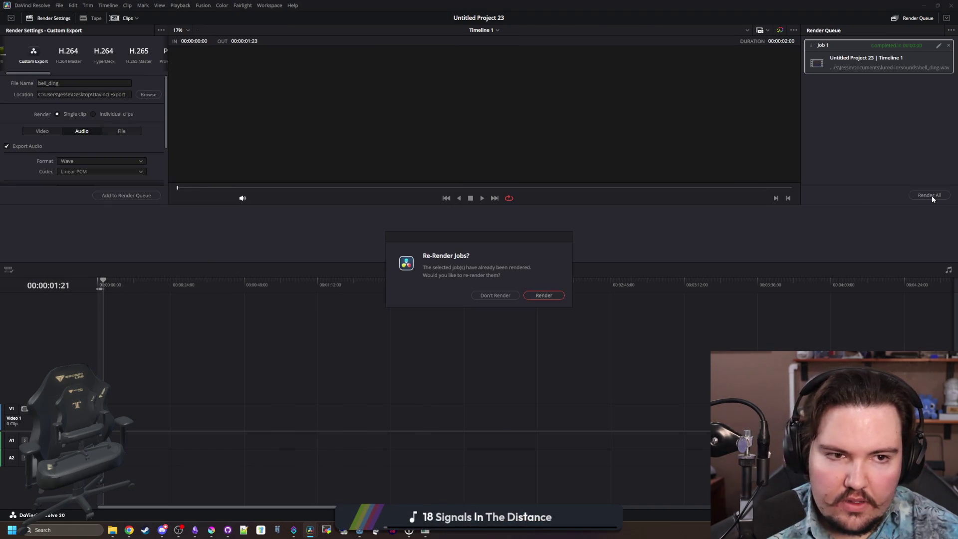
pyautogui.click(513, 296)
pyautogui.click(115, 196)
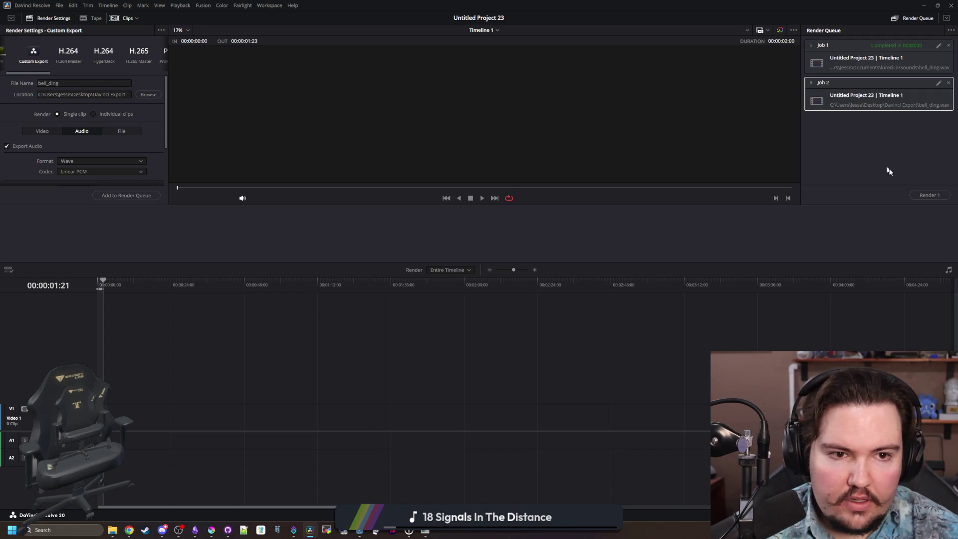
pyautogui.click(930, 198)
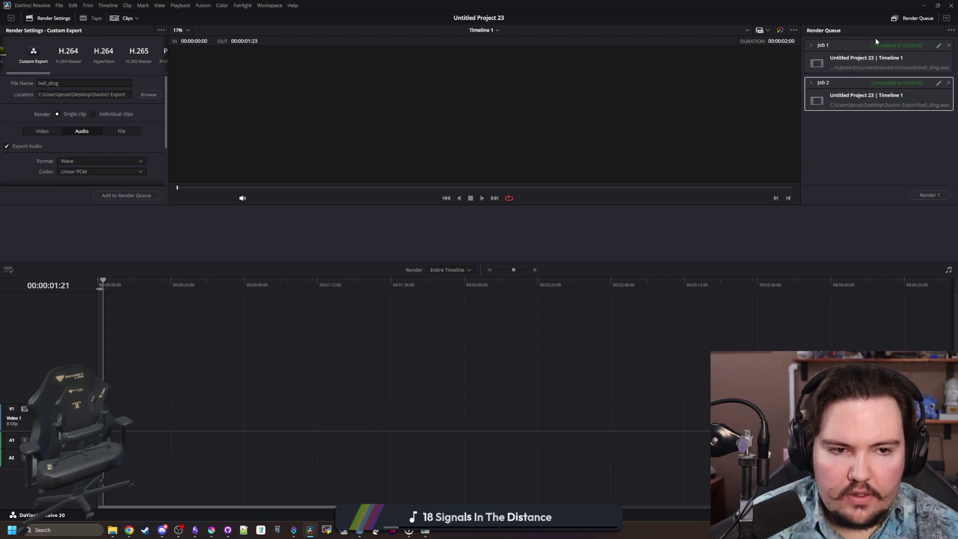
pyautogui.click(921, 5)
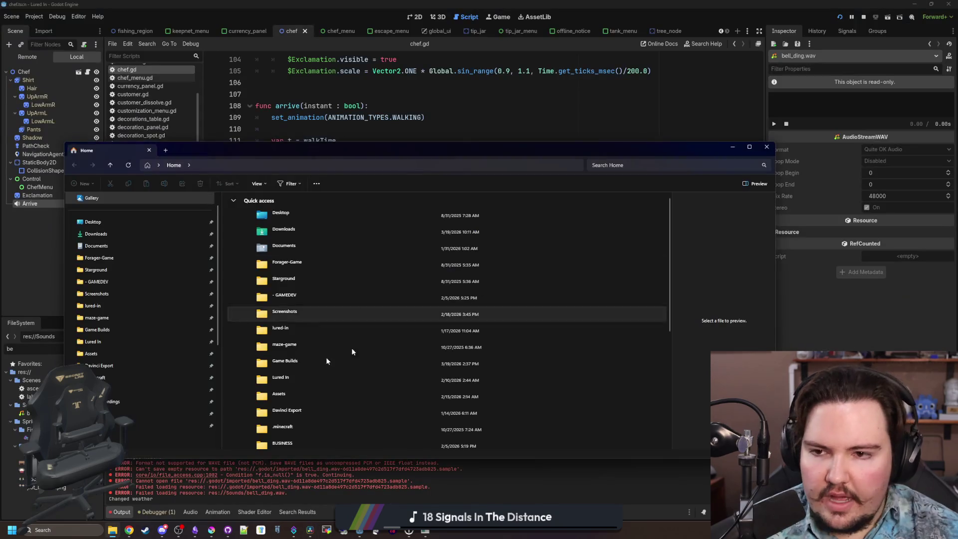
# - Run run.bat in the Davinci Export folder to convert every WAV, including bell_ding.wav
pyautogui.click(114, 368)
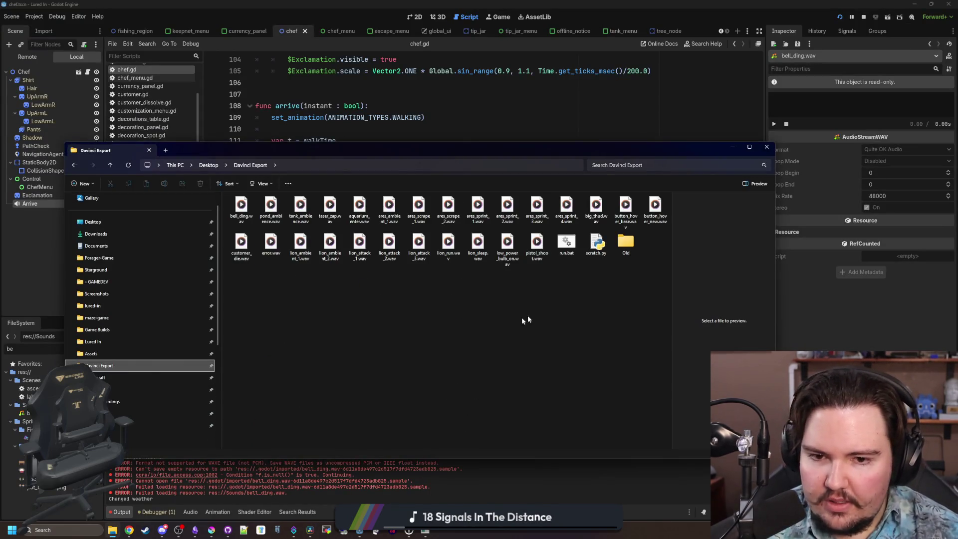
pyautogui.click(573, 242)
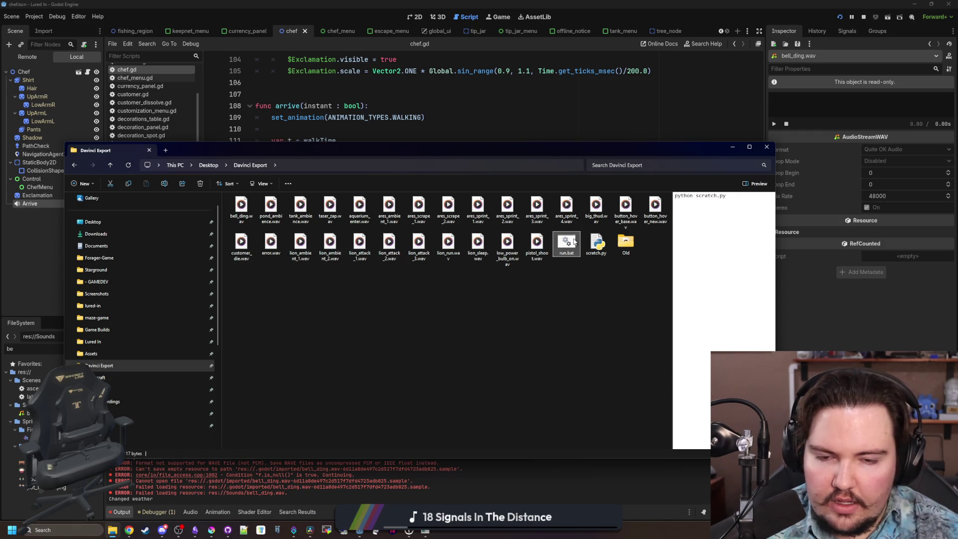
pyautogui.doubleClick(574, 241)
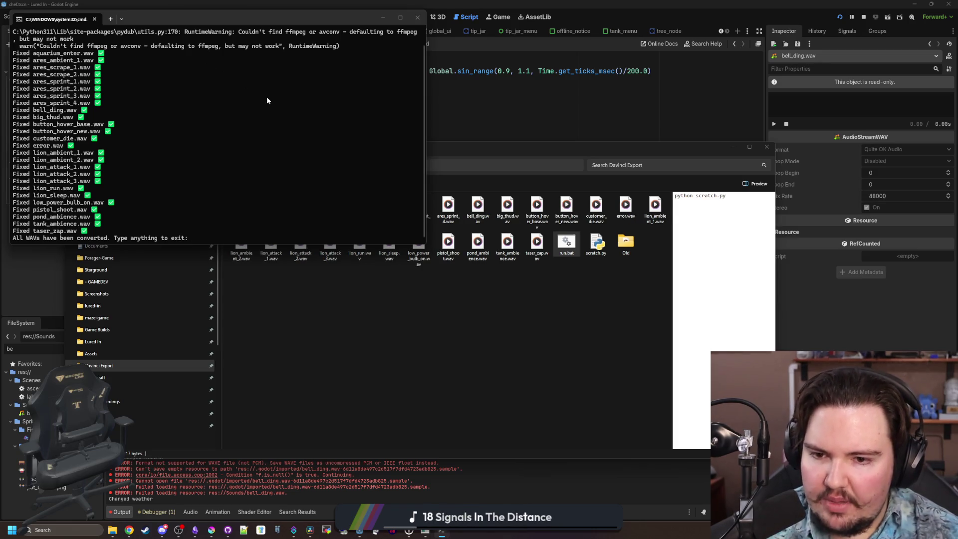
pyautogui.press('Return')
pyautogui.click(113, 530)
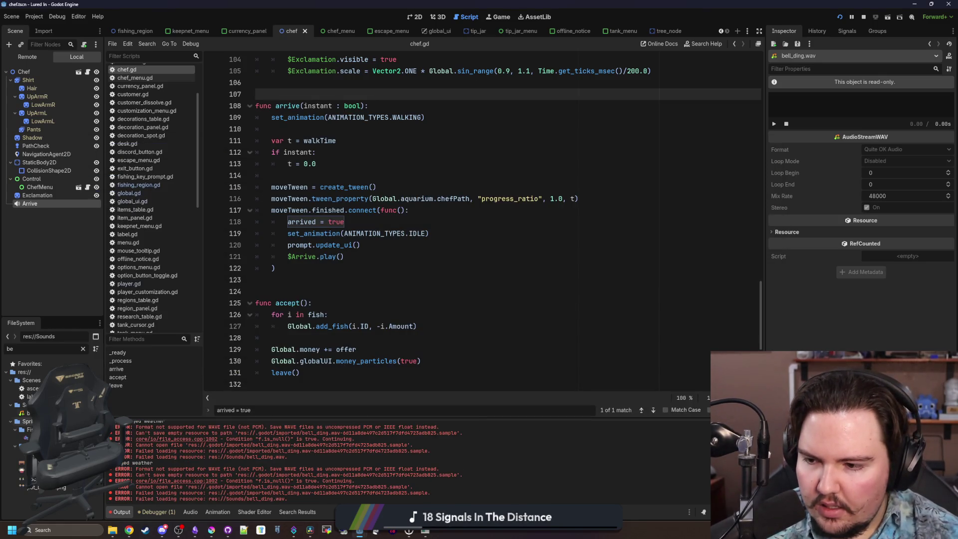
# - Delete bell_ding.wav from Godot's FileSystem dock
pyautogui.rightClick(54, 413)
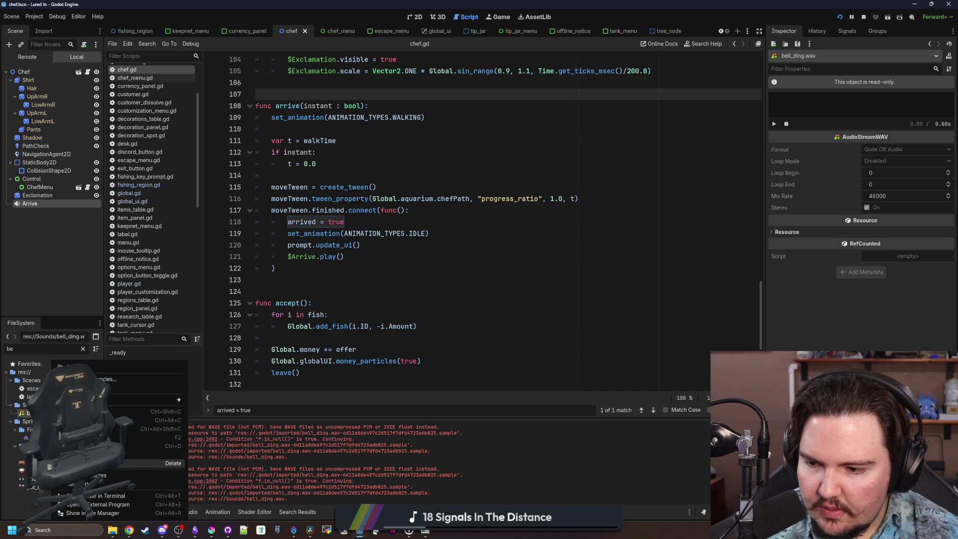
pyautogui.click(173, 462)
pyautogui.click(422, 302)
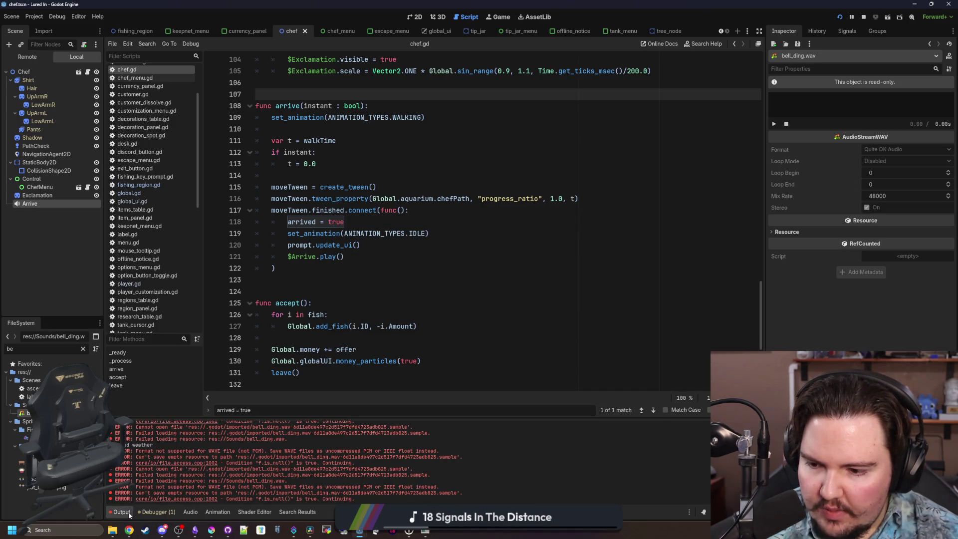
# - Dock File Explorer at the left edge and filter Godot's files for 'sound' to show Sounds
pyautogui.click(115, 528)
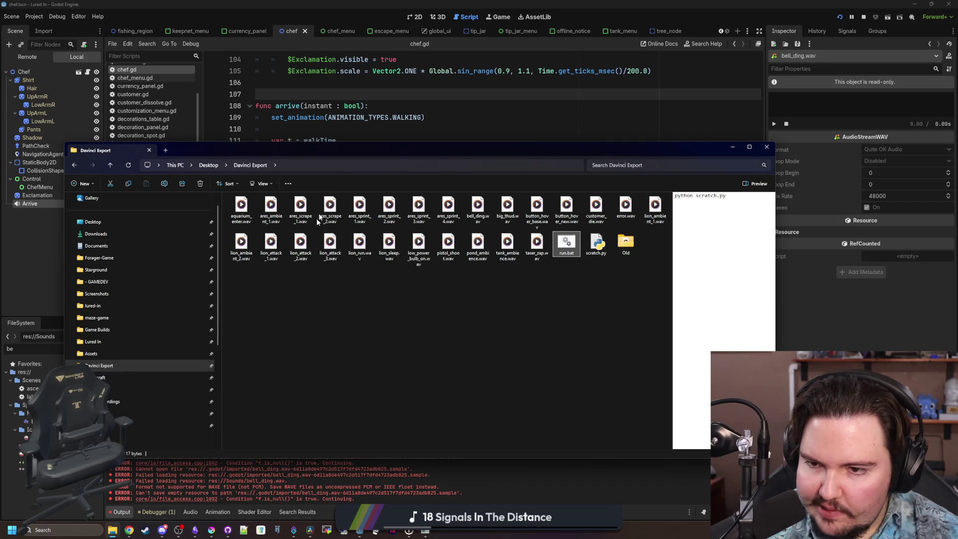
pyautogui.moveTo(382, 147); pyautogui.dragTo(0, 95)
pyautogui.click(96, 350)
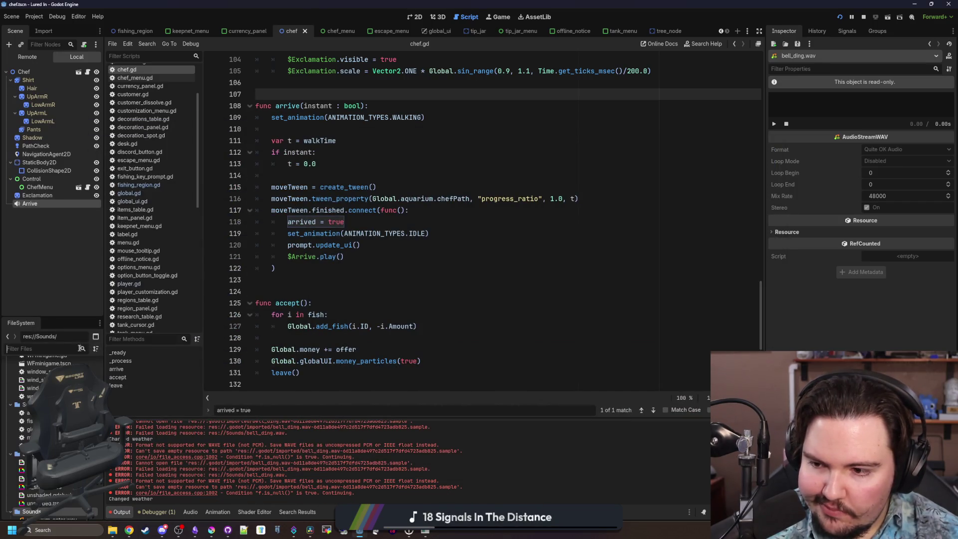
pyautogui.write('sound')
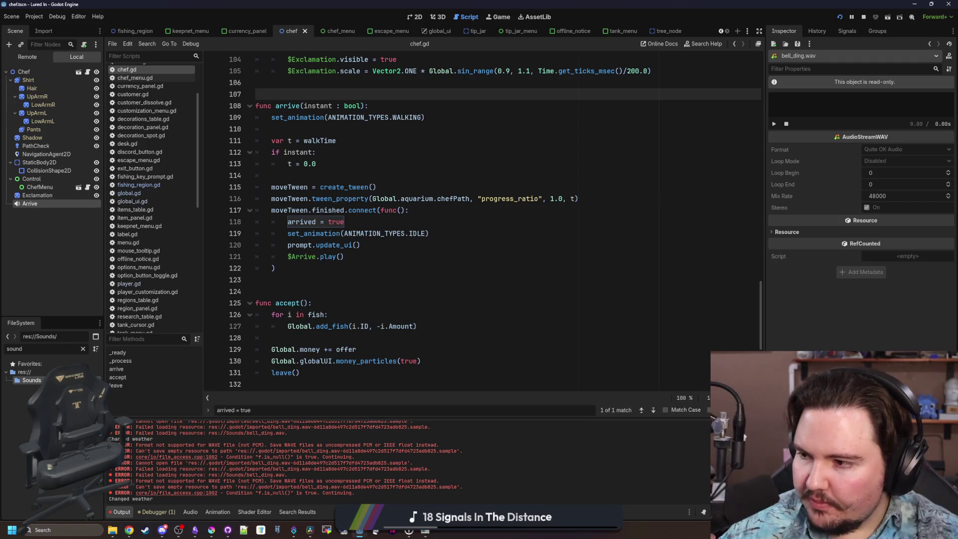
pyautogui.hotkey('alt', 'Tab')
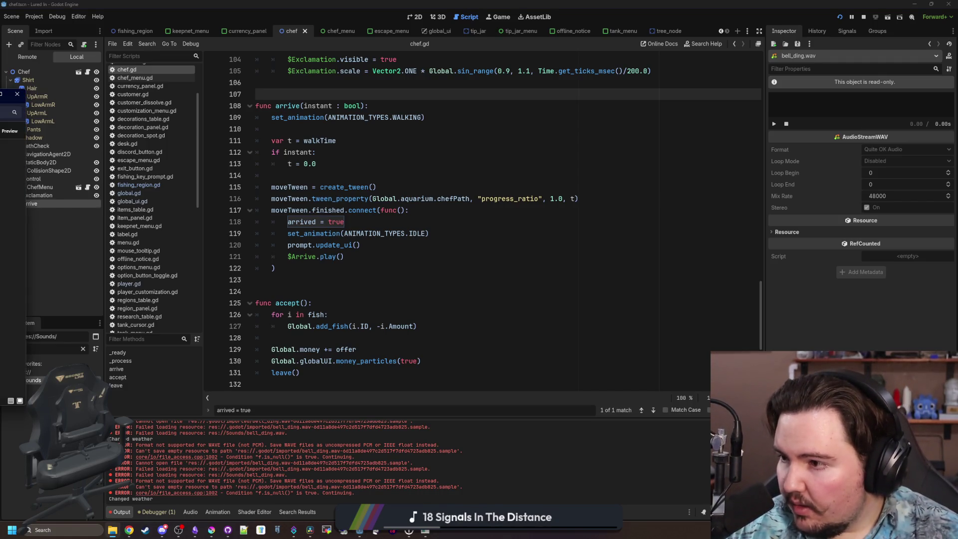
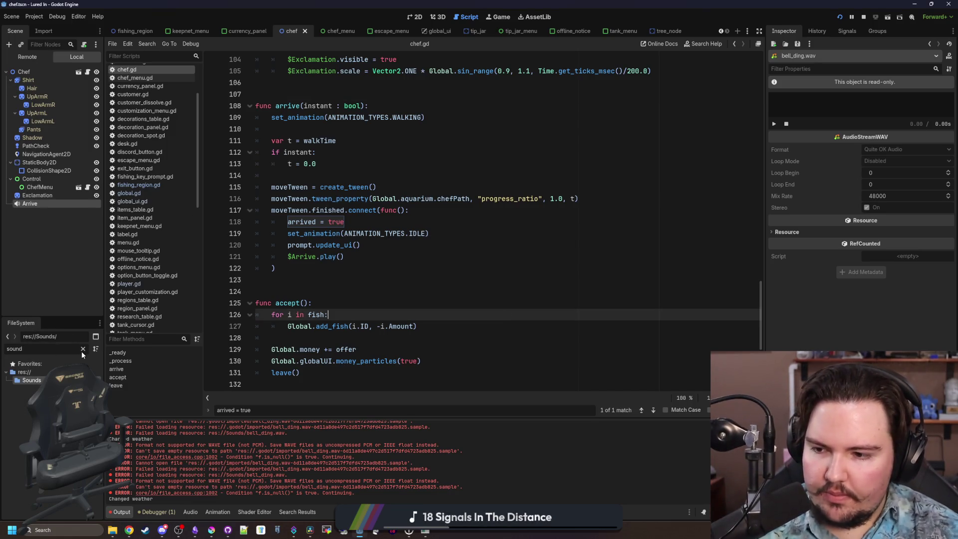
# - Assign bell_ding.wav as the Arrive audio player's Stream property
pyautogui.click(589, 252)
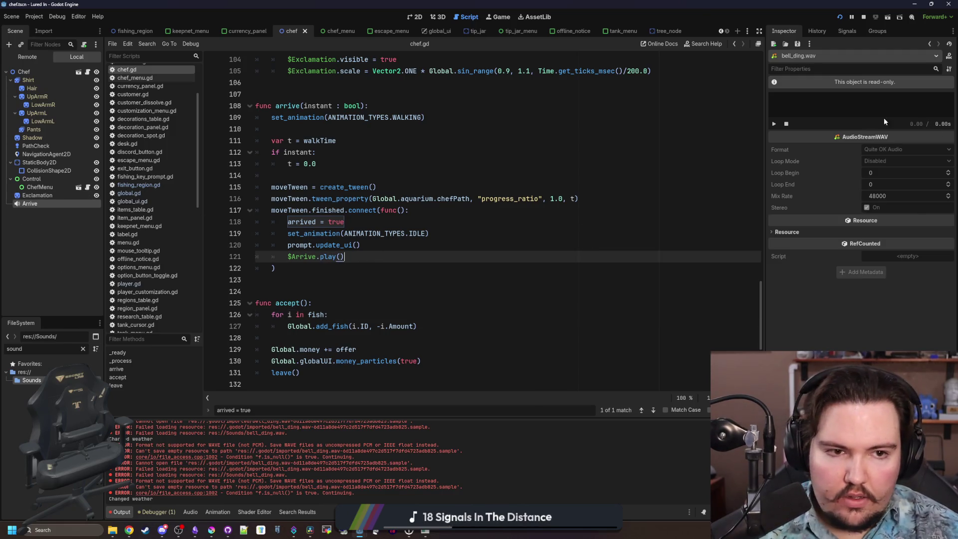
pyautogui.click(38, 203)
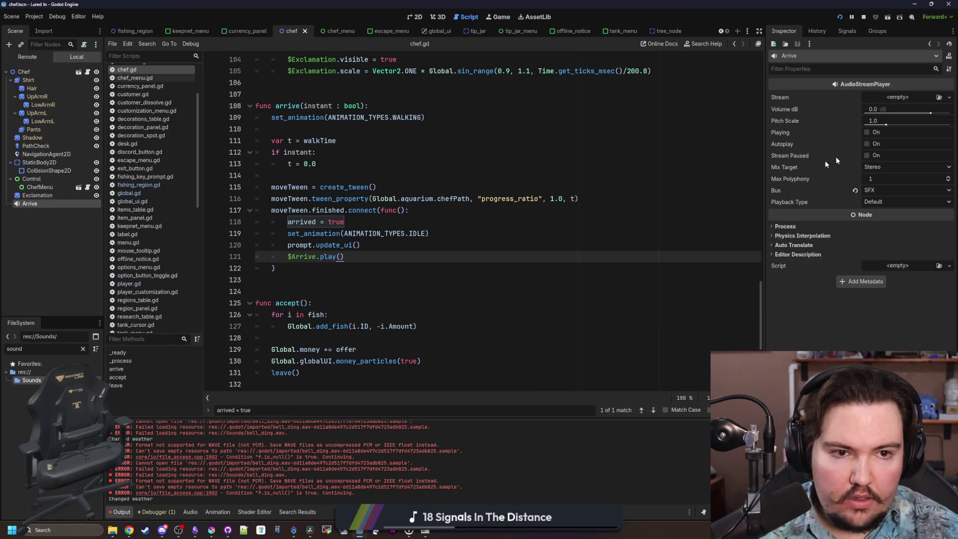
pyautogui.click(82, 348)
pyautogui.write('bee')
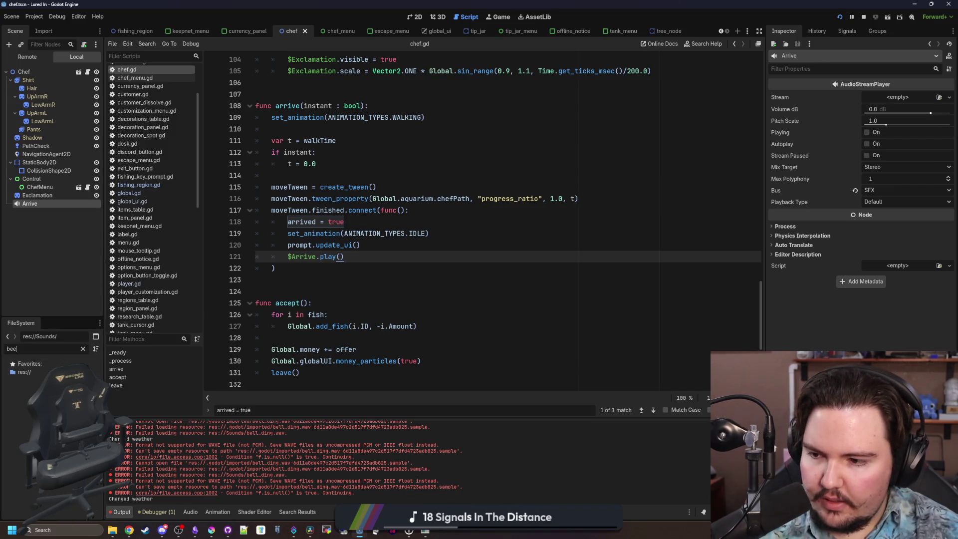
pyautogui.moveTo(25, 414)
pyautogui.mouseDown()
pyautogui.moveTo(429, 245)
pyautogui.moveTo(888, 98)
pyautogui.mouseUp()
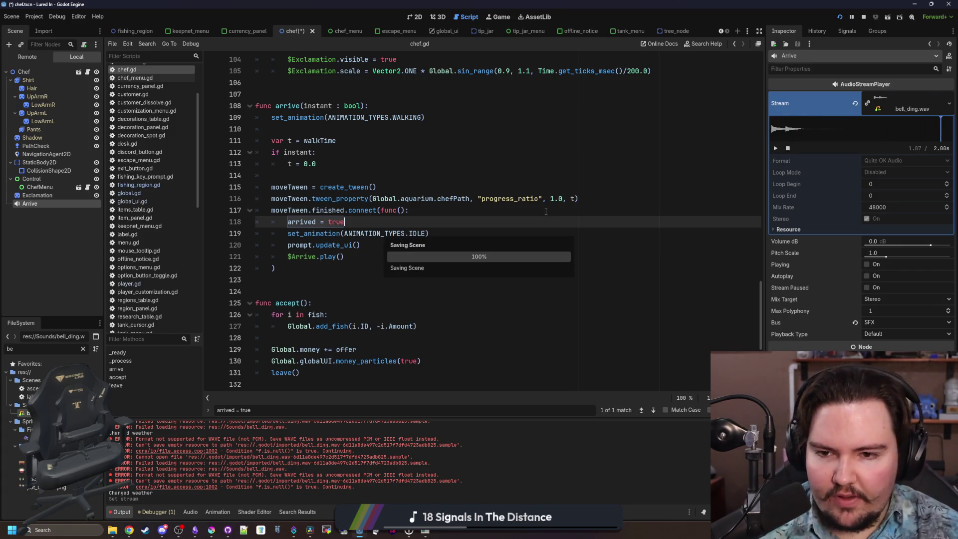
# - Save the chef scene and run the game with F5 to test the arrival sound
pyautogui.hotkey('ctrl', 's')
pyautogui.click(542, 320)
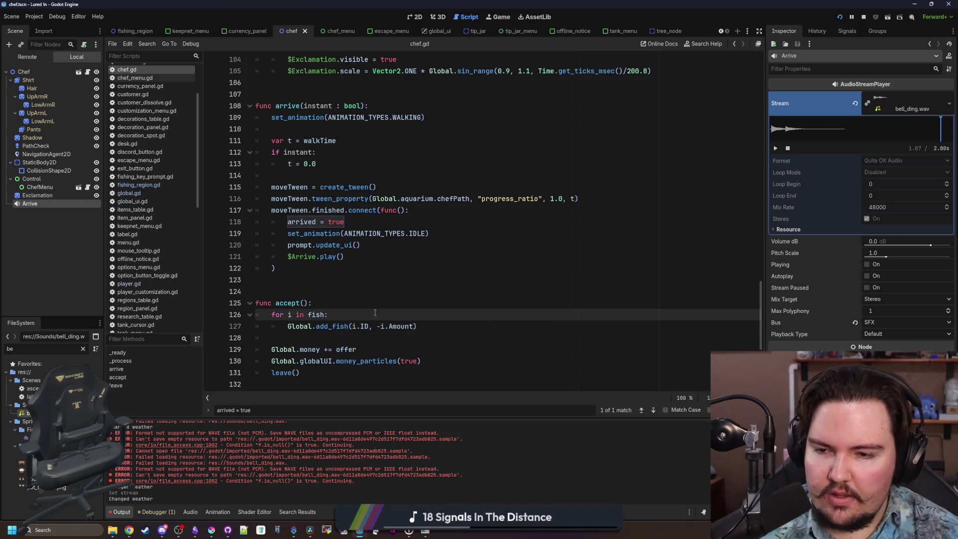
pyautogui.click(351, 293)
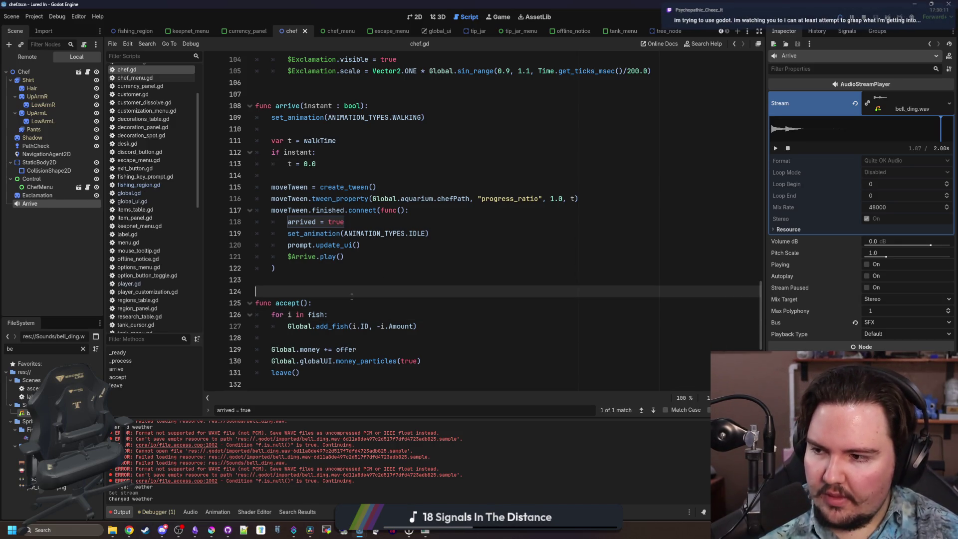
pyautogui.click(365, 268)
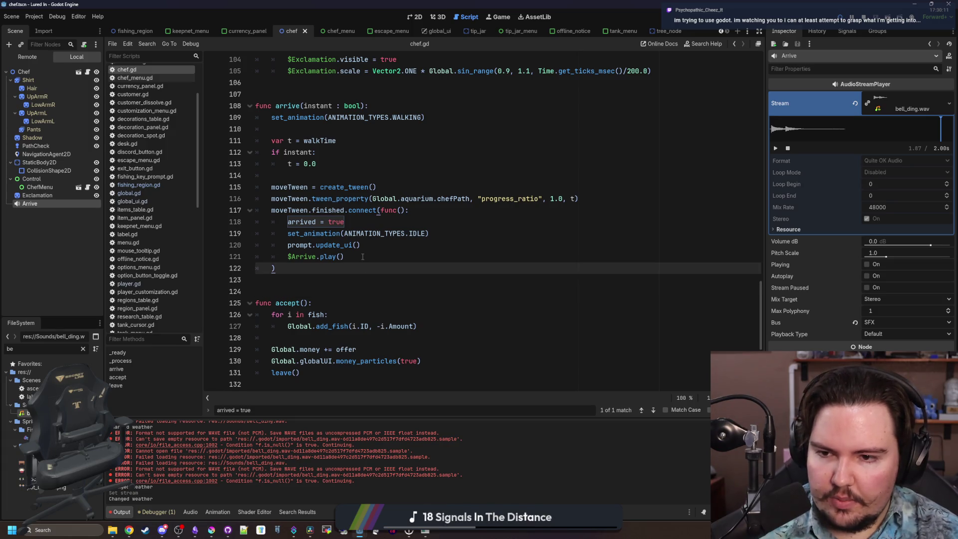
pyautogui.scroll(1, 362, 257)
pyautogui.click(339, 198)
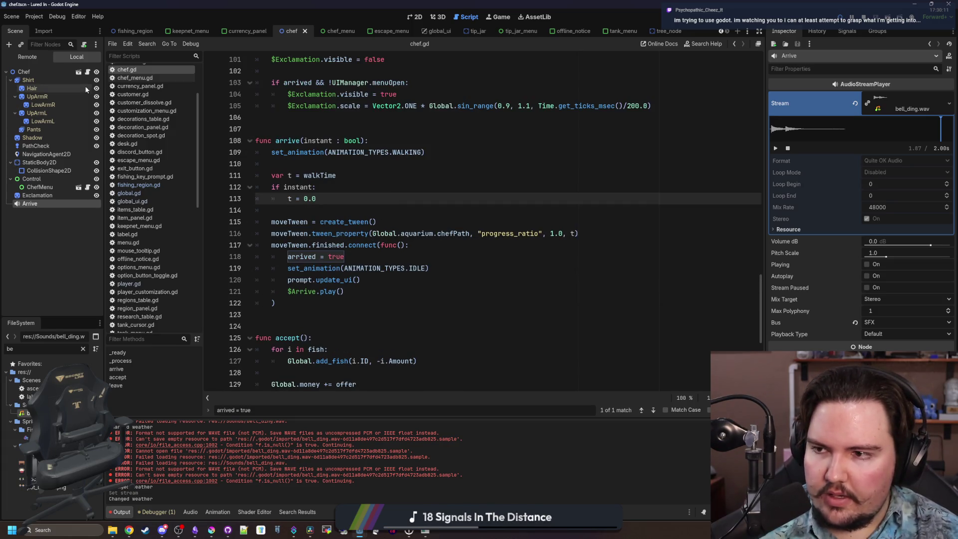
pyautogui.click(319, 187)
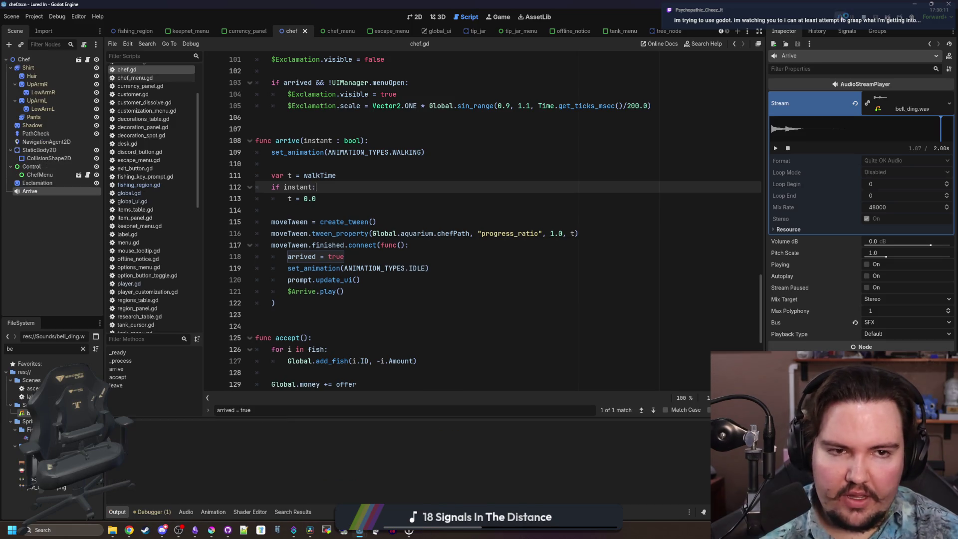
pyautogui.press('F5')
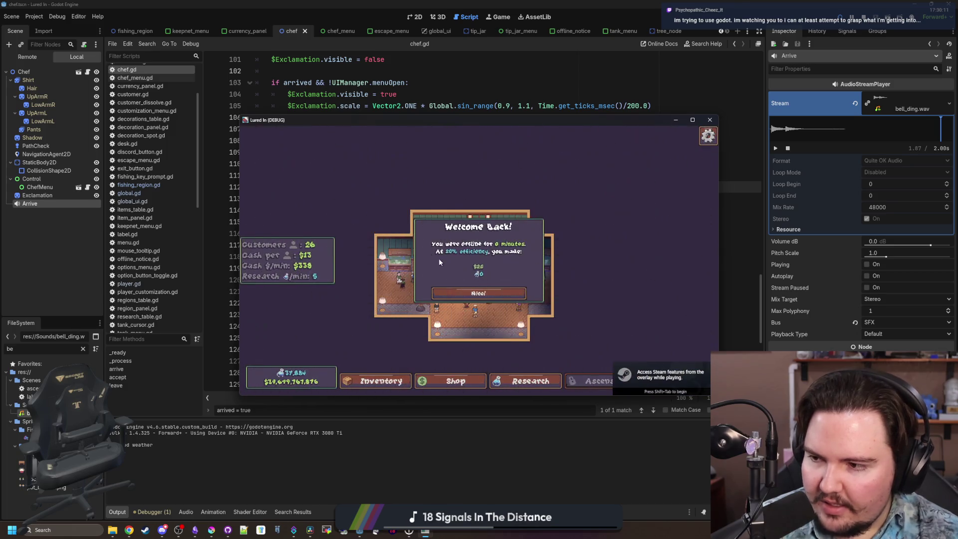
# - Dismiss the welcome back message, maximize the game window, and pan around the cafe
pyautogui.click(451, 322)
pyautogui.scroll(3, 648, 219)
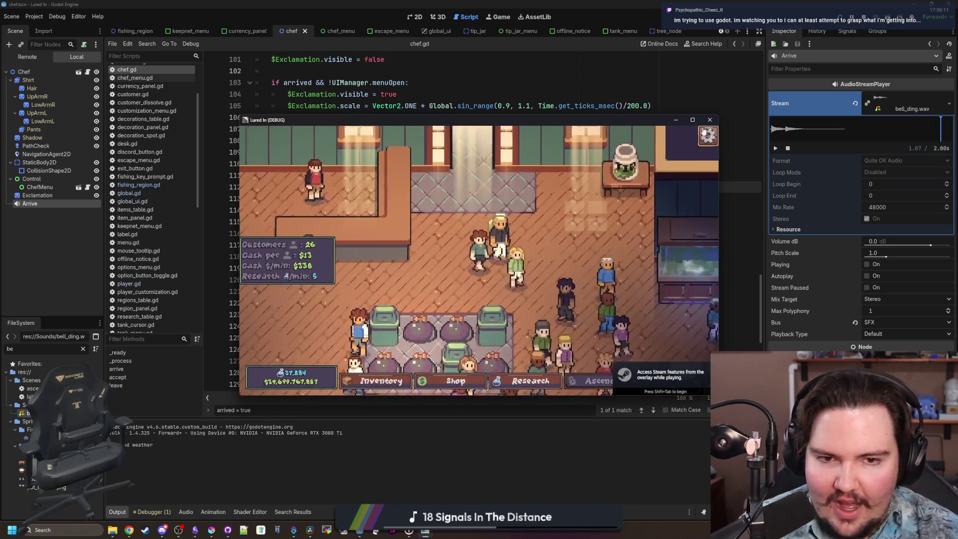
pyautogui.click(692, 120)
pyautogui.press('w')
pyautogui.press('d')
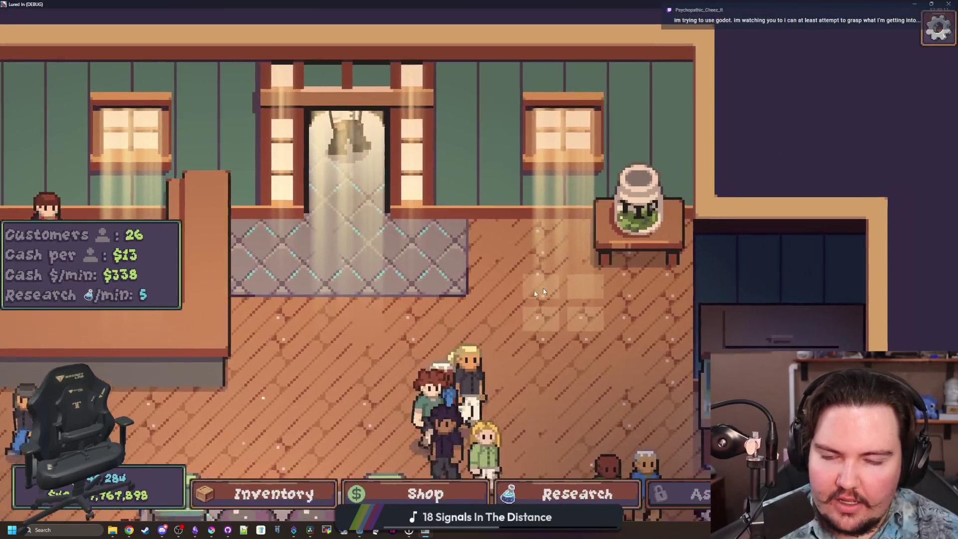
pyautogui.press('s')
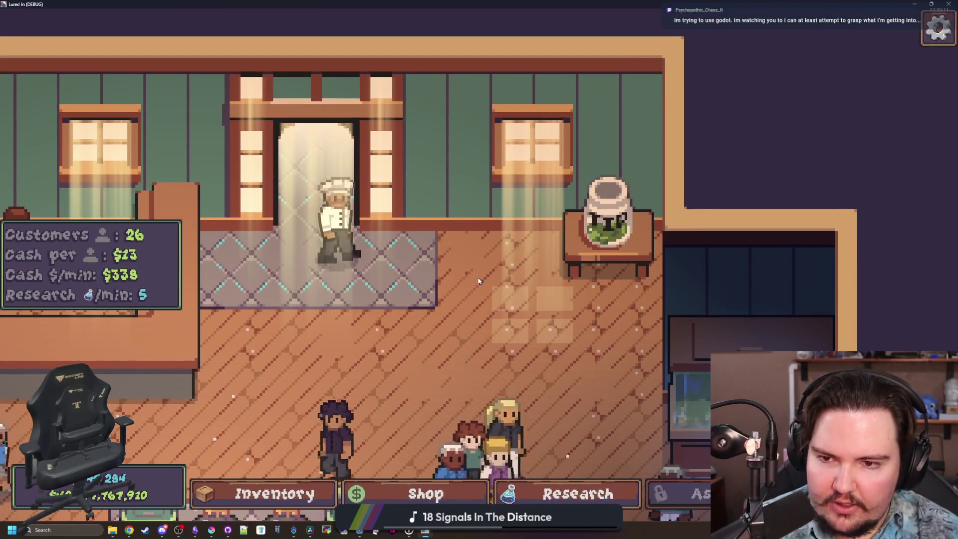
pyautogui.press('a')
pyautogui.scroll(-2, 543, 313)
pyautogui.scroll(-3, 544, 314)
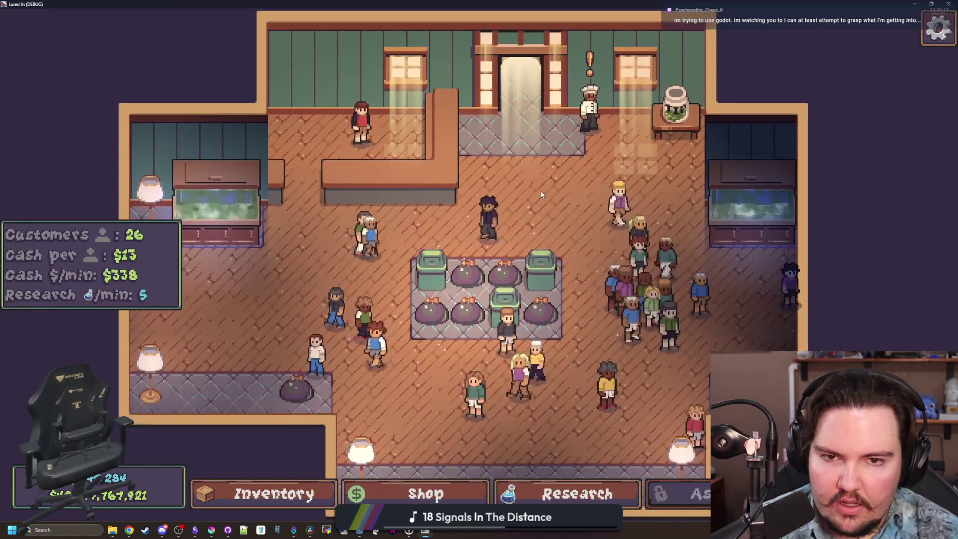
pyautogui.scroll(2, 517, 194)
# - Stop the game with F8 and relaunch it with F5
pyautogui.press('F8')
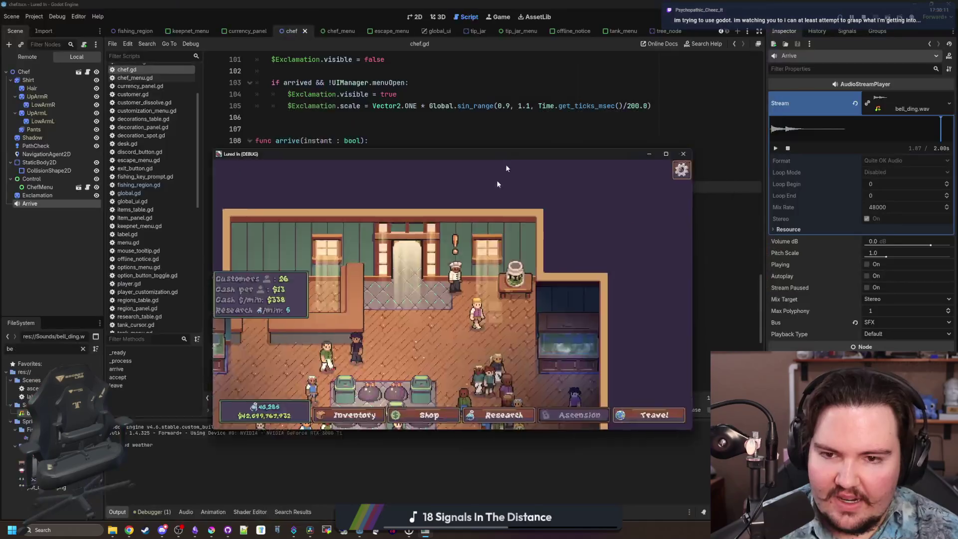
pyautogui.click(38, 208)
pyautogui.click(40, 206)
pyautogui.press('F5')
# - Raise Master and SFX volume to 100 in the Audio options and resume
pyautogui.press('Escape')
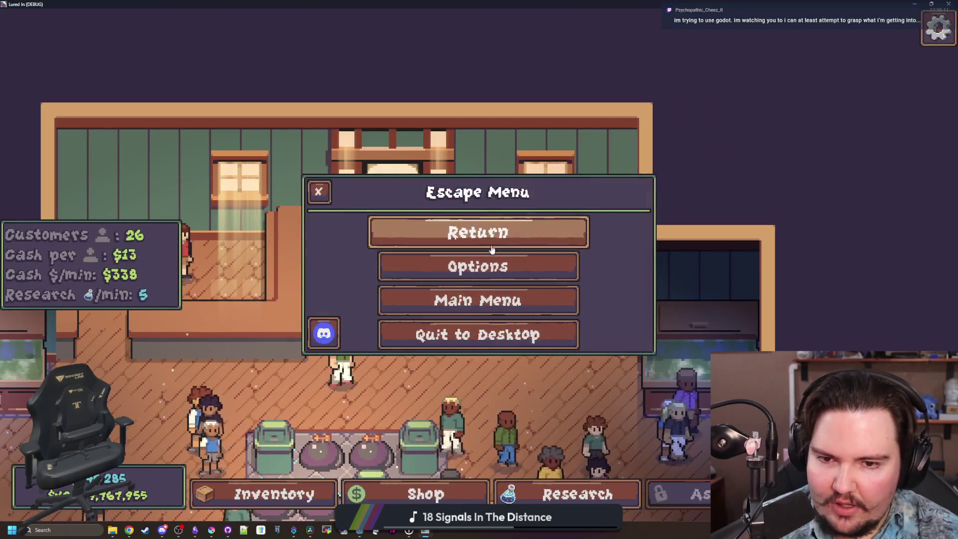
pyautogui.click(479, 265)
pyautogui.click(508, 175)
pyautogui.moveTo(425, 204); pyautogui.dragTo(618, 205)
pyautogui.moveTo(480, 224); pyautogui.dragTo(618, 225)
pyautogui.click(286, 144)
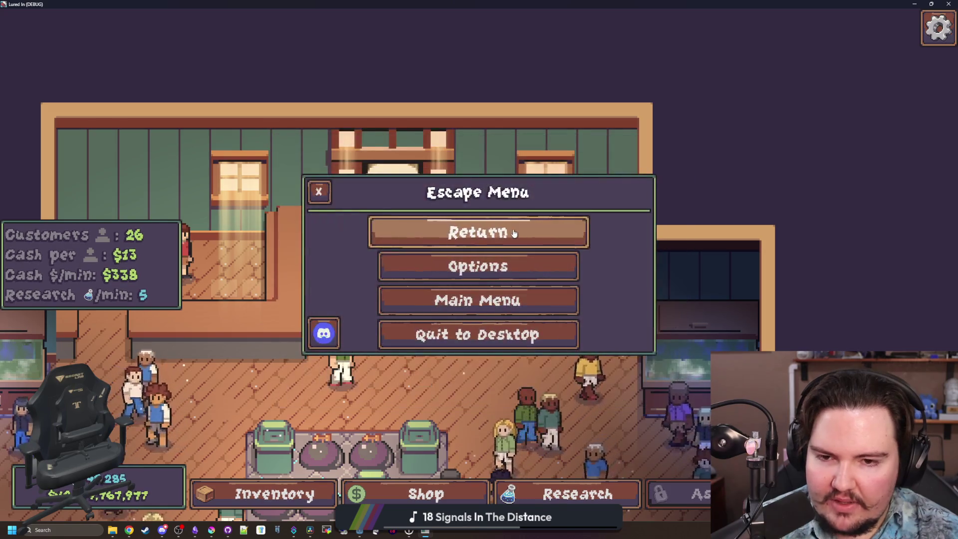
pyautogui.click(507, 221)
# - Open and dismiss the chef's fish offer, then pan the shop to watch him arrive
pyautogui.scroll(-3, 506, 221)
pyautogui.click(506, 221)
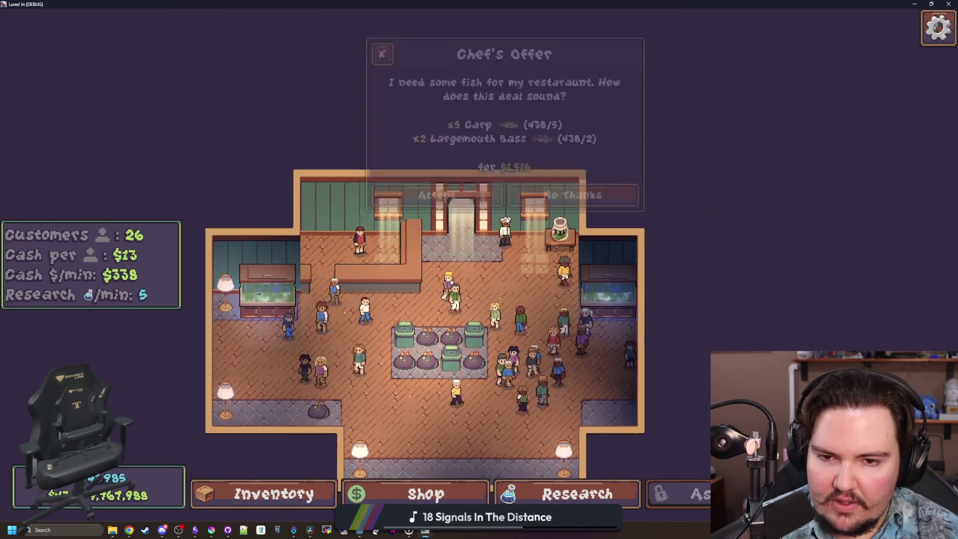
pyautogui.click(546, 293)
pyautogui.press('s')
pyautogui.press('w')
pyautogui.press('d')
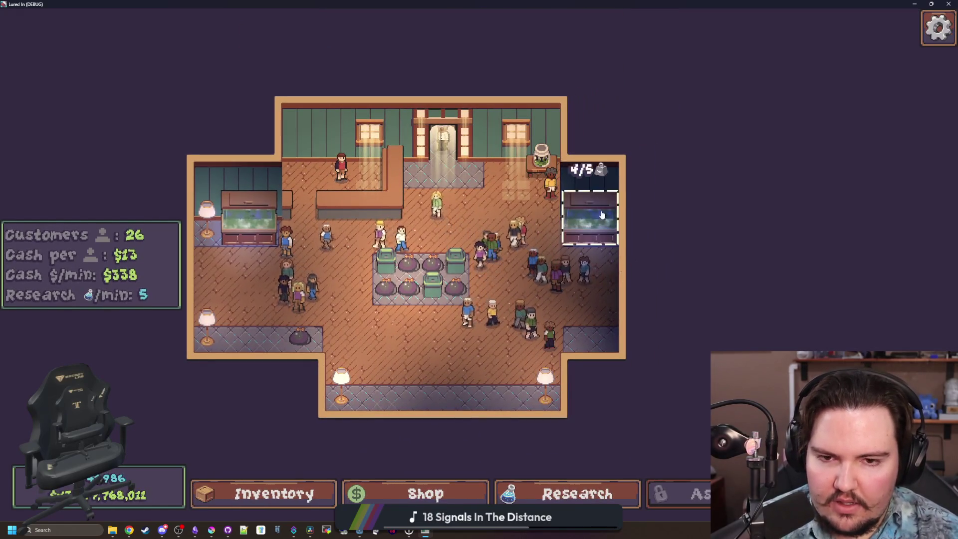
pyautogui.press('a')
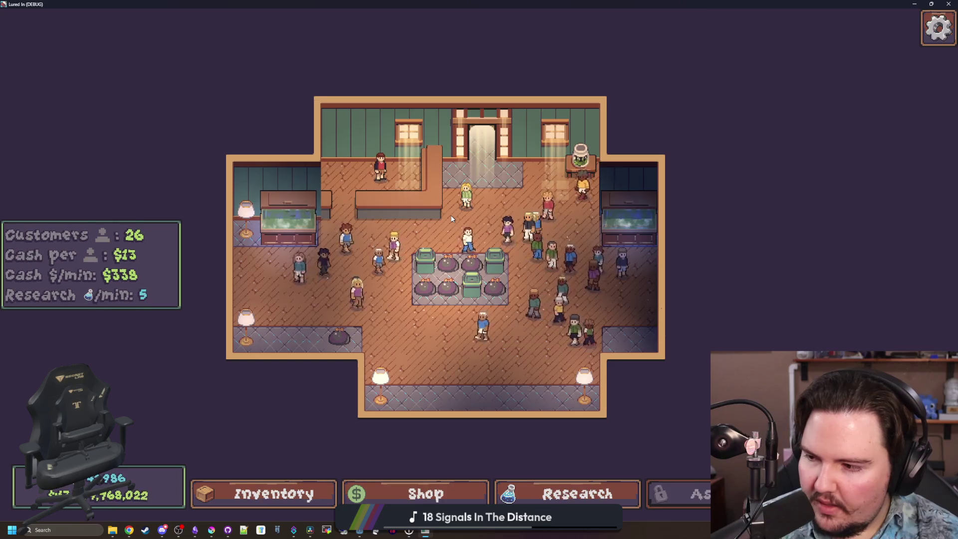
pyautogui.press('w')
pyautogui.press('d')
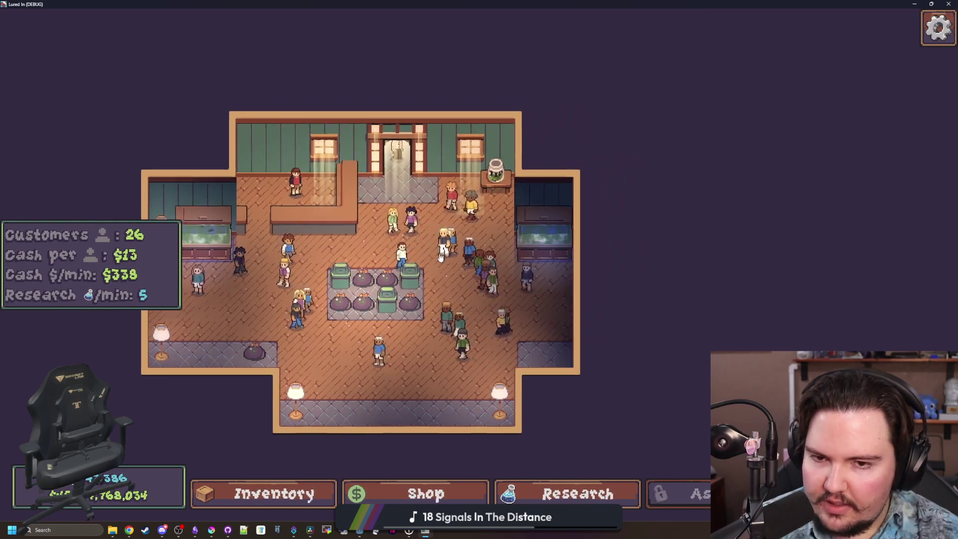
pyautogui.press('a')
# - Drag a customer to a nearby spot and bring up the pause menu
pyautogui.moveTo(369, 321)
pyautogui.mouseDown()
pyautogui.moveTo(390, 348)
pyautogui.moveTo(285, 328)
pyautogui.moveTo(306, 336)
pyautogui.mouseUp()
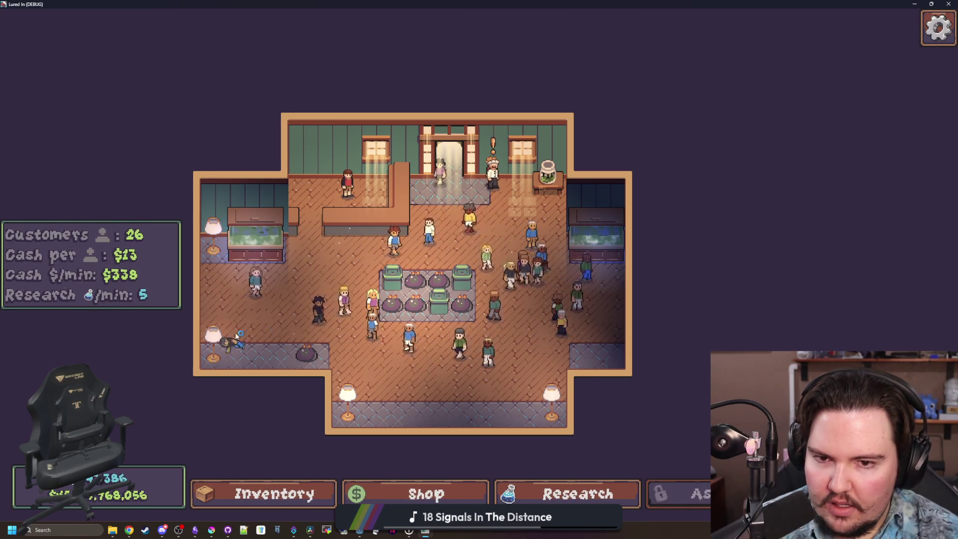
pyautogui.press('a')
pyautogui.scroll(1, 557, 303)
pyautogui.scroll(1, 556, 303)
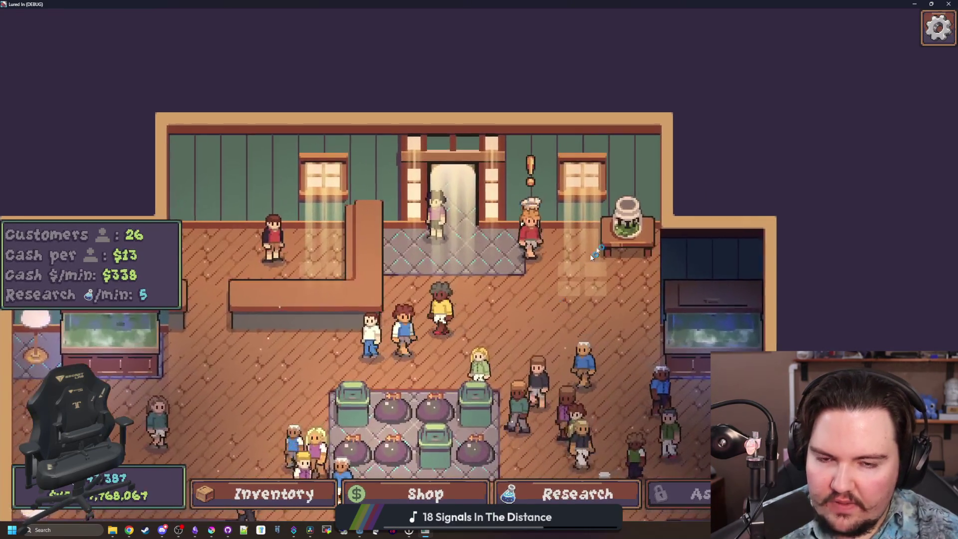
pyautogui.press('Escape')
# - Lower Master volume to about 21 and SFX volume to 50 in the Audio options
pyautogui.click(449, 264)
pyautogui.click(429, 205)
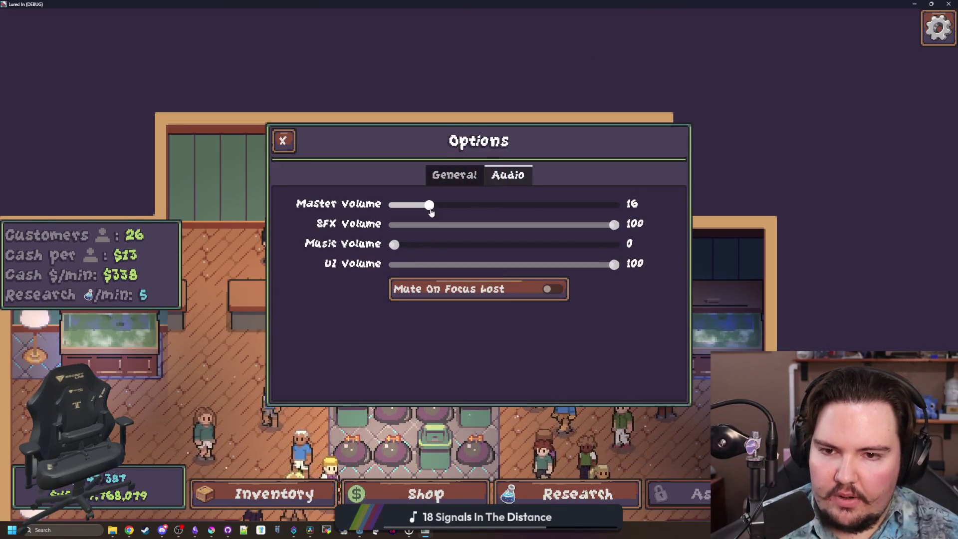
pyautogui.moveTo(512, 224); pyautogui.dragTo(504, 230)
pyautogui.moveTo(429, 205)
pyautogui.mouseDown()
pyautogui.moveTo(501, 207)
pyautogui.moveTo(439, 220)
pyautogui.mouseUp()
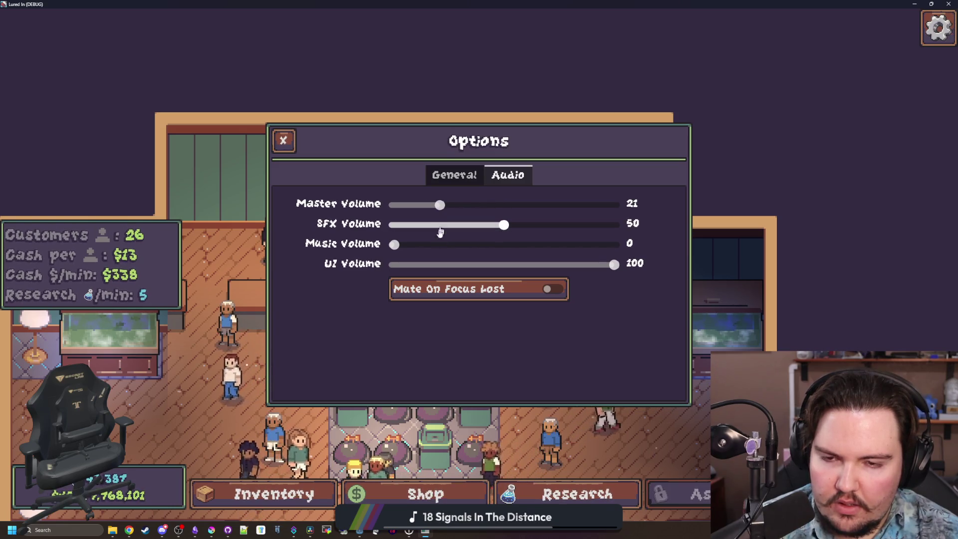
pyautogui.press('Escape')
pyautogui.press('Escape')
# - Pan around the shop, then quit the game back to chef.gd line 113
pyautogui.scroll(1, 282, 285)
pyautogui.press('s')
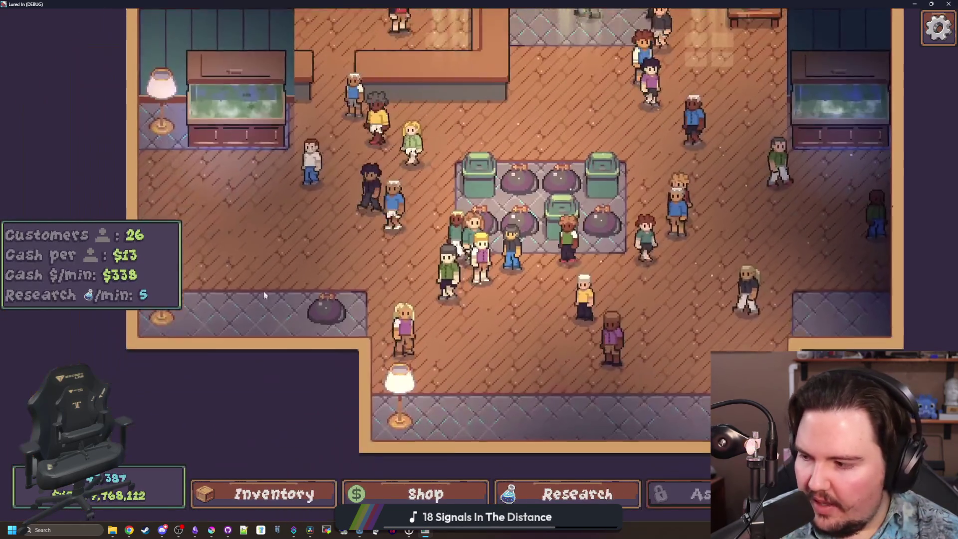
pyautogui.press('w')
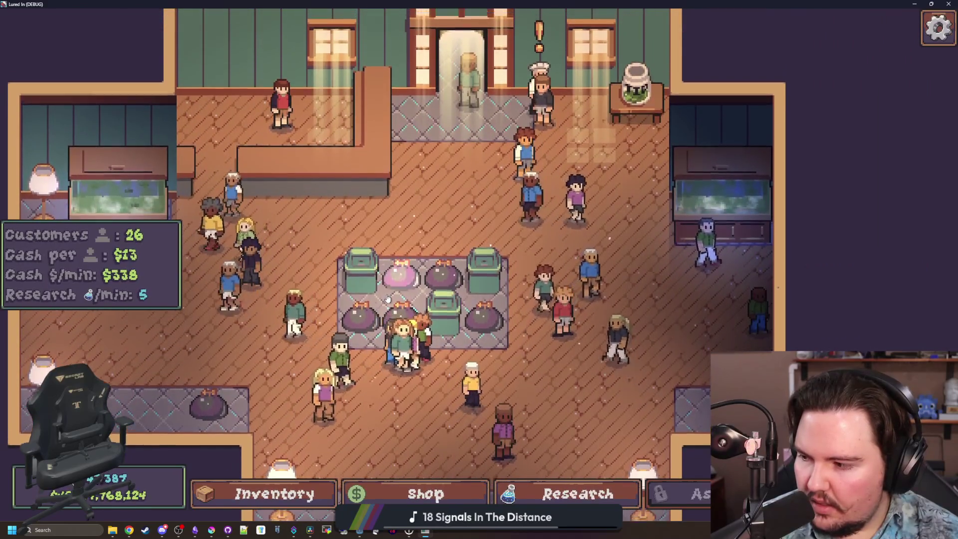
pyautogui.scroll(-1, 280, 219)
pyautogui.scroll(1, 241, 275)
pyautogui.press('s')
pyautogui.press('a')
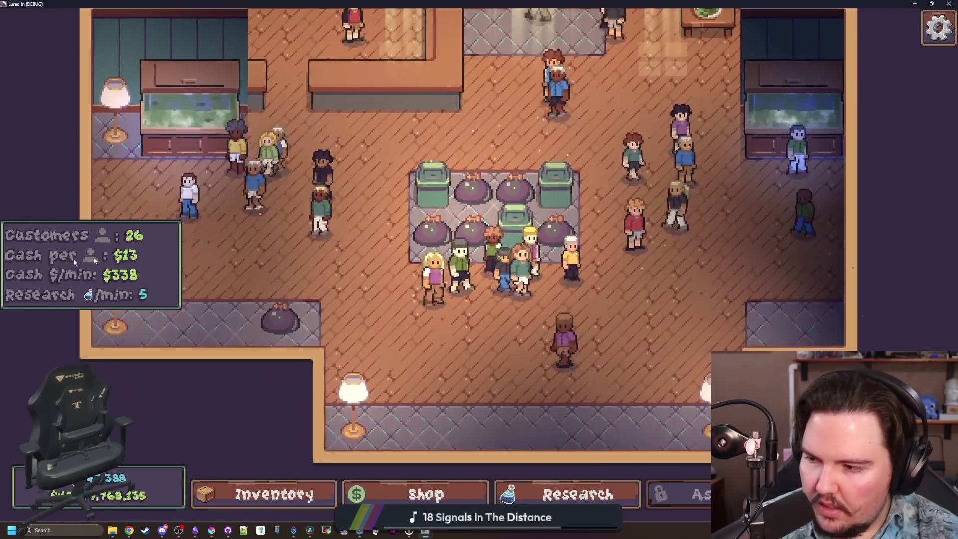
pyautogui.scroll(-2, 365, 196)
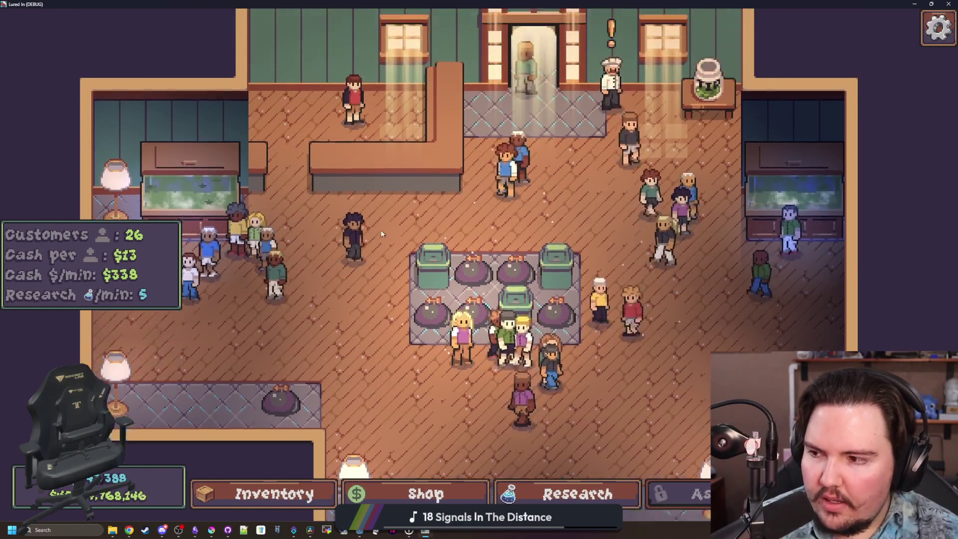
pyautogui.press('F8')
pyautogui.click(498, 200)
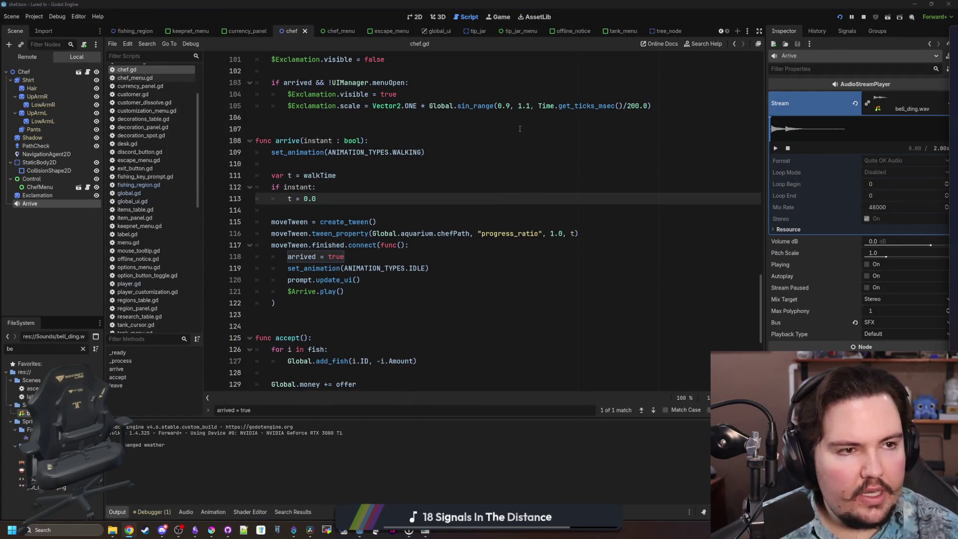
# - Search the web for 'godot documentation' and maximize the docs browser
pyautogui.press('super+2')
pyautogui.write('godot documentation')
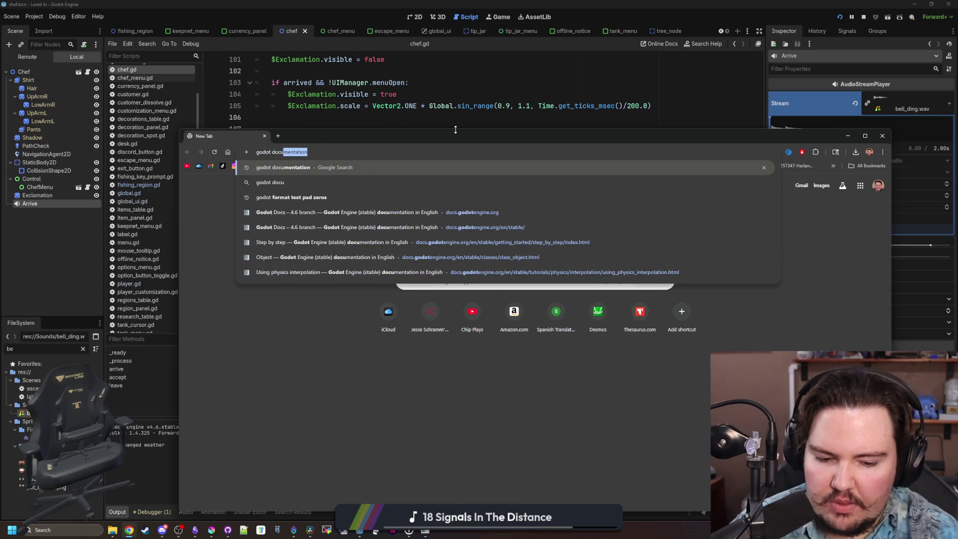
pyautogui.press('Return')
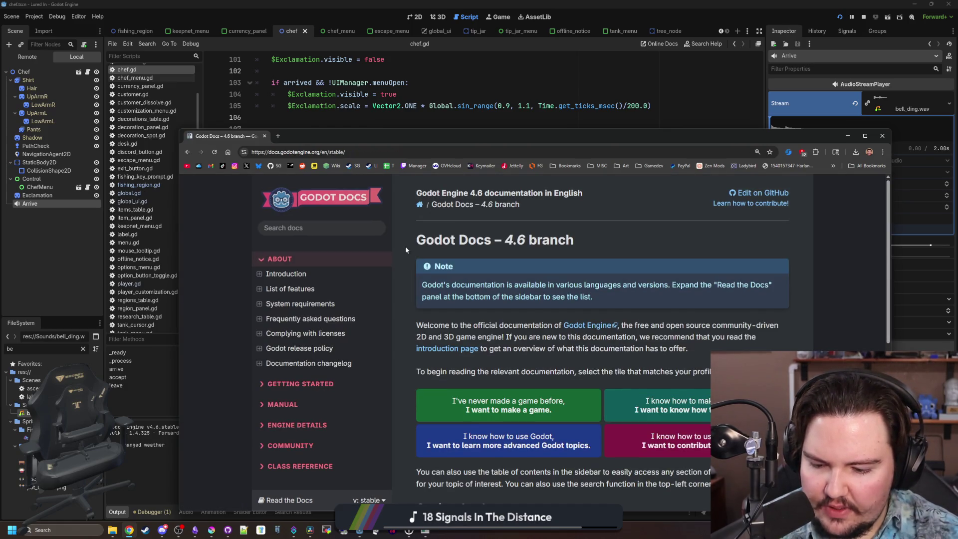
pyautogui.doubleClick(643, 132)
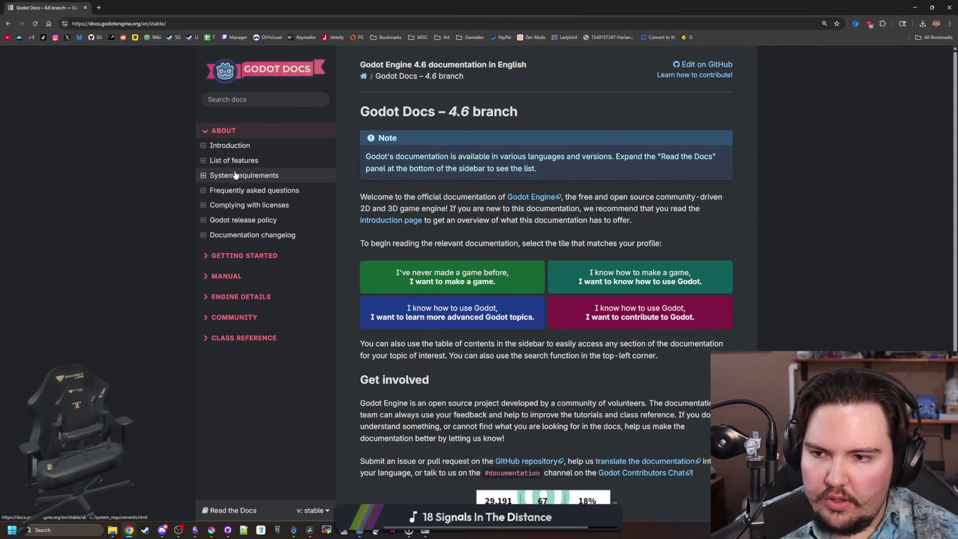
# - Browse Getting Started > Step by step to the Nodes and Scenes page and back
pyautogui.click(242, 255)
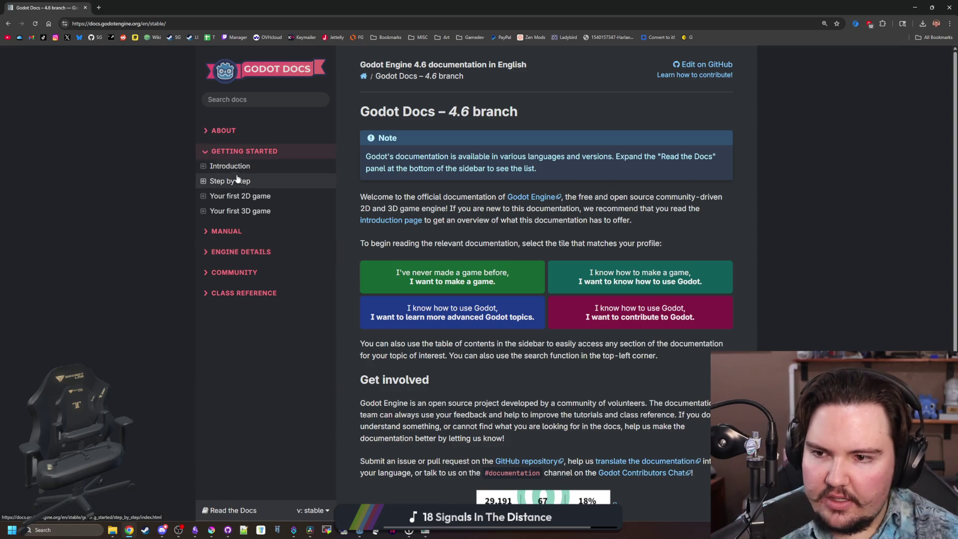
pyautogui.click(238, 179)
pyautogui.click(436, 241)
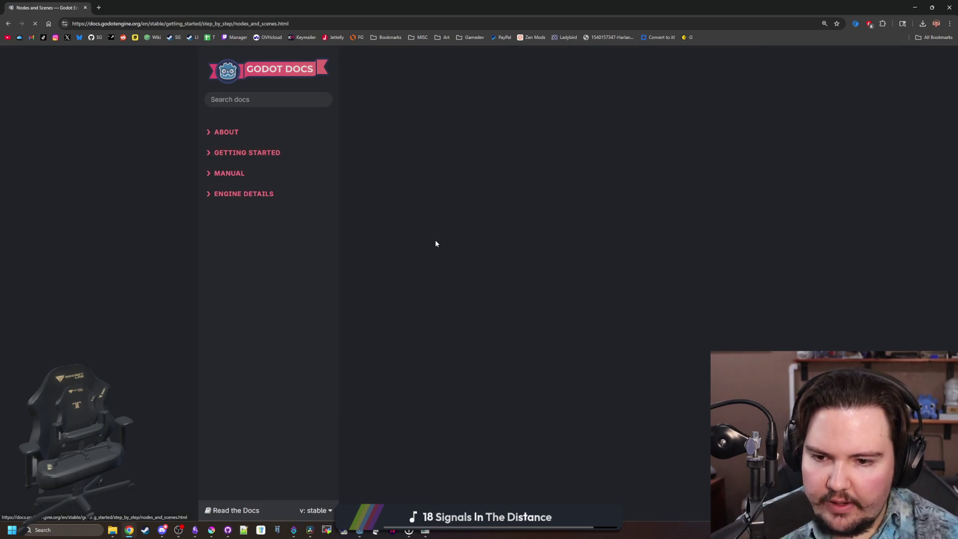
pyautogui.scroll(-15, 487, 274)
pyautogui.scroll(20, 487, 274)
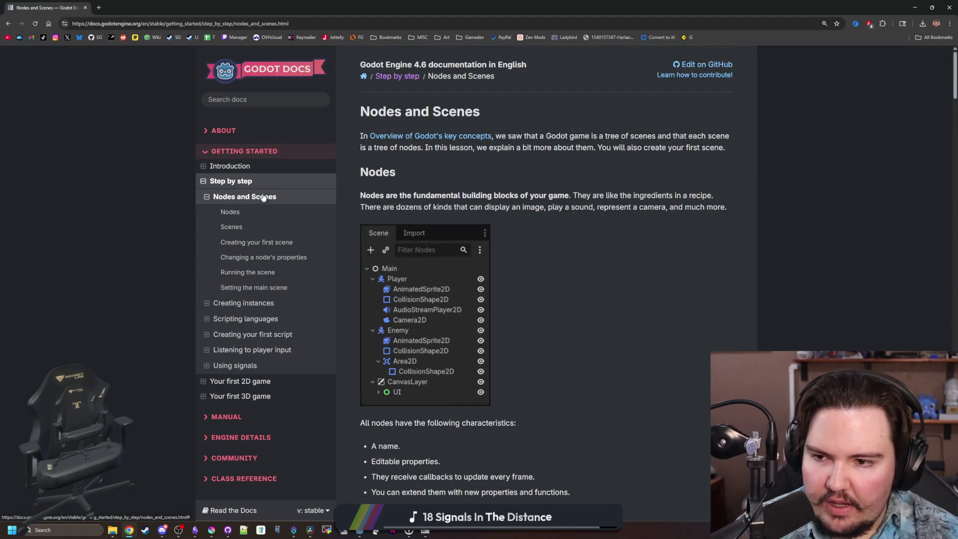
pyautogui.hotkey('alt', 'Left')
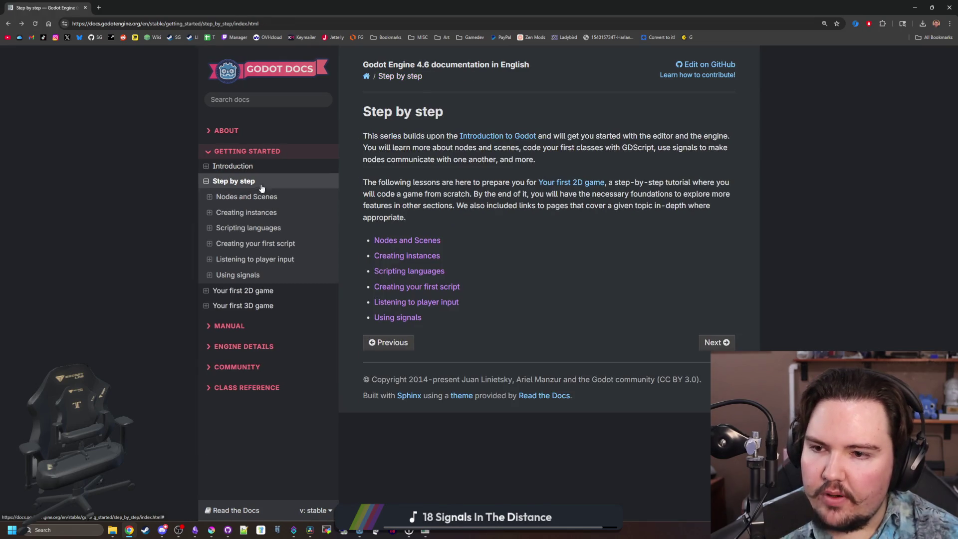
# - Go from Introduction to 'Learn to code with GDScript' and launch the Learn GDScript From Zero app
pyautogui.click(253, 167)
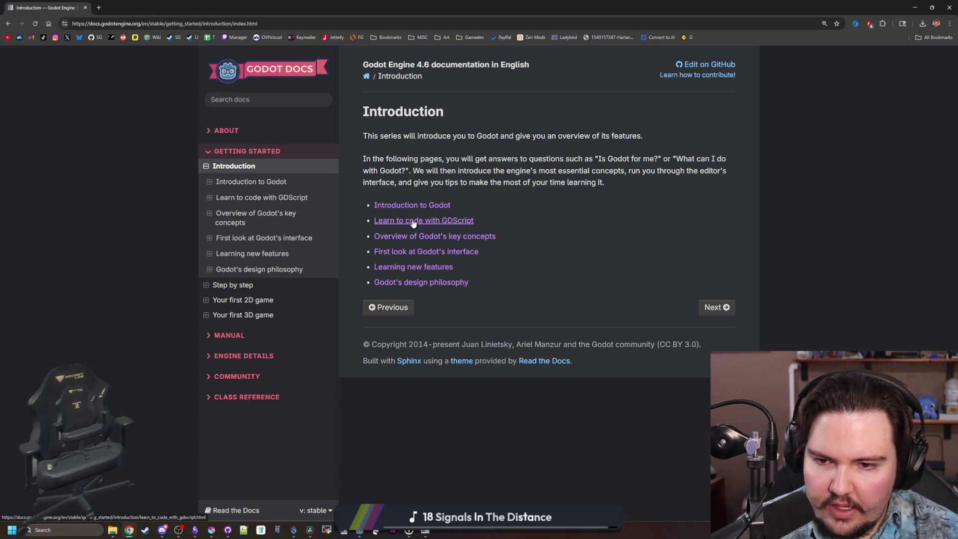
pyautogui.click(140, 14)
pyautogui.scroll(-4, 372, 312)
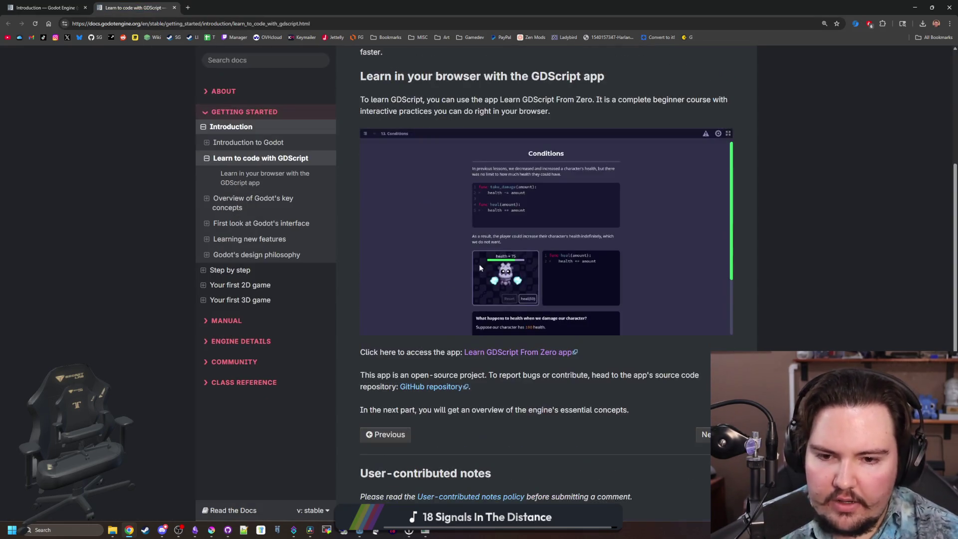
pyautogui.click(557, 354)
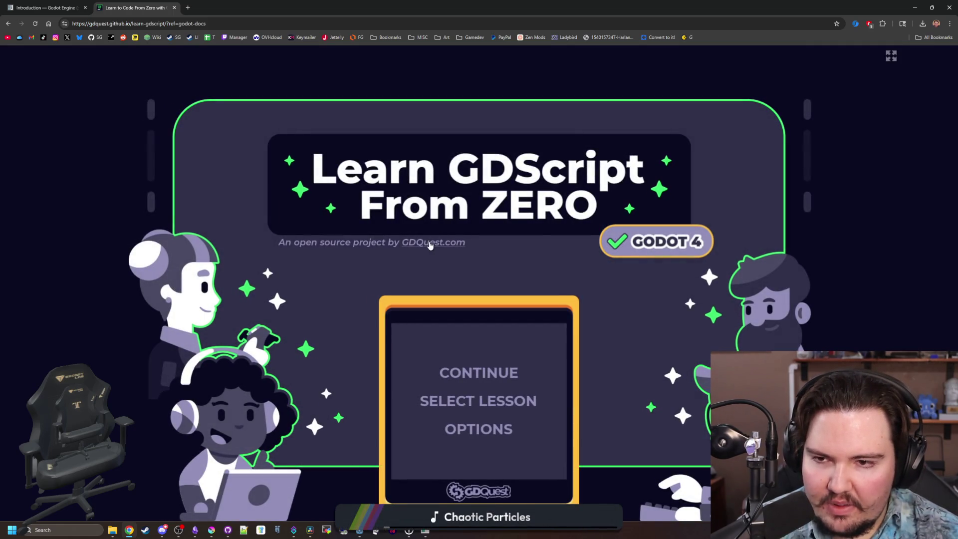
# - Open the GDQuest website in a new tab and scroll through it
pyautogui.click(448, 242)
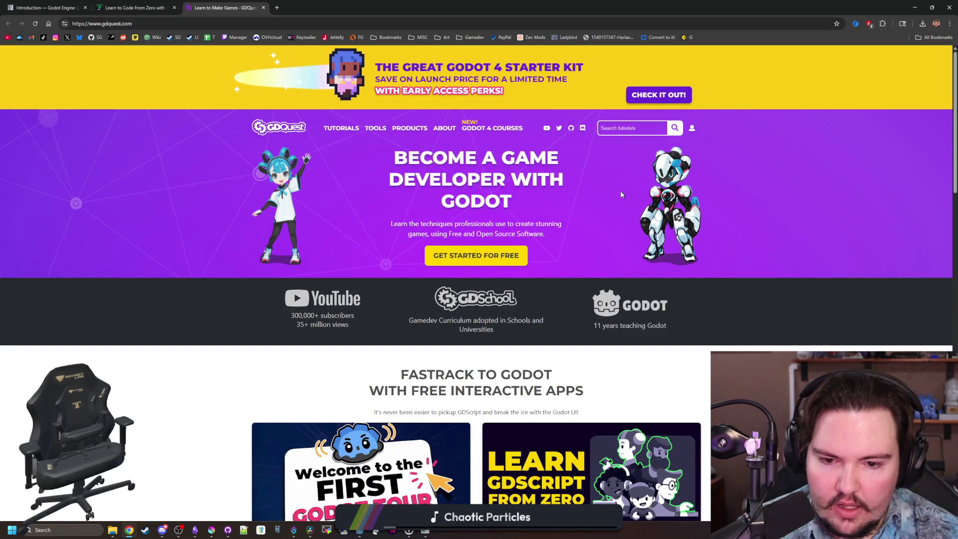
pyautogui.scroll(-15, 621, 194)
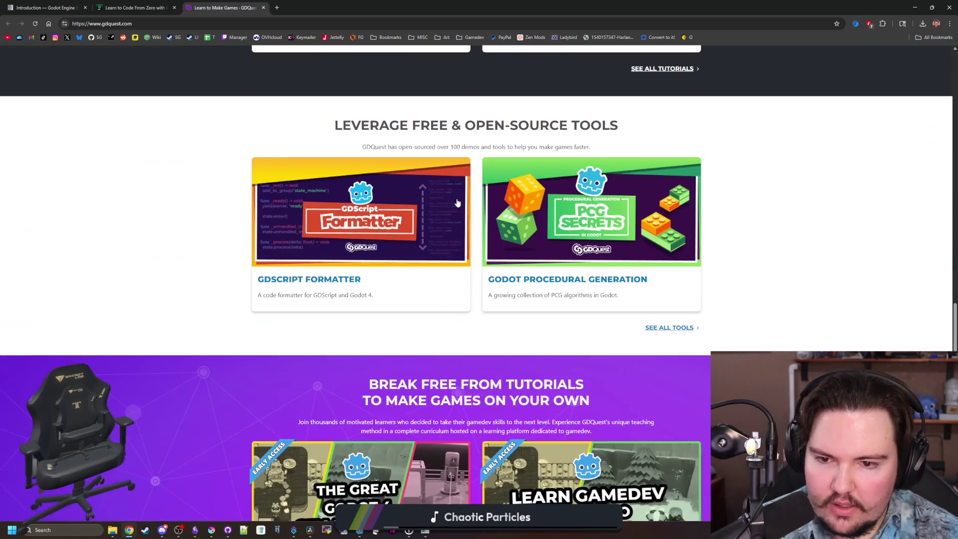
pyautogui.scroll(-5, 457, 202)
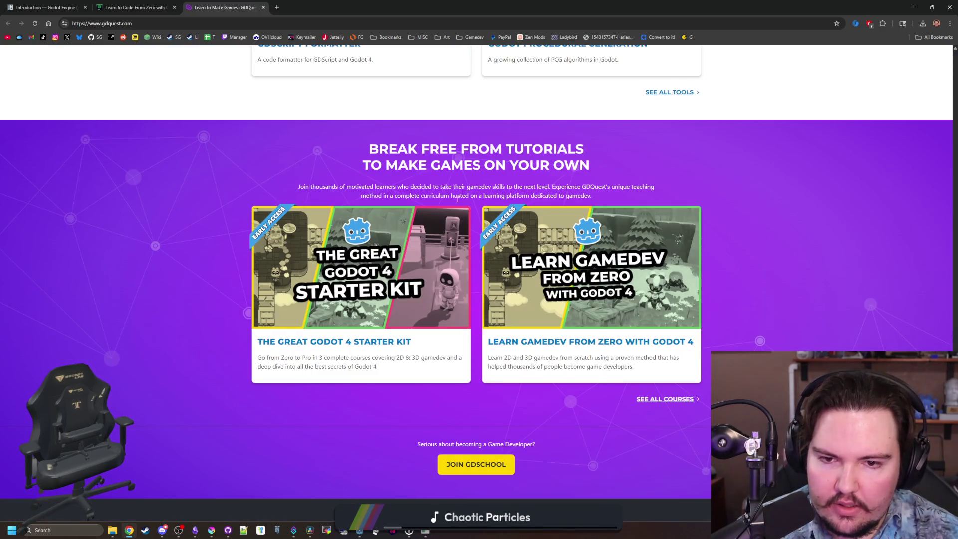
pyautogui.scroll(20, 488, 462)
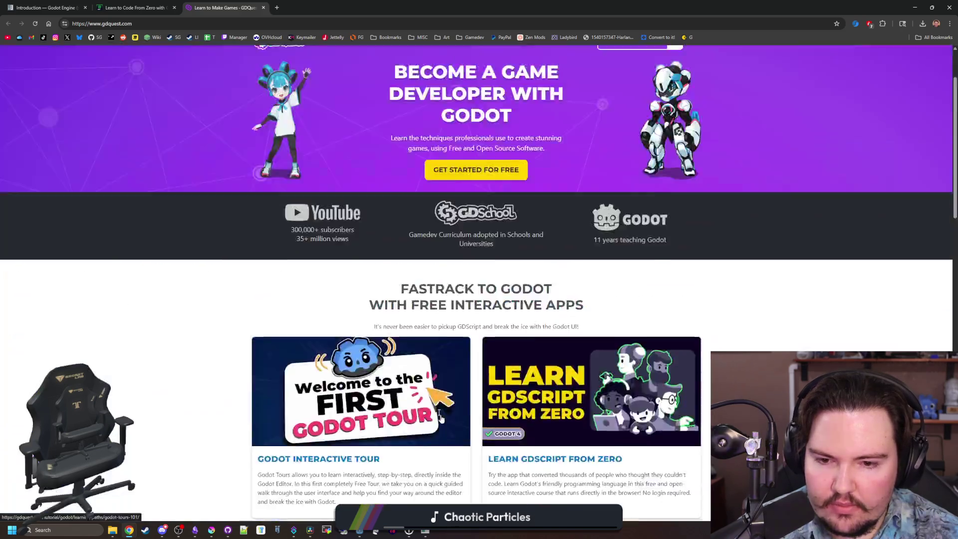
# - Back in the Learn GDScript app, scroll through the SELECT LESSON list
pyautogui.click(100, 4)
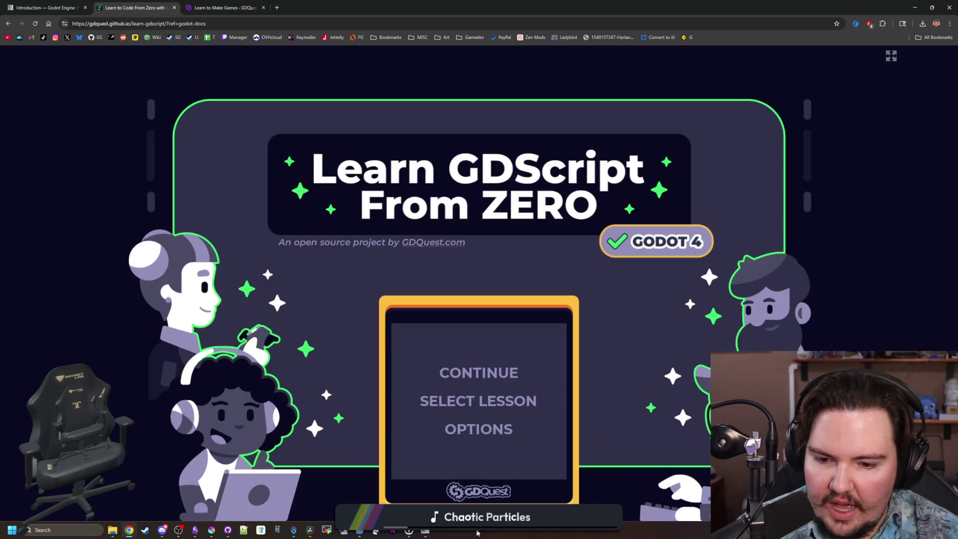
pyautogui.click(479, 402)
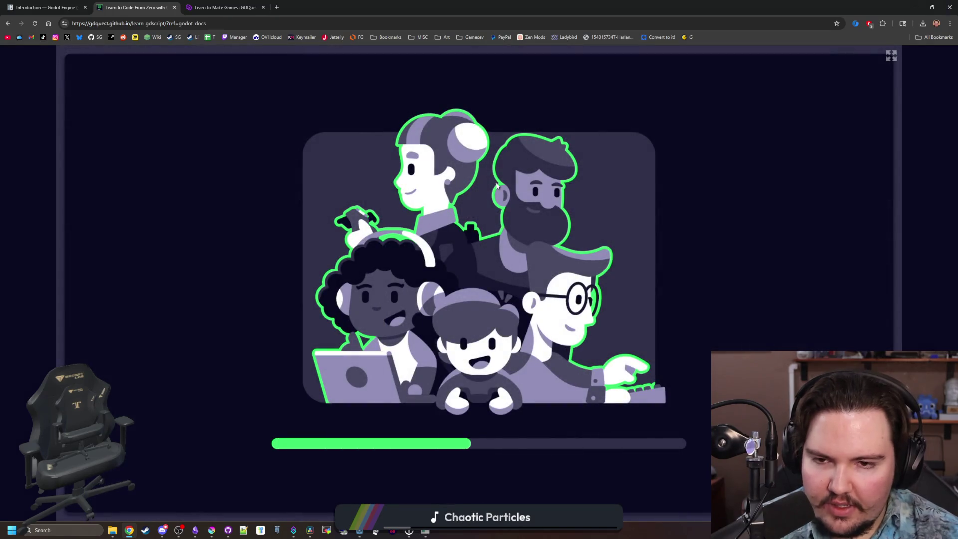
pyautogui.scroll(-7, 491, 252)
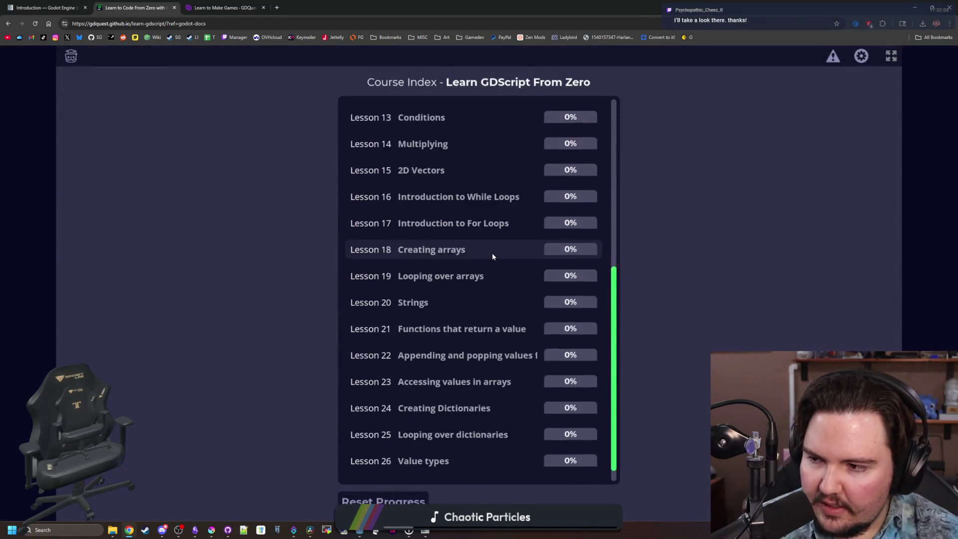
pyautogui.scroll(4, 489, 270)
pyautogui.scroll(3, 489, 270)
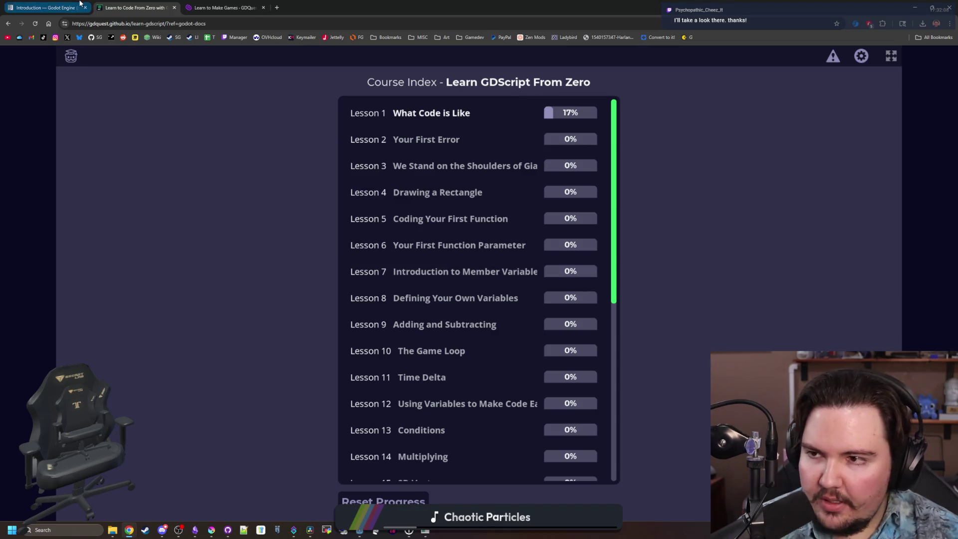
# - Return to the docs Introduction page and shrink the browser to reveal Godot
pyautogui.hotkey('ctrl', 'shift', 'Tab')
pyautogui.click(212, 166)
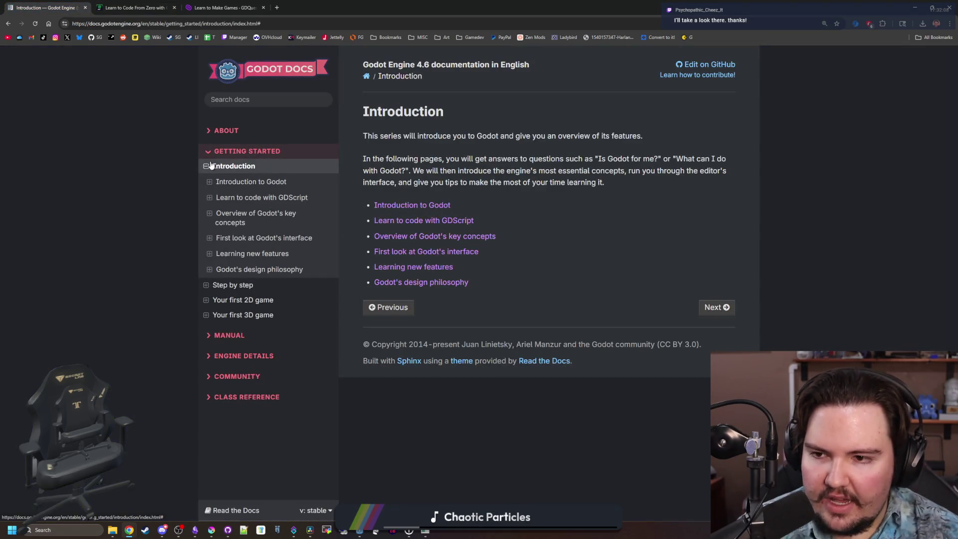
pyautogui.click(210, 158)
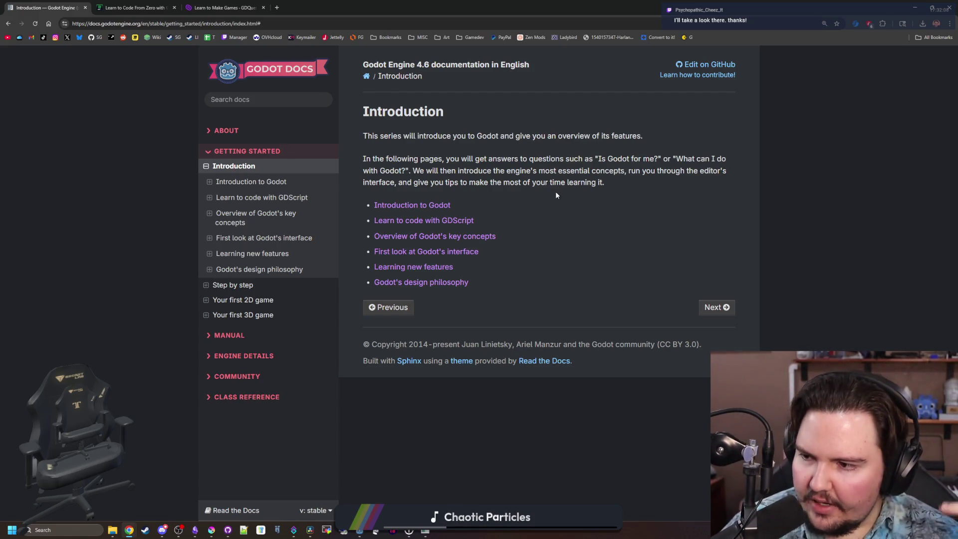
pyautogui.moveTo(335, 4)
pyautogui.mouseDown()
pyautogui.moveTo(379, 109)
pyautogui.moveTo(645, 262)
pyautogui.moveTo(617, 305)
pyautogui.mouseUp()
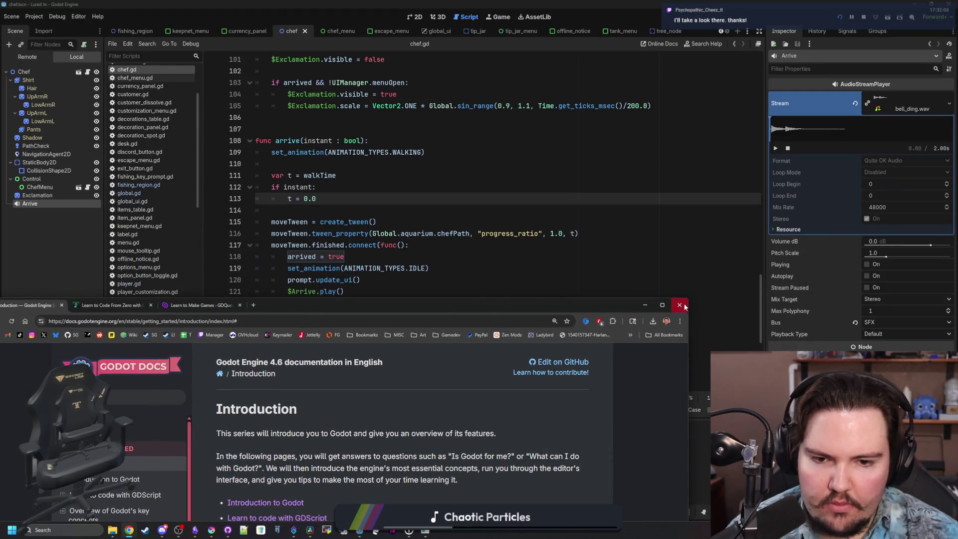
# - Close the browser, save the chef scene, and minimise Krita to return to chef.gd
pyautogui.click(681, 305)
pyautogui.click(320, 188)
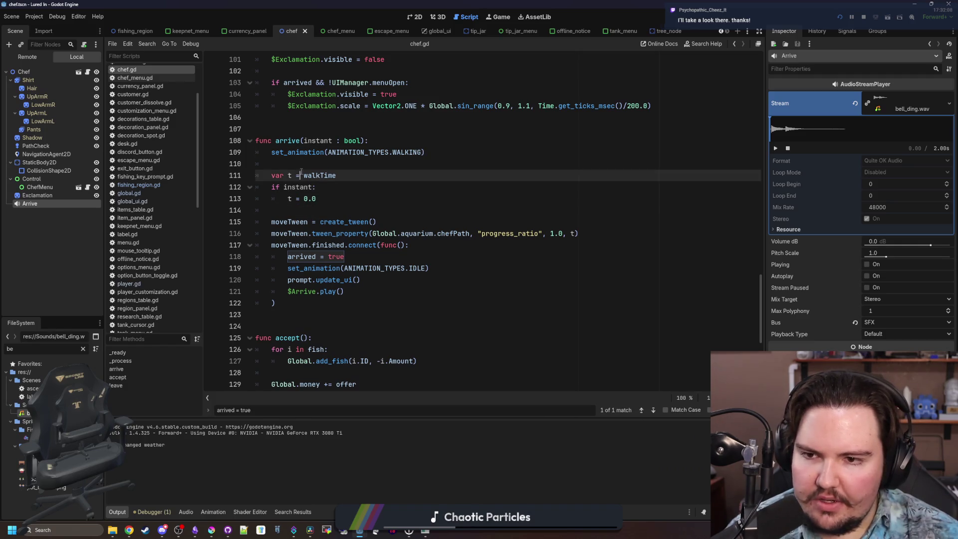
pyautogui.click(319, 162)
pyautogui.hotkey('ctrl', 's')
pyautogui.click(314, 210)
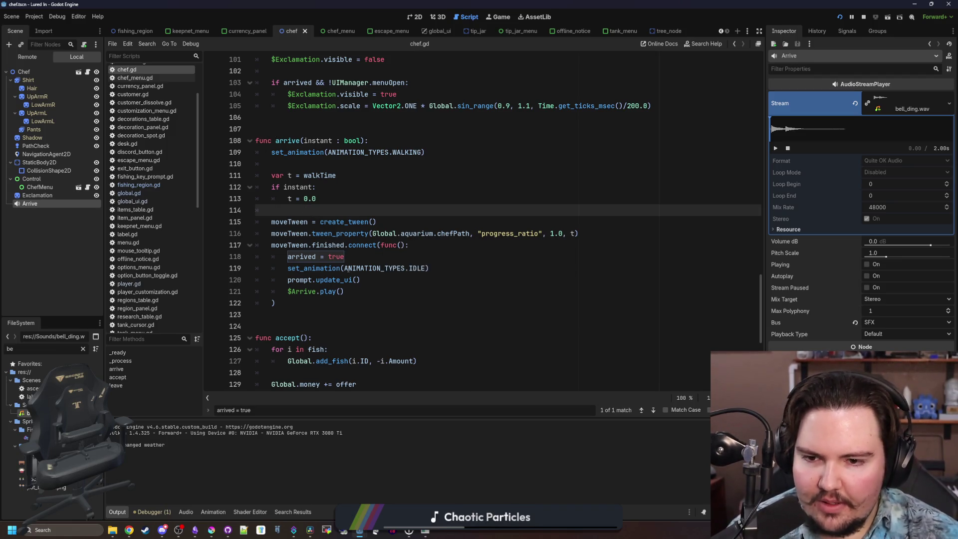
pyautogui.scroll(-3, 359, 306)
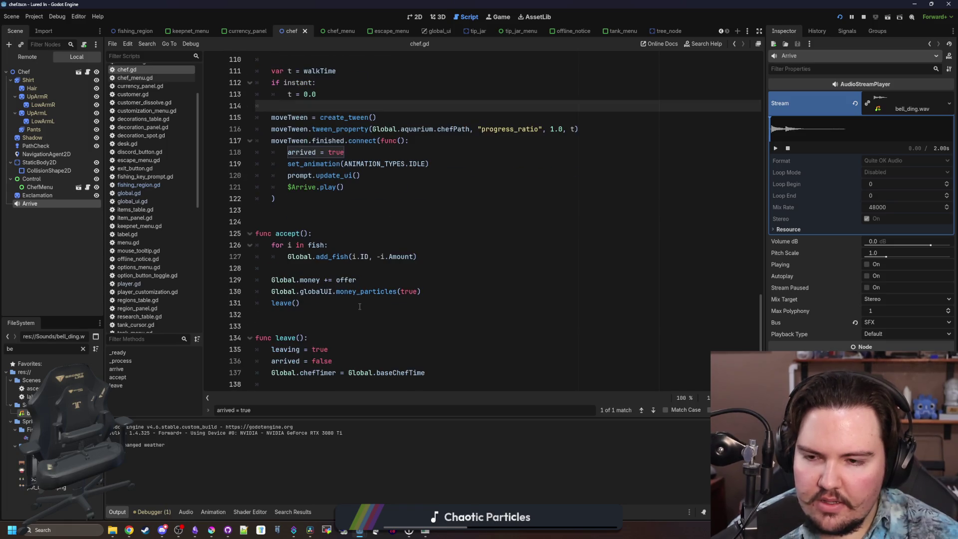
pyautogui.click(215, 529)
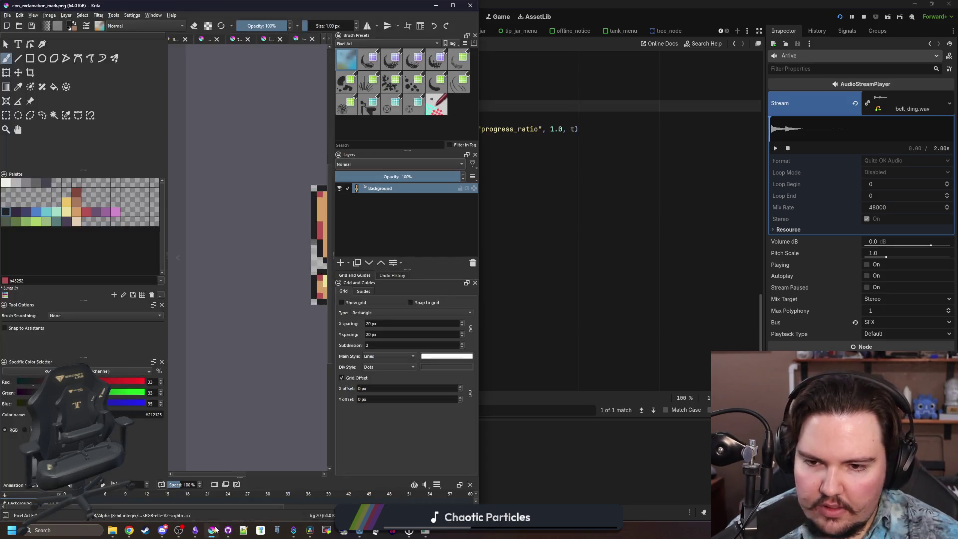
pyautogui.click(436, 6)
pyautogui.click(379, 221)
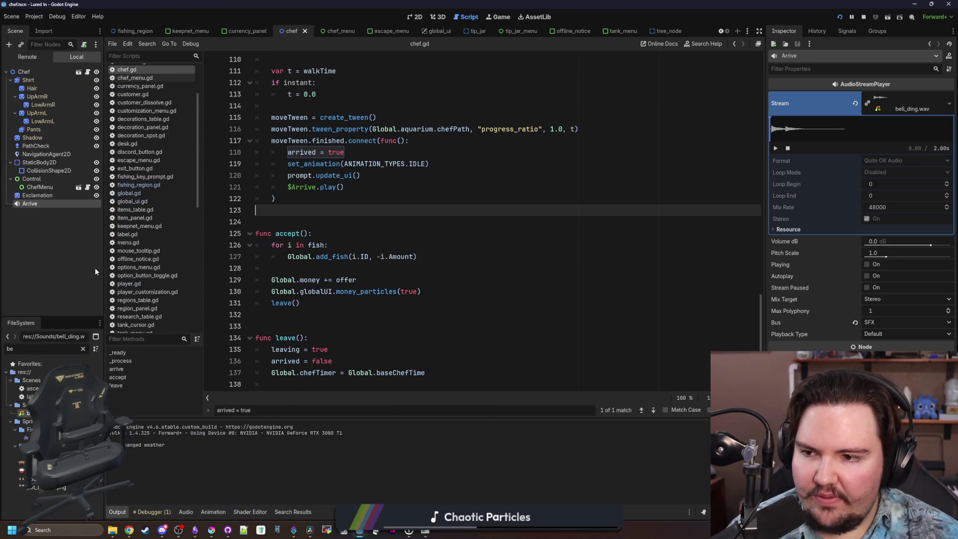
# - Search the global.gd script for 'activate_'
pyautogui.click(129, 193)
pyautogui.click(426, 201)
pyautogui.hotkey('ctrl', 'f')
pyautogui.write('activ')
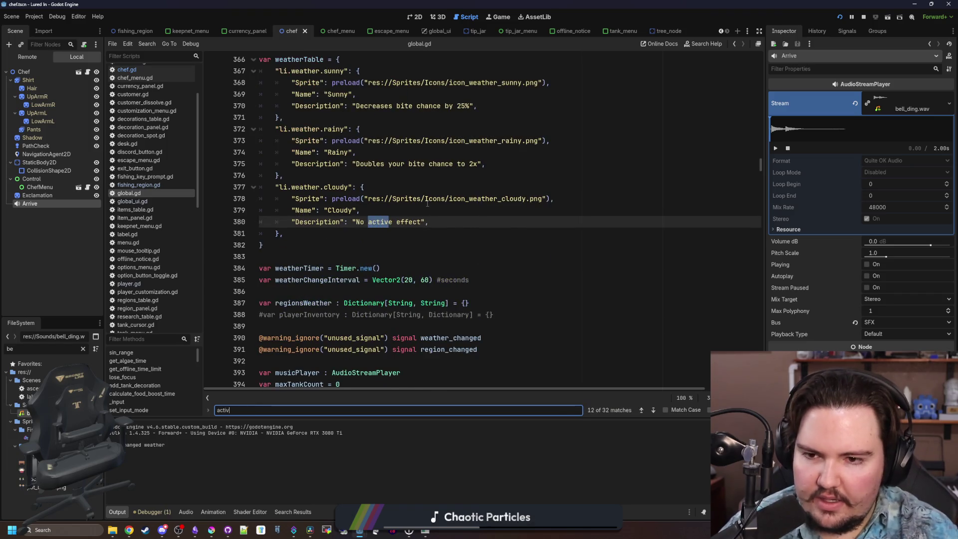
pyautogui.write('ate_chef')
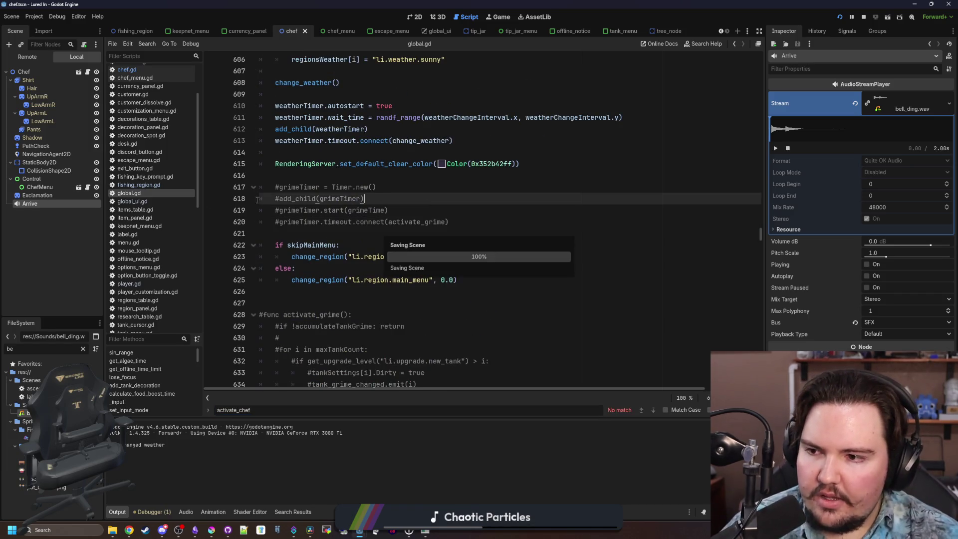
# - Find _process in chef.gd and select its global_position line
pyautogui.click(87, 72)
pyautogui.click(312, 197)
pyautogui.scroll(20, 312, 197)
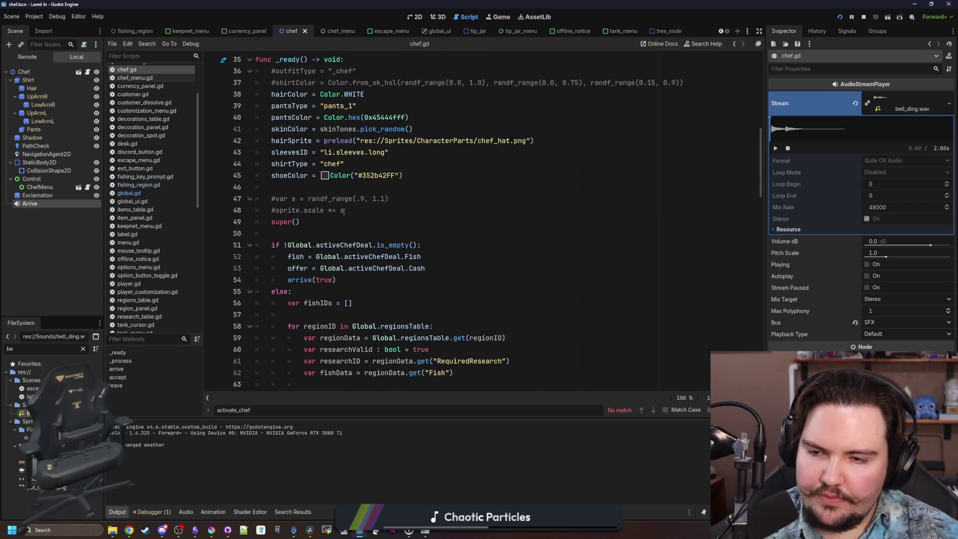
pyautogui.hotkey('ctrl', 'f')
pyautogui.write('_process')
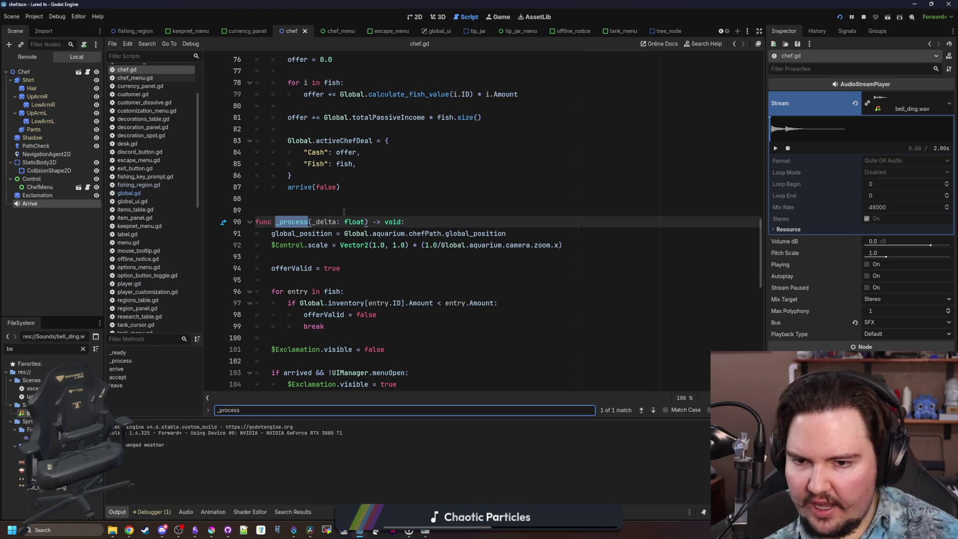
pyautogui.scroll(-1, 344, 211)
pyautogui.click(453, 222)
pyautogui.moveTo(506, 198); pyautogui.dragTo(271, 199)
pyautogui.hotkey('ctrl', 'c')
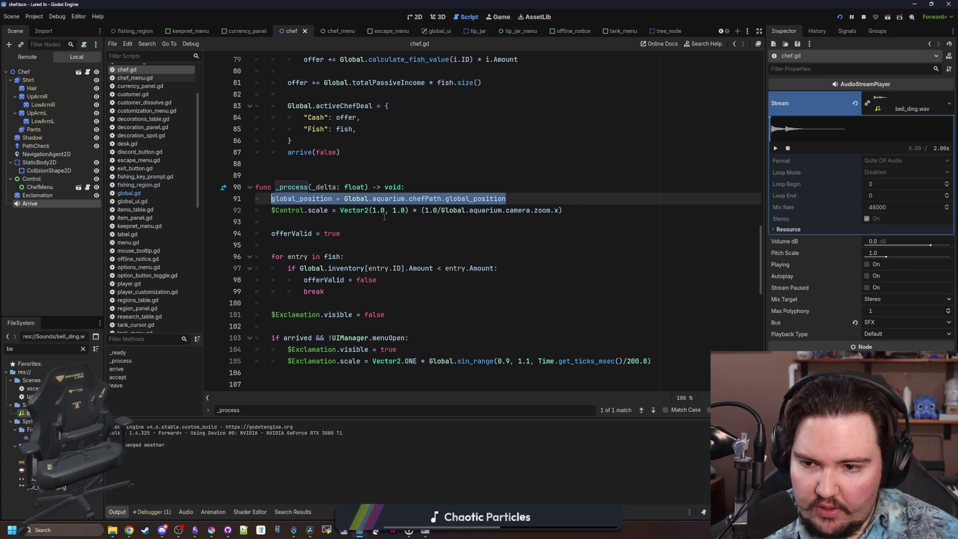
pyautogui.scroll(5, 384, 216)
pyautogui.scroll(-5, 337, 234)
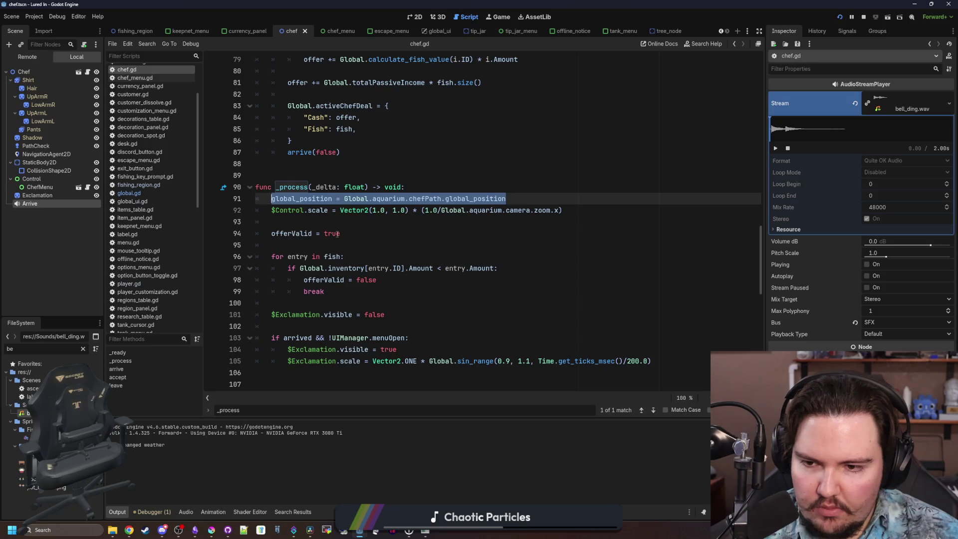
pyautogui.scroll(-3, 338, 234)
pyautogui.scroll(9, 348, 217)
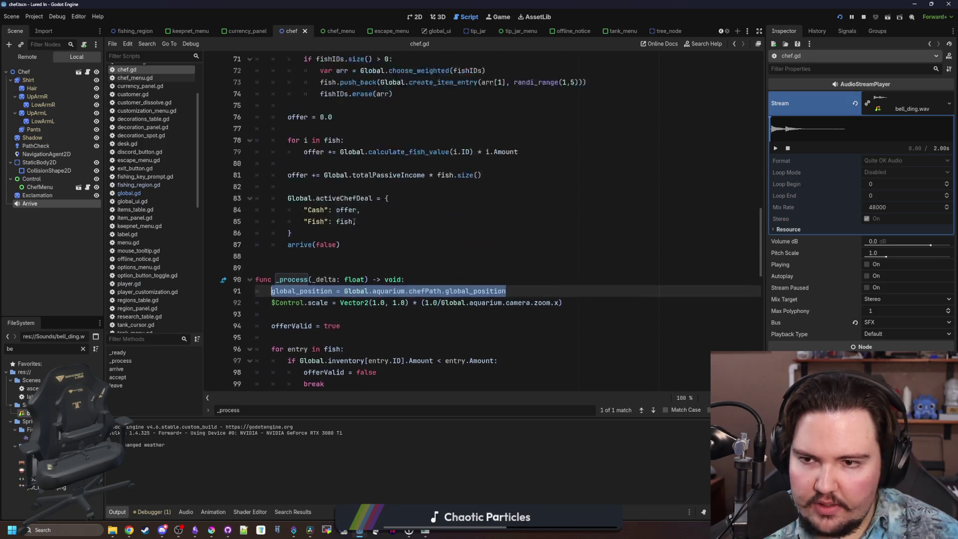
pyautogui.scroll(10, 349, 217)
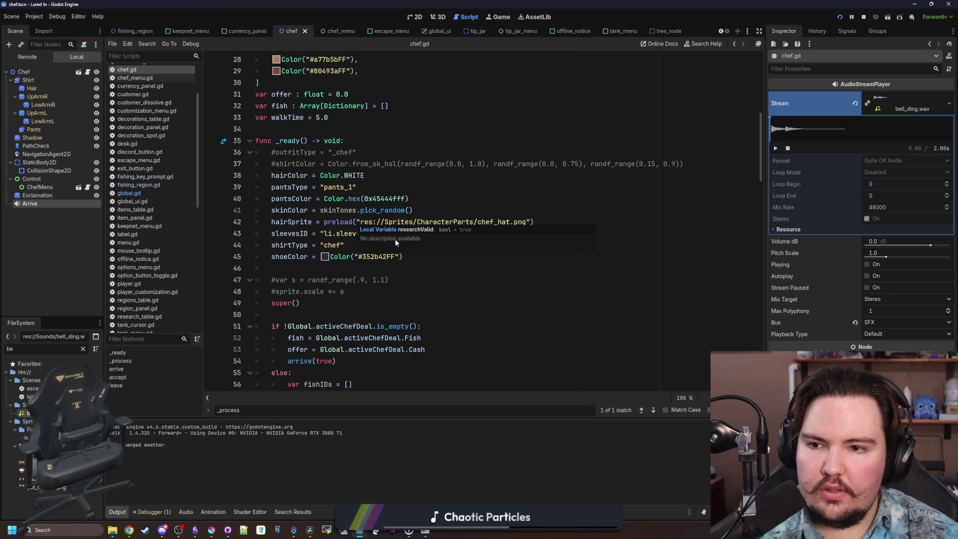
pyautogui.scroll(-10, 350, 199)
pyautogui.scroll(-3, 350, 176)
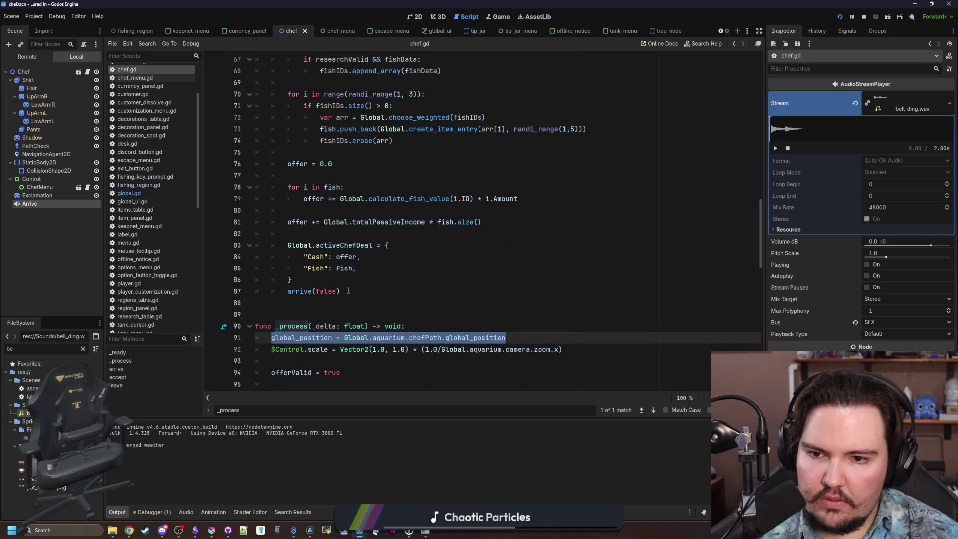
# - Paste 'global_position = Global.aquarium.chefPath.global_position' after arrive()'s tween callback and run the game
pyautogui.keyDown('ctrl'); pyautogui.click(303, 292); pyautogui.keyUp('ctrl')
pyautogui.scroll(-2, 340, 268)
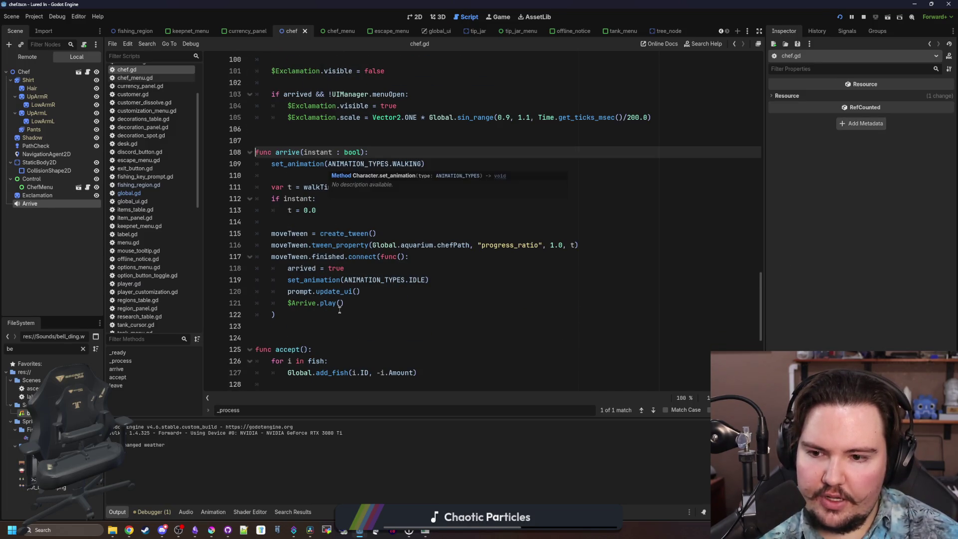
pyautogui.moveTo(581, 245); pyautogui.dragTo(296, 245)
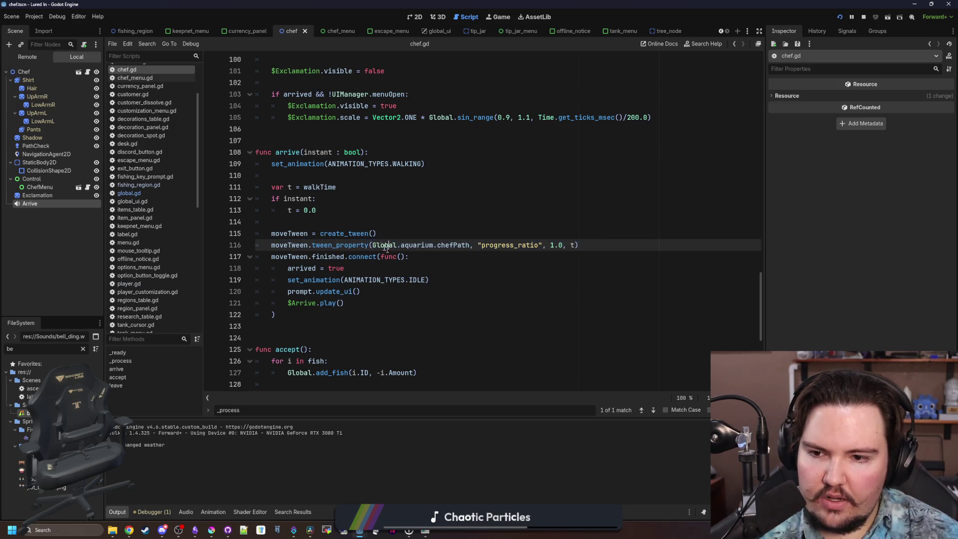
pyautogui.click(329, 221)
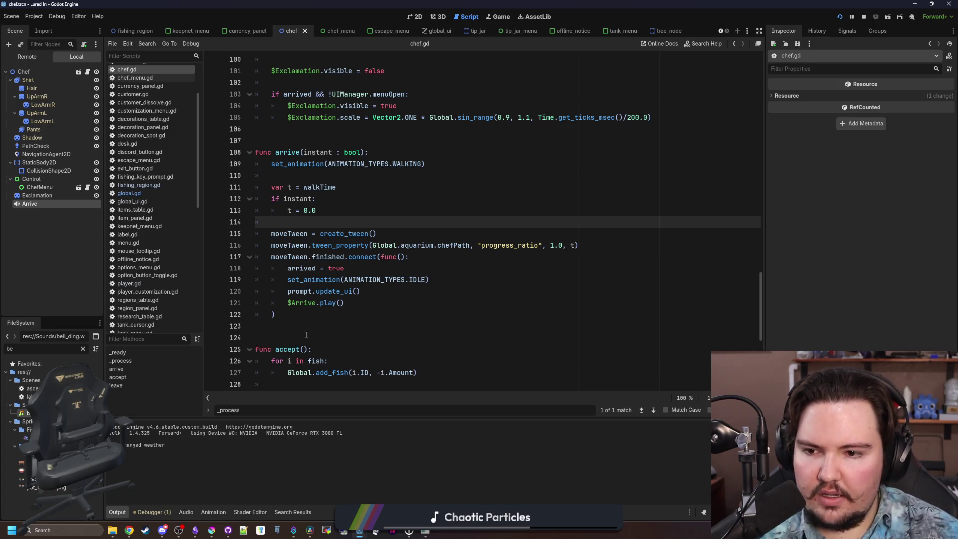
pyautogui.click(301, 319)
pyautogui.press('Return')
pyautogui.hotkey('ctrl', 'v')
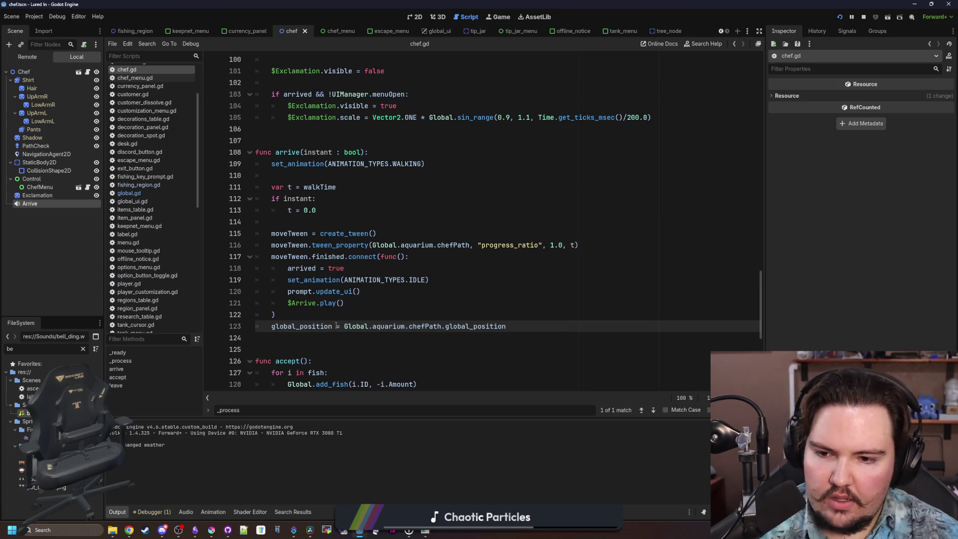
pyautogui.press('F5')
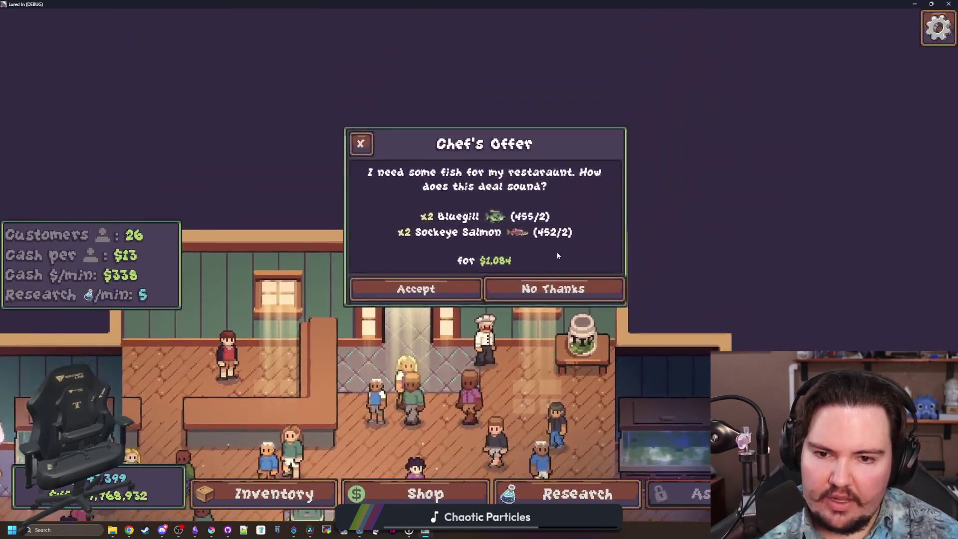
# - Make the running game fullscreen and look around the shop, briefly opening the purple pot's edit panel
pyautogui.click(550, 281)
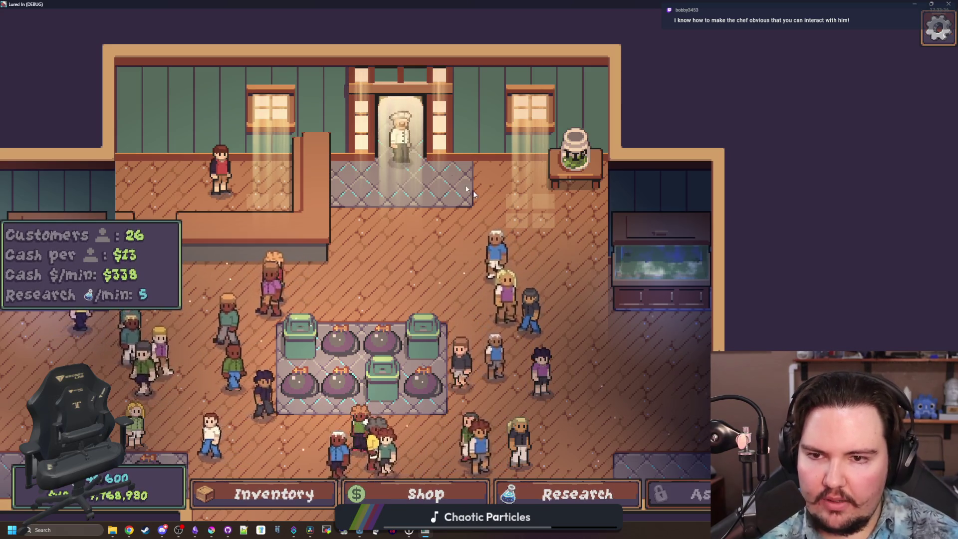
pyautogui.scroll(1, 402, 153)
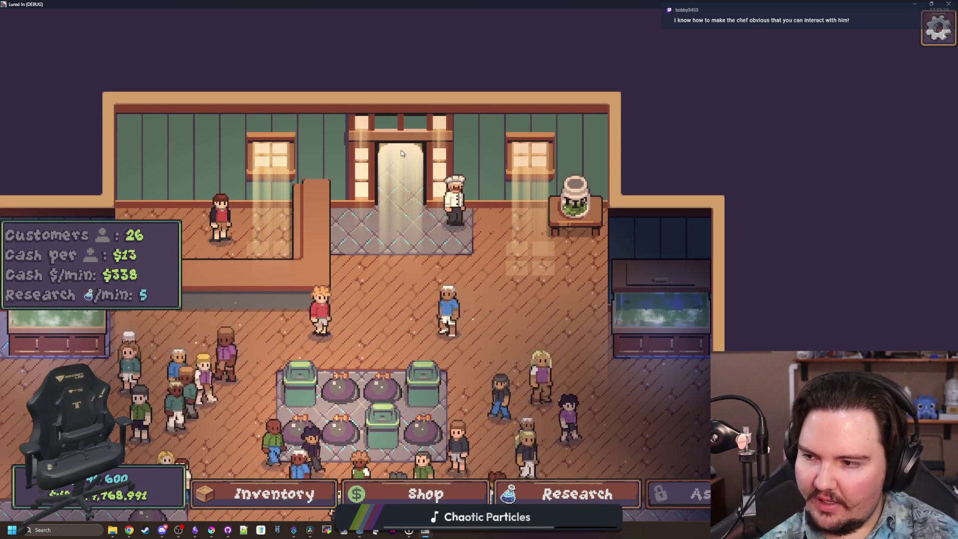
pyautogui.moveTo(543, 181)
pyautogui.mouseDown()
pyautogui.moveTo(578, 148)
pyautogui.moveTo(482, 212)
pyautogui.moveTo(475, 270)
pyautogui.mouseUp()
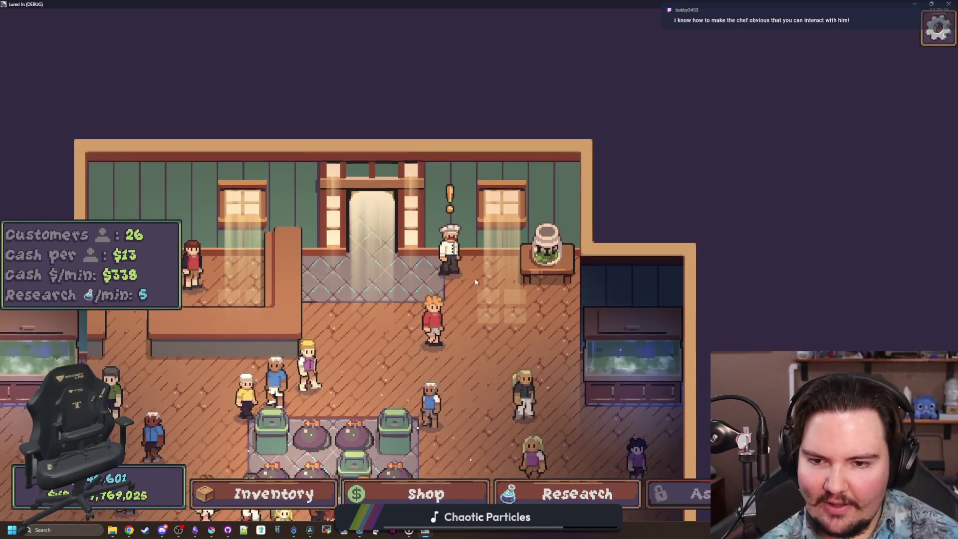
pyautogui.scroll(-3, 475, 279)
pyautogui.scroll(-3, 475, 280)
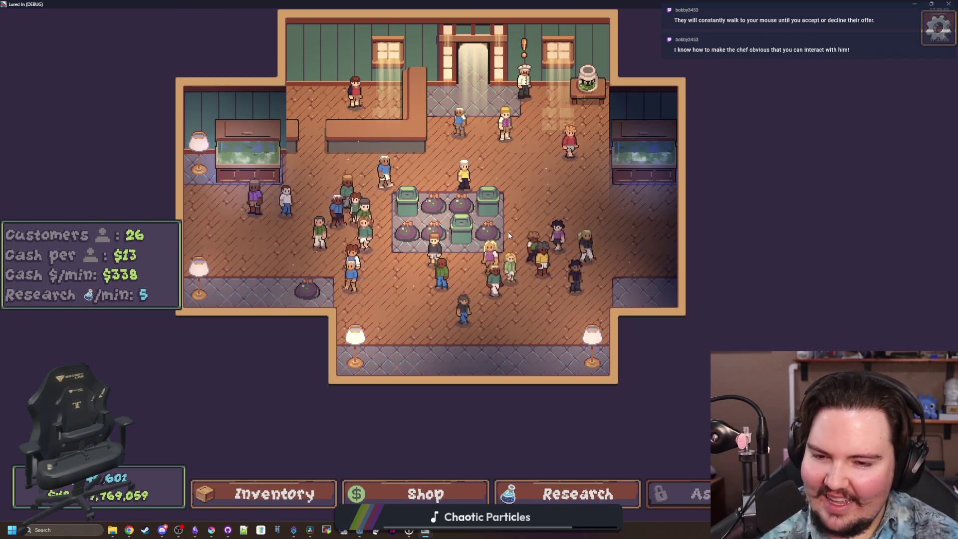
pyautogui.scroll(3, 405, 274)
pyautogui.click(359, 295)
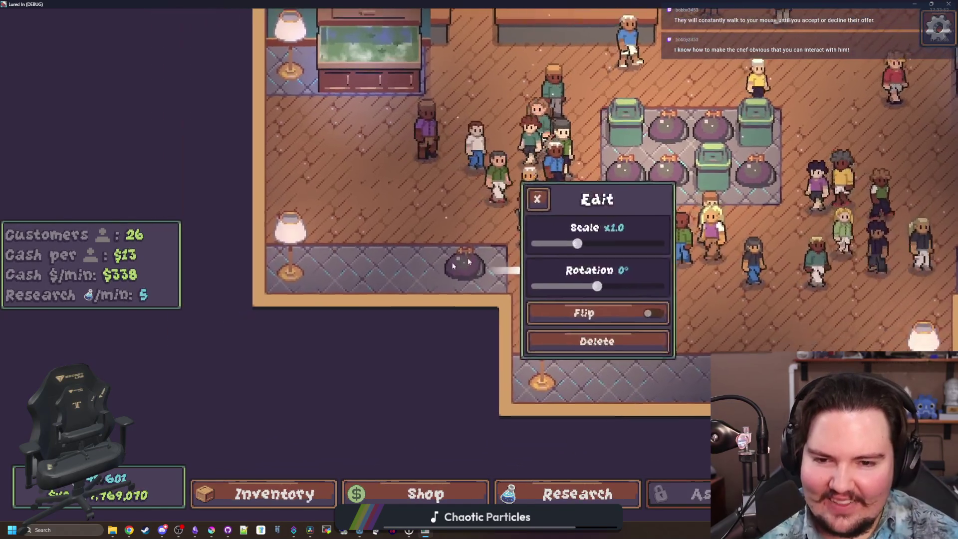
pyautogui.click(551, 194)
pyautogui.scroll(-3, 499, 274)
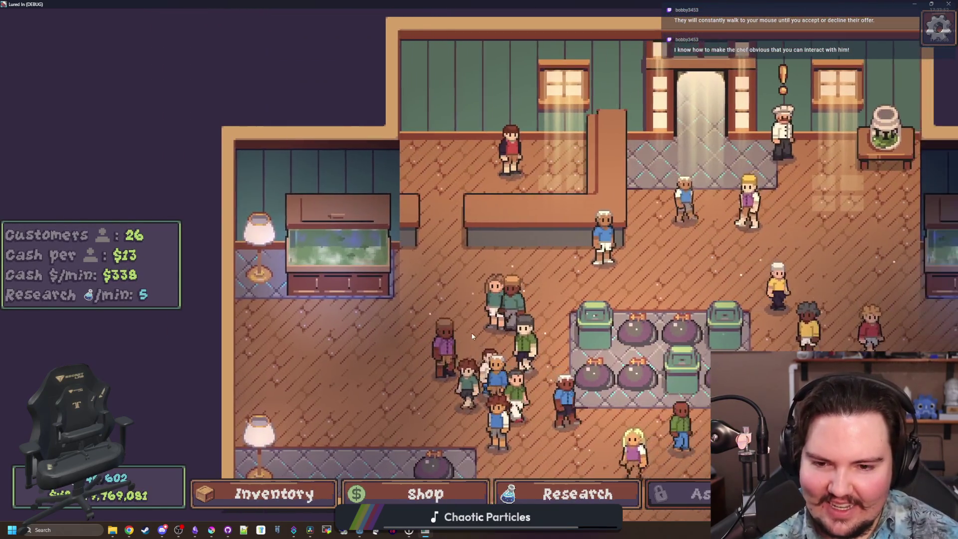
# - Pan the camera to the chef and open, then close, his Chef's Offer dialog
pyautogui.press('d')
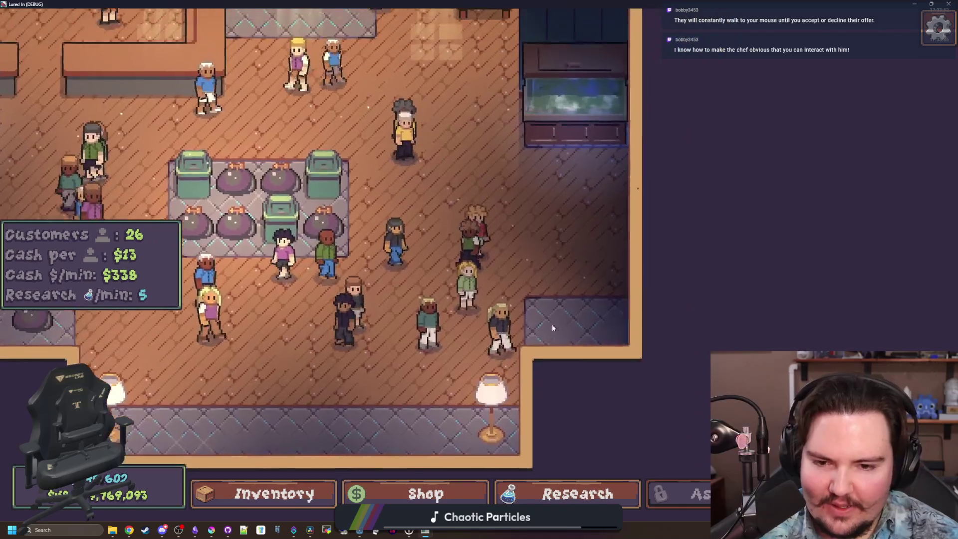
pyautogui.press('a')
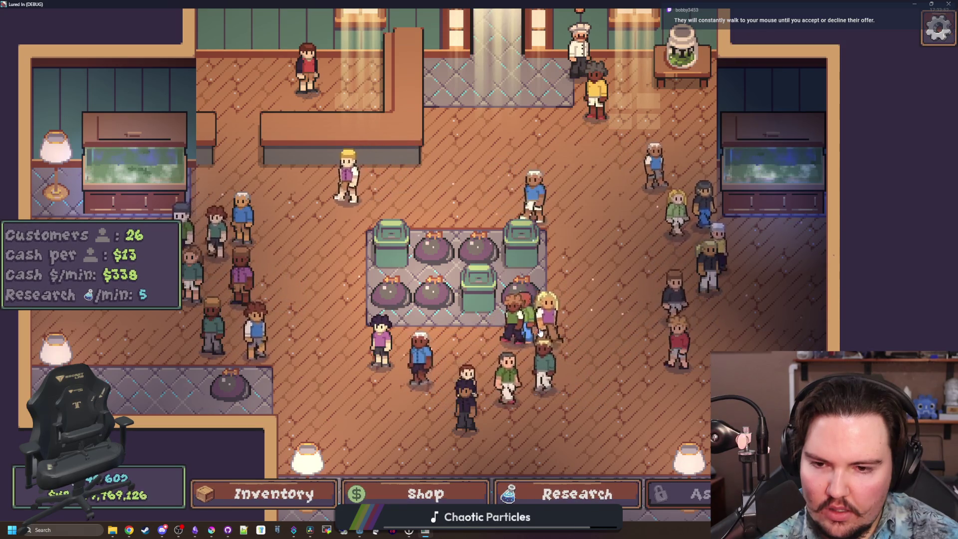
pyautogui.press('w')
pyautogui.press('d')
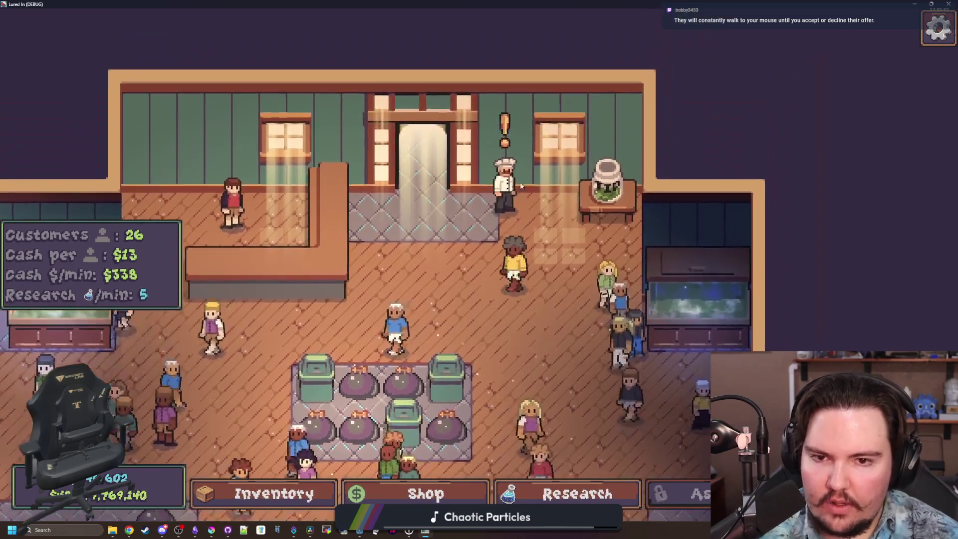
pyautogui.click(520, 186)
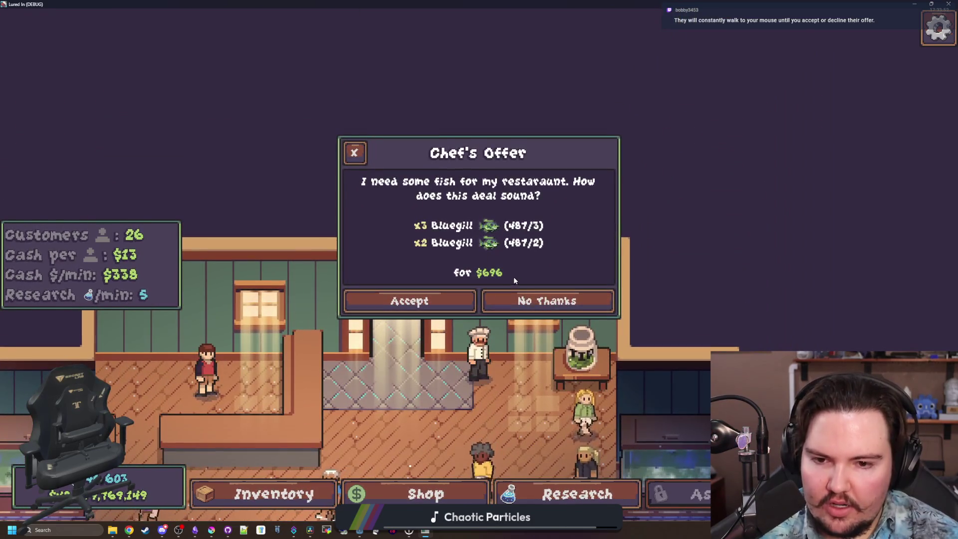
pyautogui.click(355, 152)
# - Open and close the offline income panel and the red-shirt character's customization dialog
pyautogui.click(364, 211)
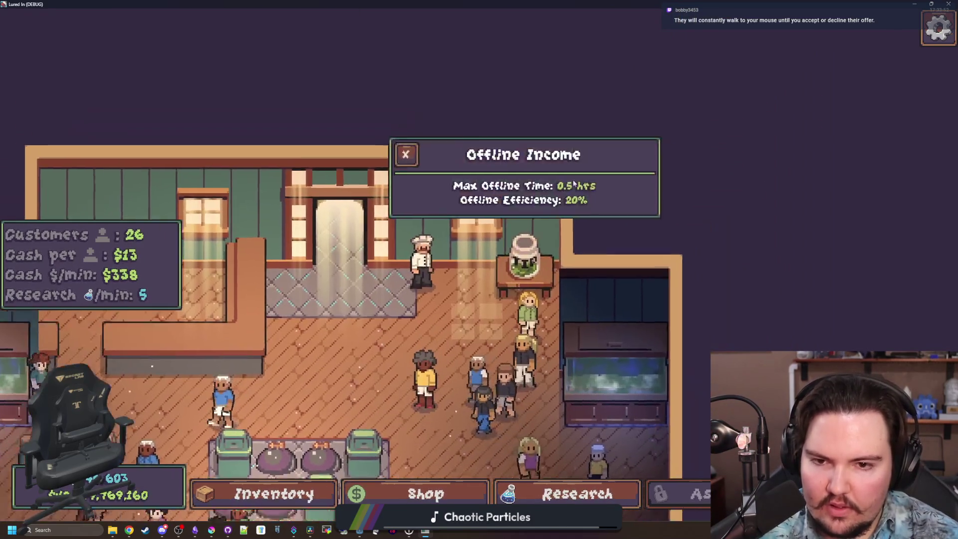
pyautogui.click(364, 211)
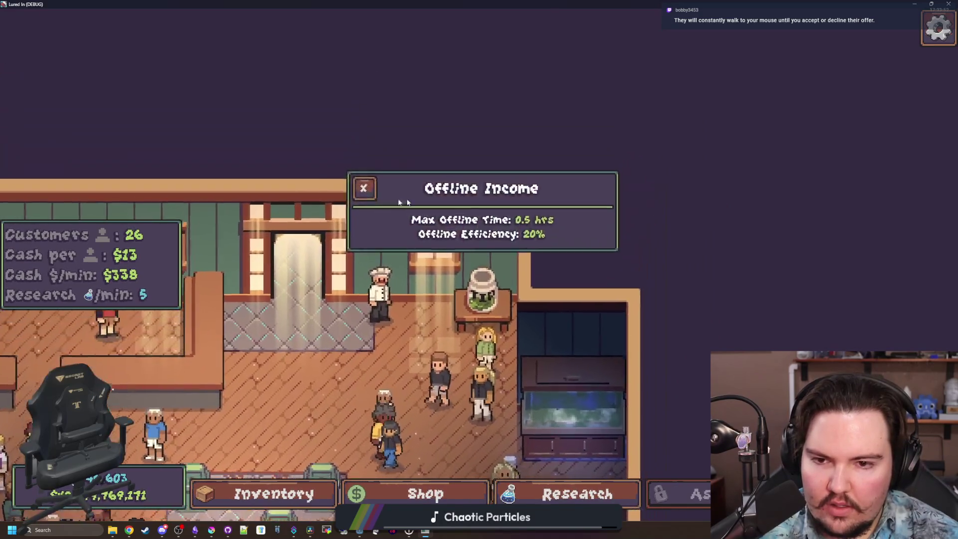
pyautogui.click(353, 204)
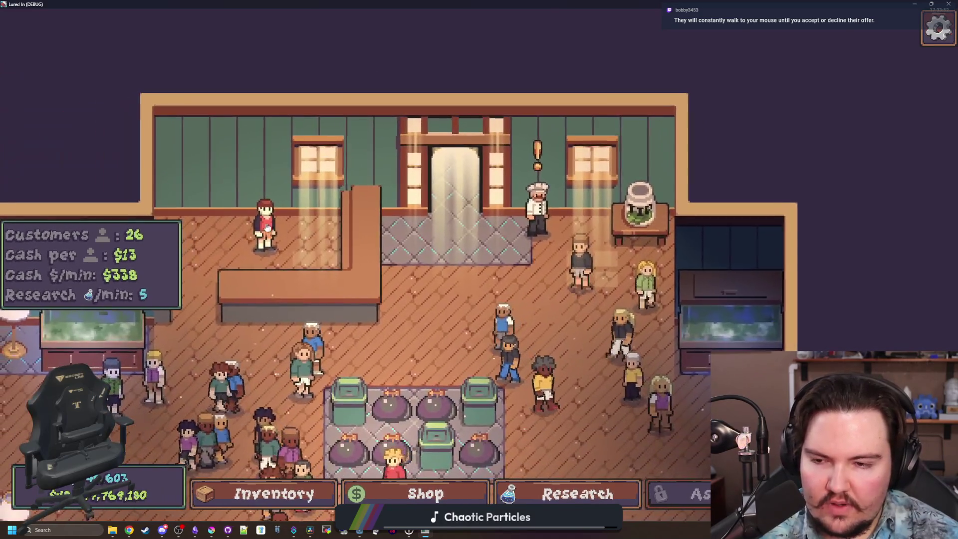
pyautogui.click(247, 220)
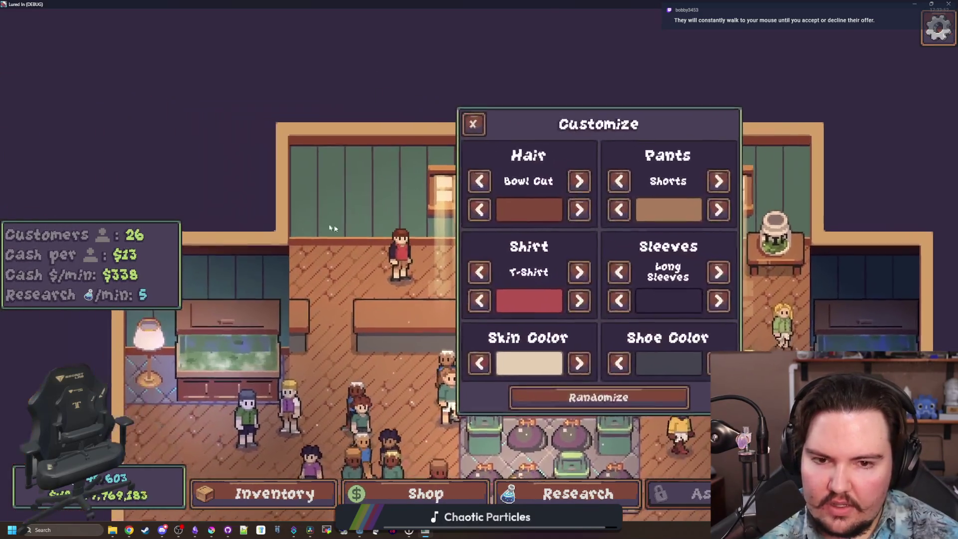
pyautogui.click(491, 128)
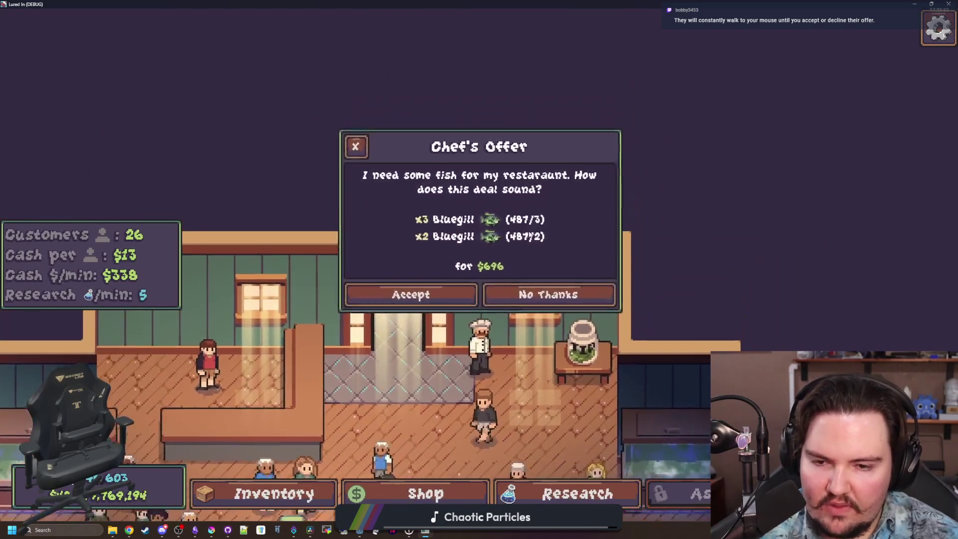
# - Accept the chef's fish deal, stop the game and save the scene
pyautogui.click(414, 301)
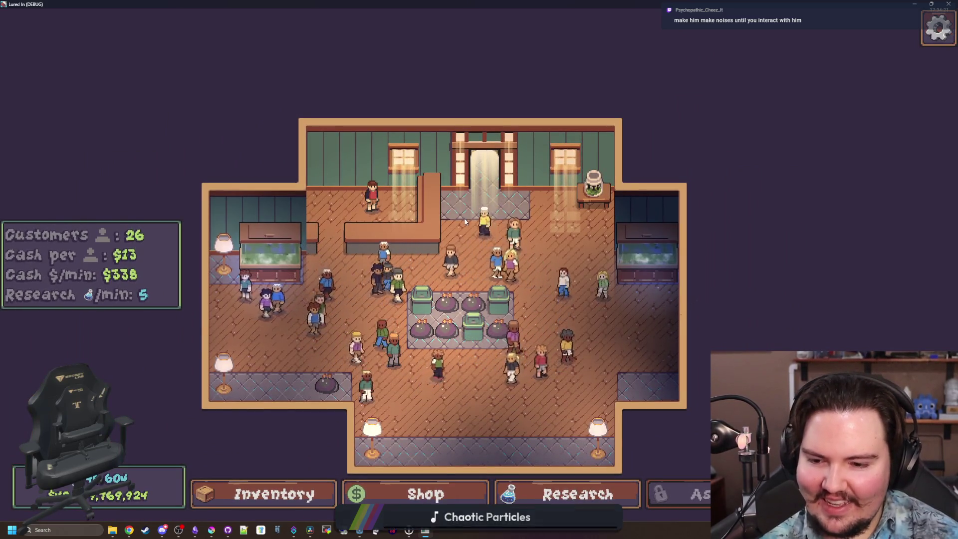
pyautogui.press('super+Down')
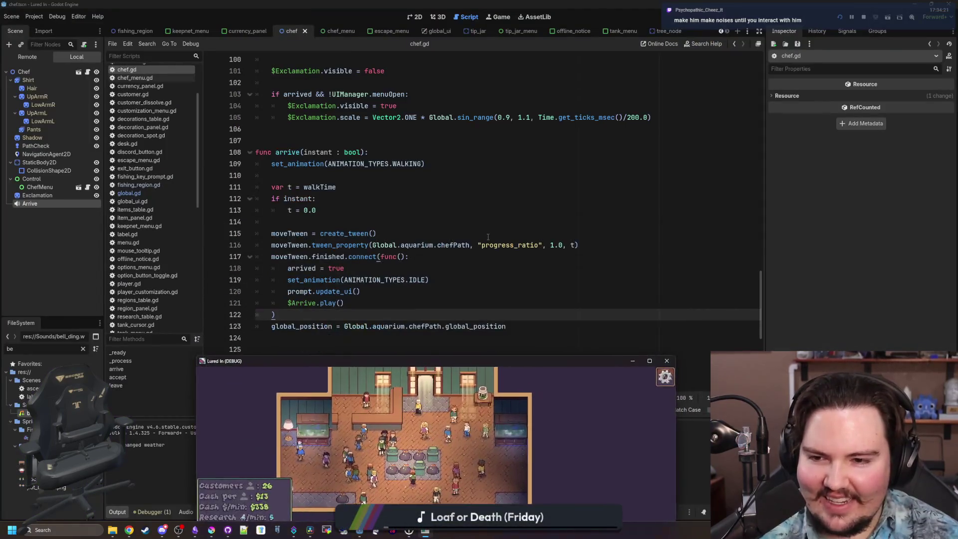
pyautogui.hotkey('ctrl', 's')
# - Place the caret on line 110 of chef.gd, then switch over to the Lured In notes
pyautogui.click(329, 175)
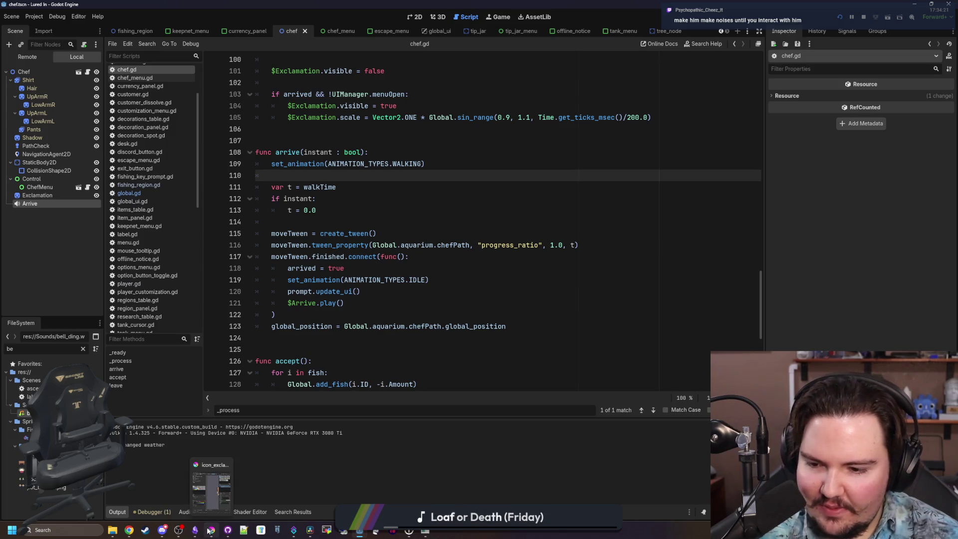
pyautogui.click(203, 481)
pyautogui.click(202, 480)
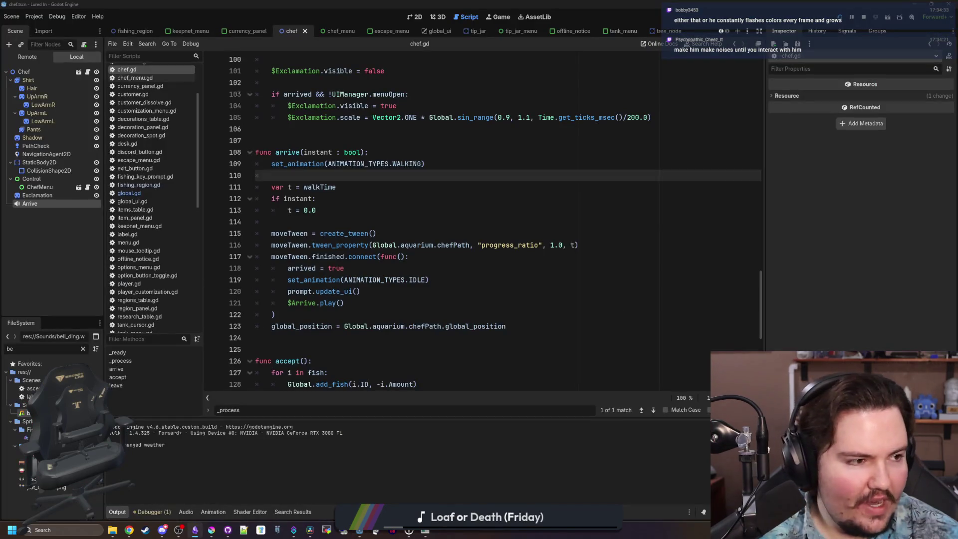
pyautogui.hotkey('alt', 'Tab')
# - Scroll the Lured In note's Changelog and place the caret in the checklist above Story, on lines 159 and 155
pyautogui.scroll(-15, 428, 325)
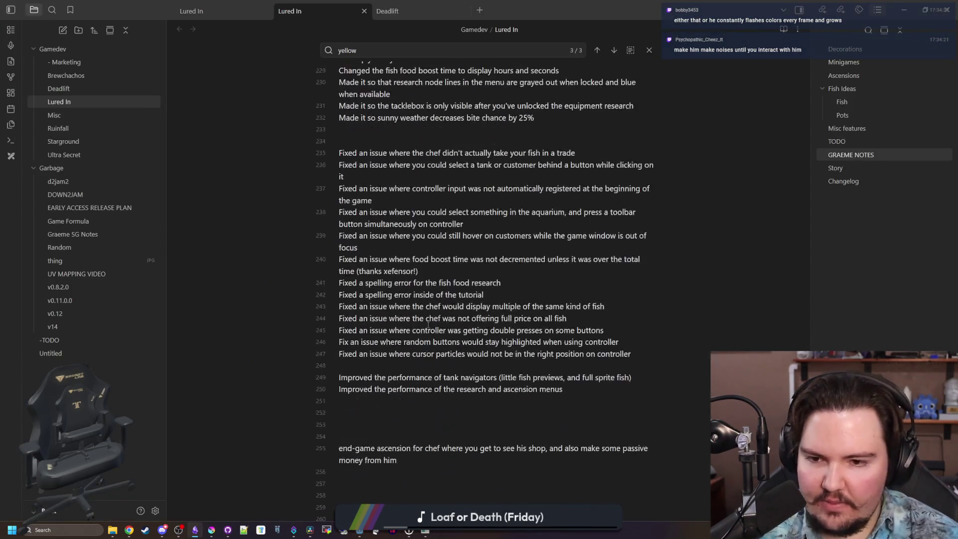
pyautogui.scroll(10, 554, 366)
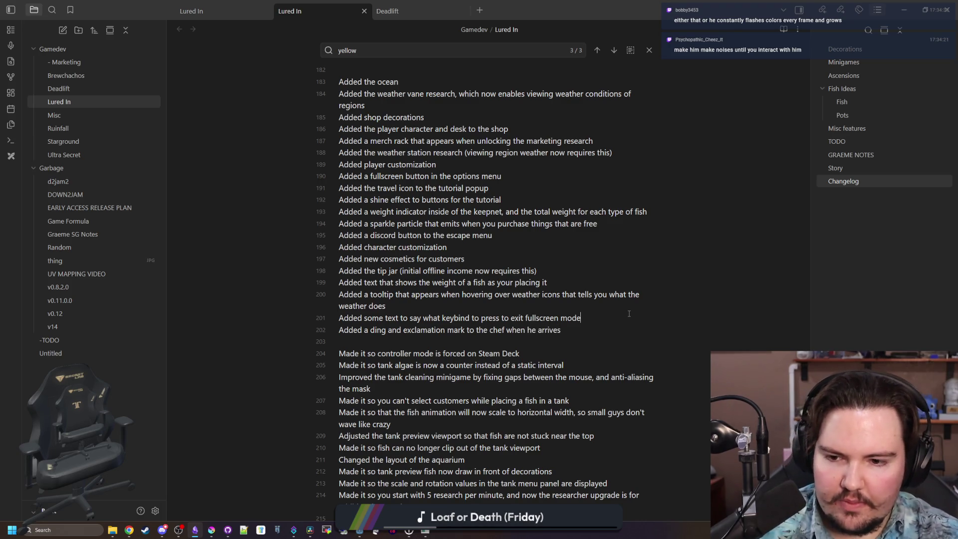
pyautogui.scroll(7, 628, 314)
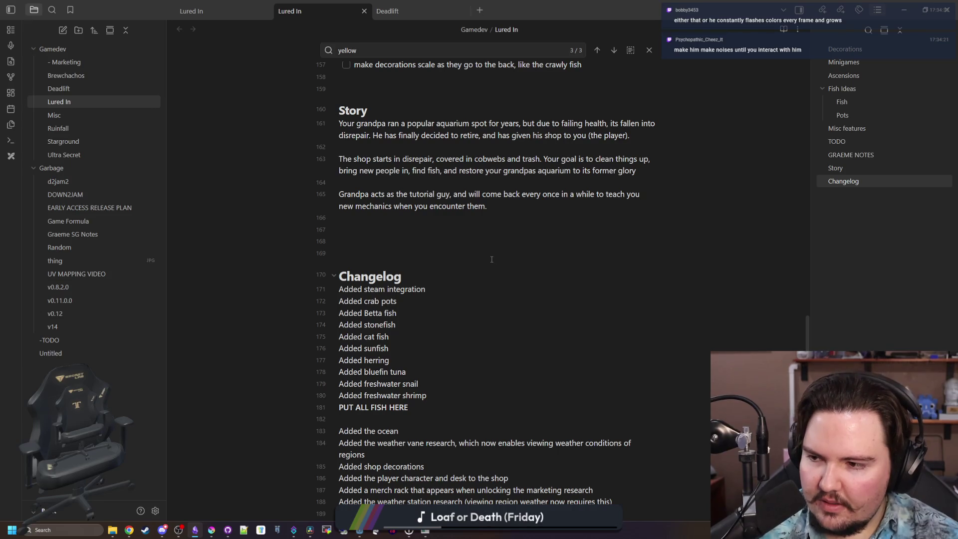
pyautogui.scroll(4, 492, 260)
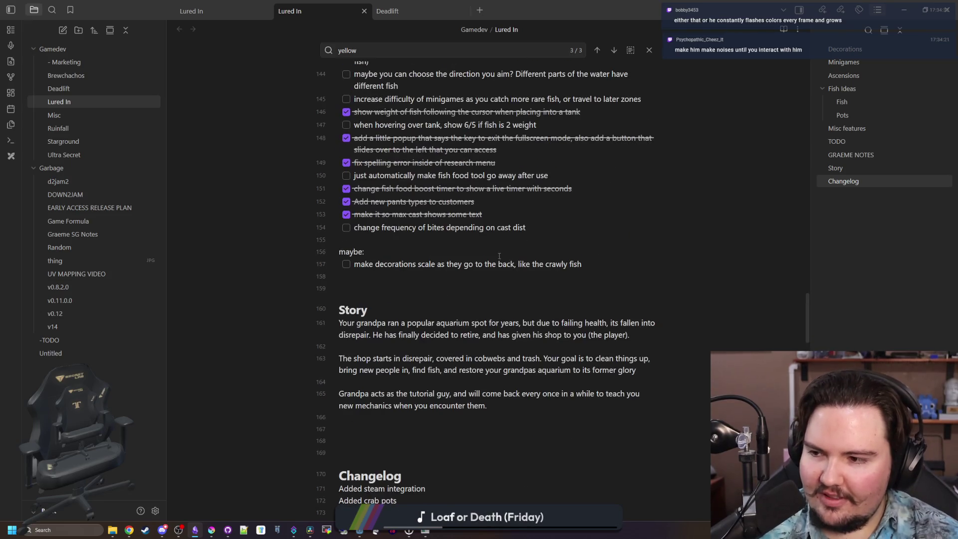
pyautogui.click(435, 287)
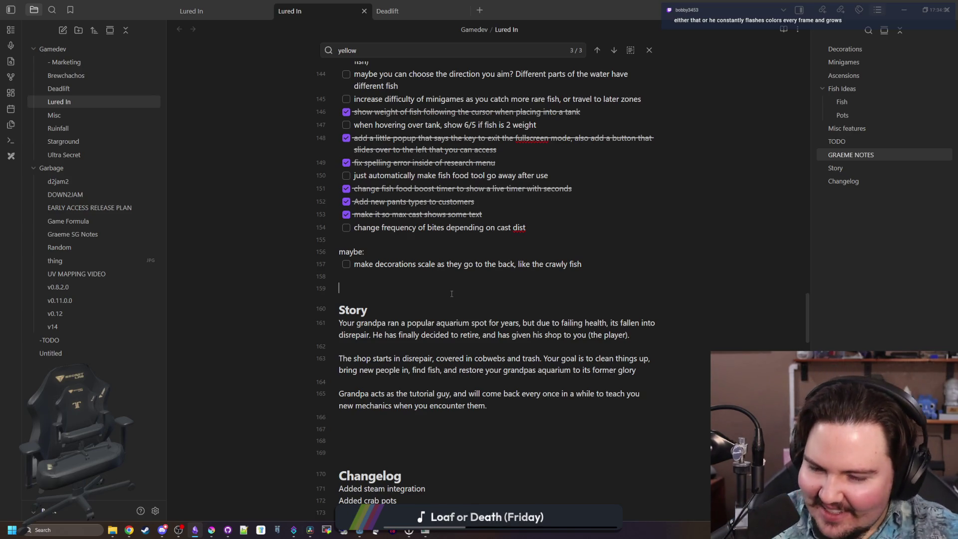
pyautogui.scroll(2, 451, 284)
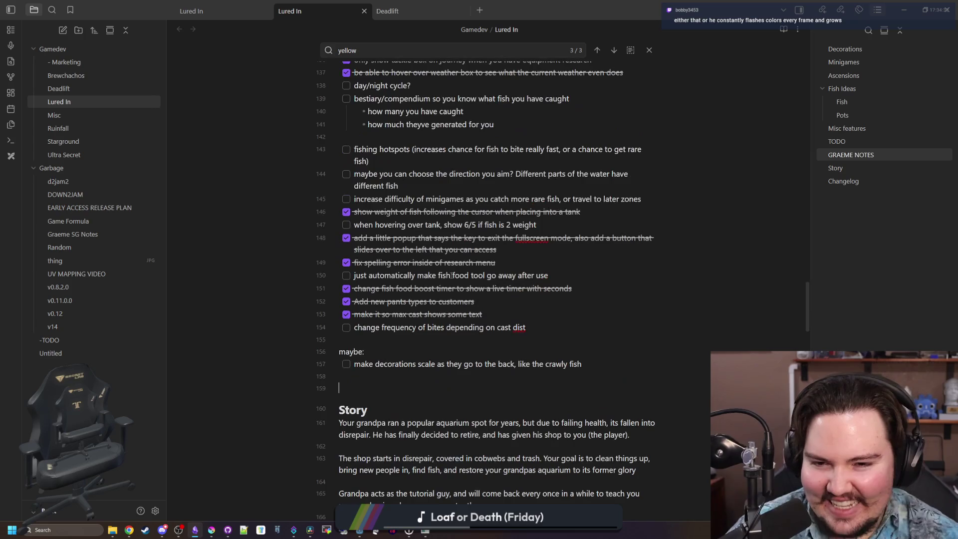
pyautogui.click(390, 339)
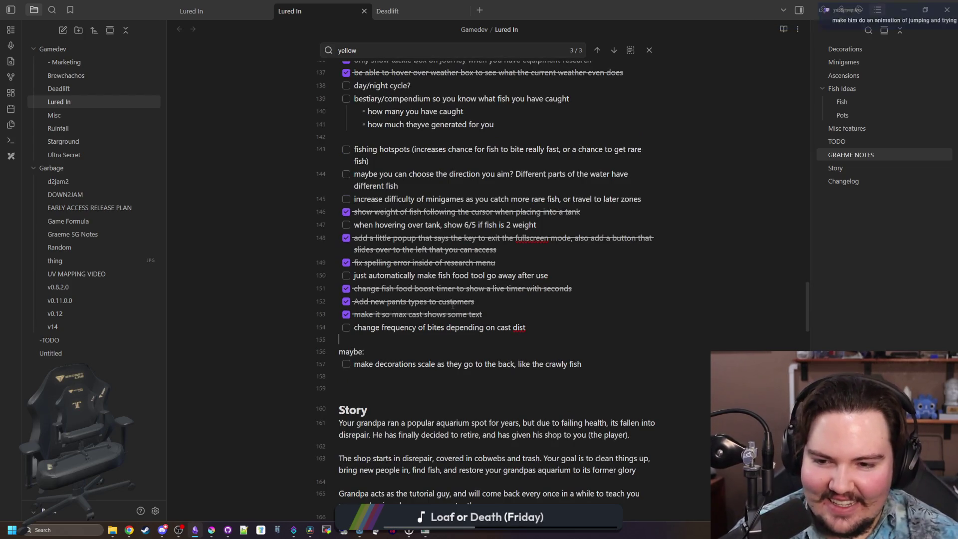